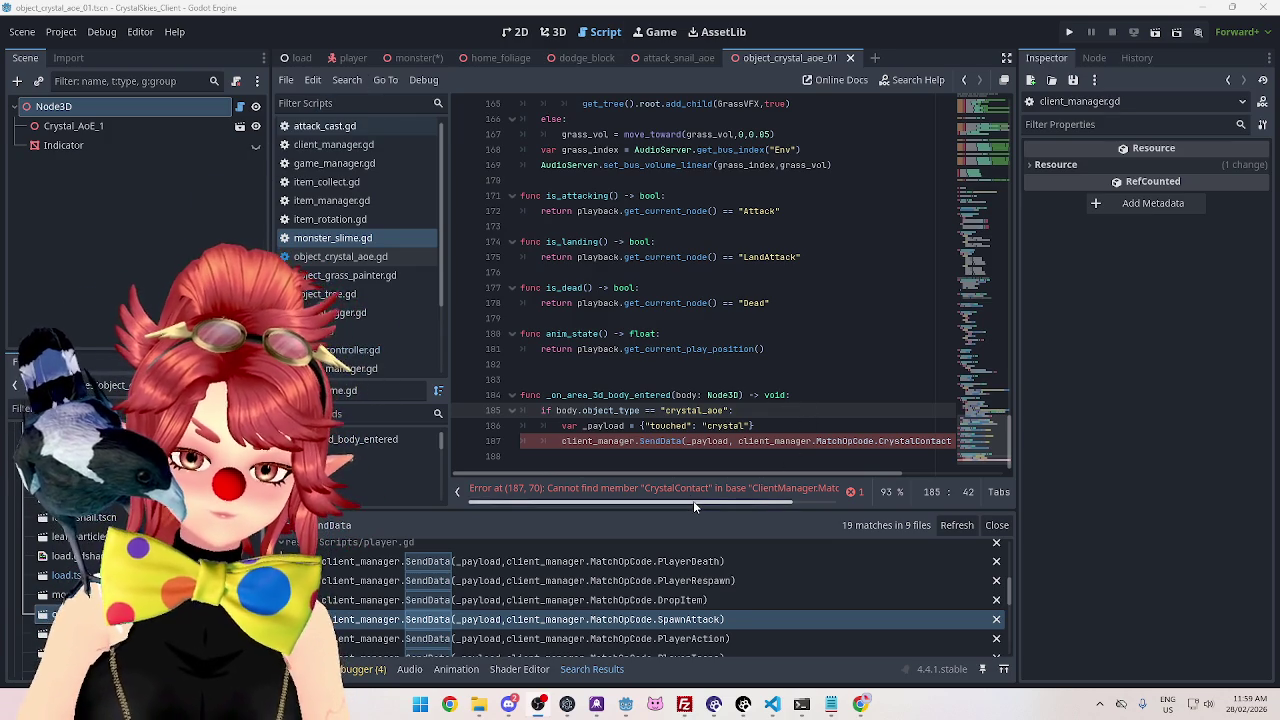
# Replace the "touched" key with "pos" in monster_slime.gd's crystal payload on line 186.
pyautogui.moveTo(682, 471)
pyautogui.mouseDown()
pyautogui.moveTo(759, 472)
pyautogui.moveTo(648, 465)
pyautogui.moveTo(774, 472)
pyautogui.moveTo(682, 470)
pyautogui.moveTo(750, 470)
pyautogui.moveTo(660, 483)
pyautogui.mouseUp()
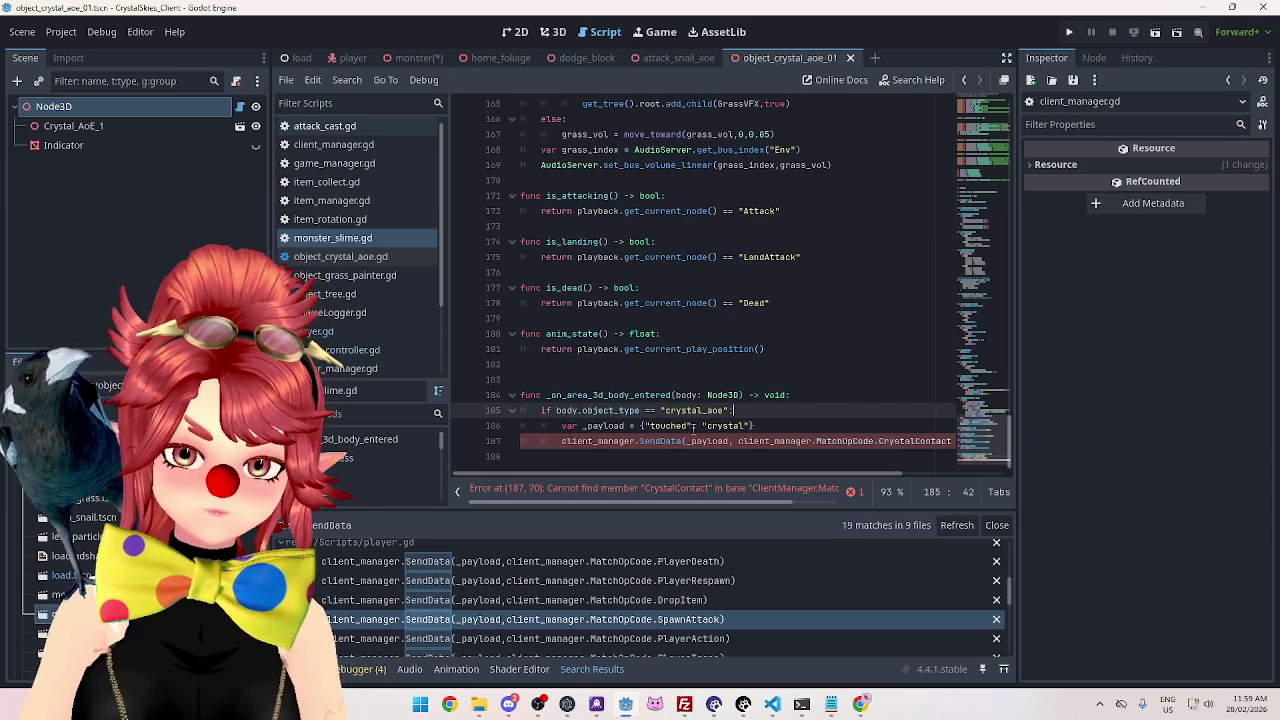
pyautogui.moveTo(740, 474)
pyautogui.mouseDown()
pyautogui.moveTo(801, 477)
pyautogui.moveTo(694, 472)
pyautogui.mouseUp()
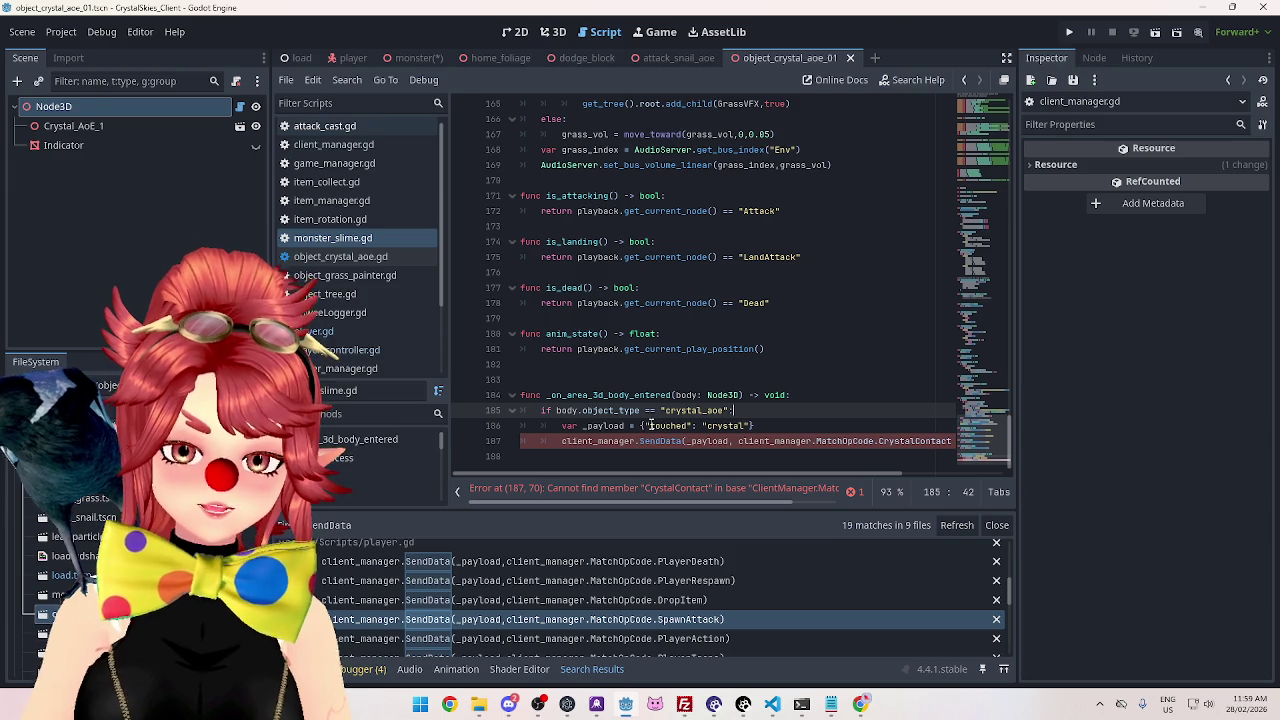
pyautogui.moveTo(651, 426); pyautogui.dragTo(688, 426)
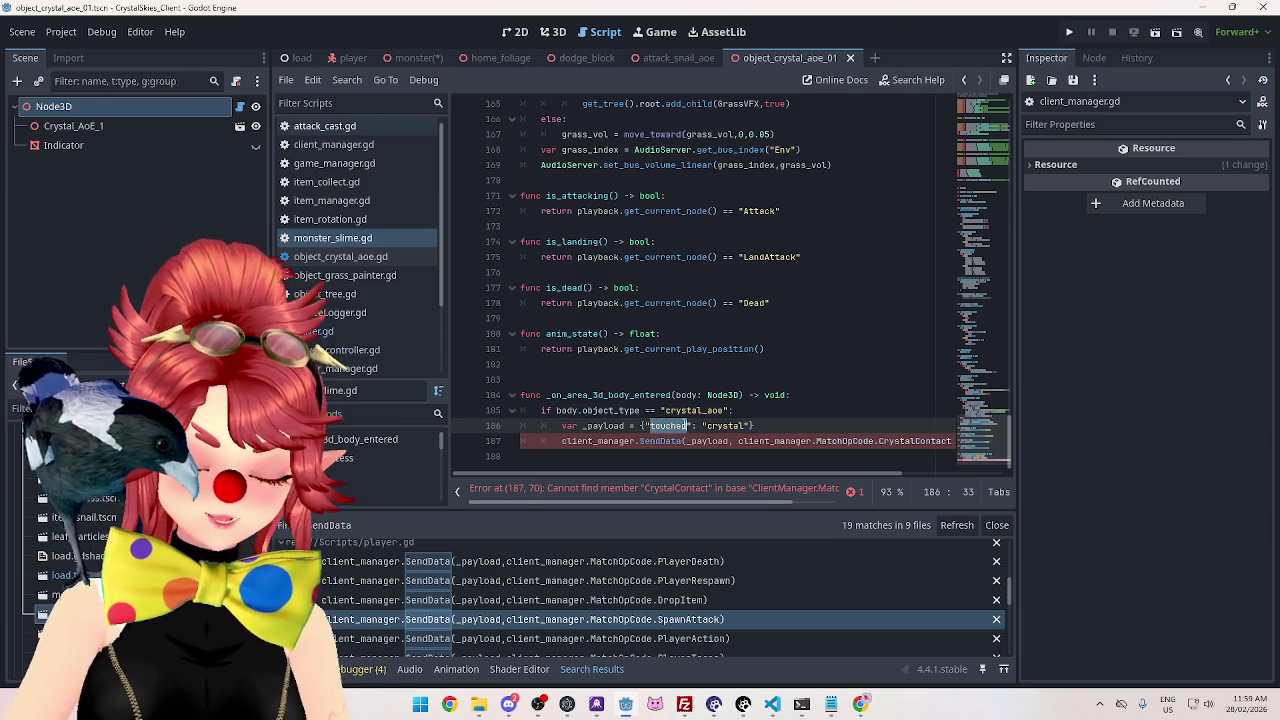
pyautogui.write('pos')
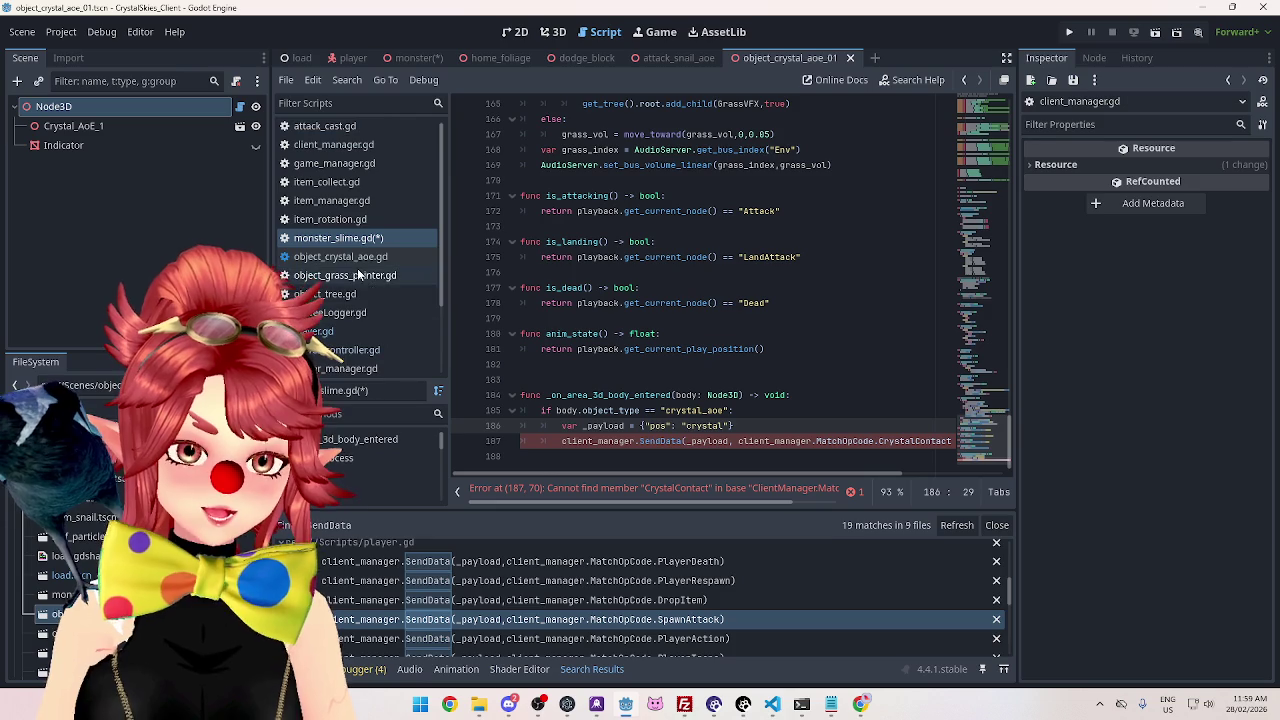
# Open attack_cast.gd and read how deal_damage sends its damage payloads.
pyautogui.click(321, 132)
pyautogui.scroll(3, 720, 291)
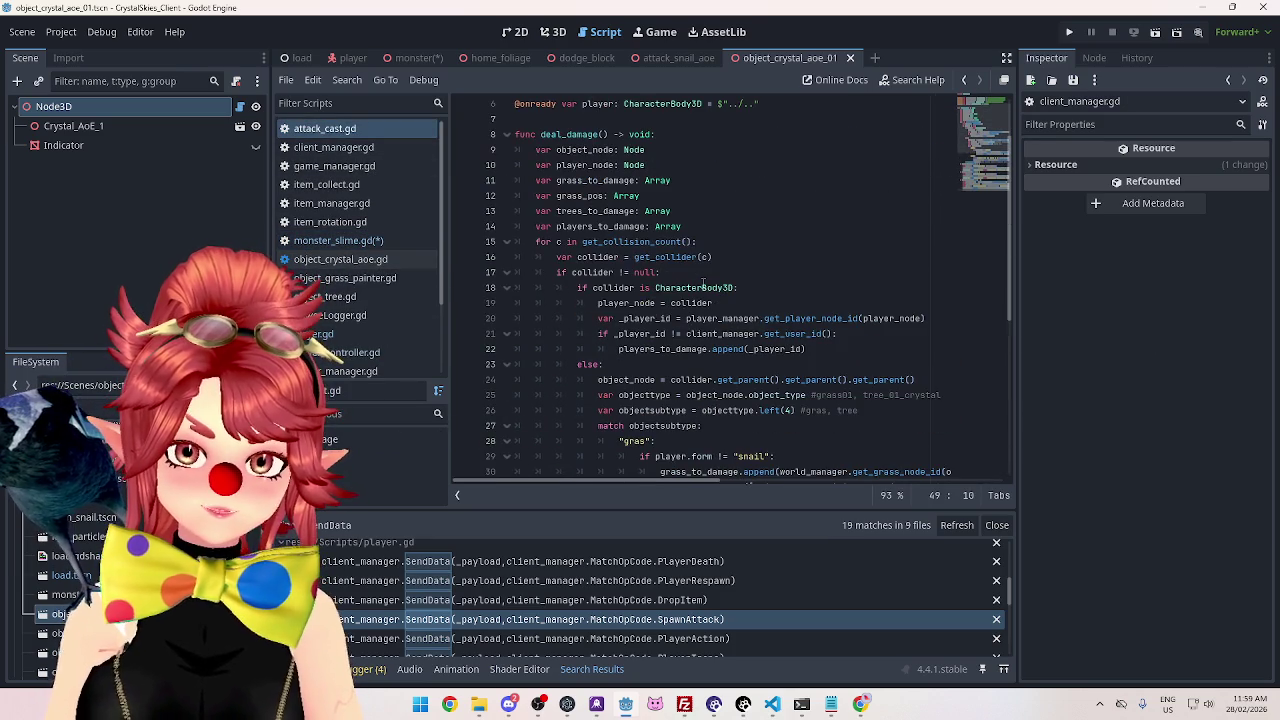
pyautogui.scroll(-2, 849, 343)
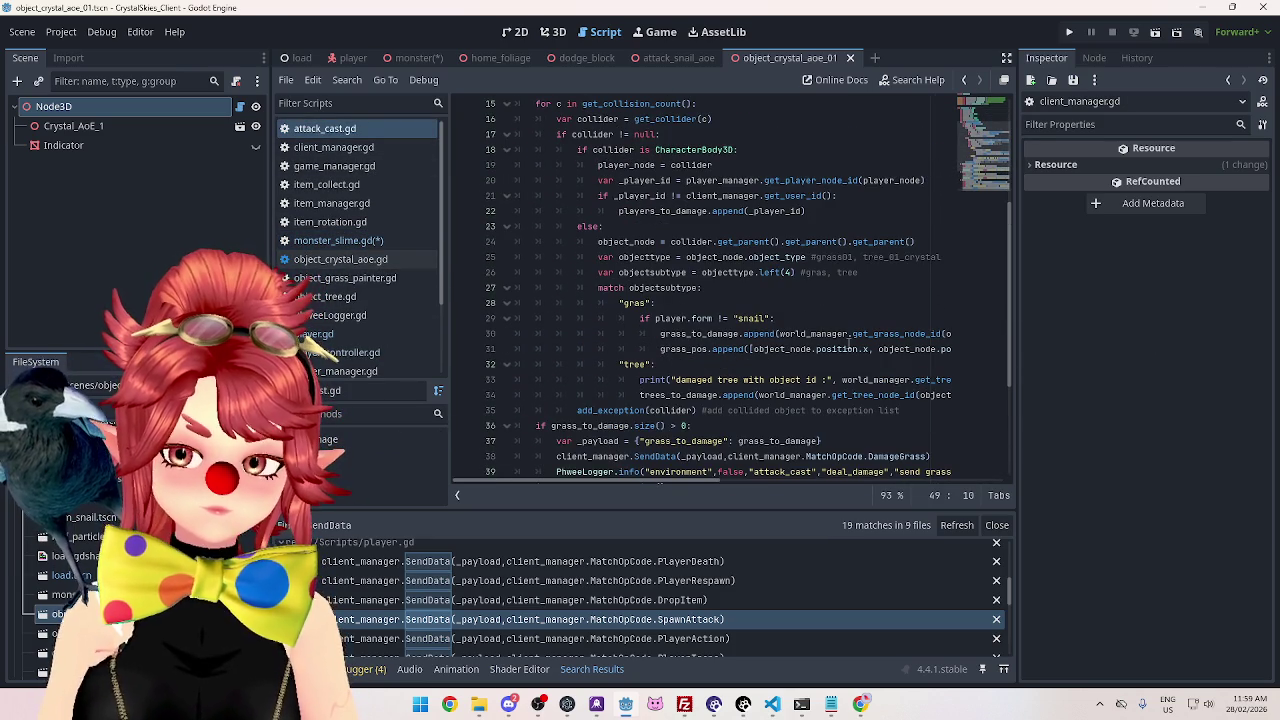
pyautogui.scroll(-2, 799, 366)
pyautogui.scroll(-1, 799, 366)
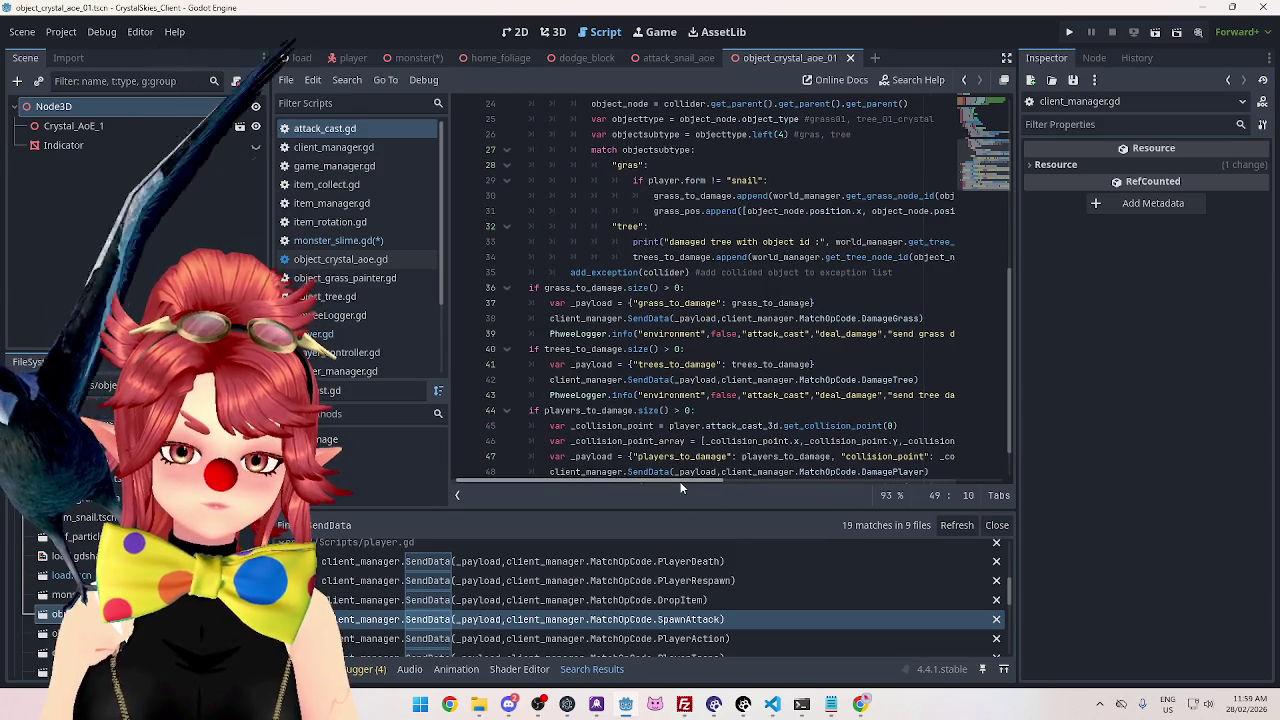
pyautogui.hscroll(2, 676, 481)
pyautogui.hscroll(-2, 670, 471)
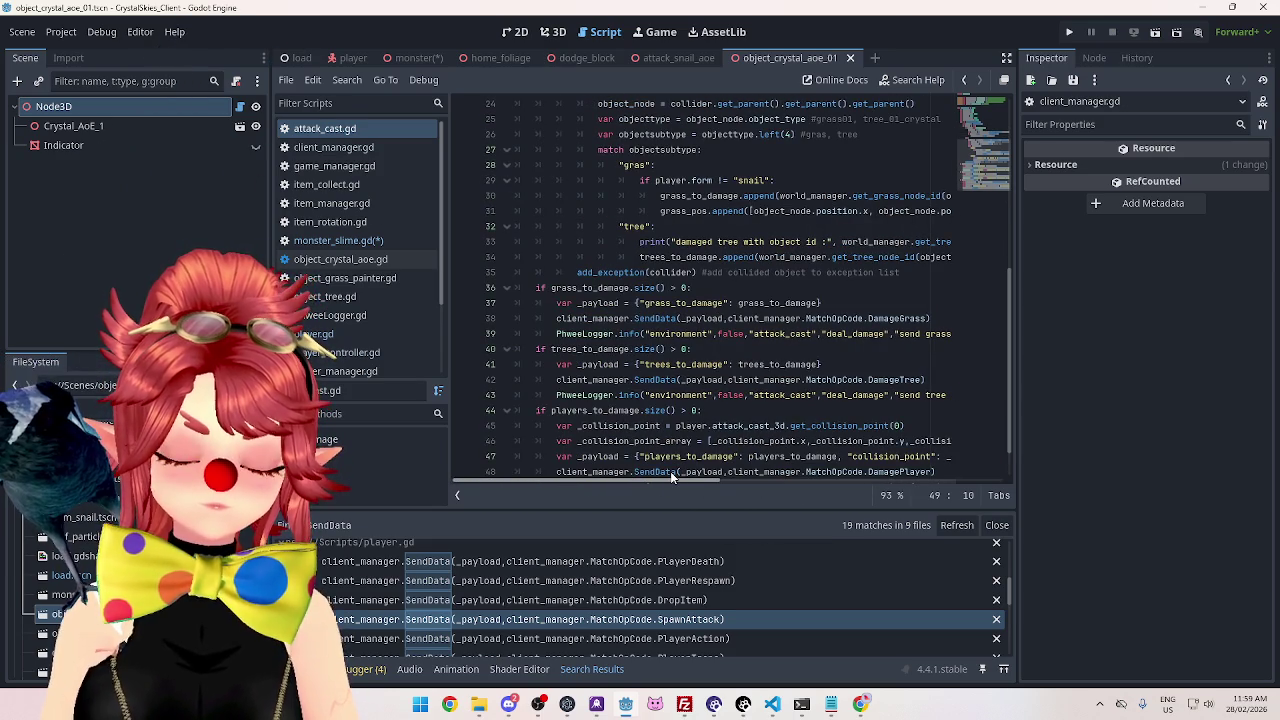
pyautogui.scroll(-1, 675, 452)
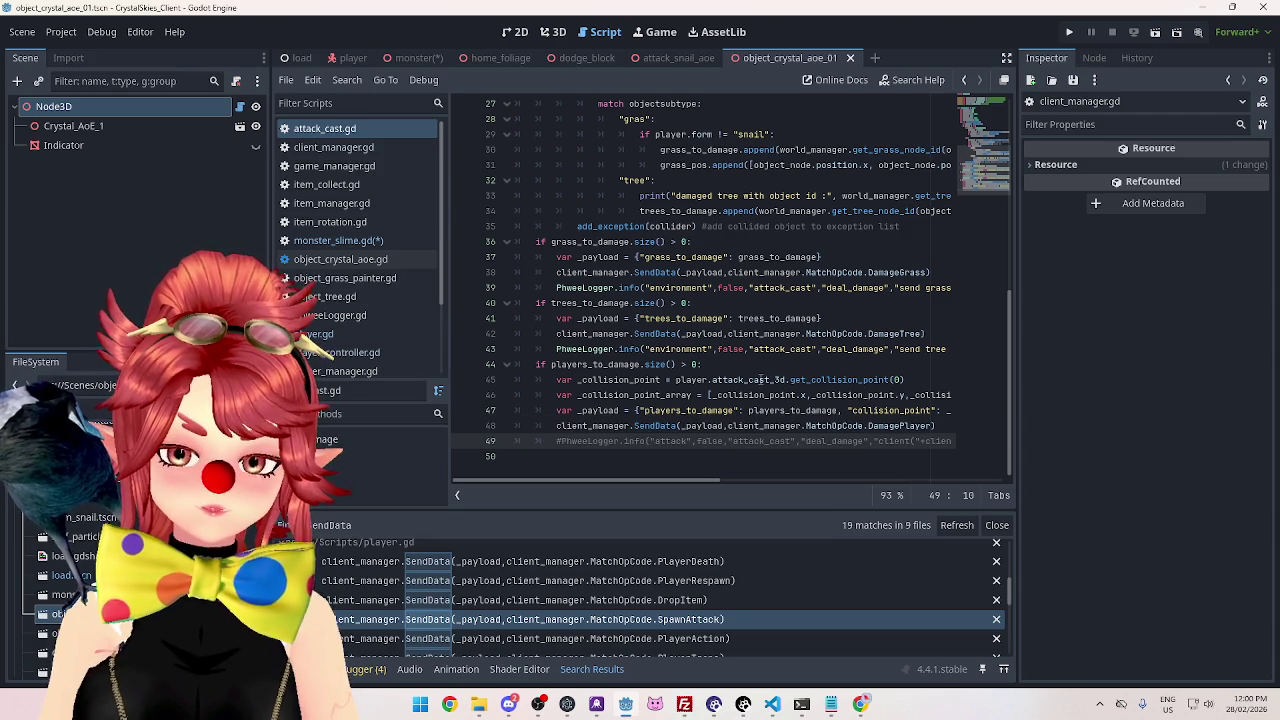
# Review the grass, tree and player damage payloads again, then return to monster_slime.gd.
pyautogui.scroll(7, 762, 380)
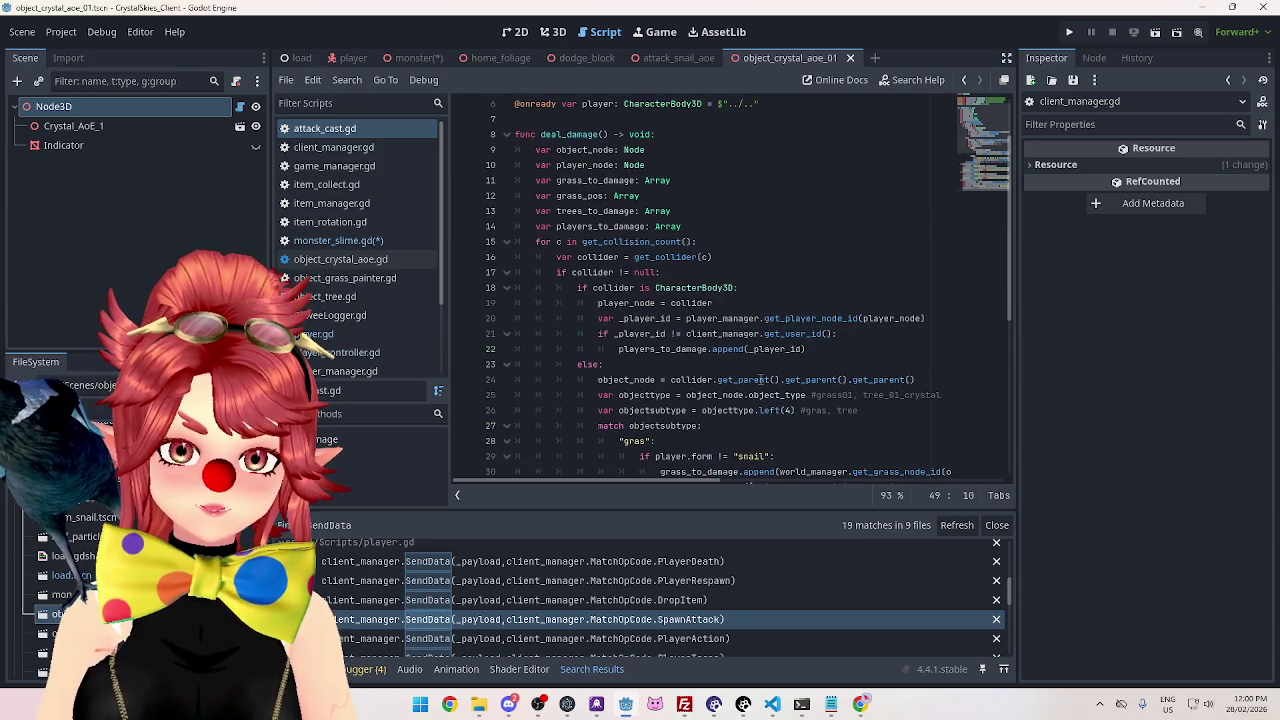
pyautogui.scroll(-4, 760, 378)
pyautogui.scroll(-3, 760, 380)
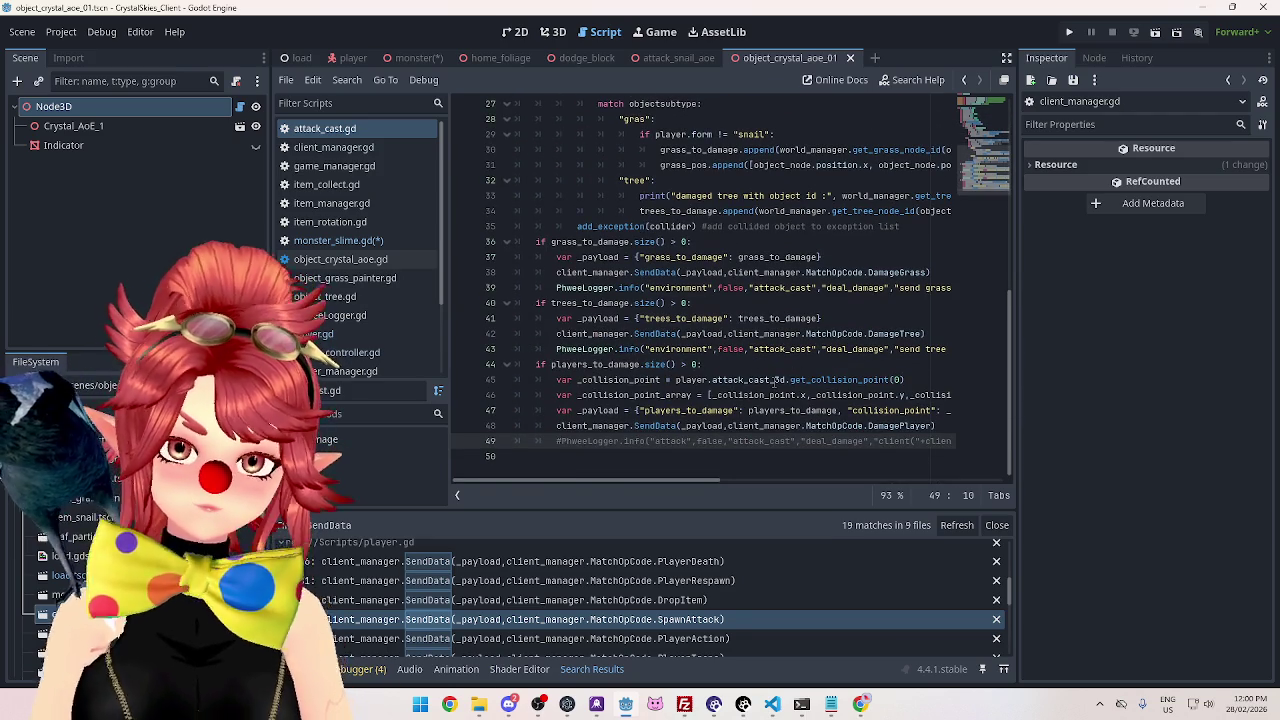
pyautogui.scroll(8, 773, 381)
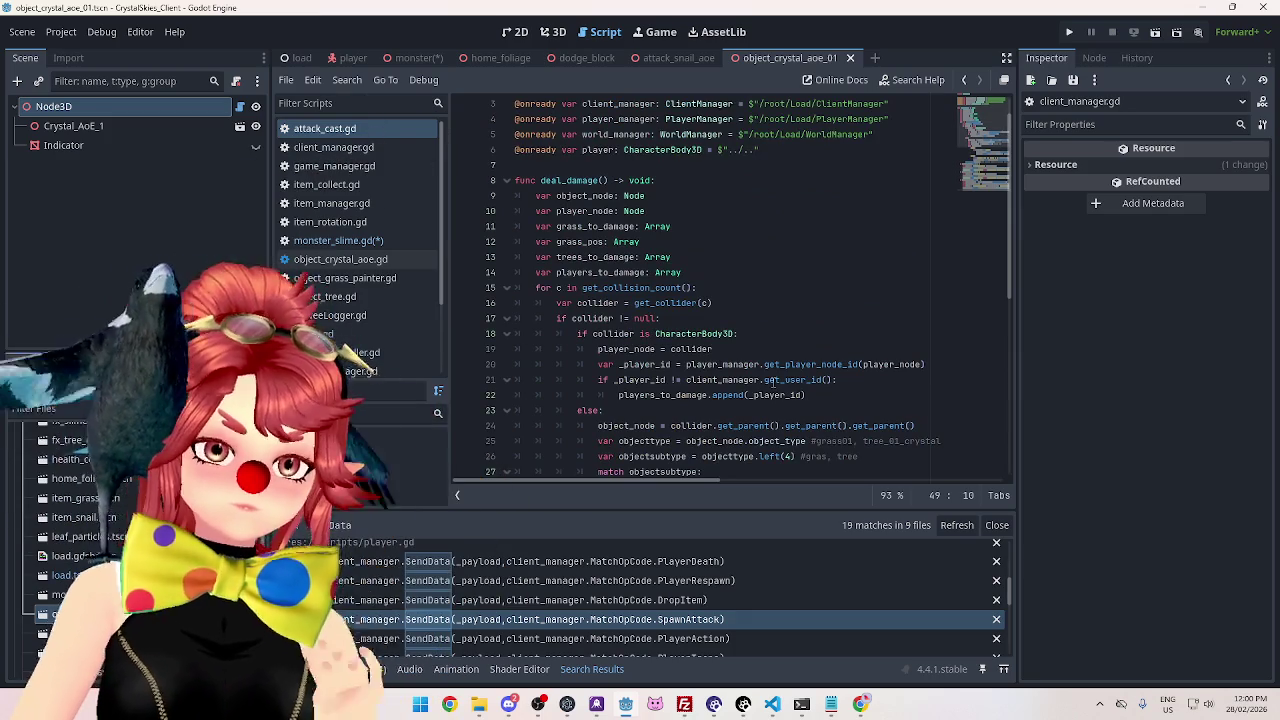
pyautogui.scroll(-8, 773, 381)
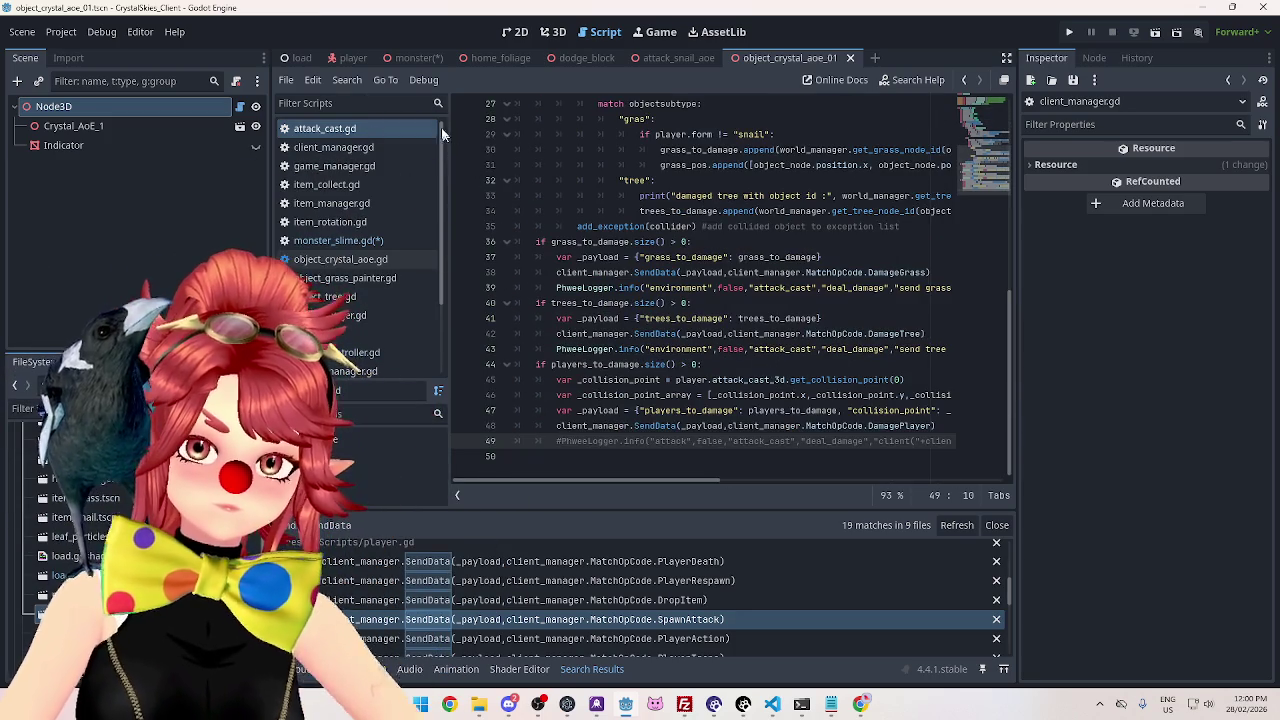
pyautogui.moveTo(669, 58)
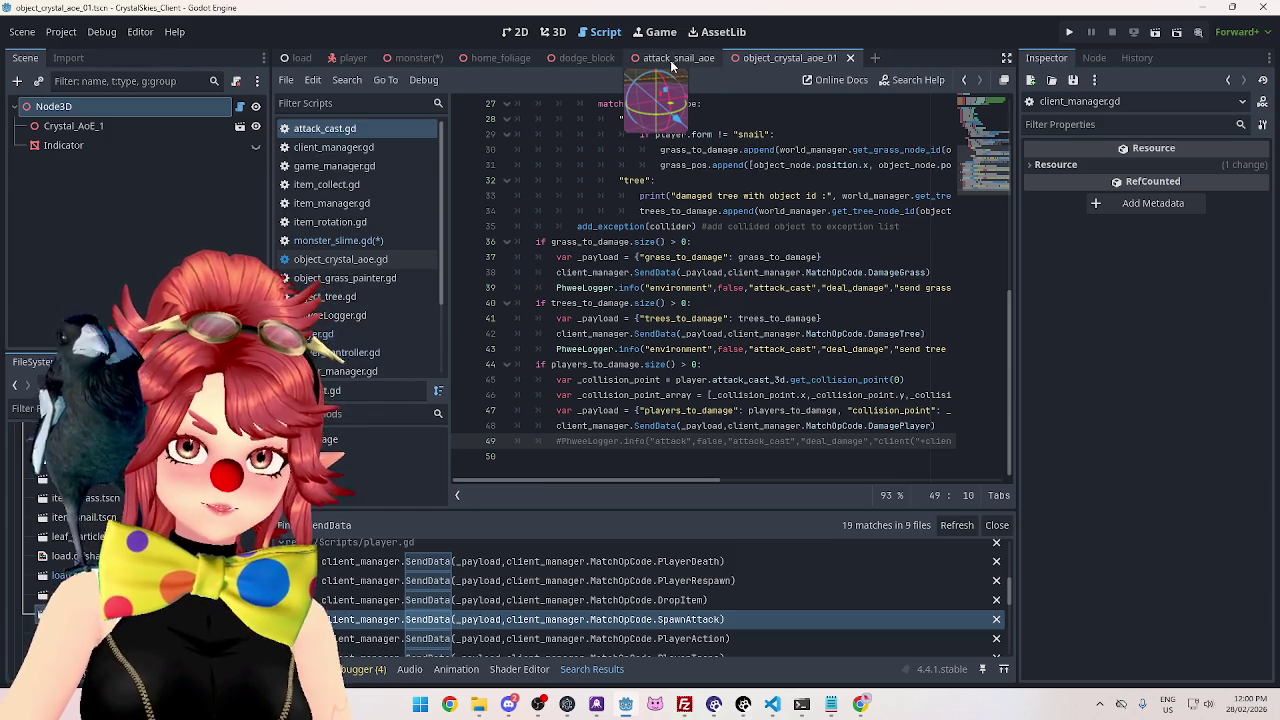
pyautogui.scroll(-2, 389, 239)
pyautogui.click(359, 177)
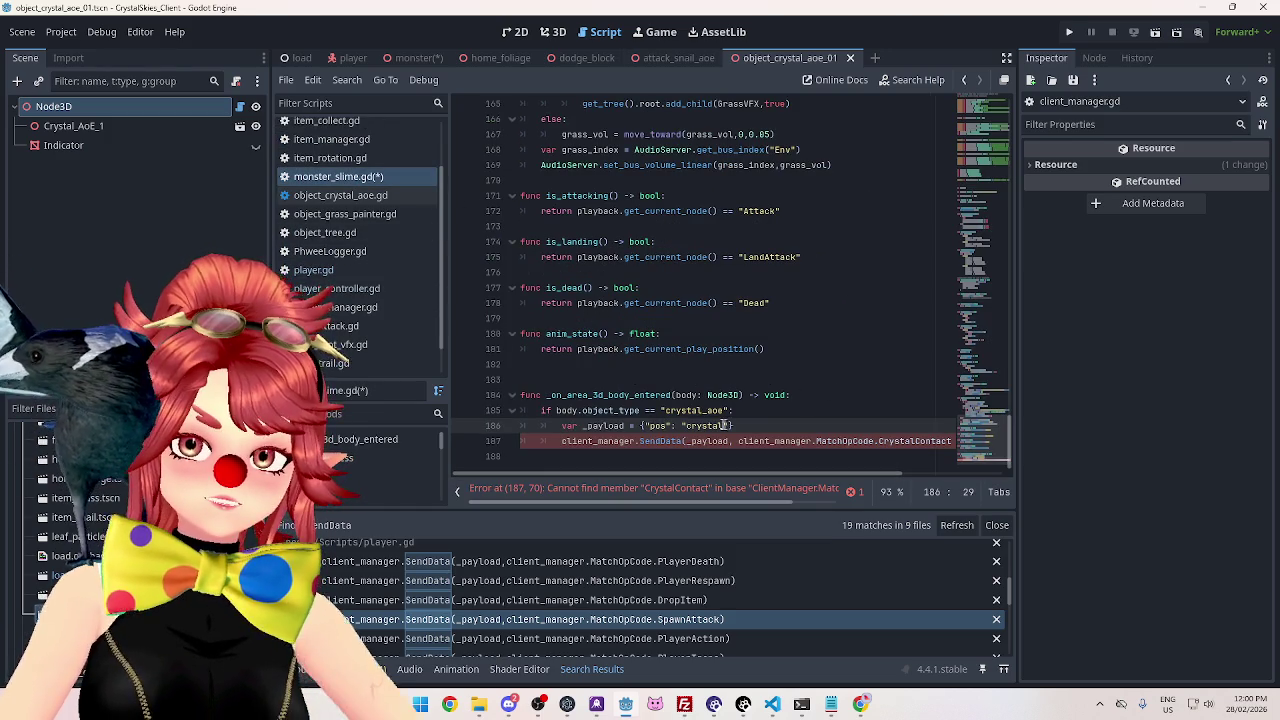
# Select the "crystal" payload value, then bring up the monster scene showing its Area3D node.
pyautogui.doubleClick(711, 426)
pyautogui.moveTo(711, 426); pyautogui.dragTo(731, 426)
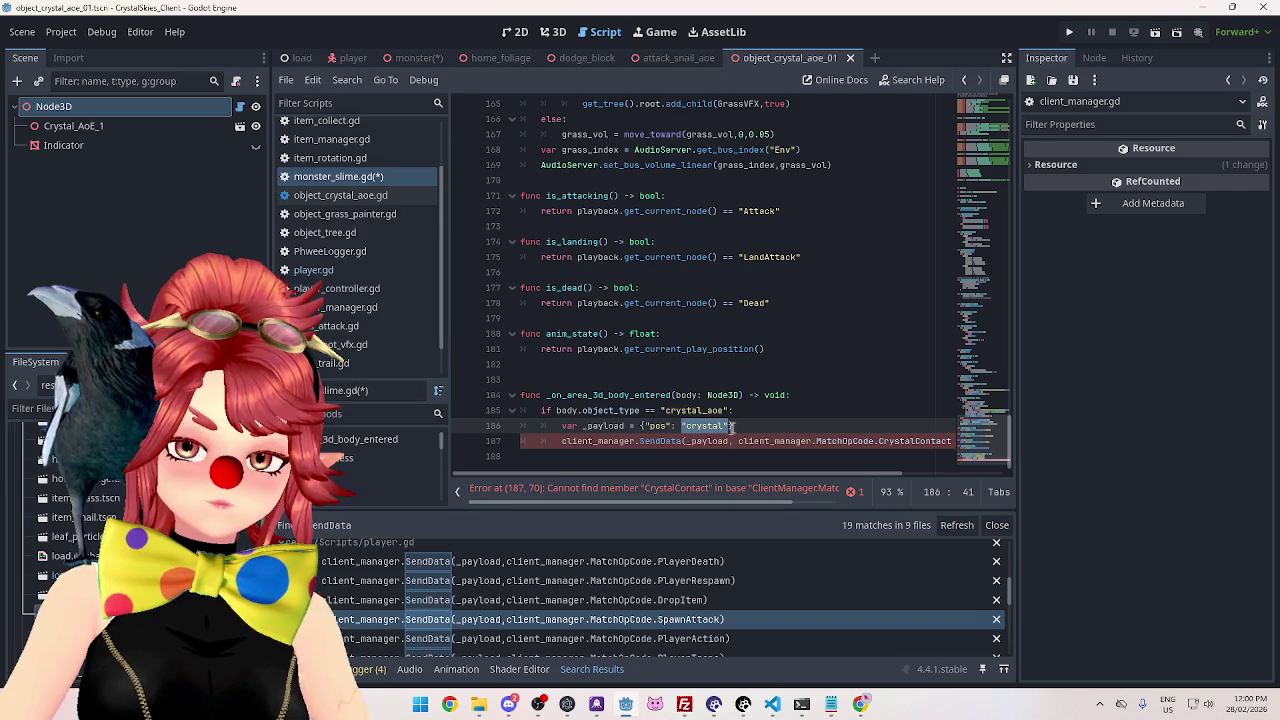
pyautogui.scroll(15, 725, 305)
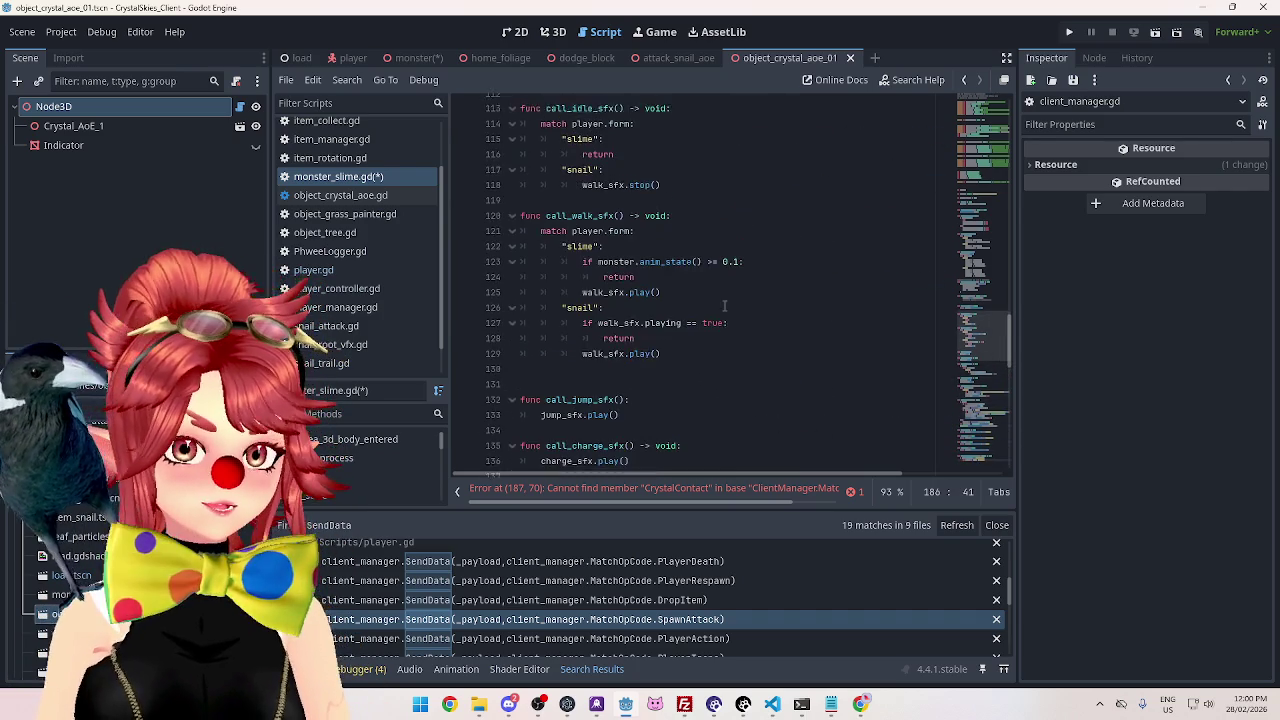
pyautogui.scroll(20, 725, 305)
pyautogui.scroll(-20, 680, 270)
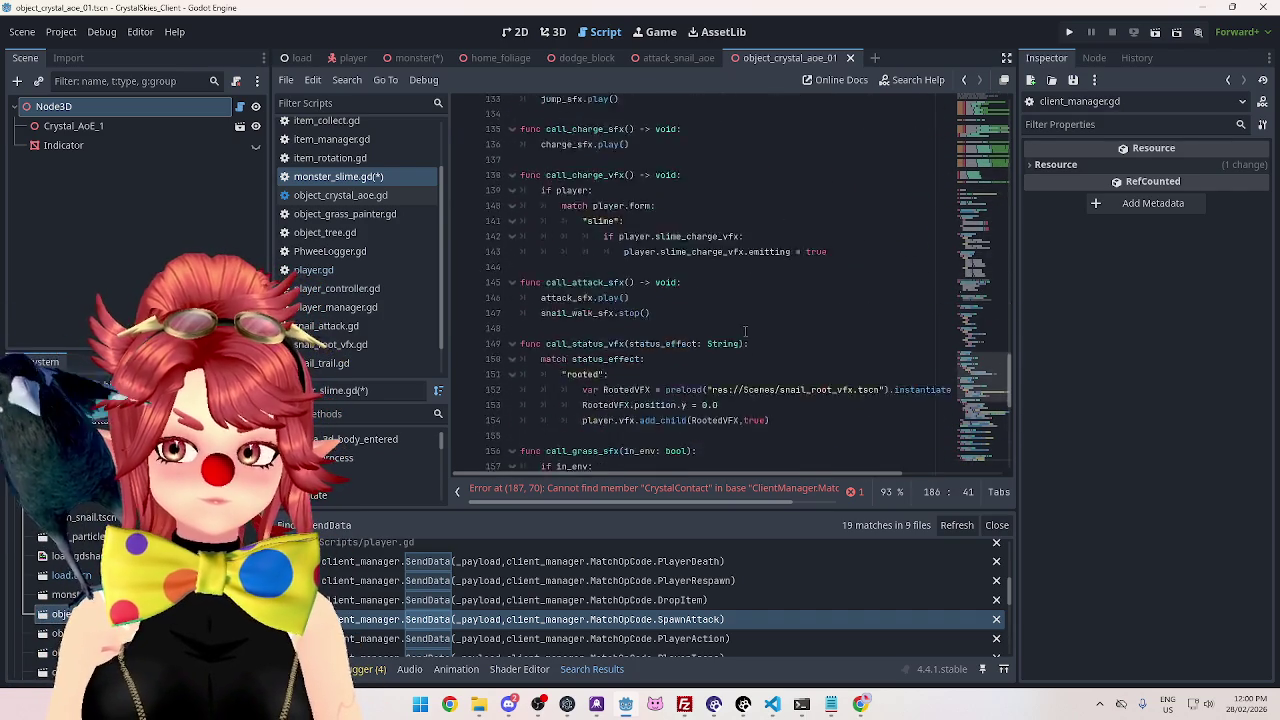
pyautogui.scroll(-10, 745, 330)
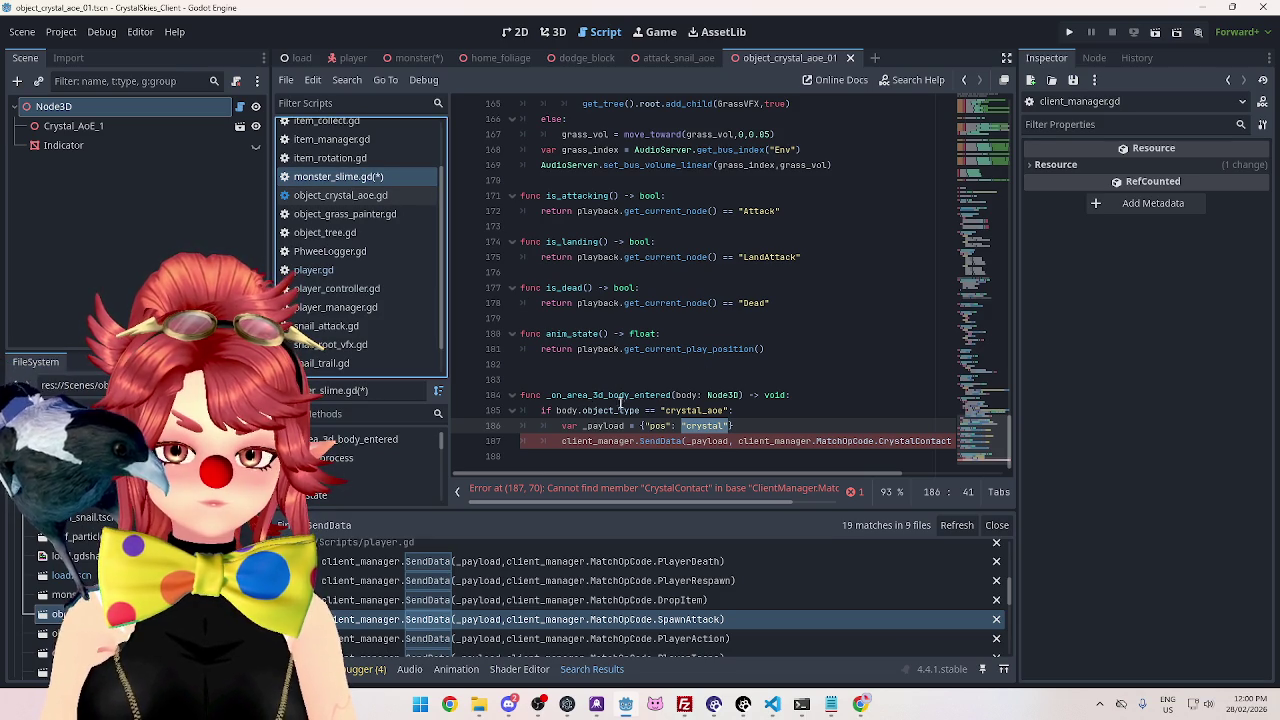
pyautogui.click(352, 57)
pyautogui.click(418, 57)
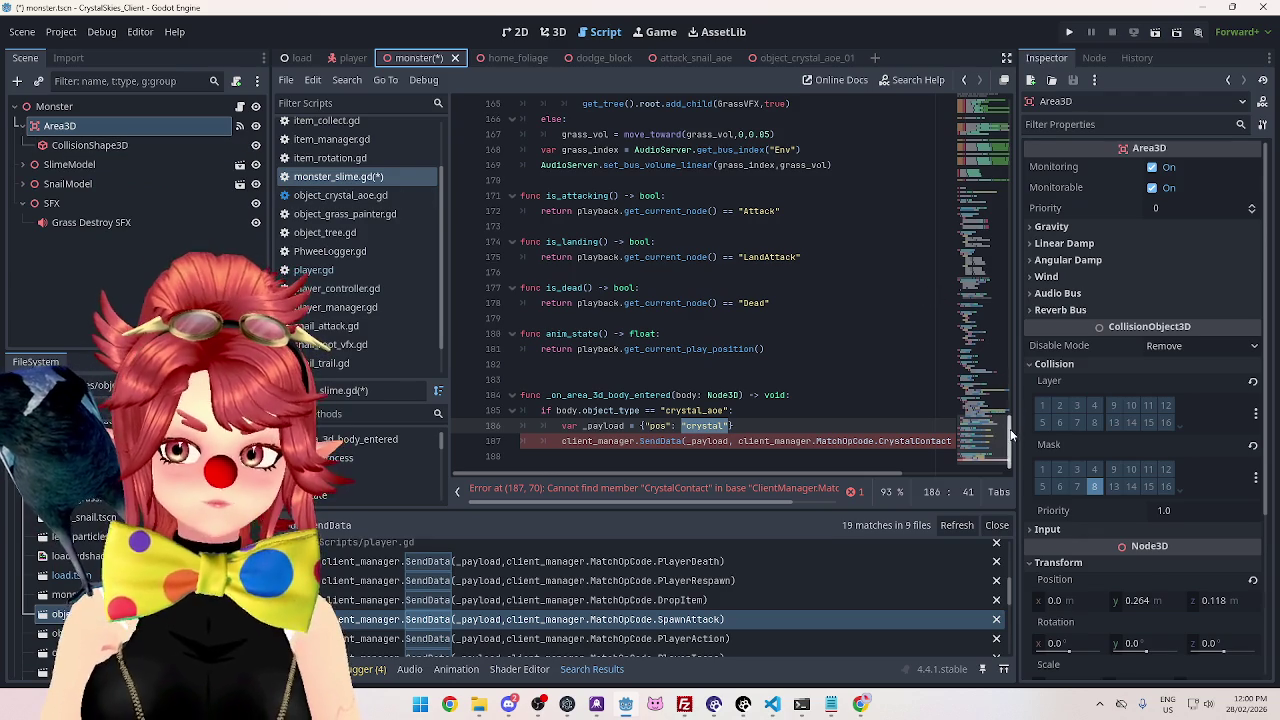
# Add an onready Area3D reference and try replacing "crystal" with area_3d.get_ in the payload.
pyautogui.moveTo(1010, 435); pyautogui.dragTo(1012, 106)
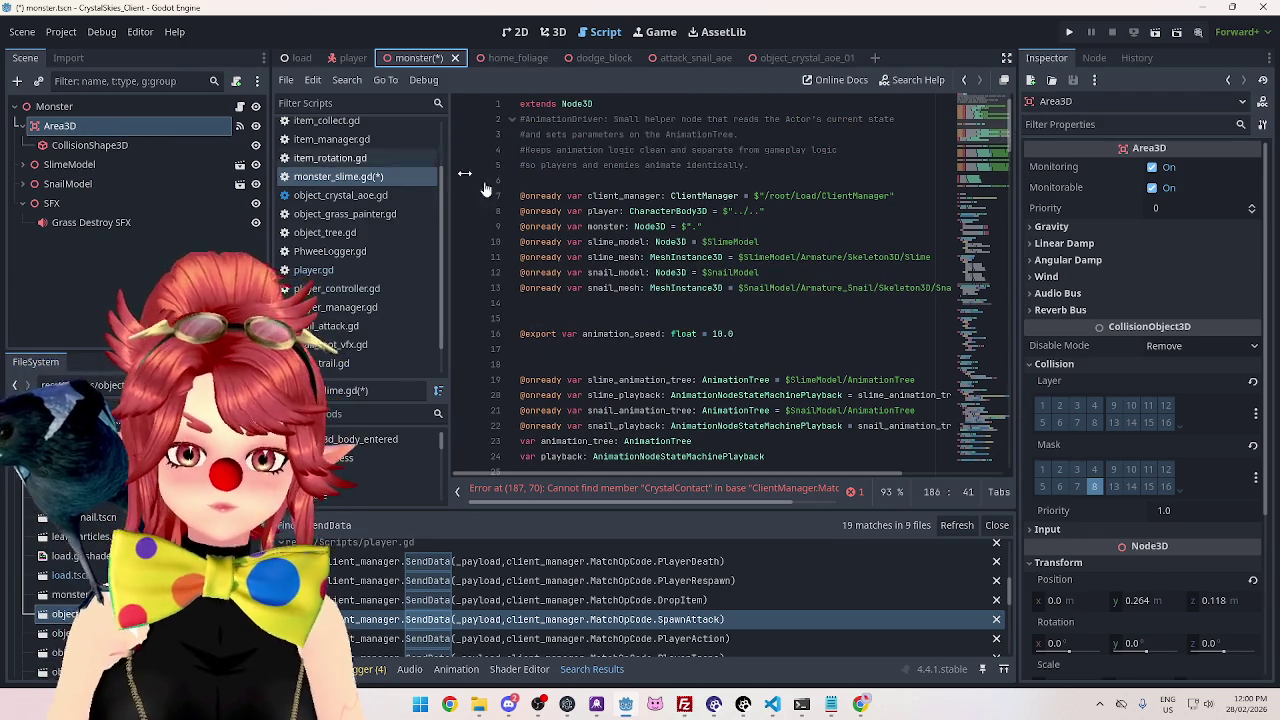
pyautogui.moveTo(59, 127)
pyautogui.mouseDown()
pyautogui.moveTo(566, 186)
pyautogui.moveTo(593, 245)
pyautogui.moveTo(563, 278)
pyautogui.moveTo(518, 229)
pyautogui.moveTo(524, 248)
pyautogui.mouseUp()
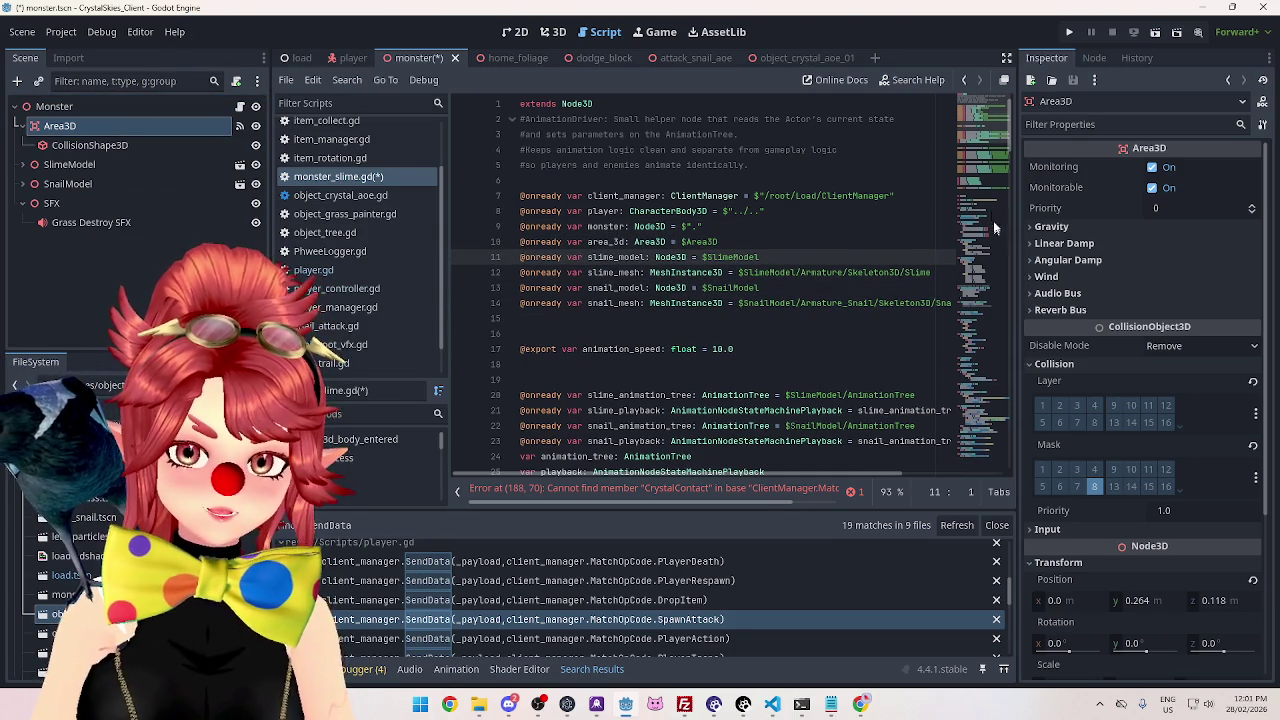
pyautogui.moveTo(1012, 139); pyautogui.dragTo(1006, 513)
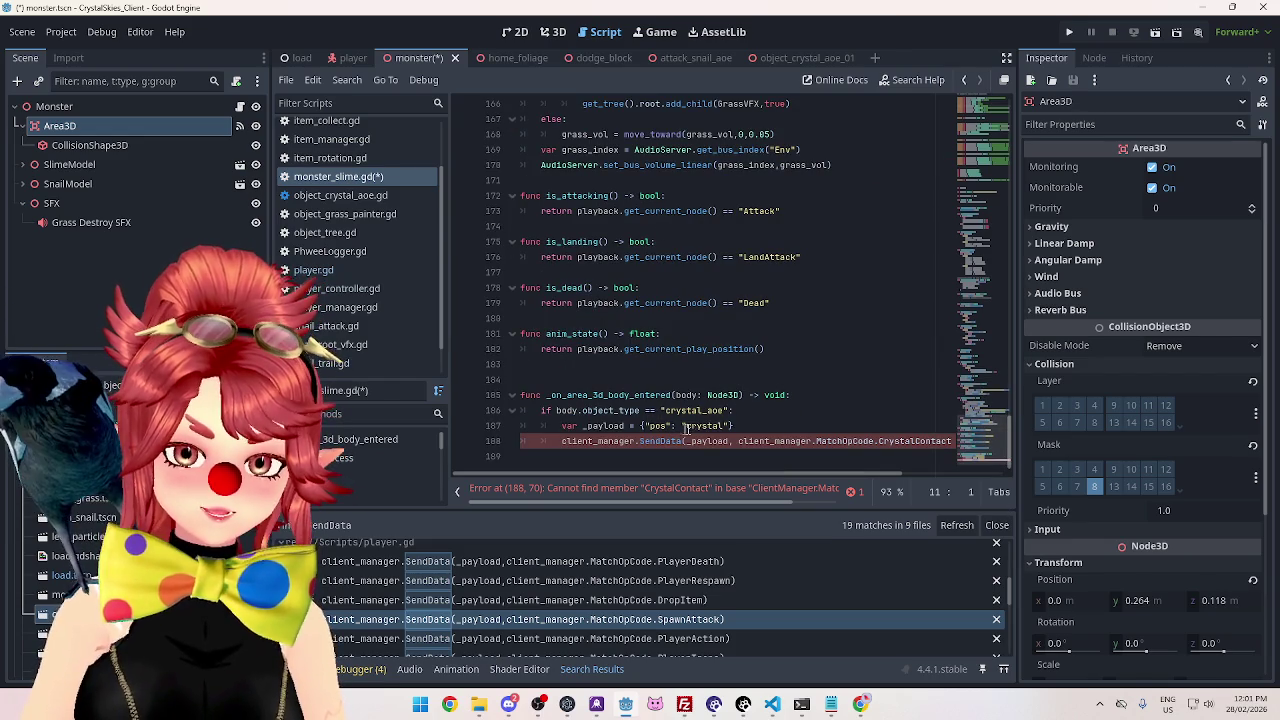
pyautogui.moveTo(683, 425); pyautogui.dragTo(733, 426)
pyautogui.write('are')
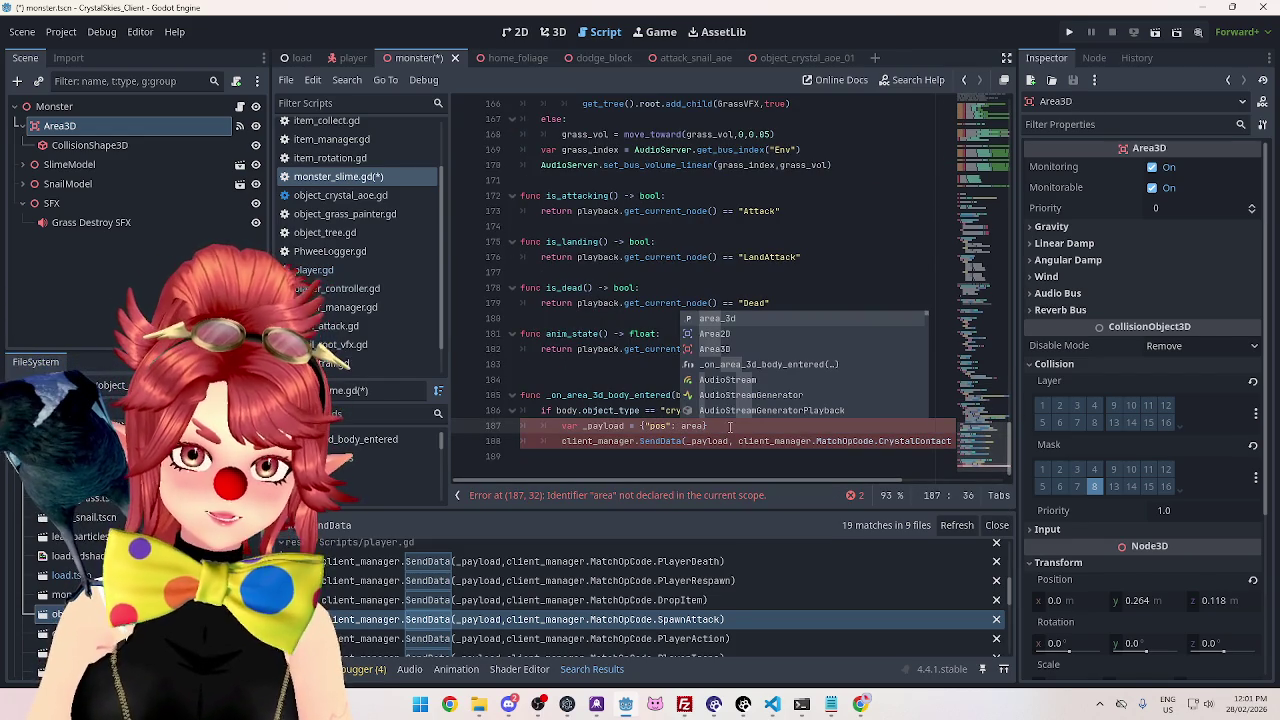
pyautogui.press('Return')
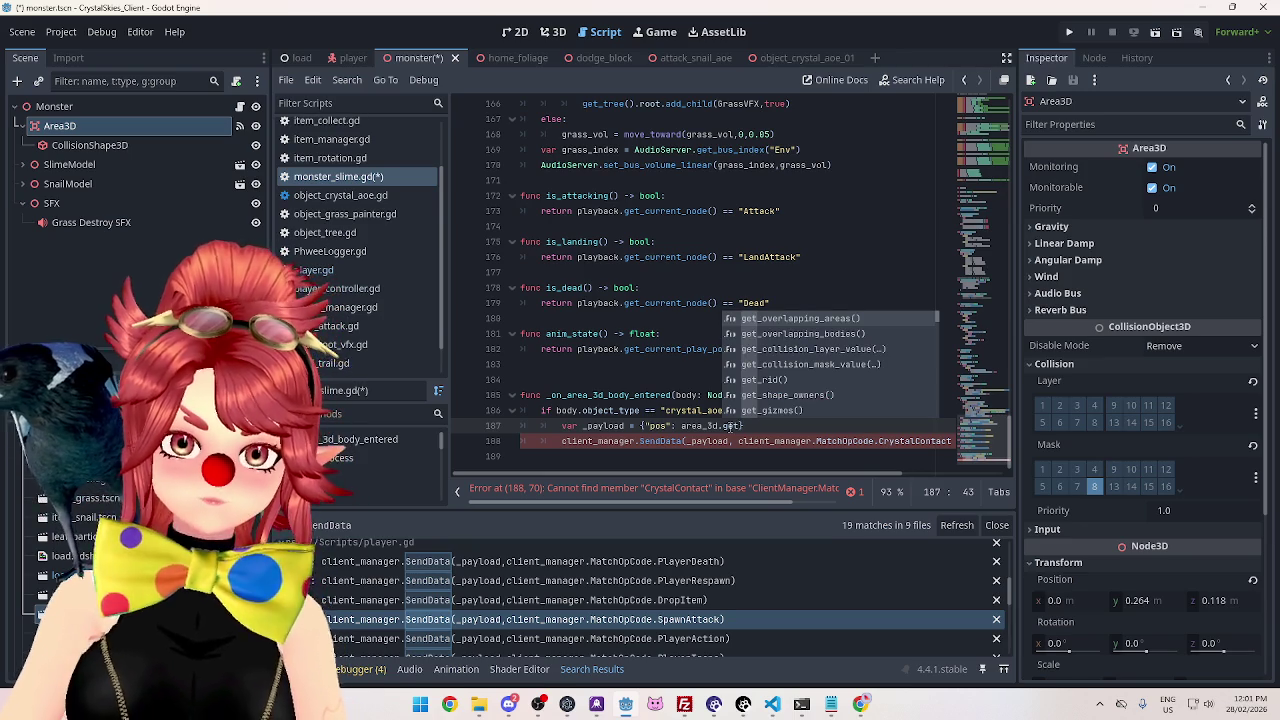
pyautogui.write('_c')
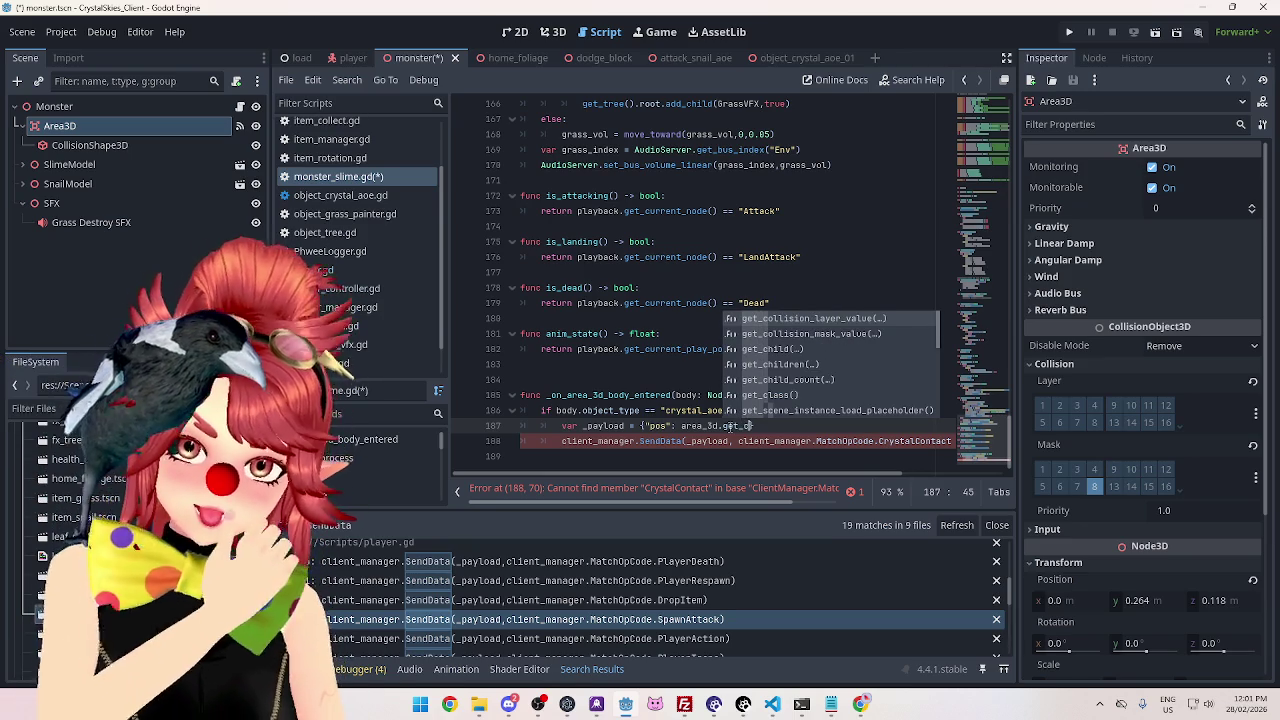
pyautogui.press('BackSpace')
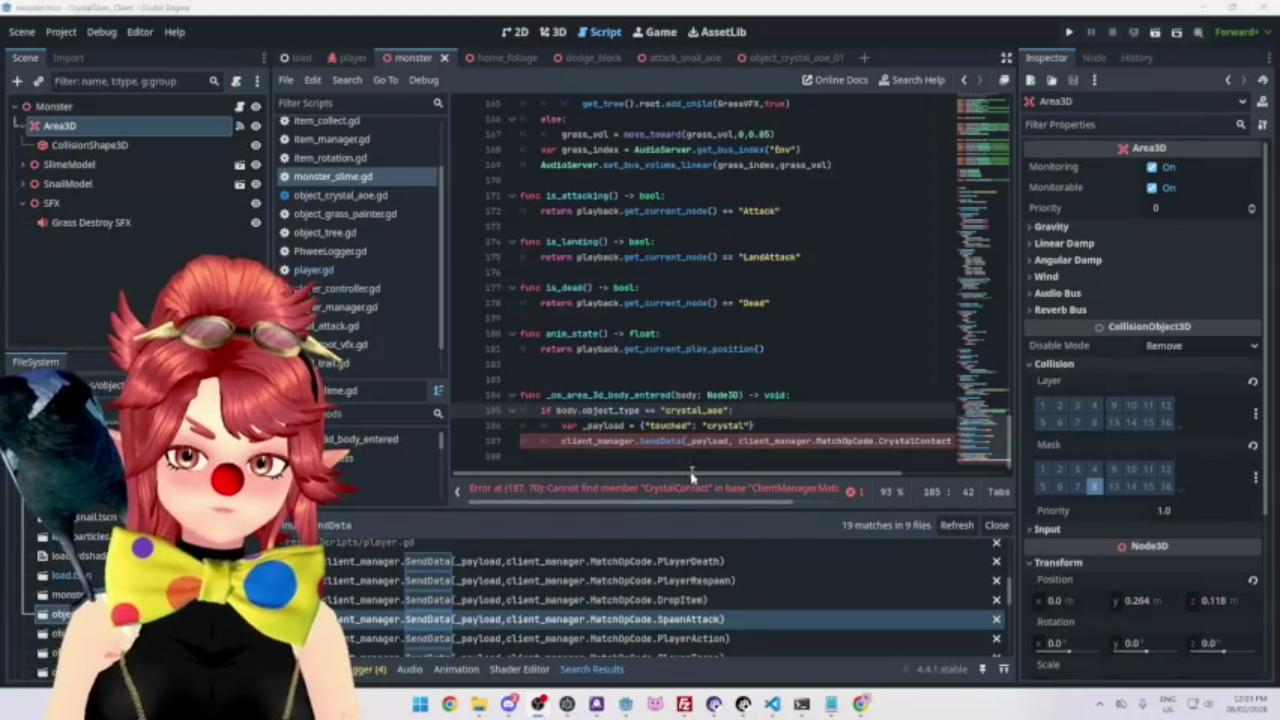
# Open the object_crystal_aoe.gd script from the script list.
pyautogui.moveTo(692, 480)
pyautogui.mouseDown()
pyautogui.moveTo(898, 497)
pyautogui.moveTo(800, 494)
pyautogui.mouseUp()
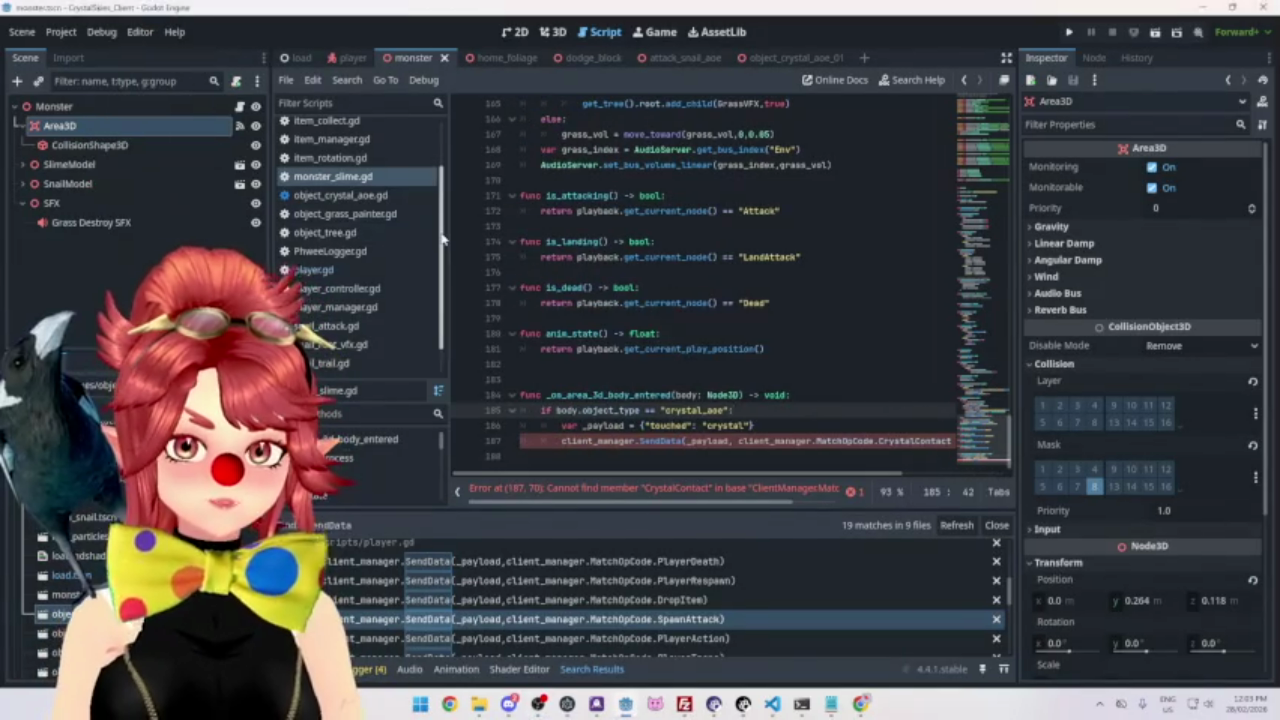
pyautogui.scroll(3, 442, 240)
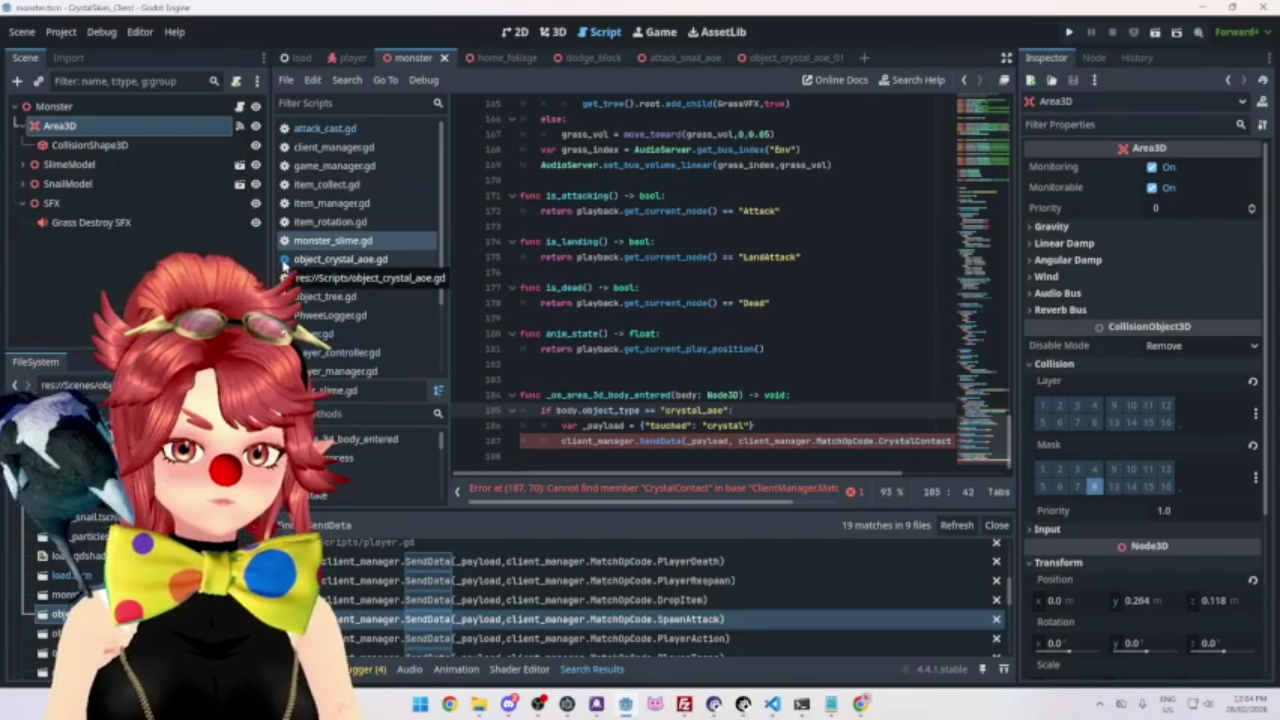
pyautogui.click(331, 203)
pyautogui.click(335, 259)
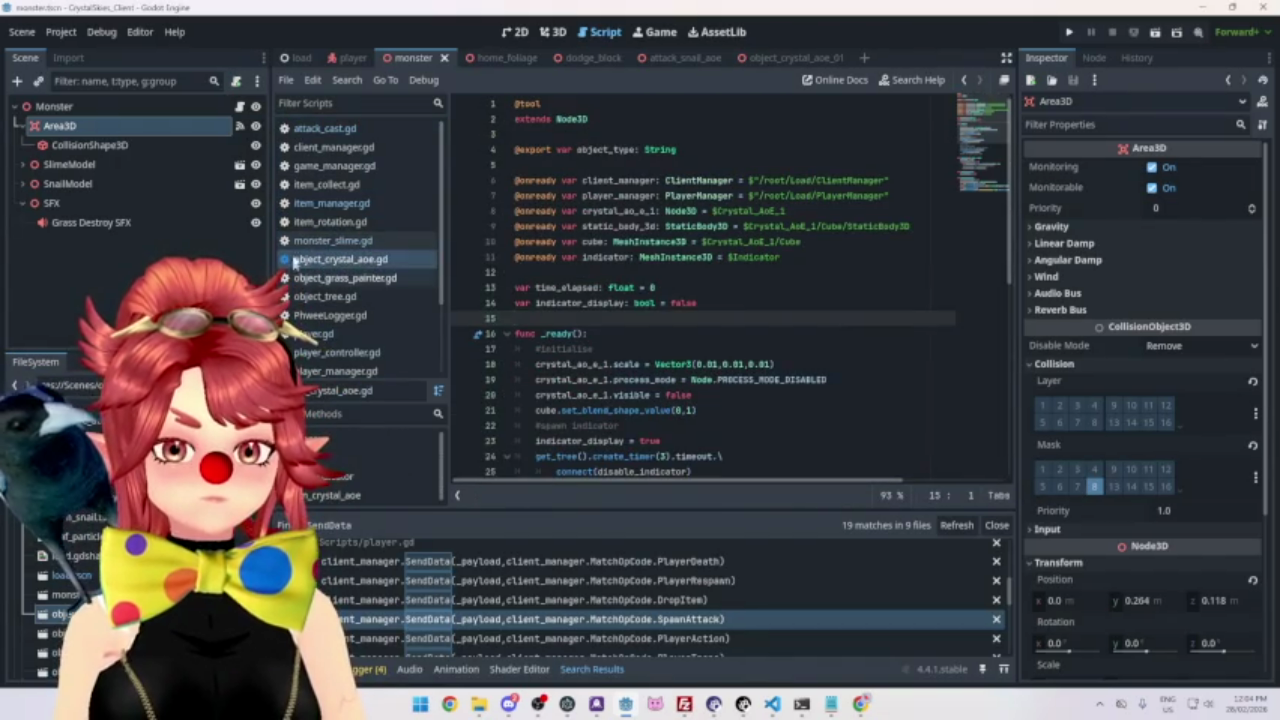
pyautogui.moveTo(538, 103); pyautogui.dragTo(513, 106)
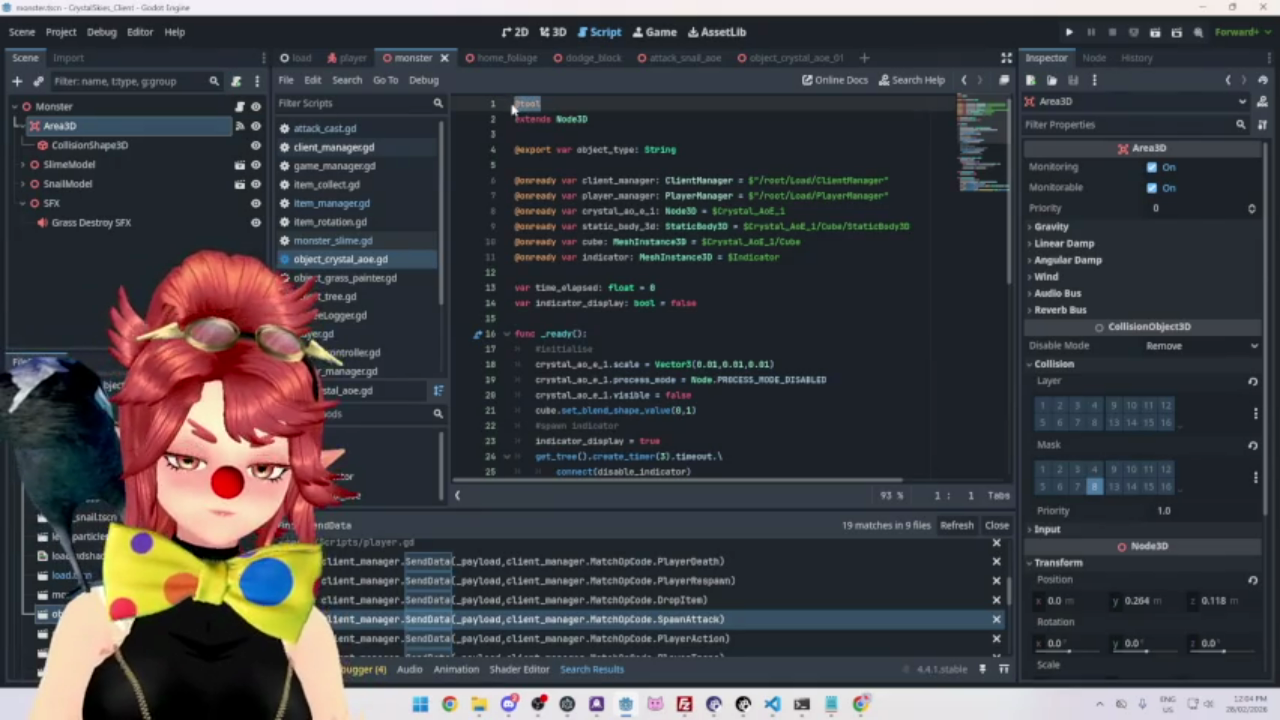
pyautogui.hotkey('ctrl', 'k')
pyautogui.click(609, 162)
pyautogui.hotkey('ctrl', 's')
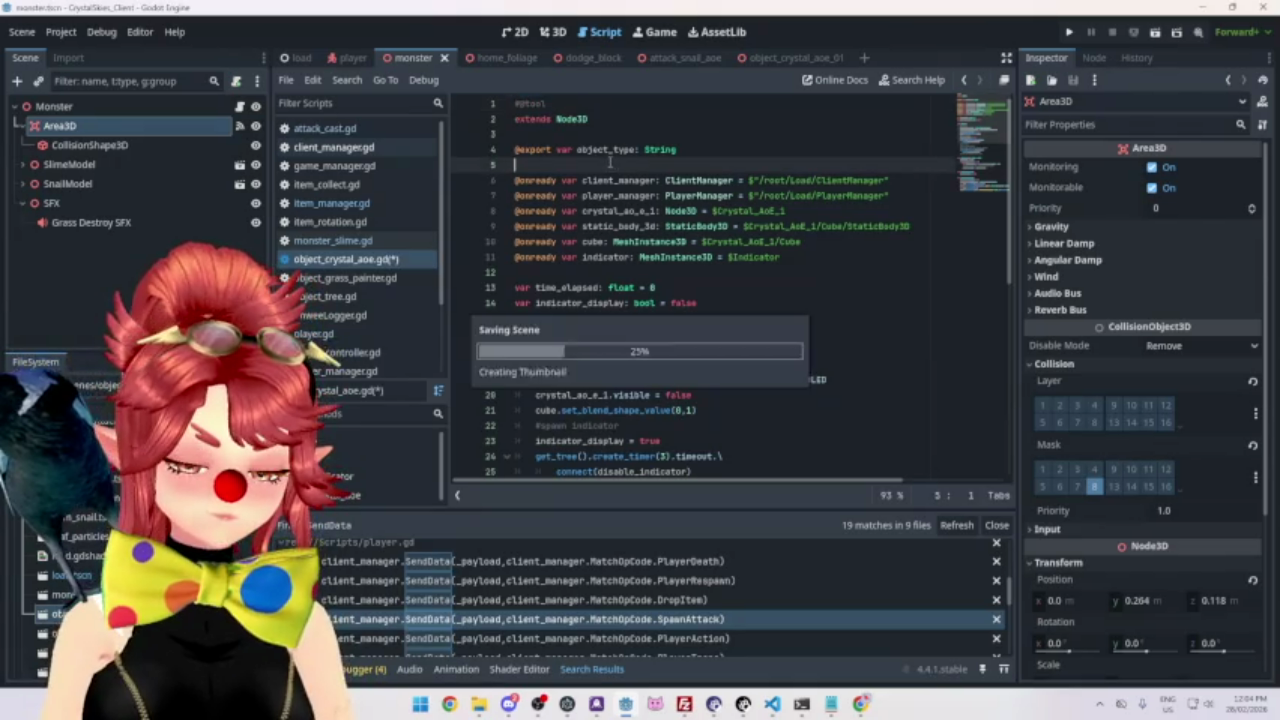
# Open client_manager.gd and bring its opcode enum into view.
pyautogui.click(320, 147)
pyautogui.scroll(10, 1000, 340)
pyautogui.scroll(15, 595, 225)
pyautogui.scroll(-13, 595, 225)
pyautogui.scroll(2, 596, 226)
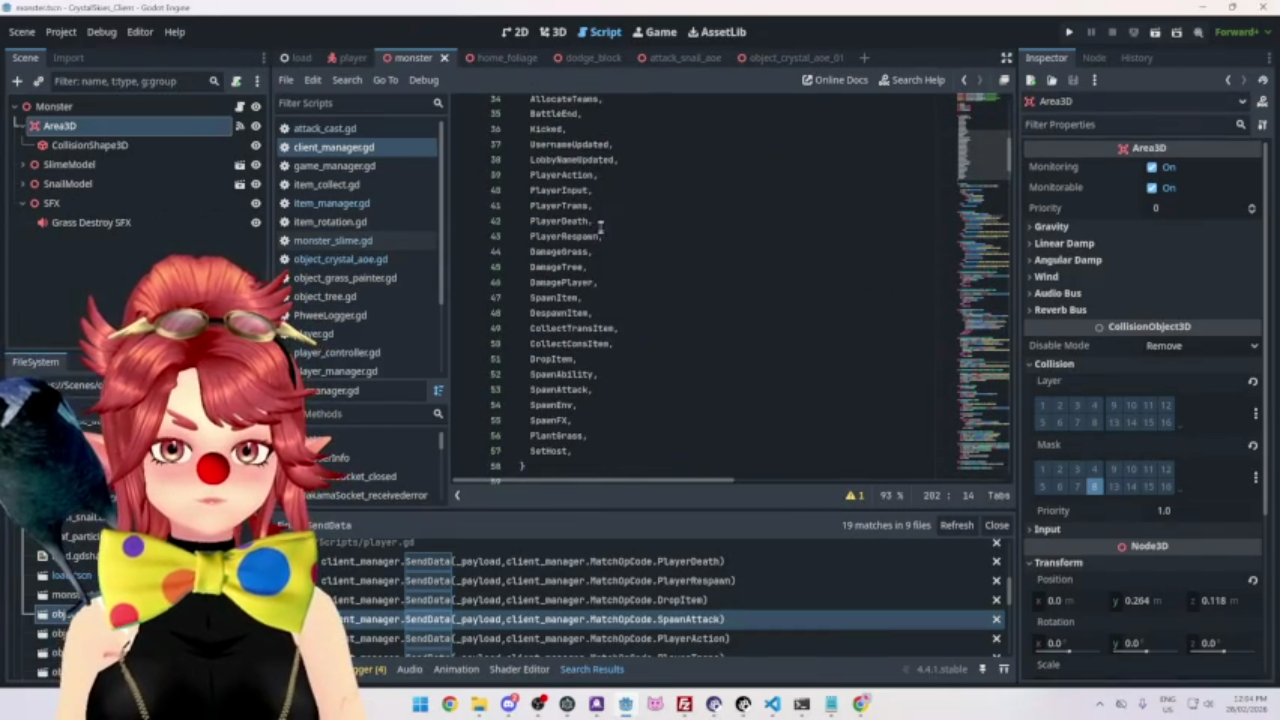
pyautogui.scroll(-1, 600, 222)
# Add CrystalContact, after PlantGrass in the enum, save, and select the new entry.
pyautogui.click(595, 389)
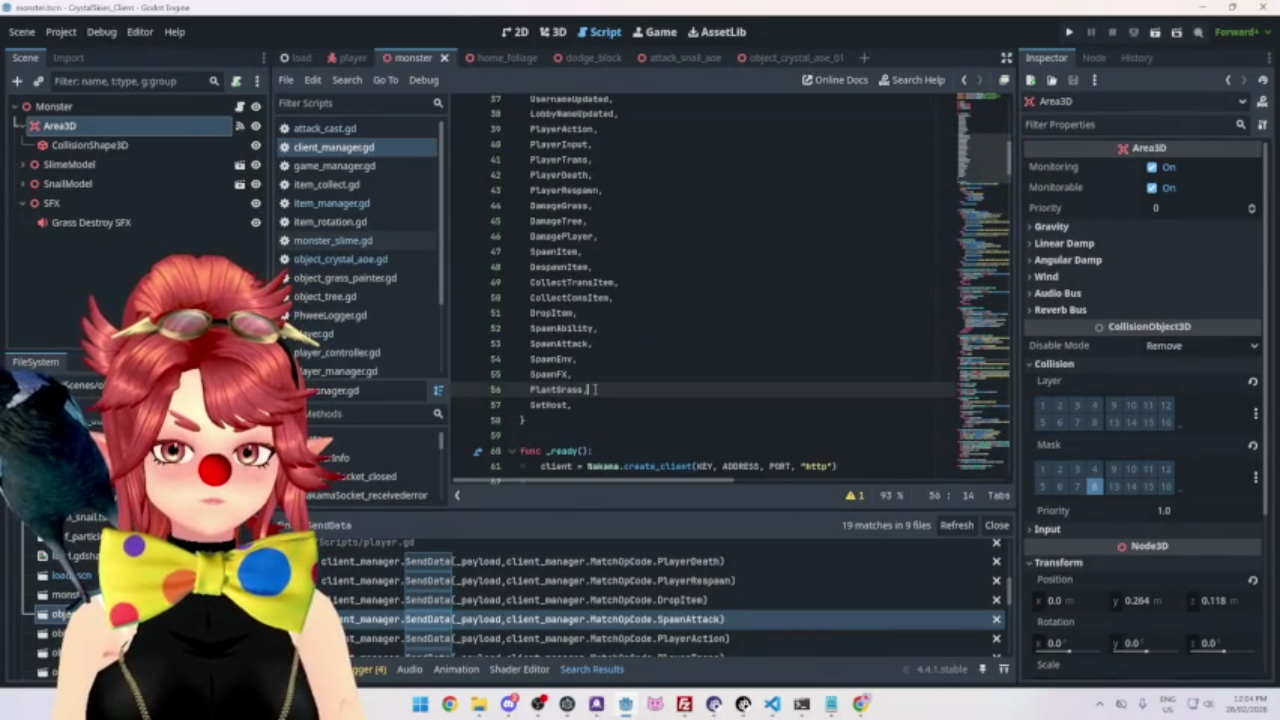
pyautogui.press('Return')
pyautogui.press('BackSpace')
pyautogui.write('Cr')
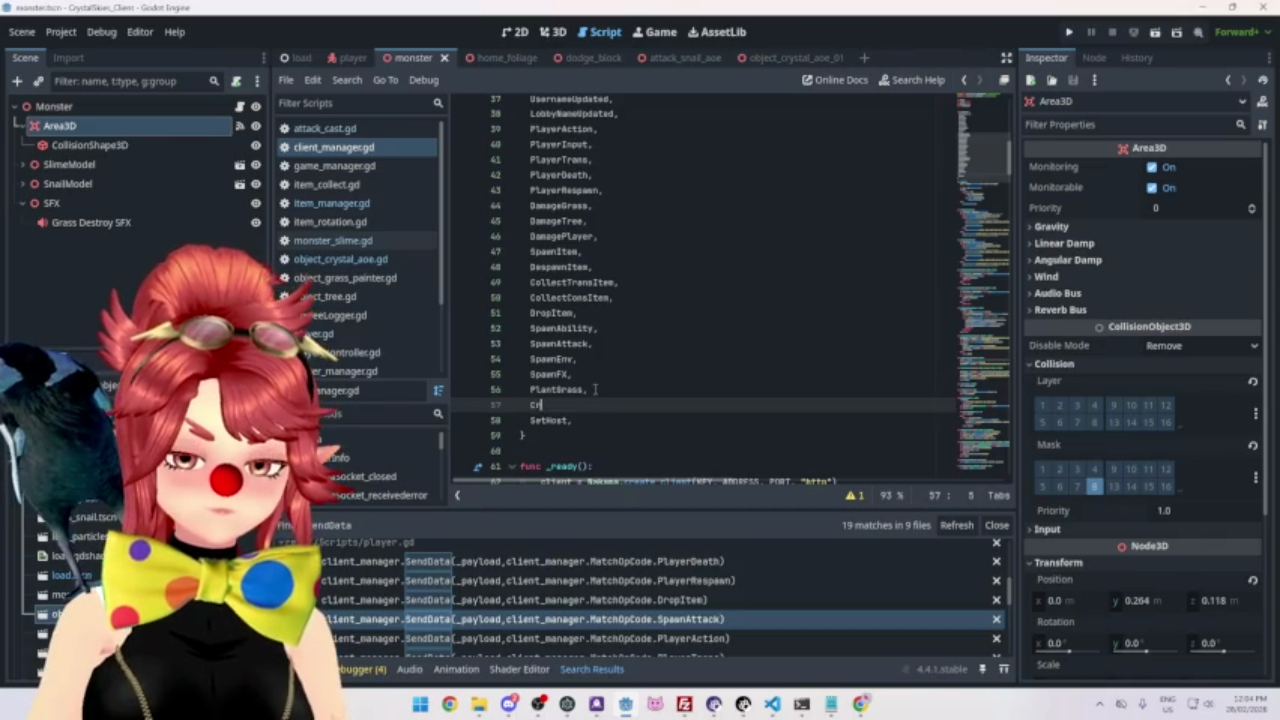
pyautogui.write('ystalContact,')
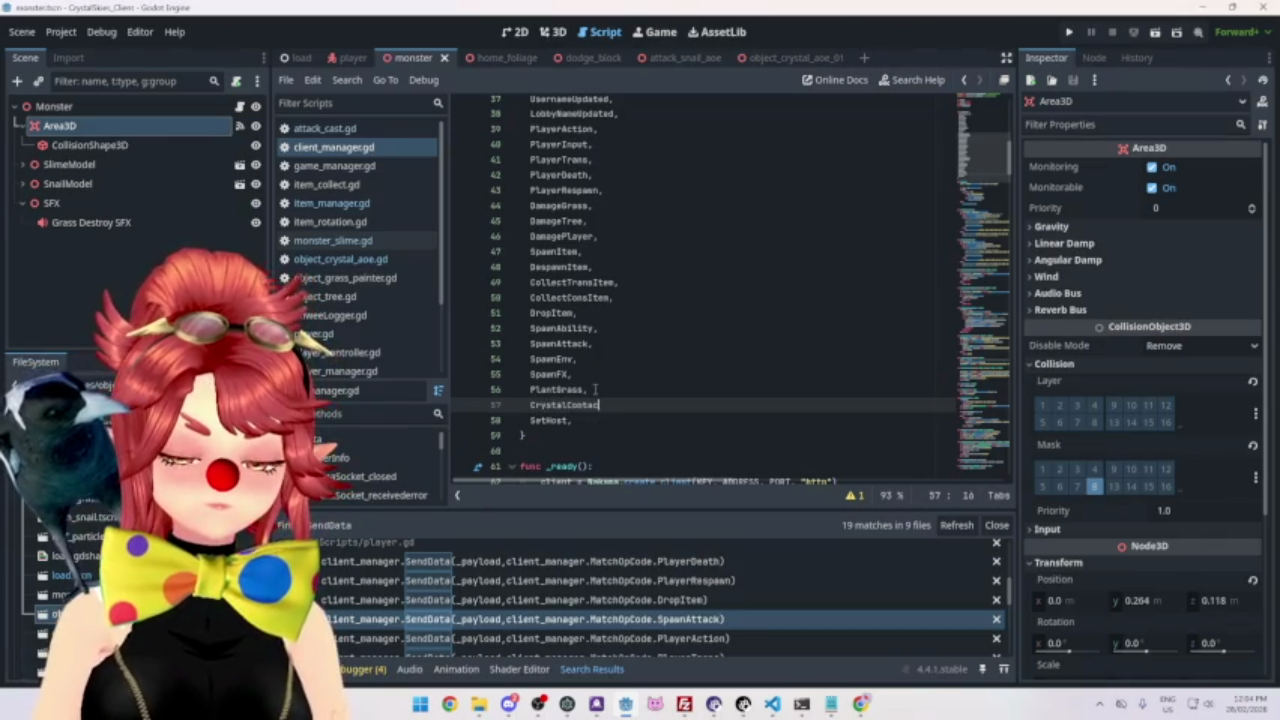
pyautogui.hotkey('ctrl', 's')
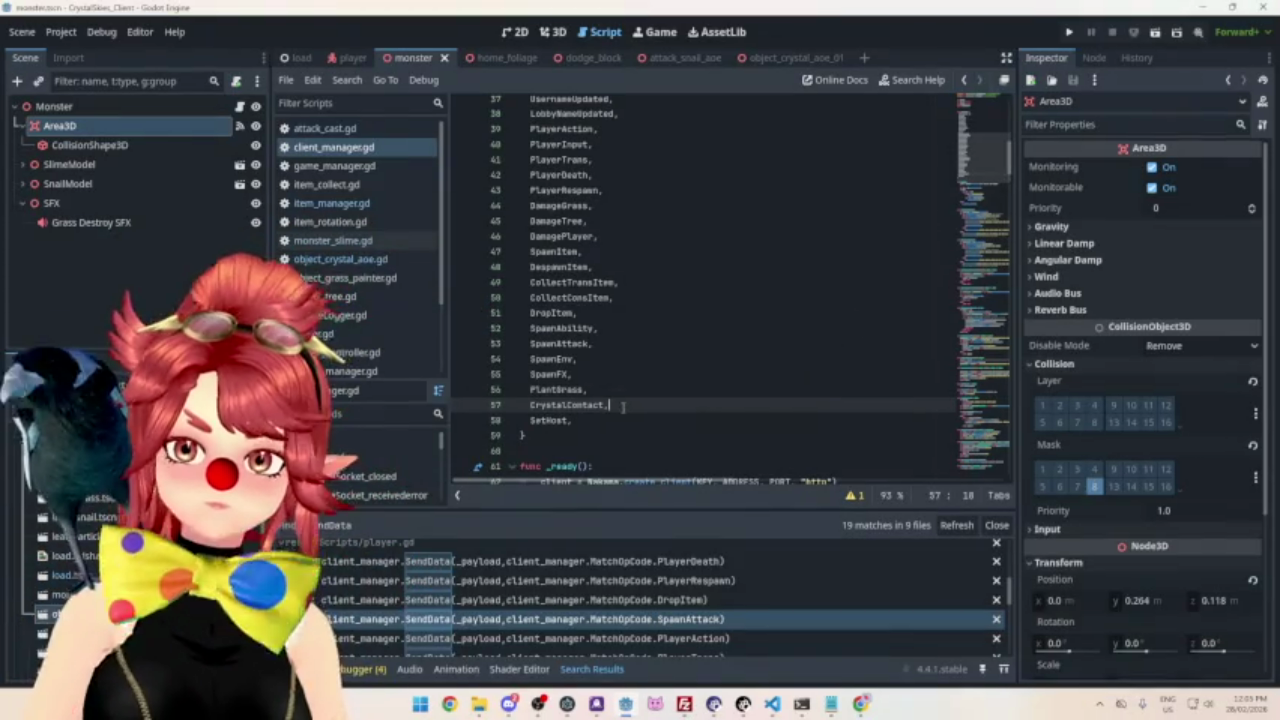
pyautogui.moveTo(530, 405); pyautogui.dragTo(610, 405)
pyautogui.hotkey('ctrl', 'c')
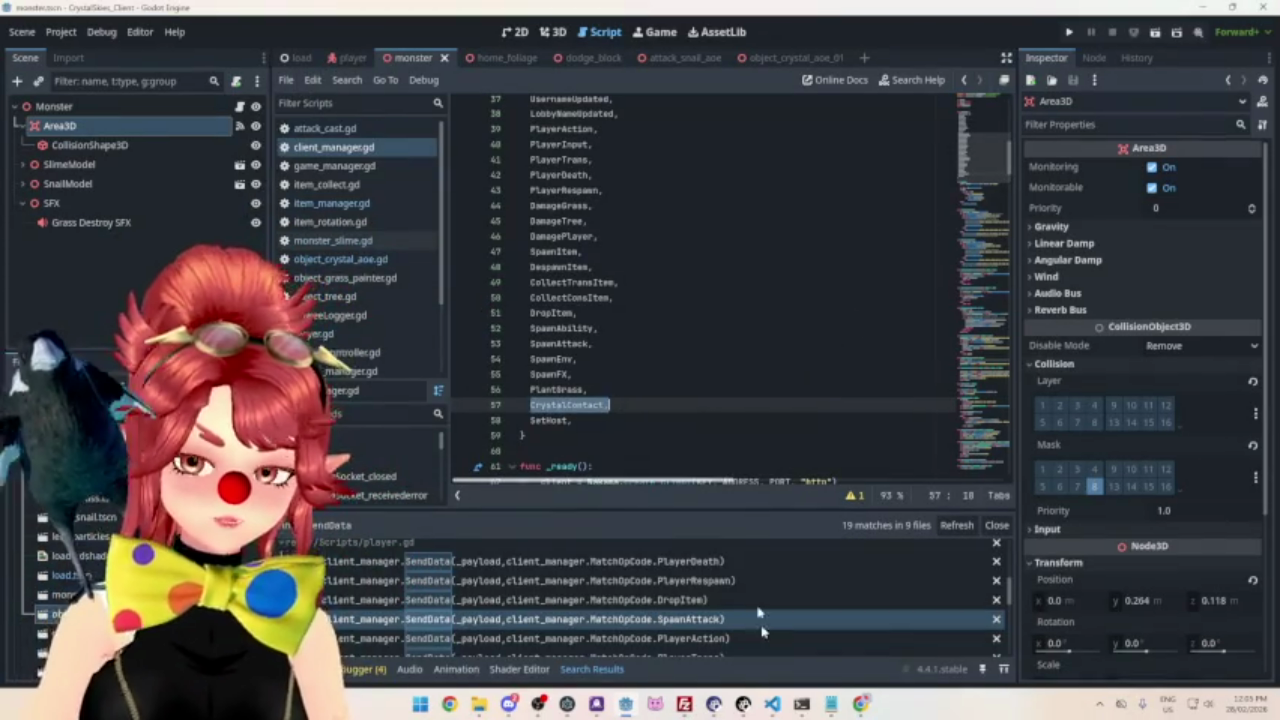
# In VS Code's nk_lobbyhandler.ts, paste CrystalContact, after PlantGrass in MatchOpCode and save.
pyautogui.click(772, 704)
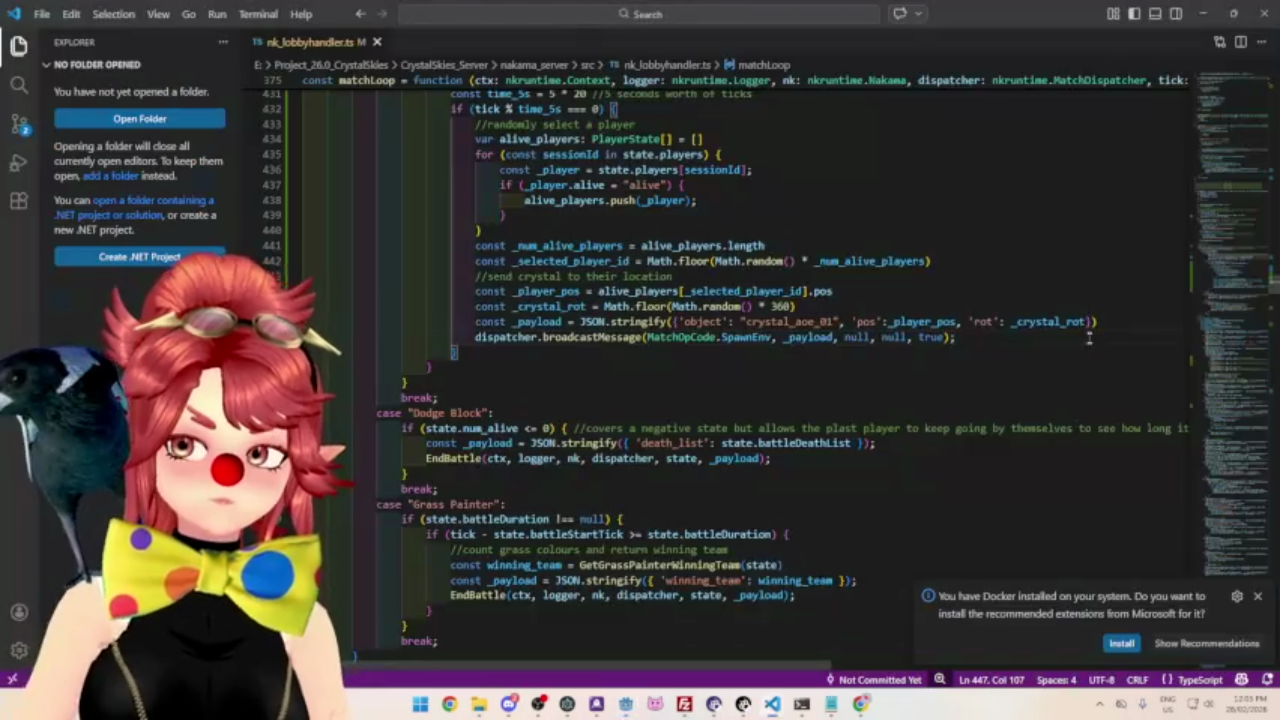
pyautogui.moveTo(1230, 290); pyautogui.dragTo(1230, 82)
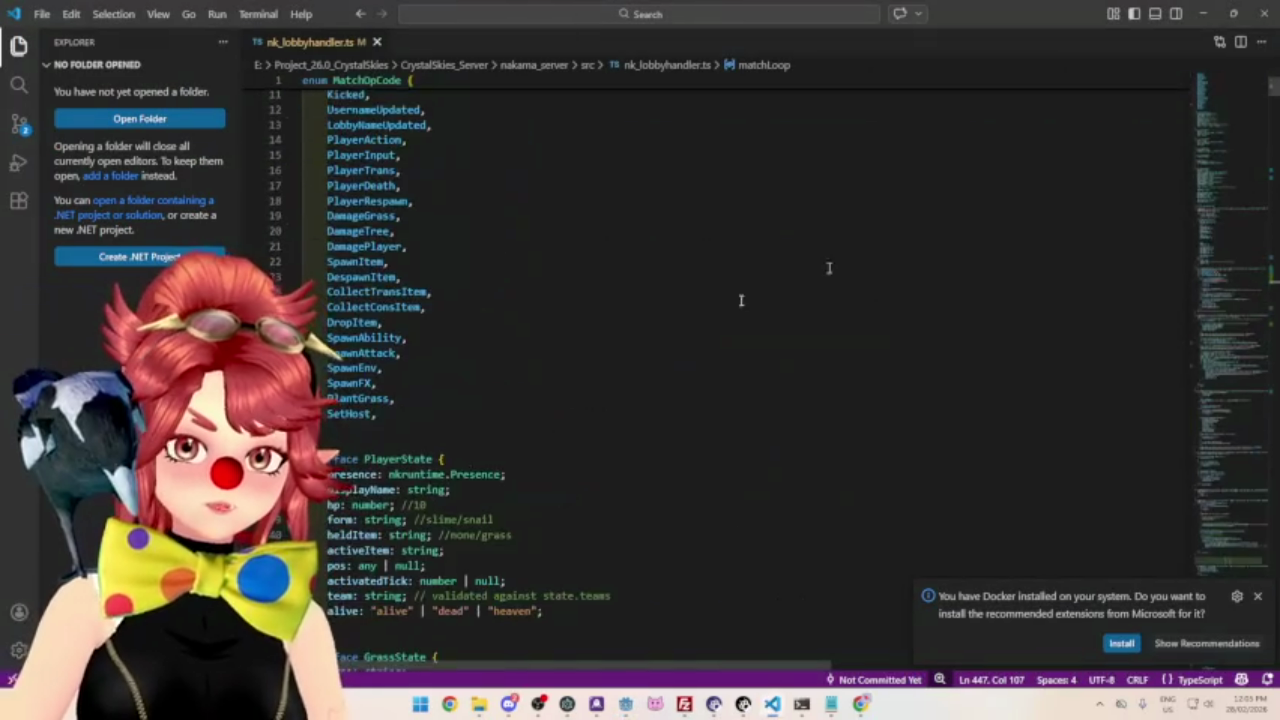
pyautogui.click(420, 398)
pyautogui.press('Return')
pyautogui.hotkey('ctrl', 'v')
pyautogui.hotkey('ctrl', 's')
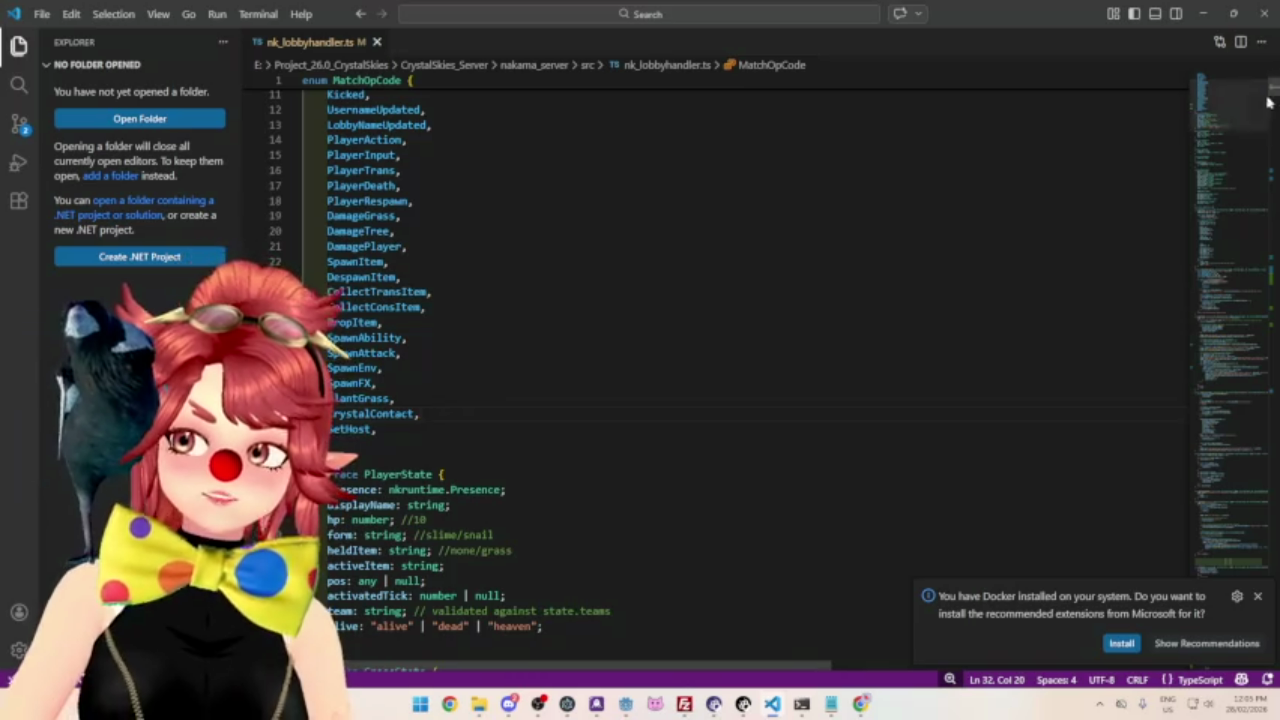
pyautogui.scroll(-1, 1276, 95)
pyautogui.moveTo(1276, 95)
pyautogui.mouseDown()
pyautogui.moveTo(1255, 248)
pyautogui.moveTo(1206, 390)
pyautogui.mouseUp()
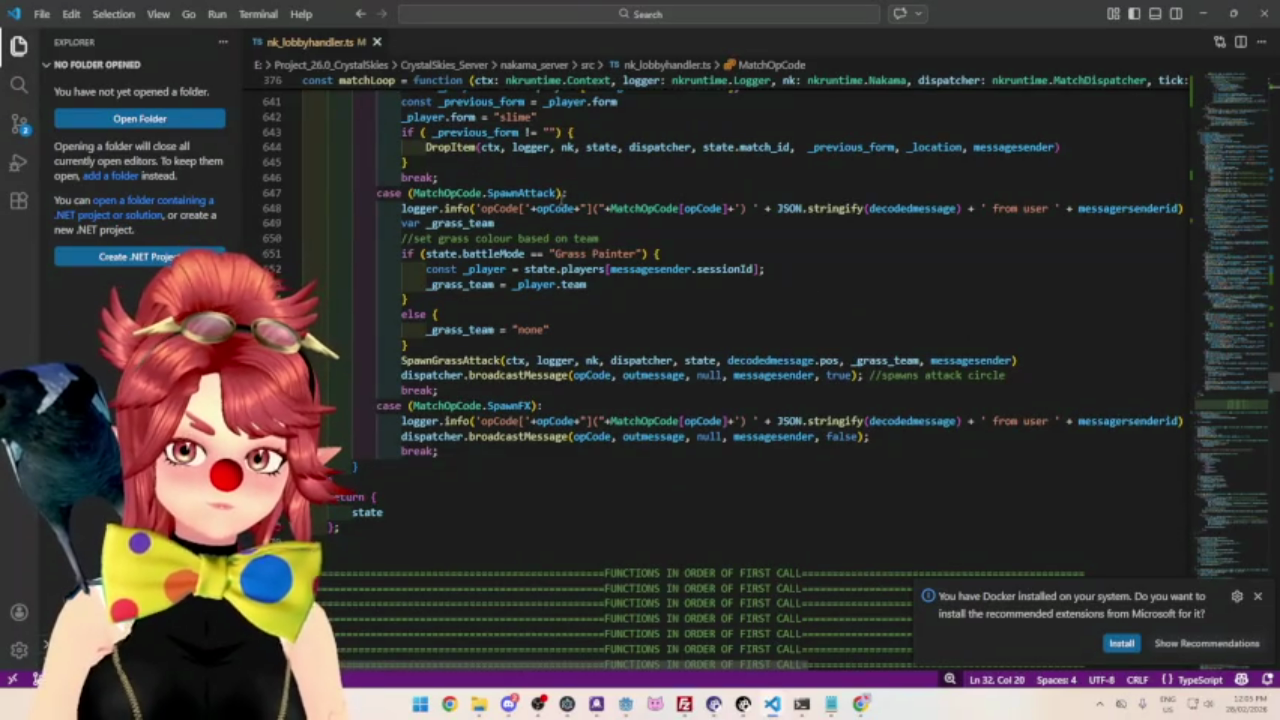
# Add an empty case (MatchOpCode.CrystalContact): after matchLoop's SpawnFX case, then return to Godot.
pyautogui.scroll(2, 405, 392)
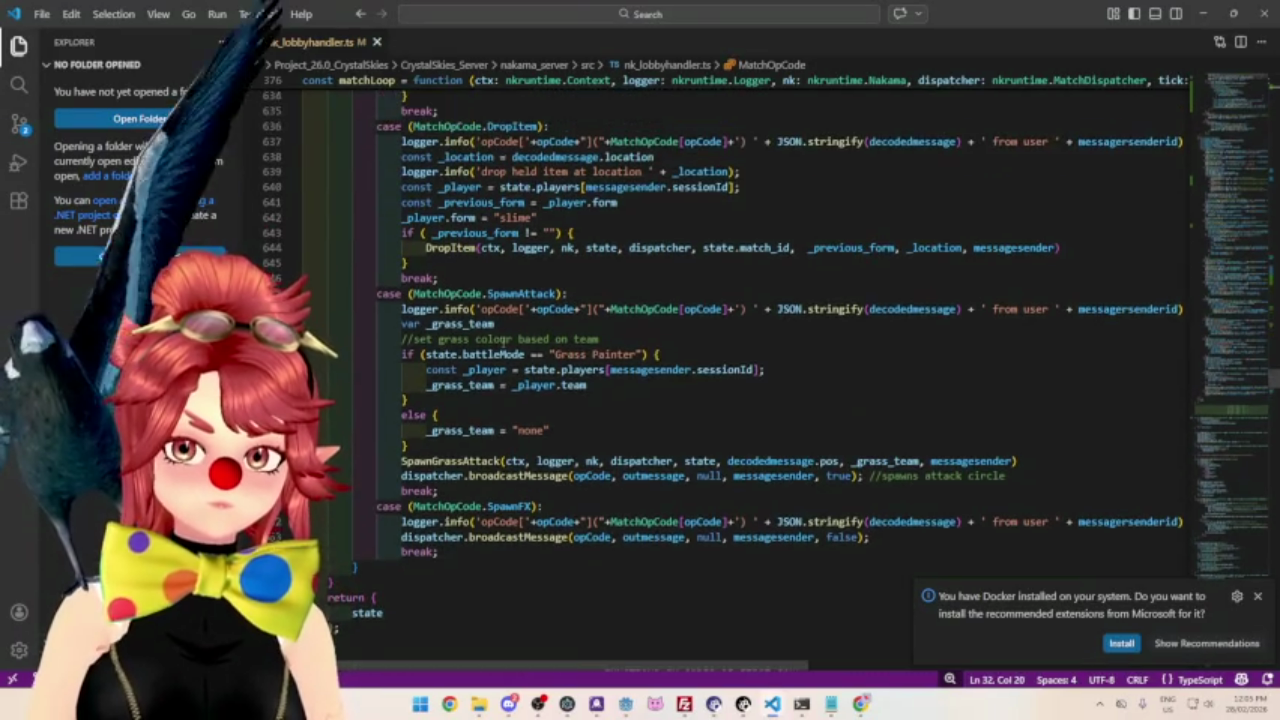
pyautogui.click(625, 705)
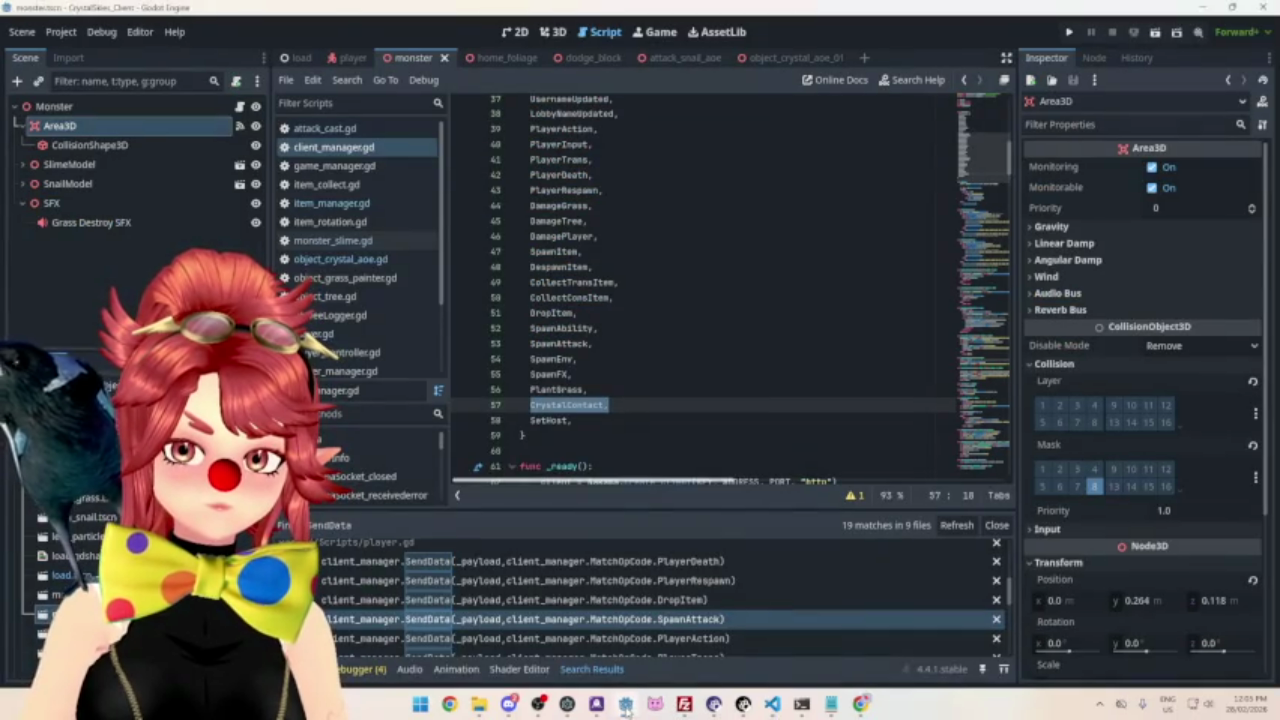
pyautogui.click(772, 705)
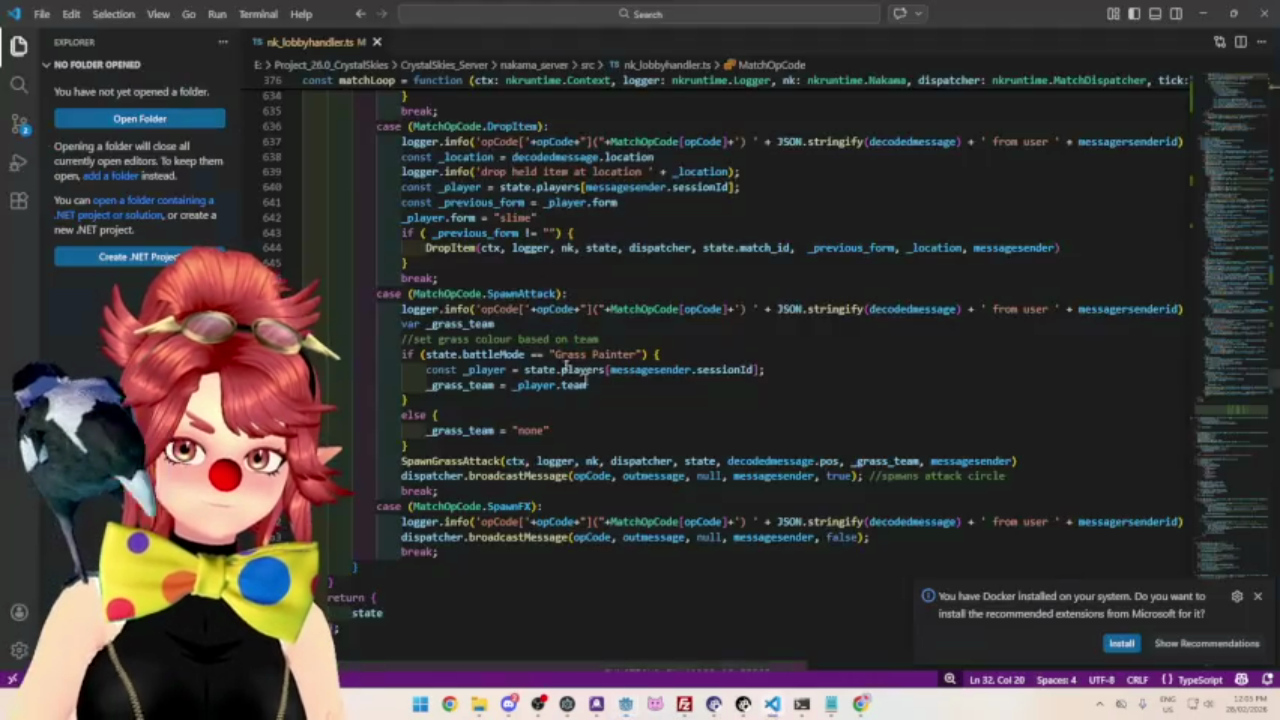
pyautogui.scroll(-1, 467, 433)
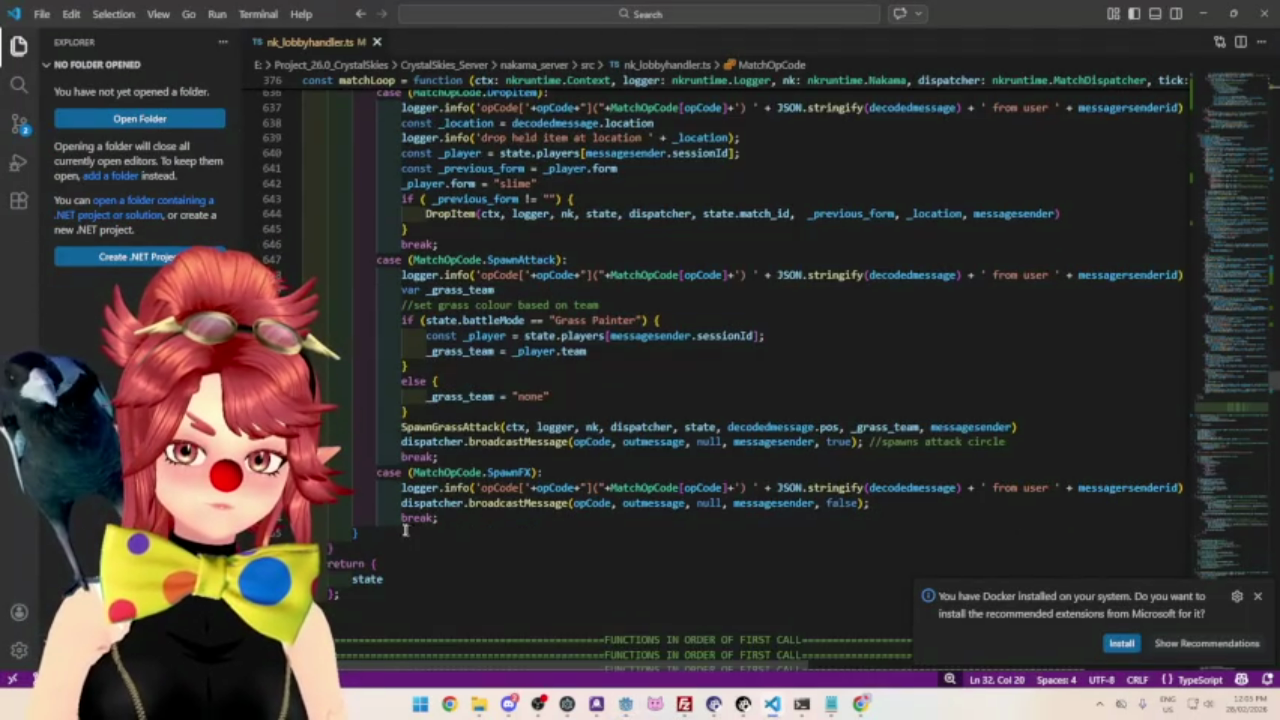
pyautogui.click(448, 518)
pyautogui.press('Return')
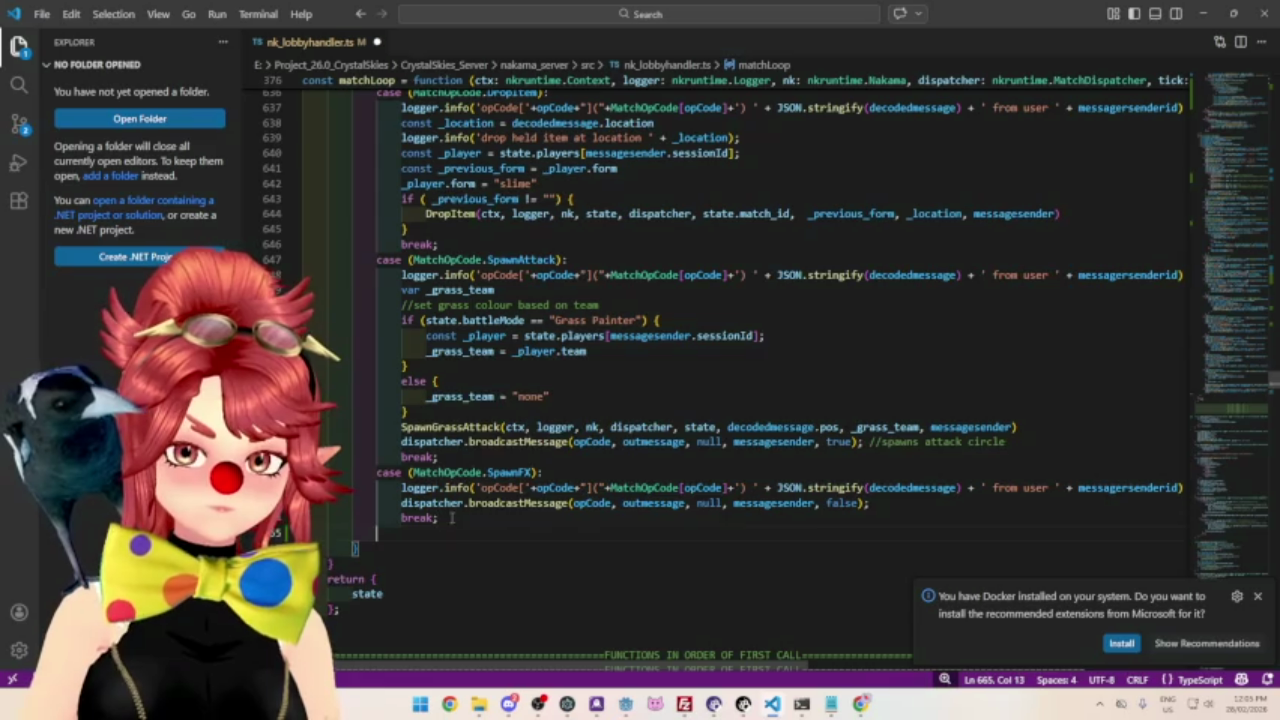
pyautogui.write('case ')
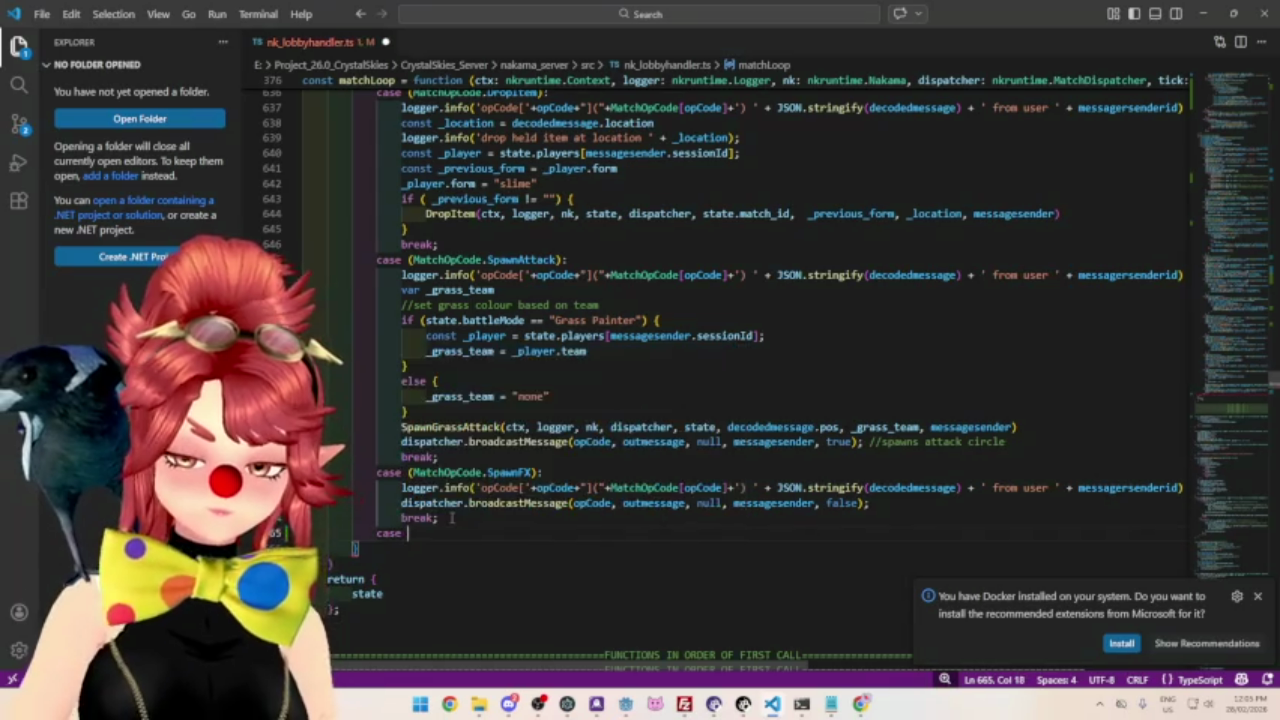
pyautogui.write('(Mat')
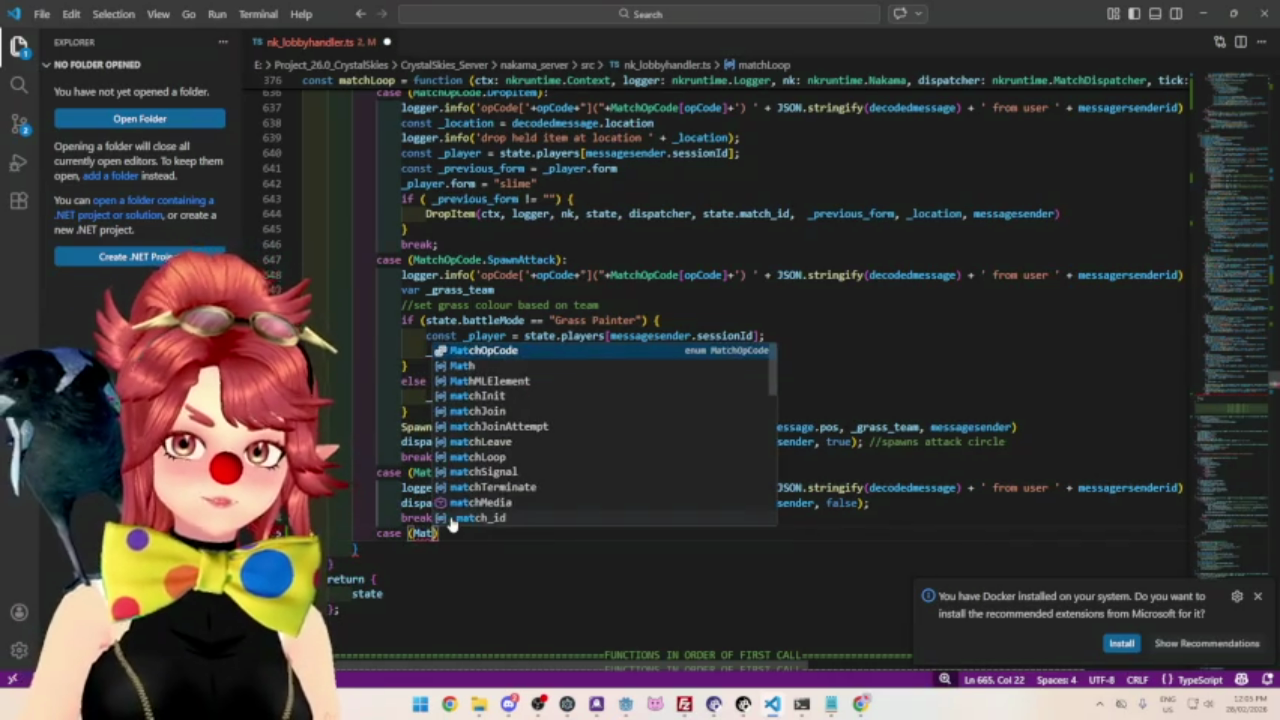
pyautogui.press('Tab')
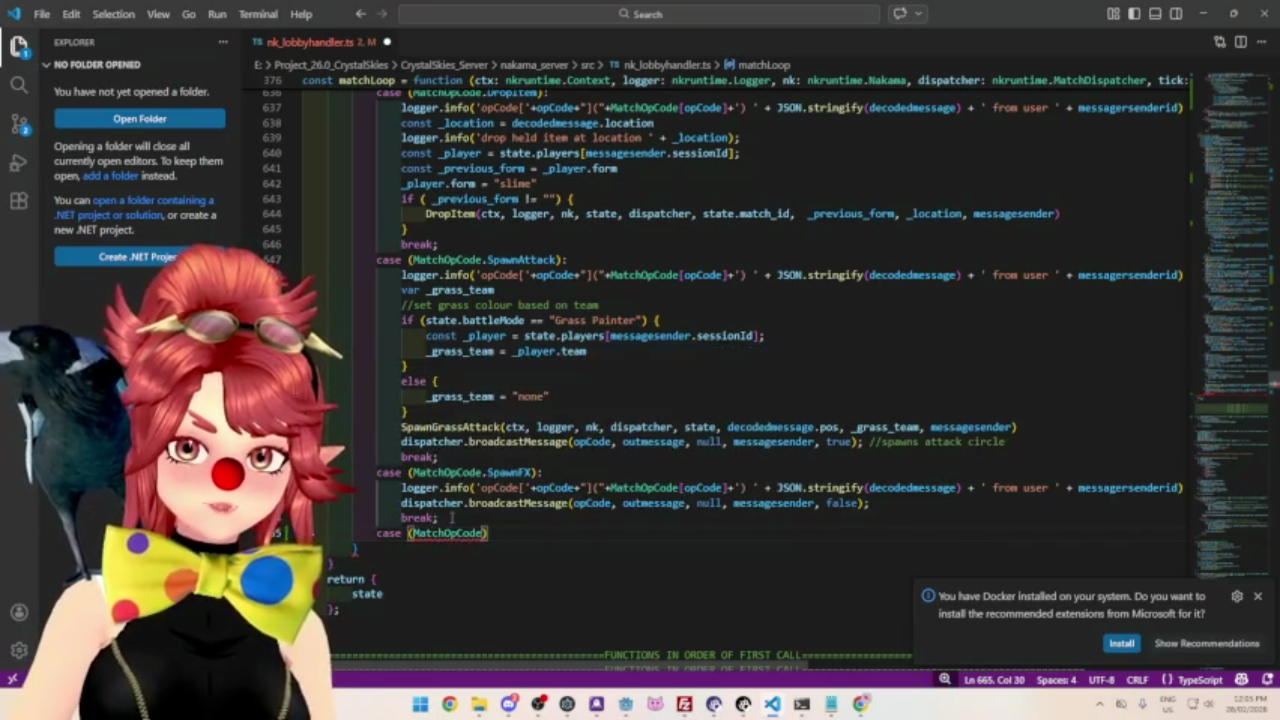
pyautogui.write('.CrystalContact')
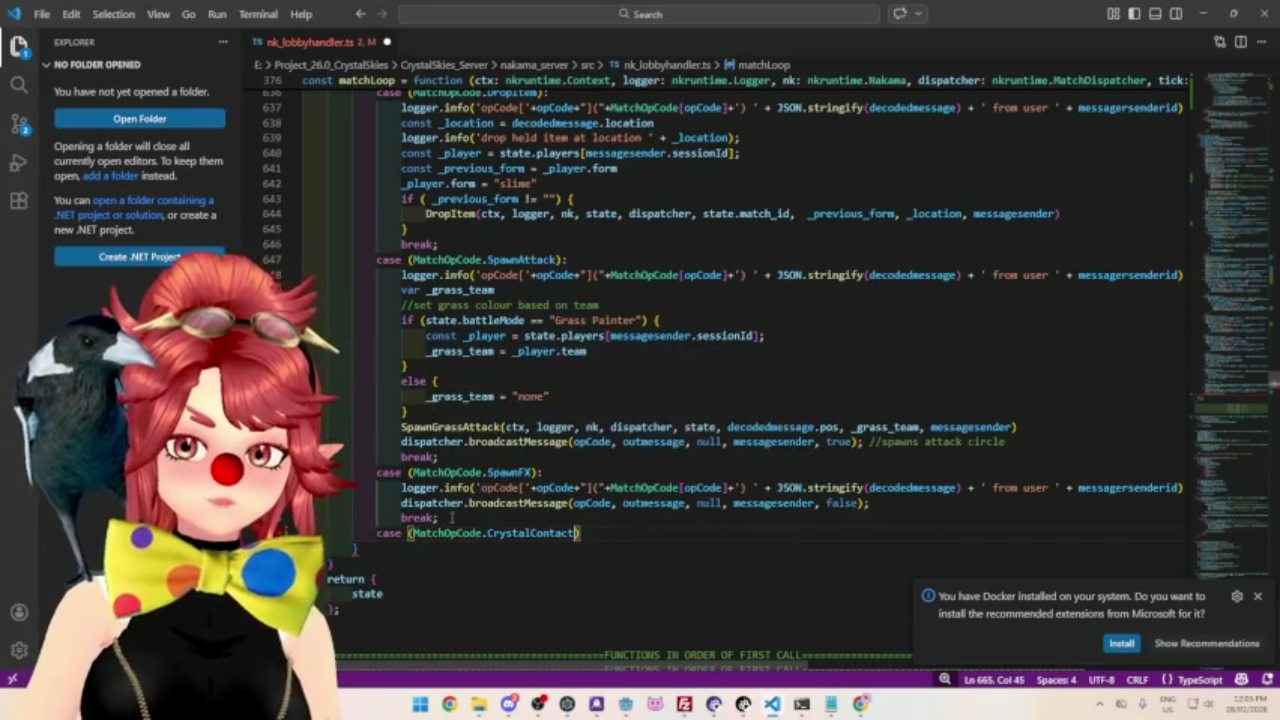
pyautogui.write('):')
pyautogui.press('Return')
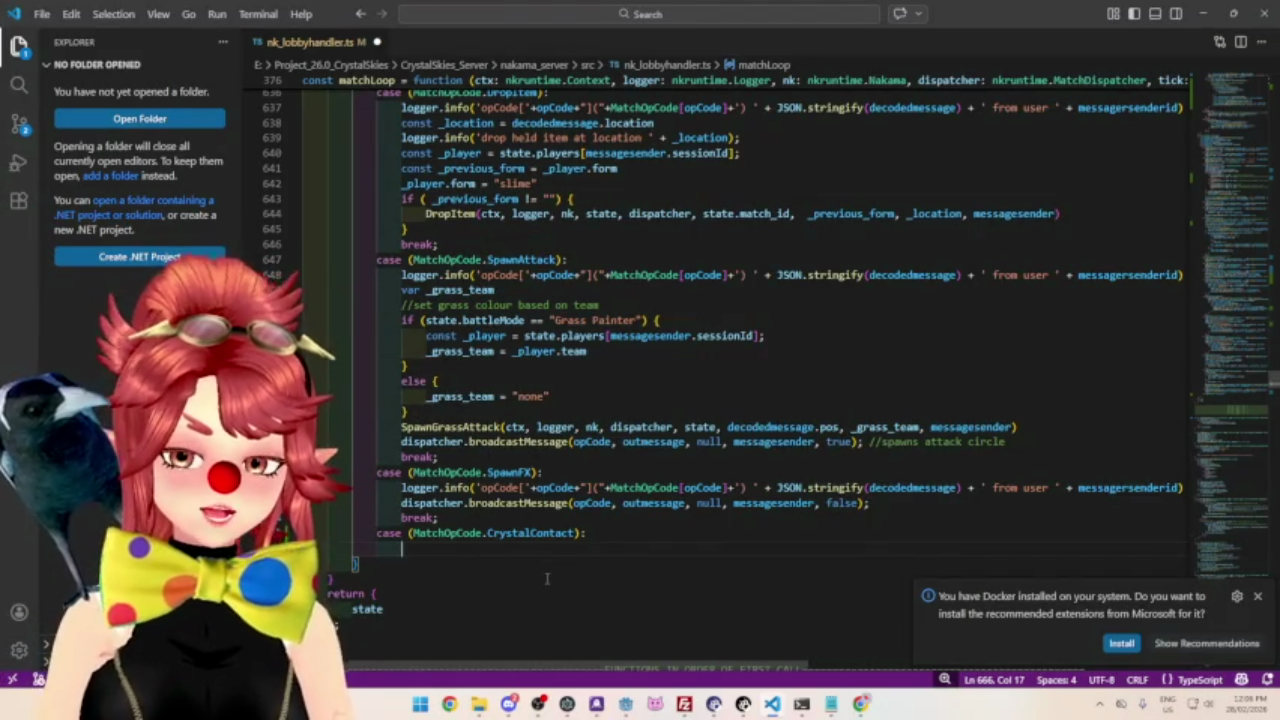
pyautogui.hotkey('alt', 'Tab')
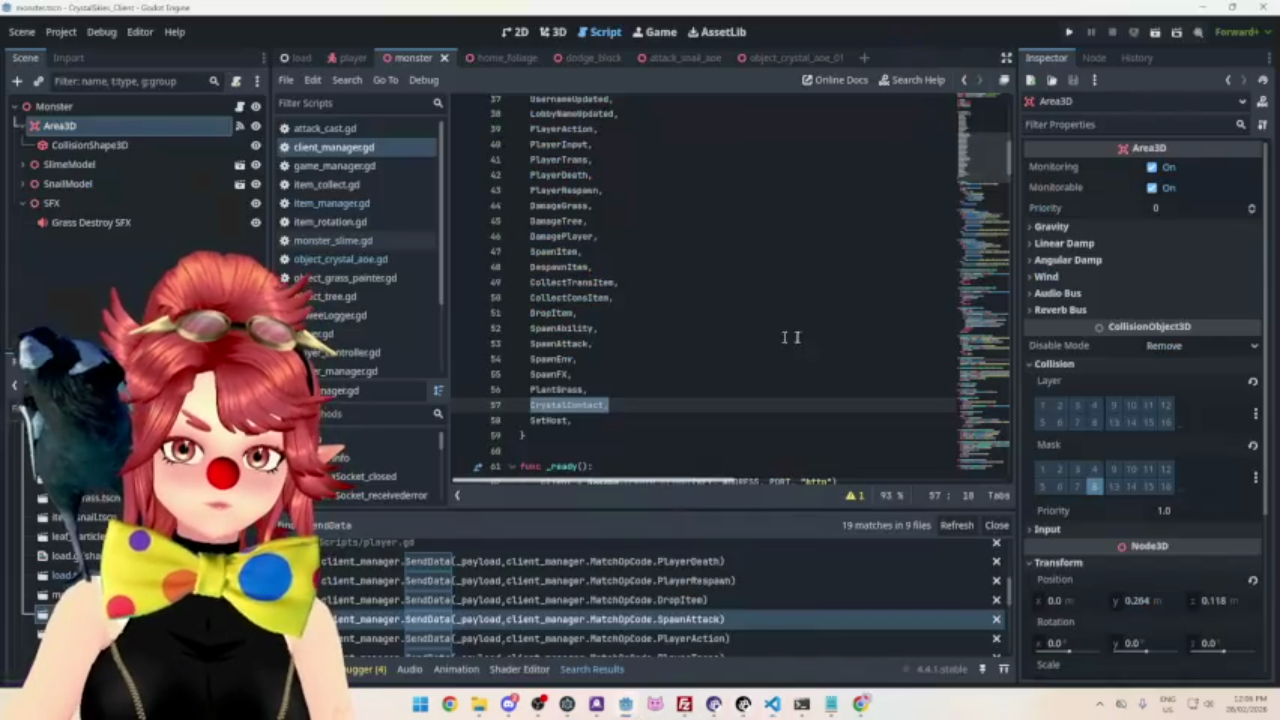
# Change object_crystal_aoe.gd's scale tween from Vector3 1.5 values to Vector3(3,3,3) and save.
pyautogui.click(343, 261)
pyautogui.scroll(-7, 704, 270)
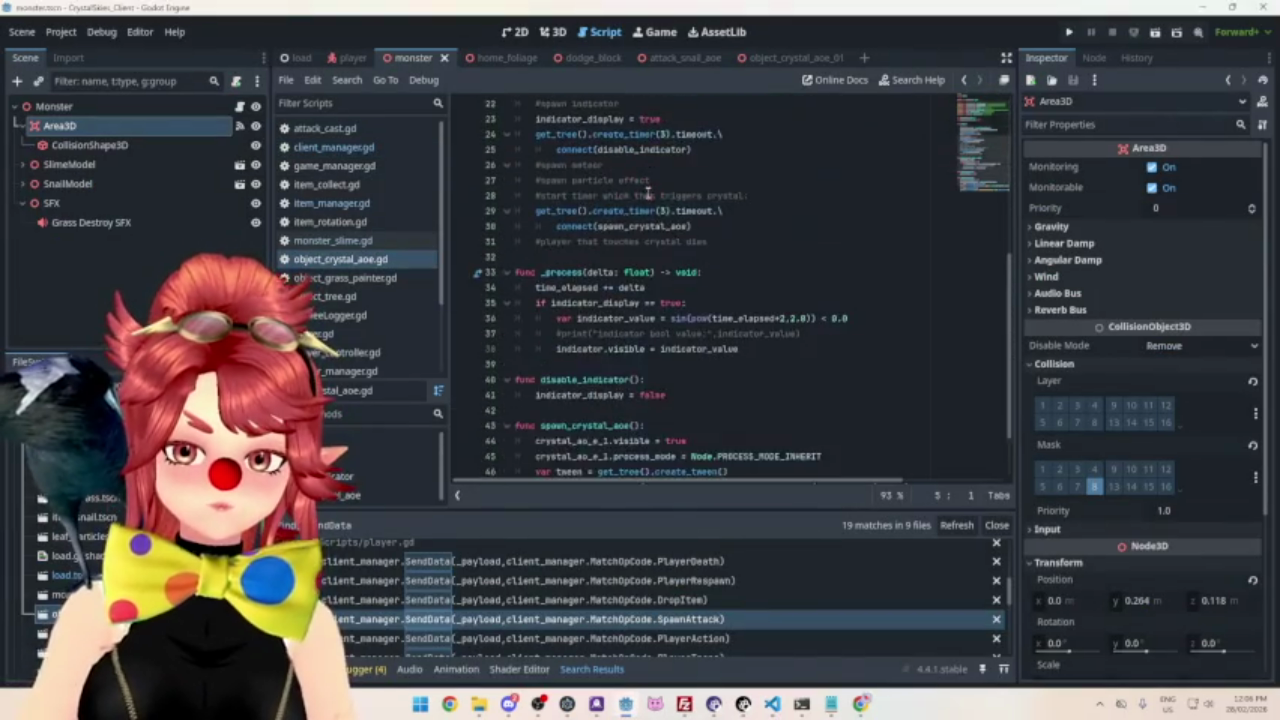
pyautogui.scroll(-1, 650, 200)
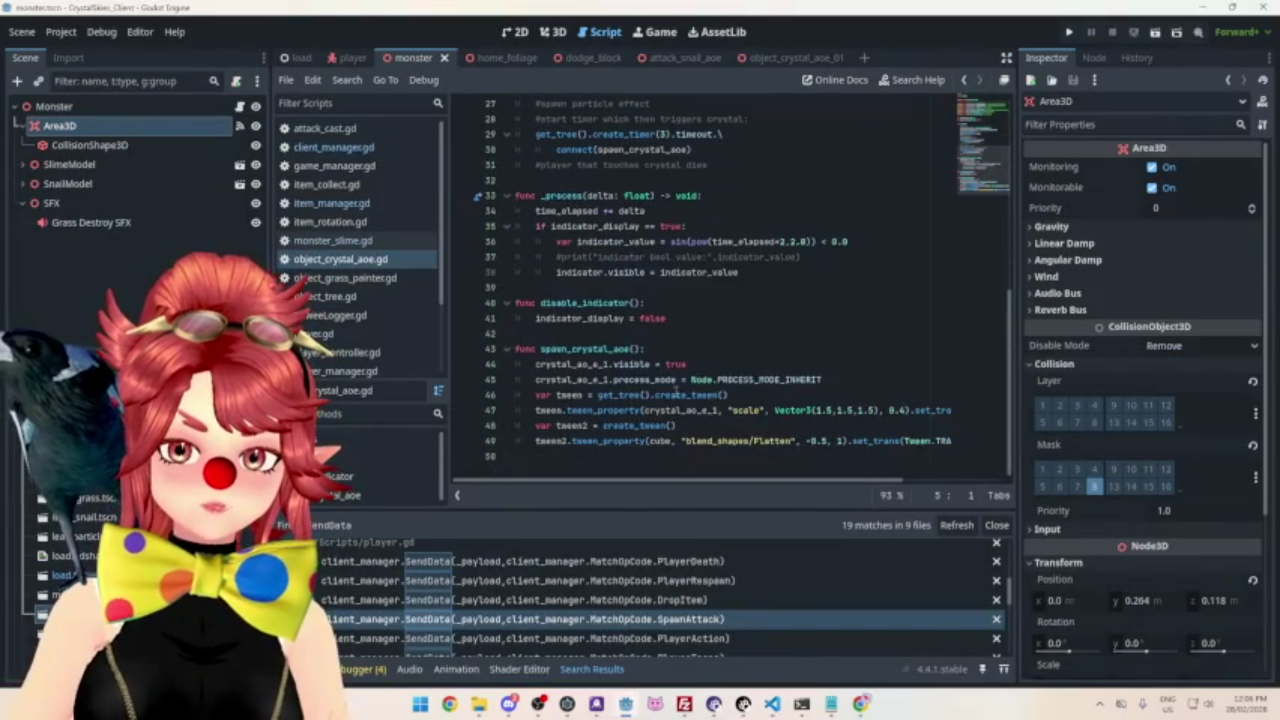
pyautogui.doubleClick(818, 410)
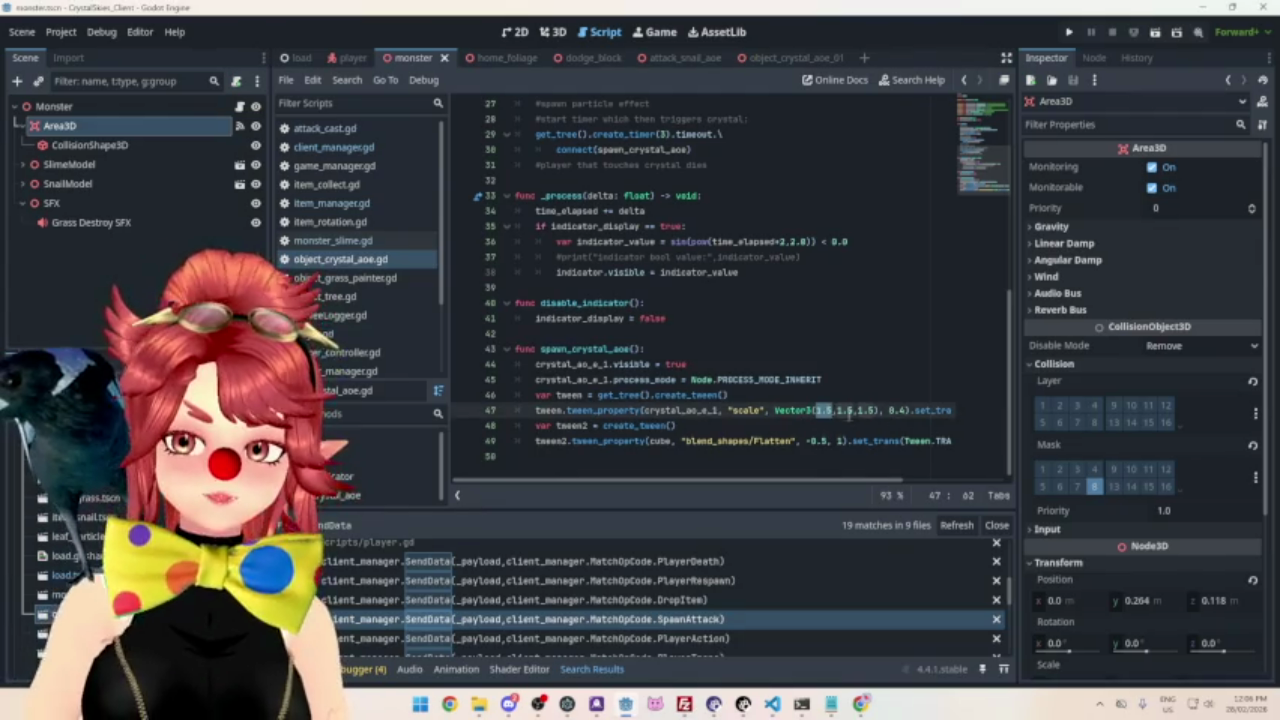
pyautogui.write('3')
pyautogui.doubleClick(842, 410)
pyautogui.write('3')
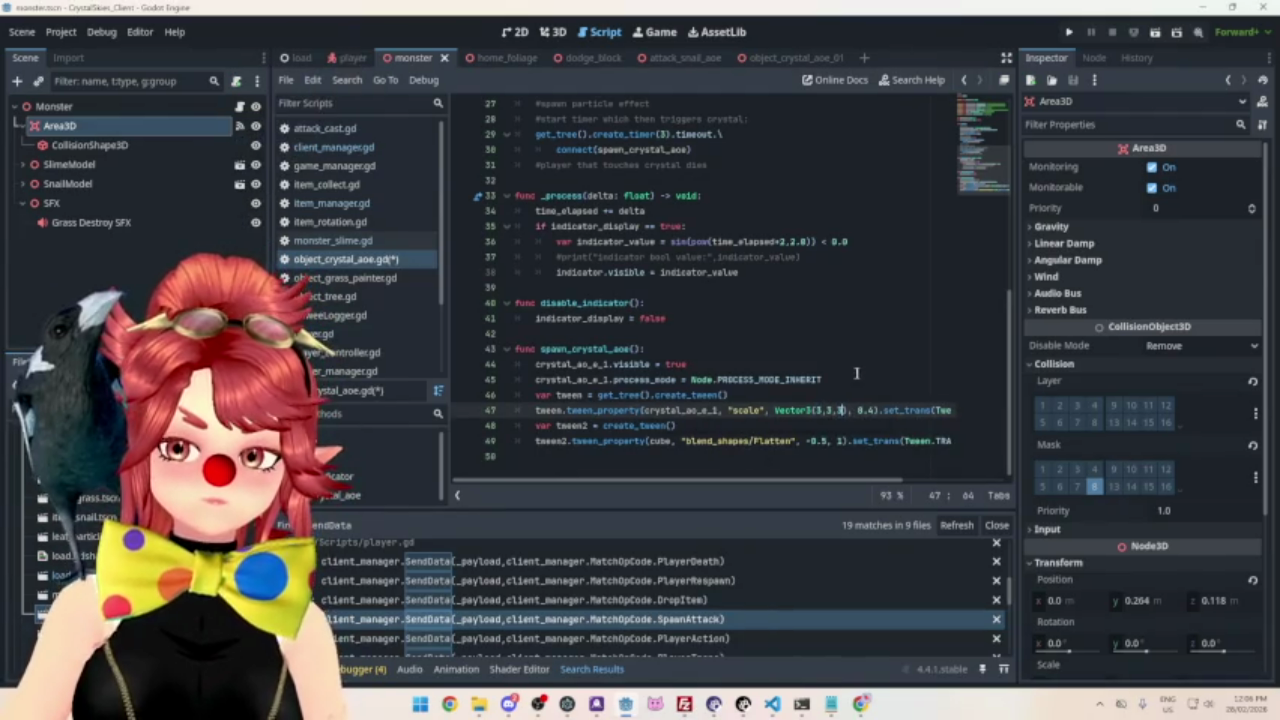
pyautogui.click(857, 373)
pyautogui.hotkey('ctrl', 's')
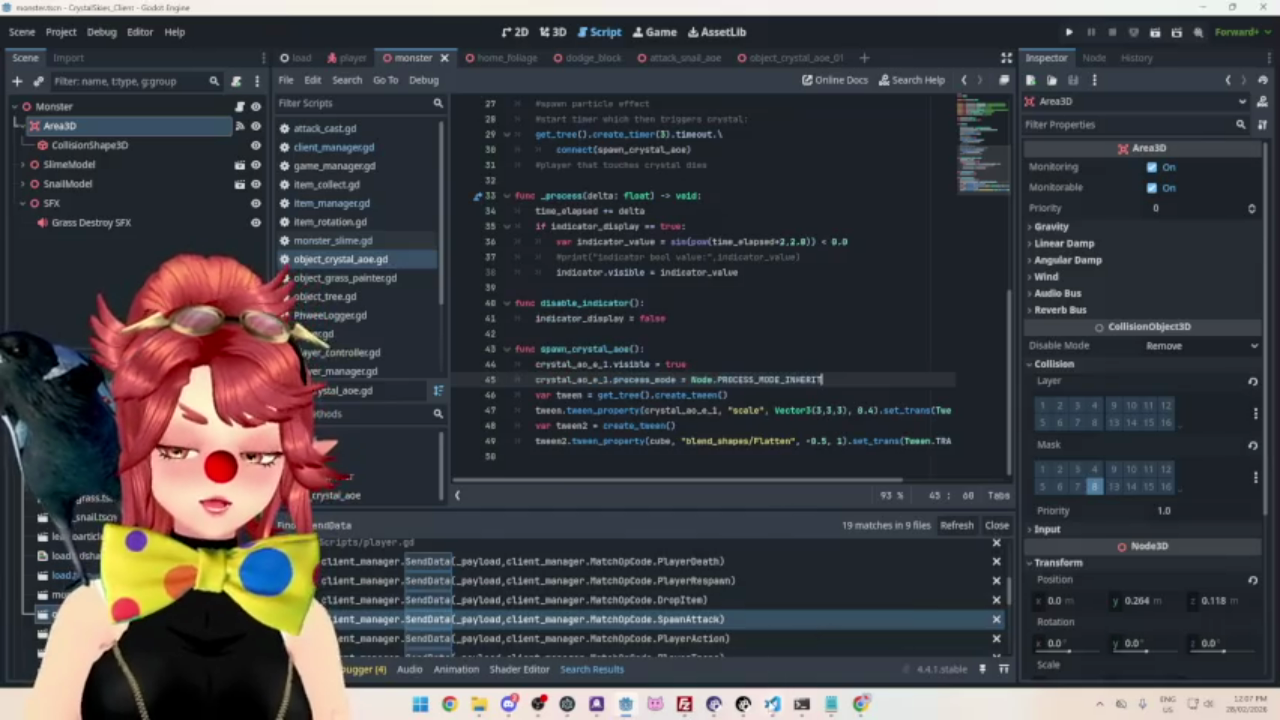
pyautogui.hotkey('alt', 'Tab')
pyautogui.scroll(1, 355, 597)
# Scroll nk_lobbyhandler.ts to the time_5s interval declaration on line 432.
pyautogui.scroll(4, 355, 597)
pyautogui.scroll(5, 1275, 364)
pyautogui.moveTo(1275, 364); pyautogui.dragTo(1247, 158)
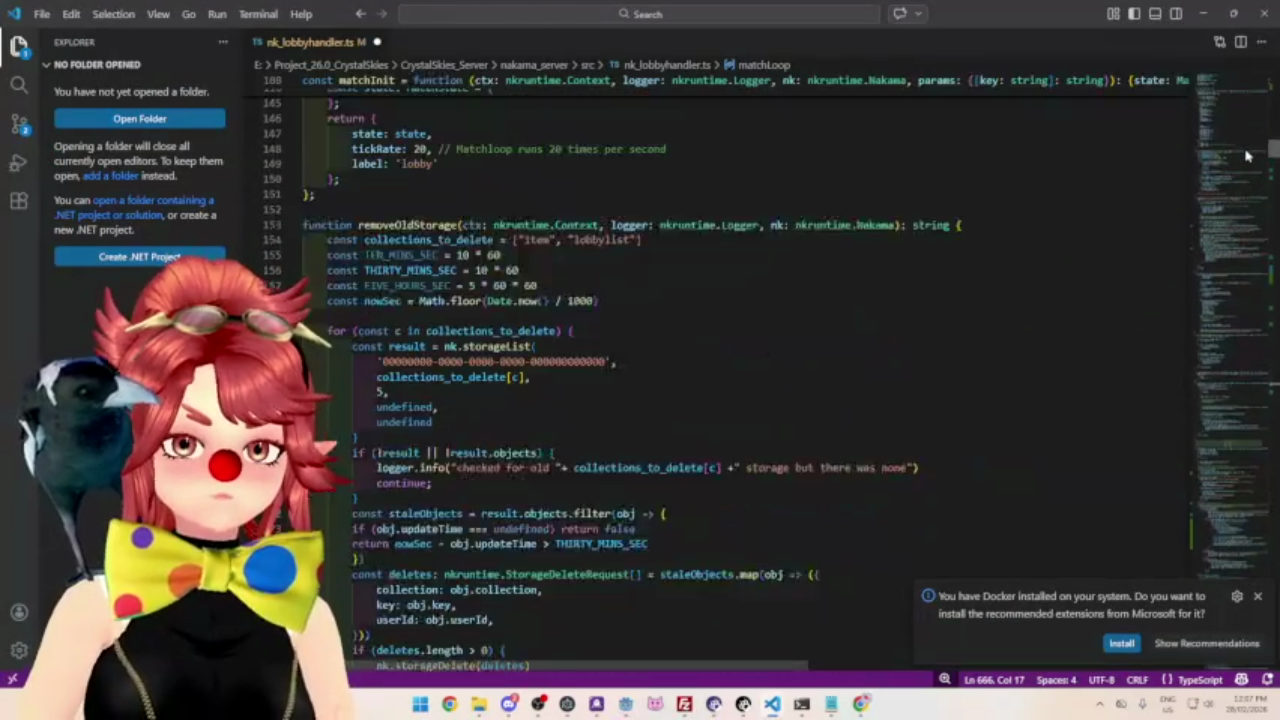
pyautogui.scroll(5, 1247, 158)
pyautogui.scroll(-4, 1247, 158)
pyautogui.scroll(1, 1247, 158)
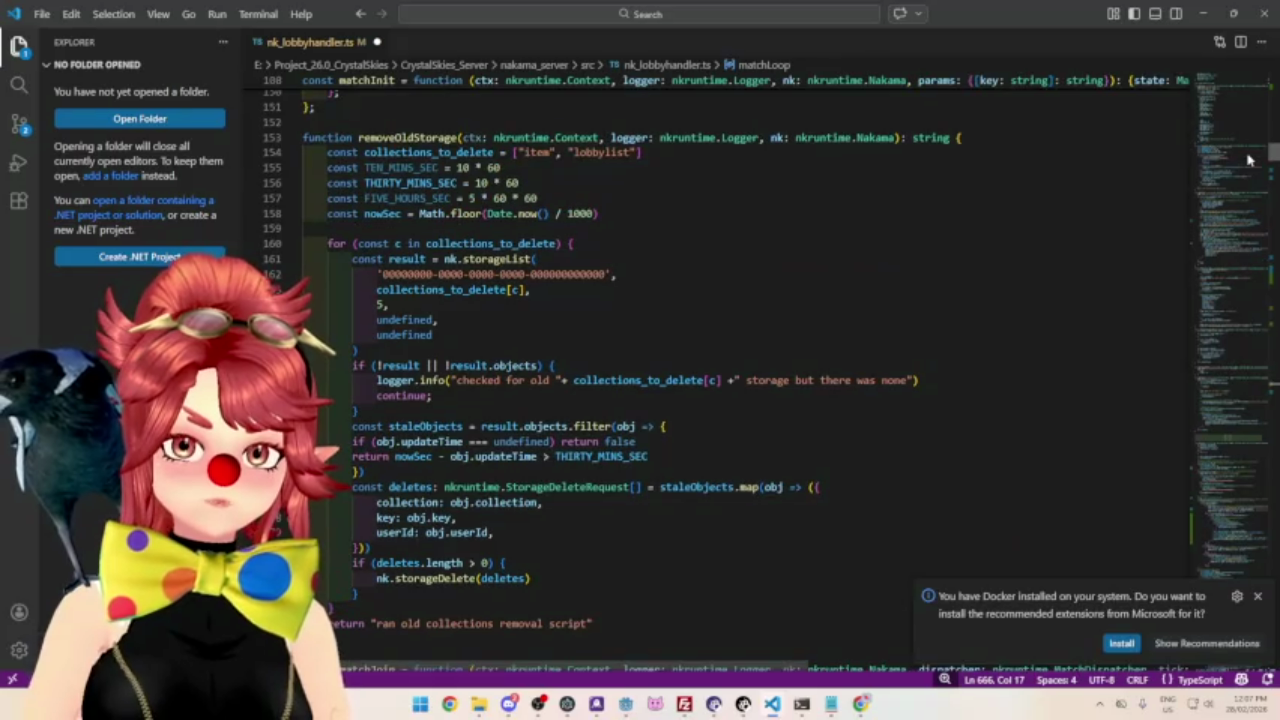
pyautogui.moveTo(1247, 158); pyautogui.dragTo(1220, 286)
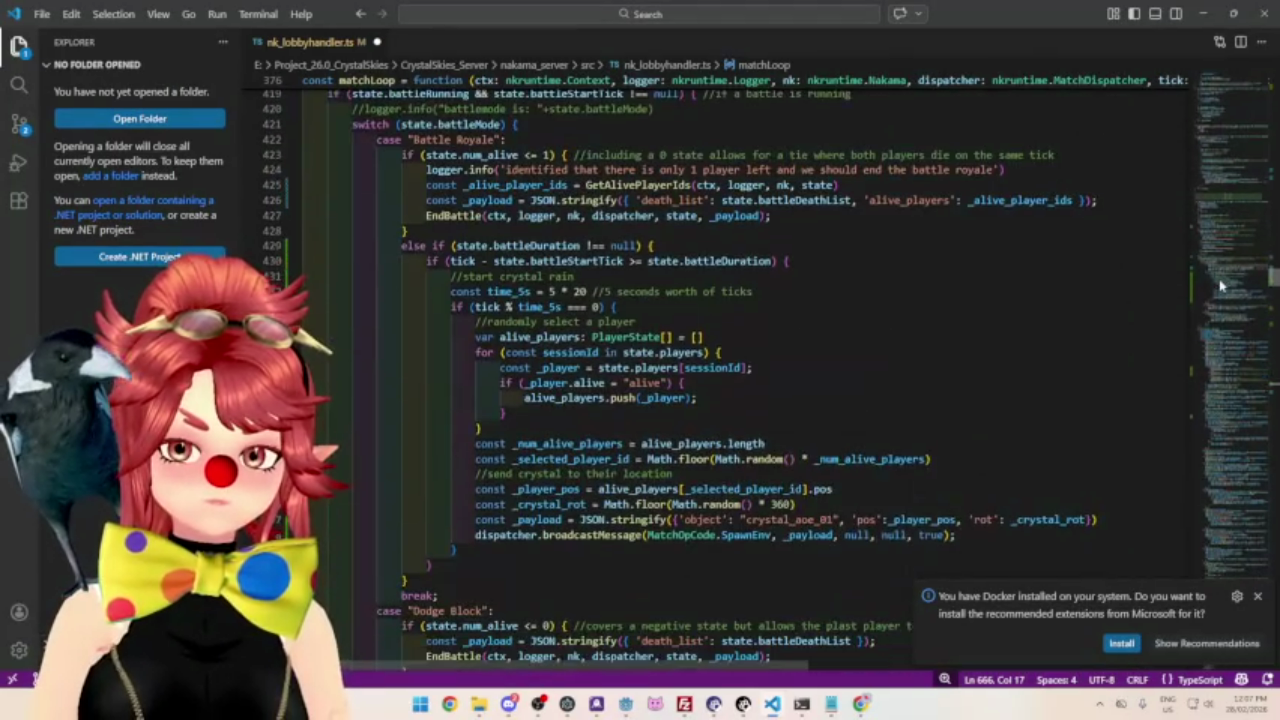
pyautogui.scroll(-1, 482, 276)
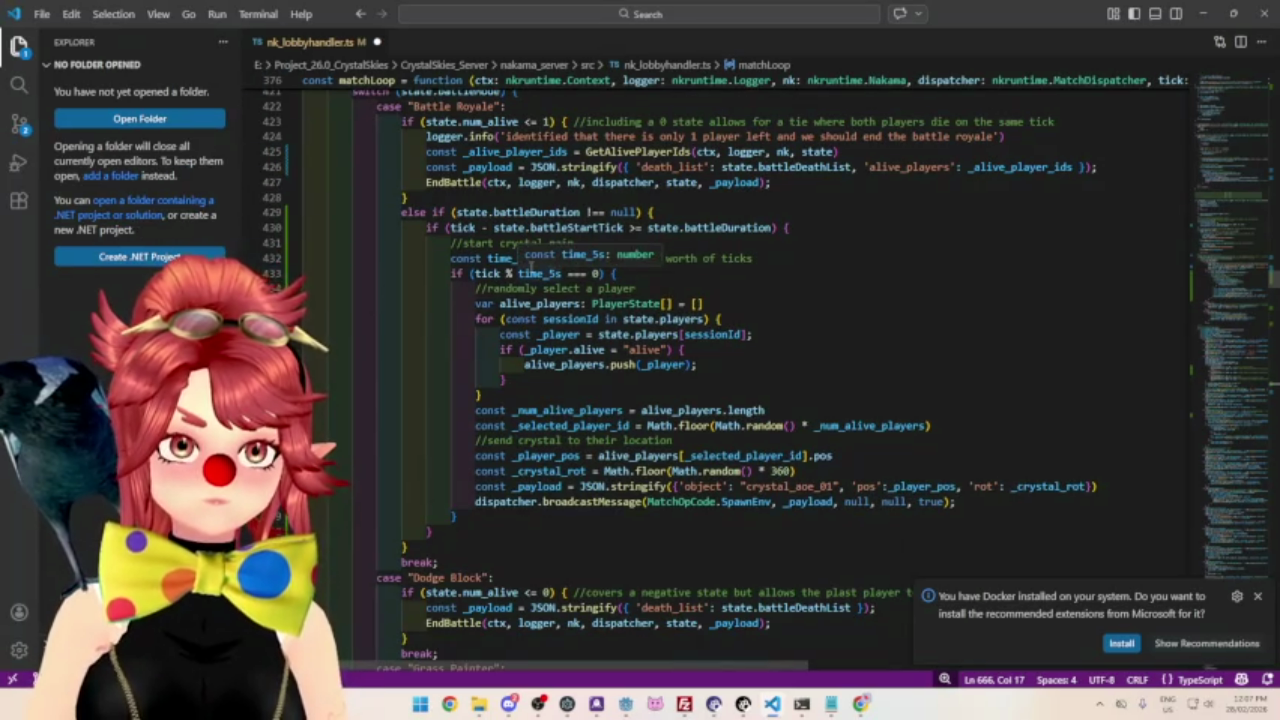
pyautogui.click(528, 258)
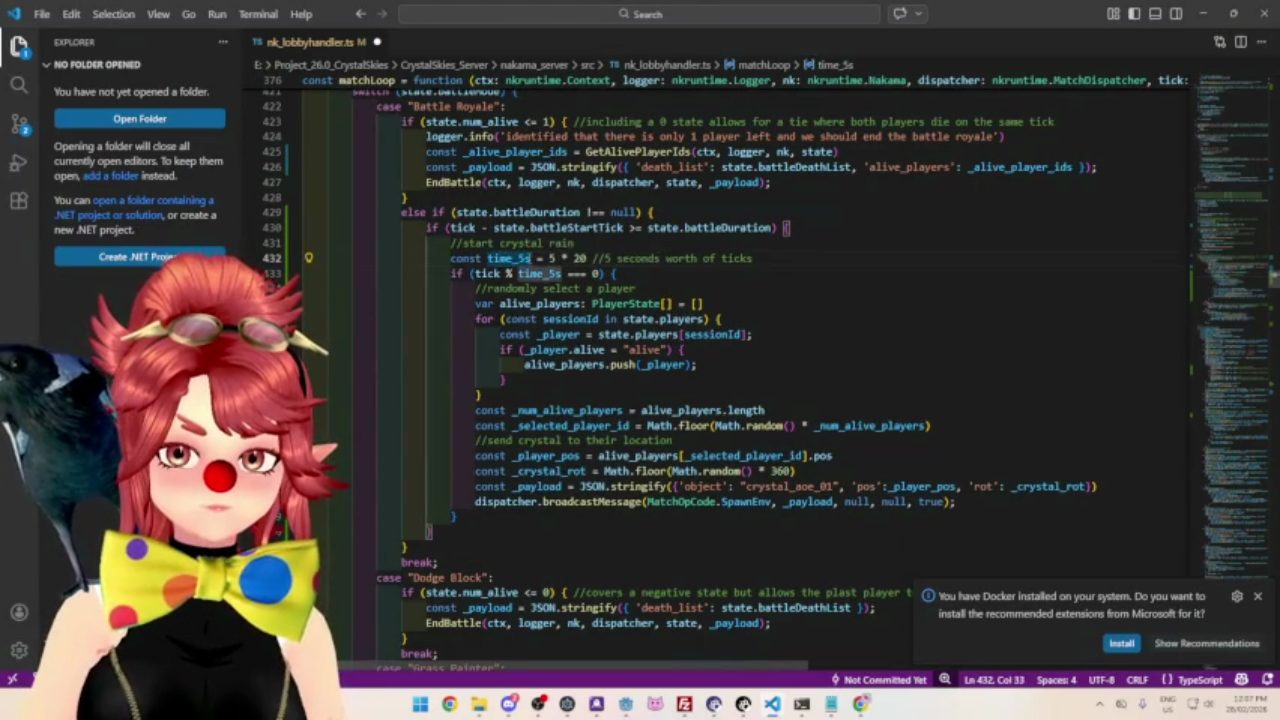
pyautogui.moveTo(519, 258); pyautogui.dragTo(525, 258)
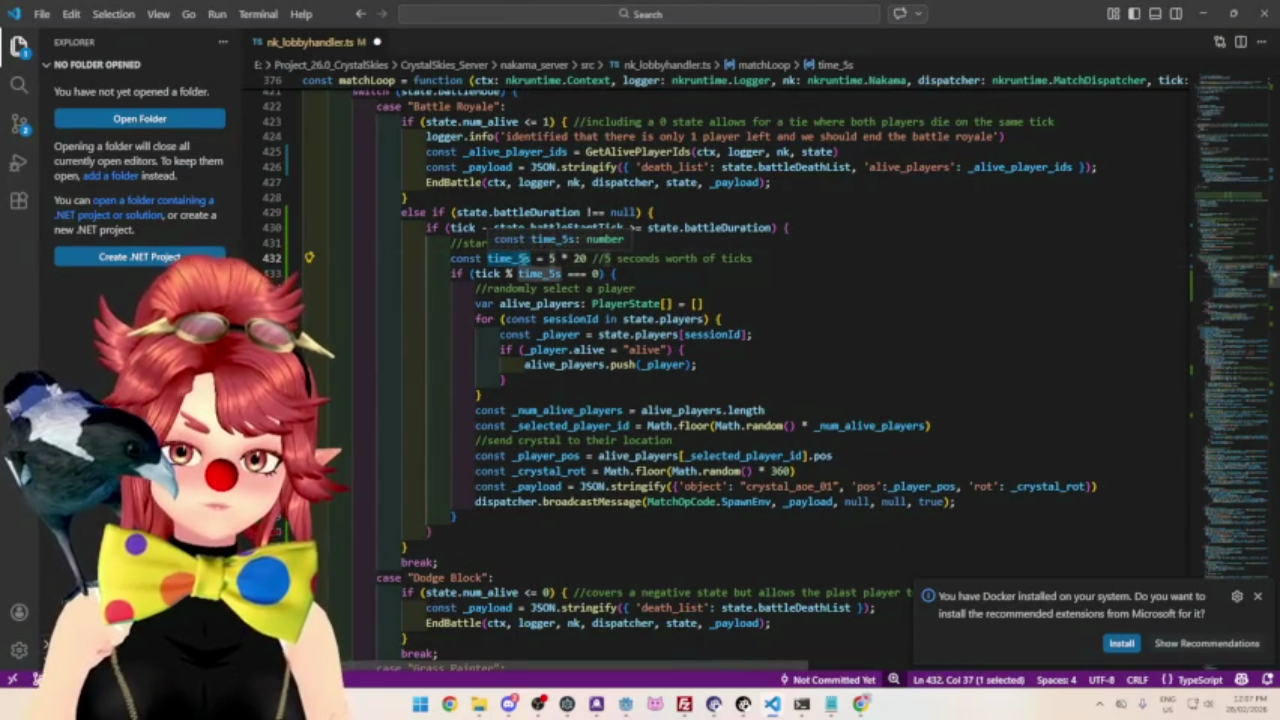
pyautogui.click(514, 258)
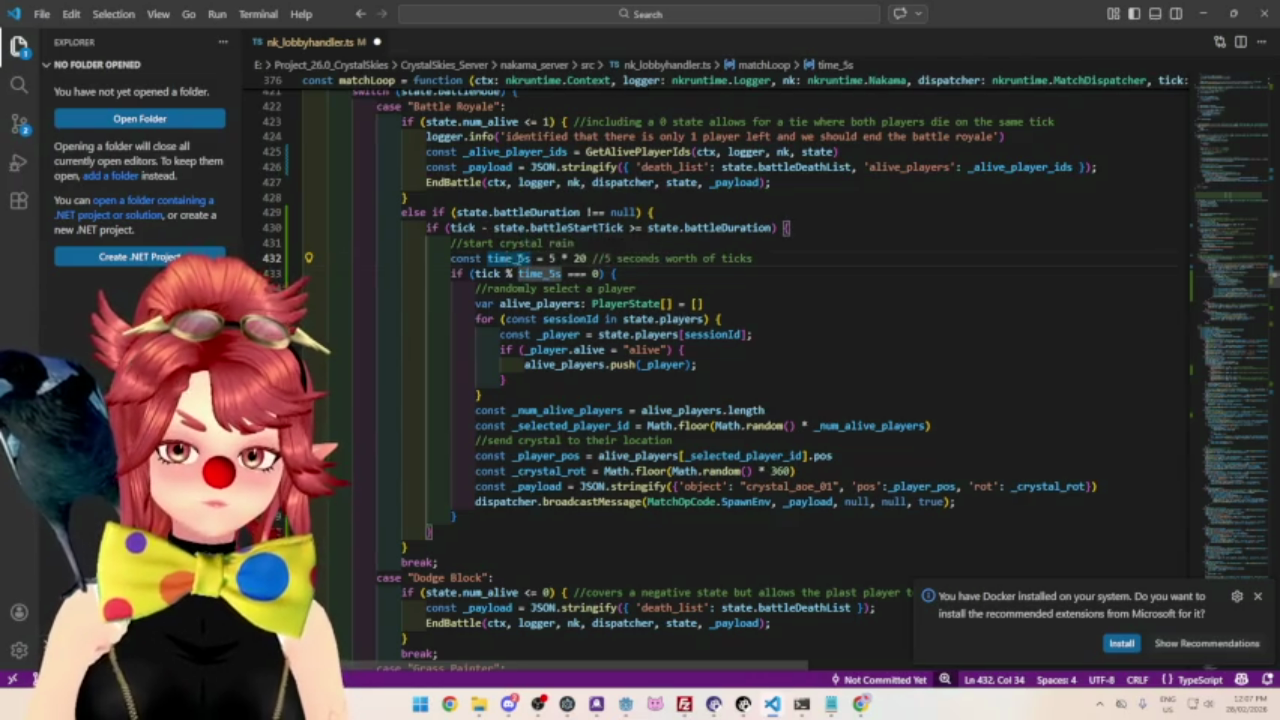
pyautogui.click(488, 258)
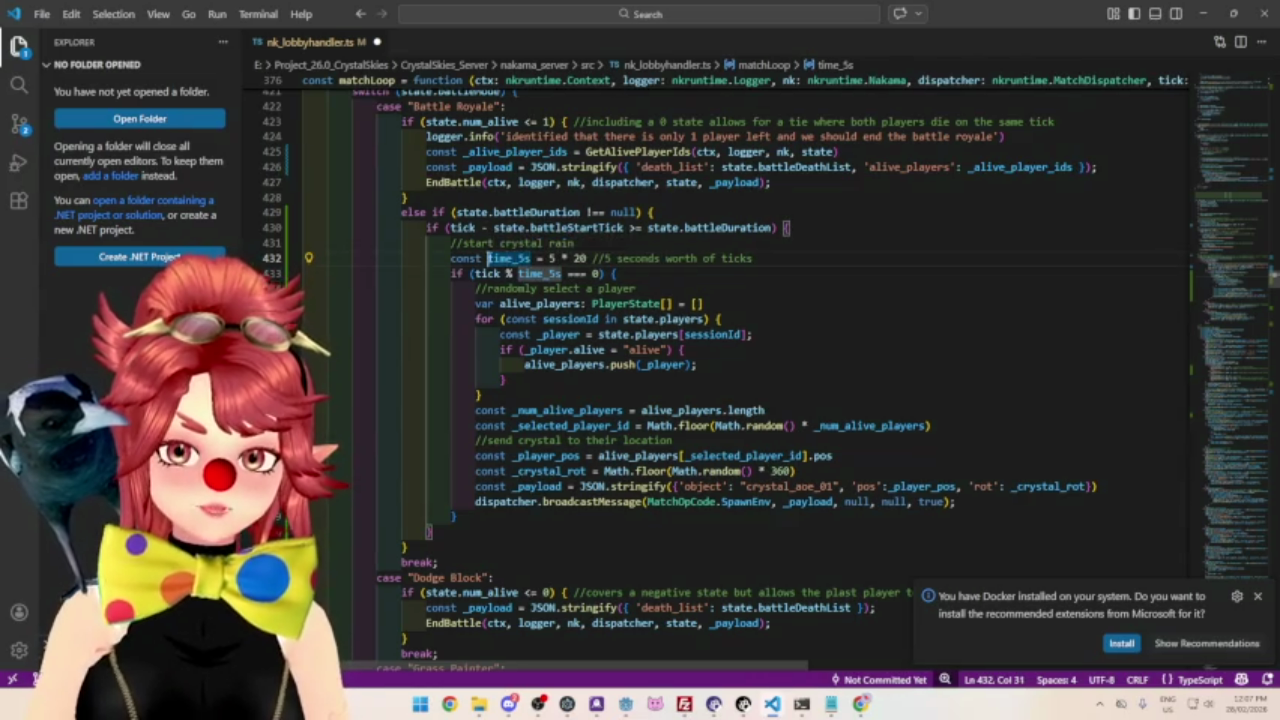
# Rename the time_5s variable on line 432 to crystal_freq and copy the new name.
pyautogui.write('s')
pyautogui.press('Escape')
pyautogui.press('Insert')
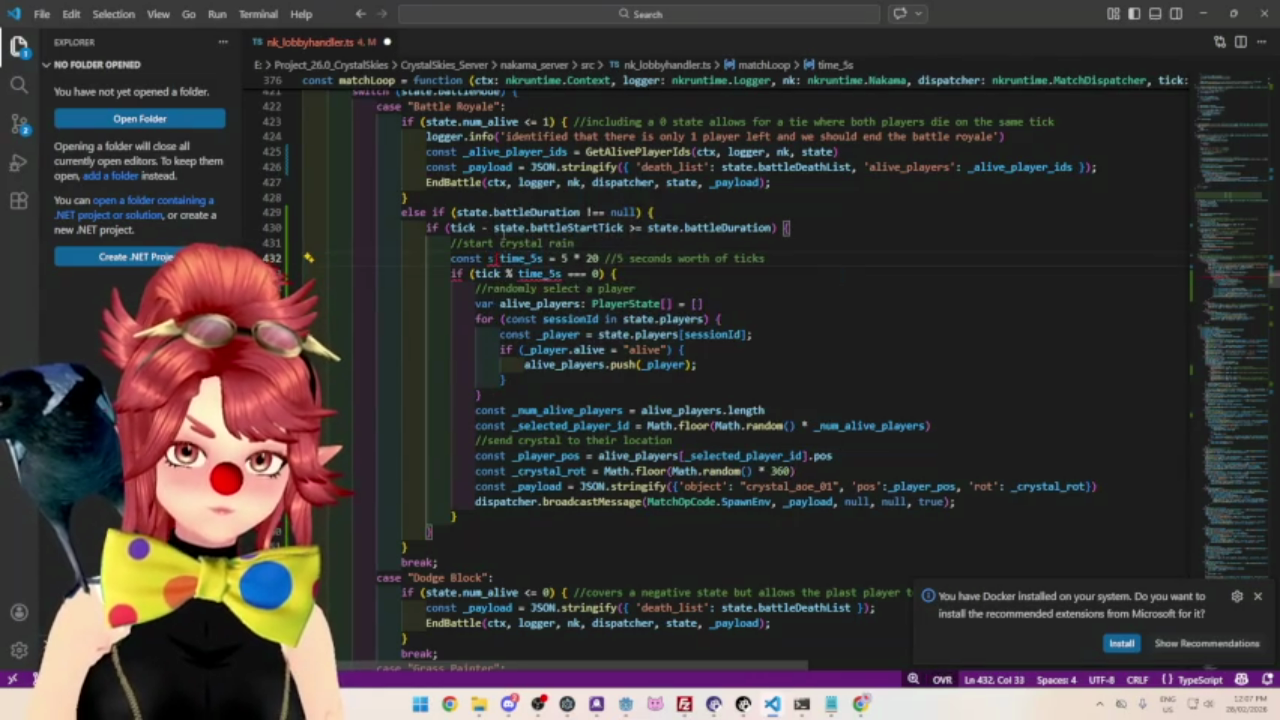
pyautogui.press('Insert')
pyautogui.write('pawn')
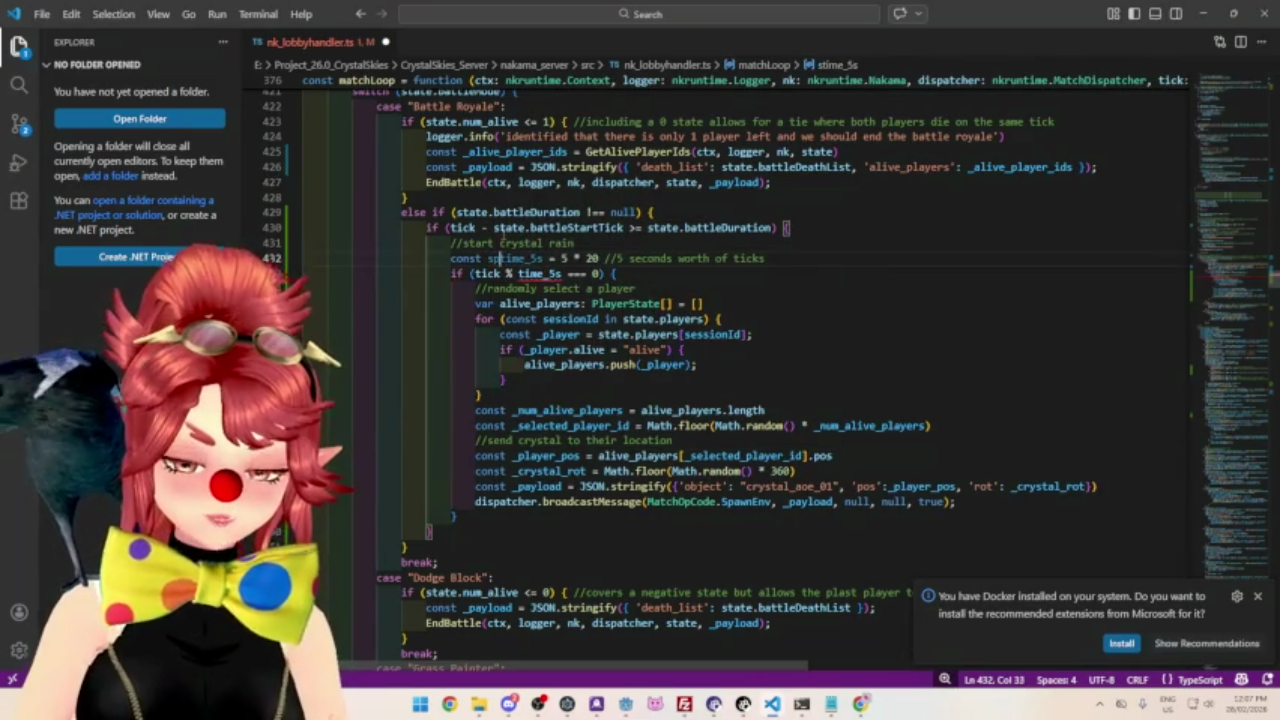
pyautogui.write('_')
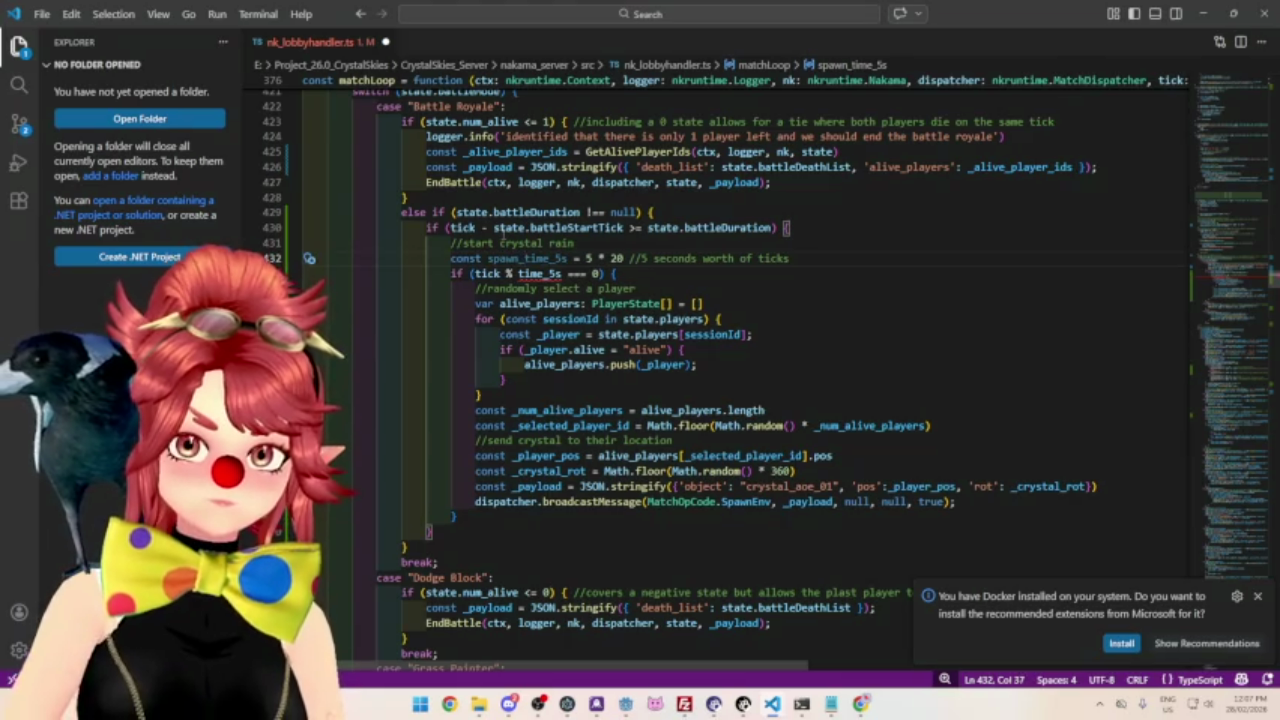
pyautogui.click(545, 258)
pyautogui.press('BackSpace')
pyautogui.press('BackSpace')
pyautogui.press('BackSpace')
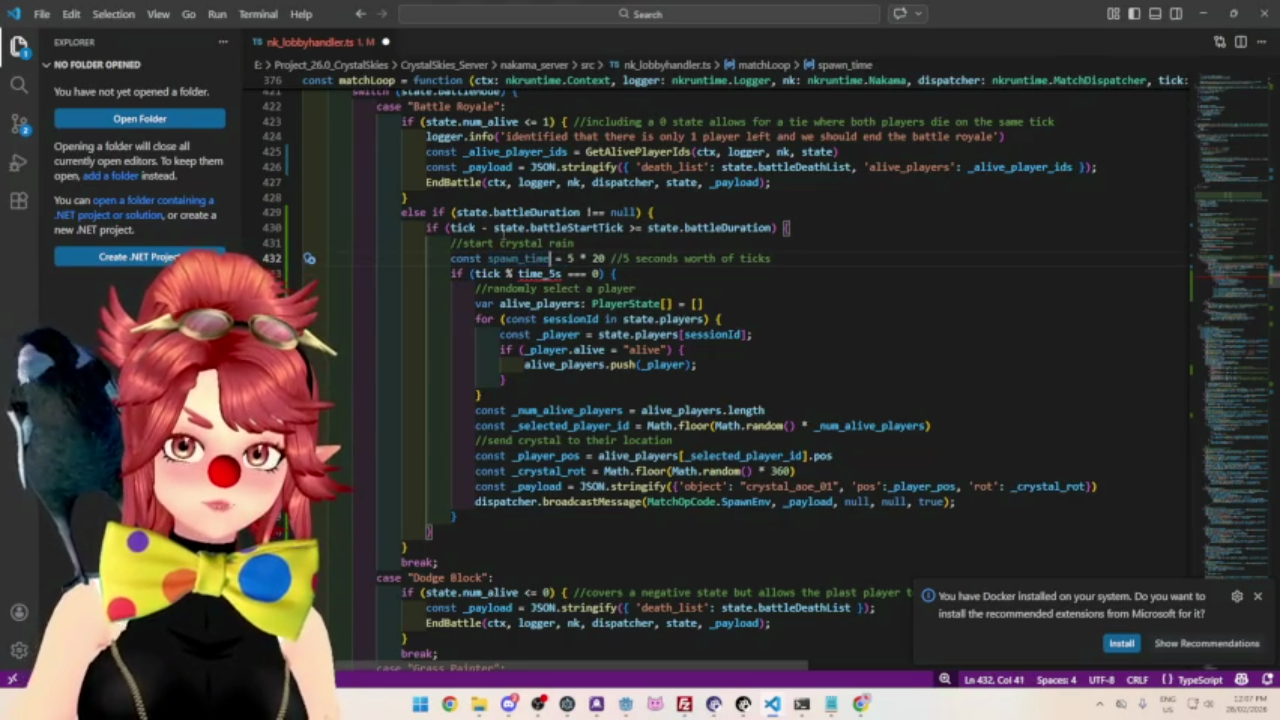
pyautogui.press('Delete')
pyautogui.press('Delete')
pyautogui.press('Delete')
pyautogui.press('BackSpace')
pyautogui.write('crystal_')
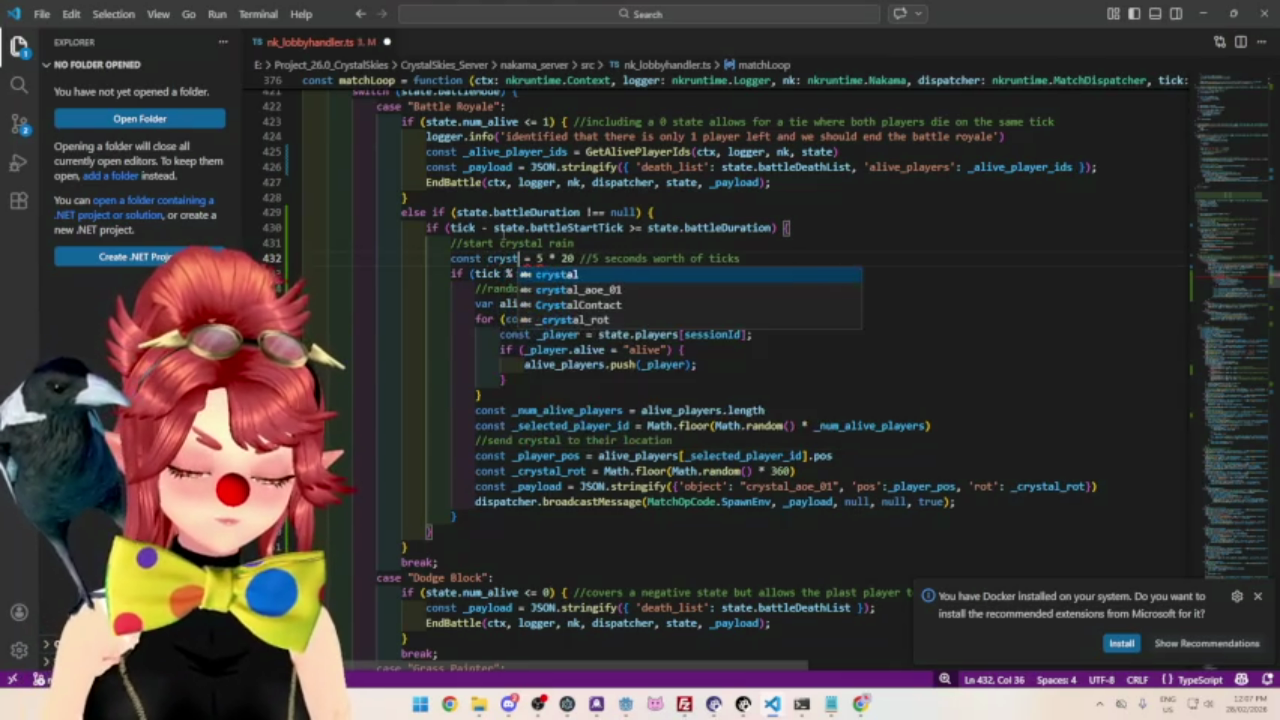
pyautogui.write('freq')
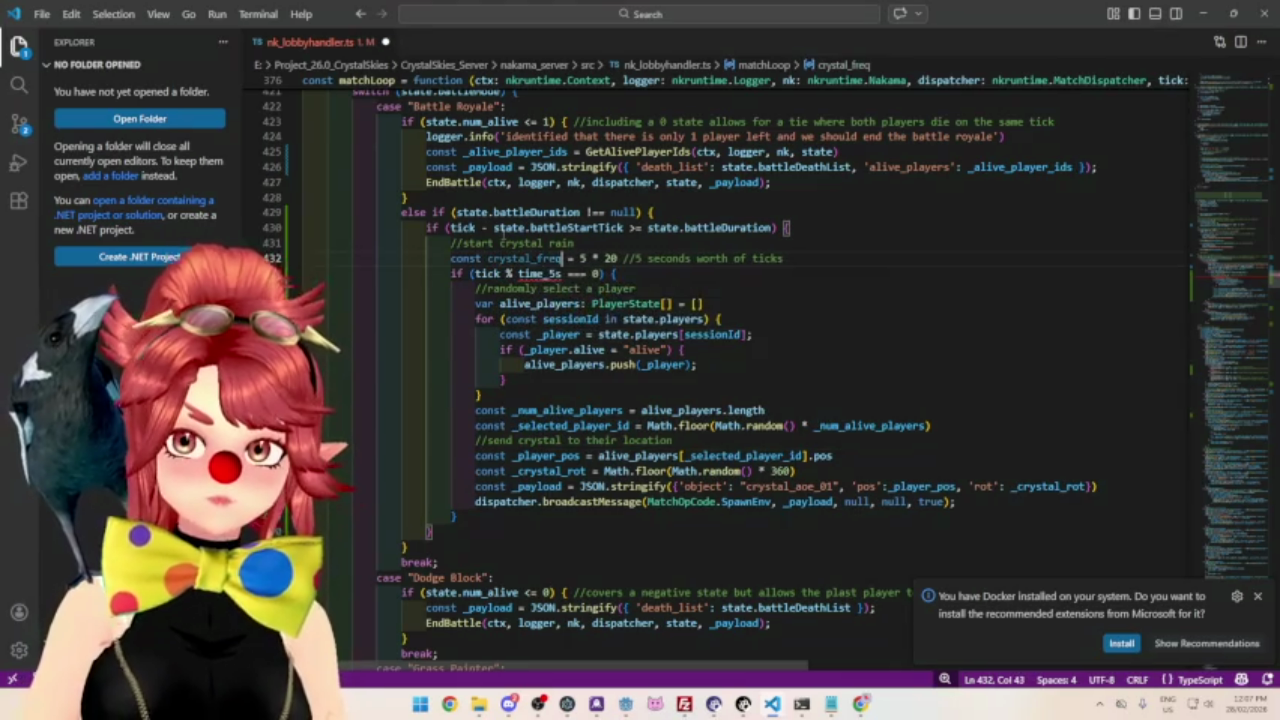
pyautogui.moveTo(494, 260)
pyautogui.mouseDown()
pyautogui.moveTo(556, 260)
pyautogui.moveTo(488, 260)
pyautogui.mouseUp()
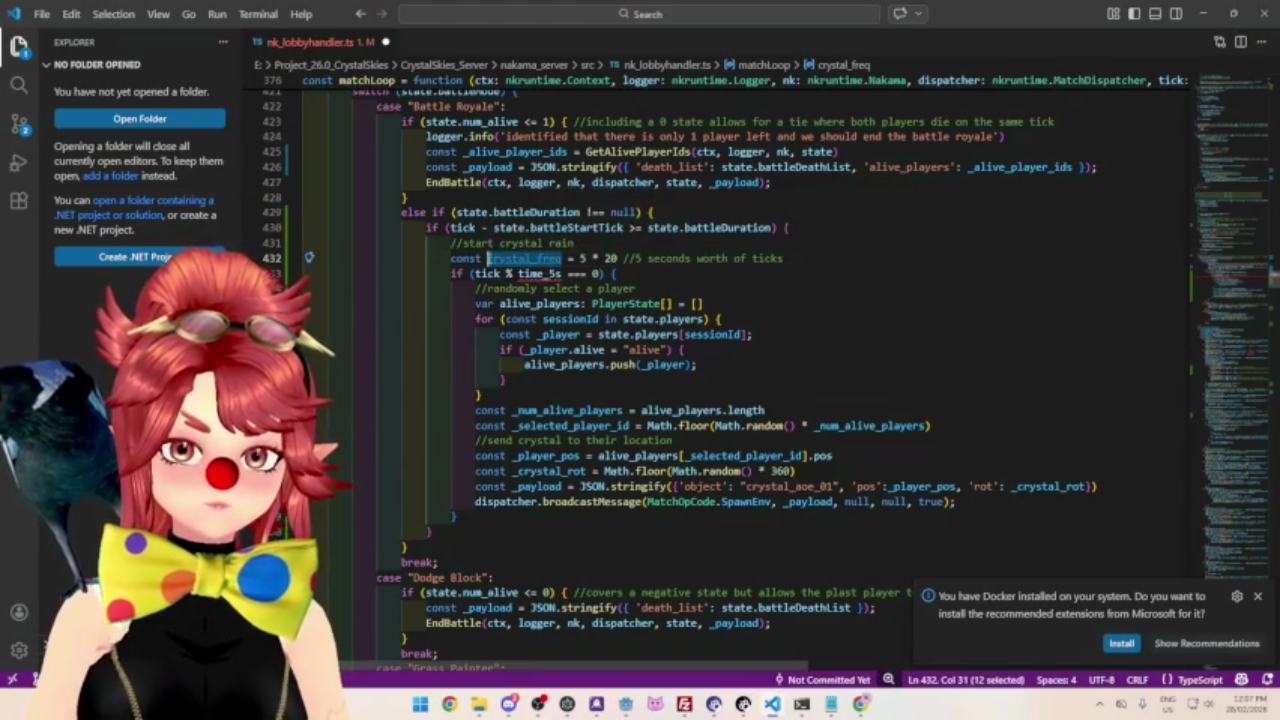
pyautogui.hotkey('ctrl', 'c')
# Use crystal_freq on line 433, change 5 * 20 to 15 * 20, and make the comment 15 seconds.
pyautogui.doubleClick(522, 274)
pyautogui.hotkey('ctrl', 'v')
pyautogui.click(663, 276)
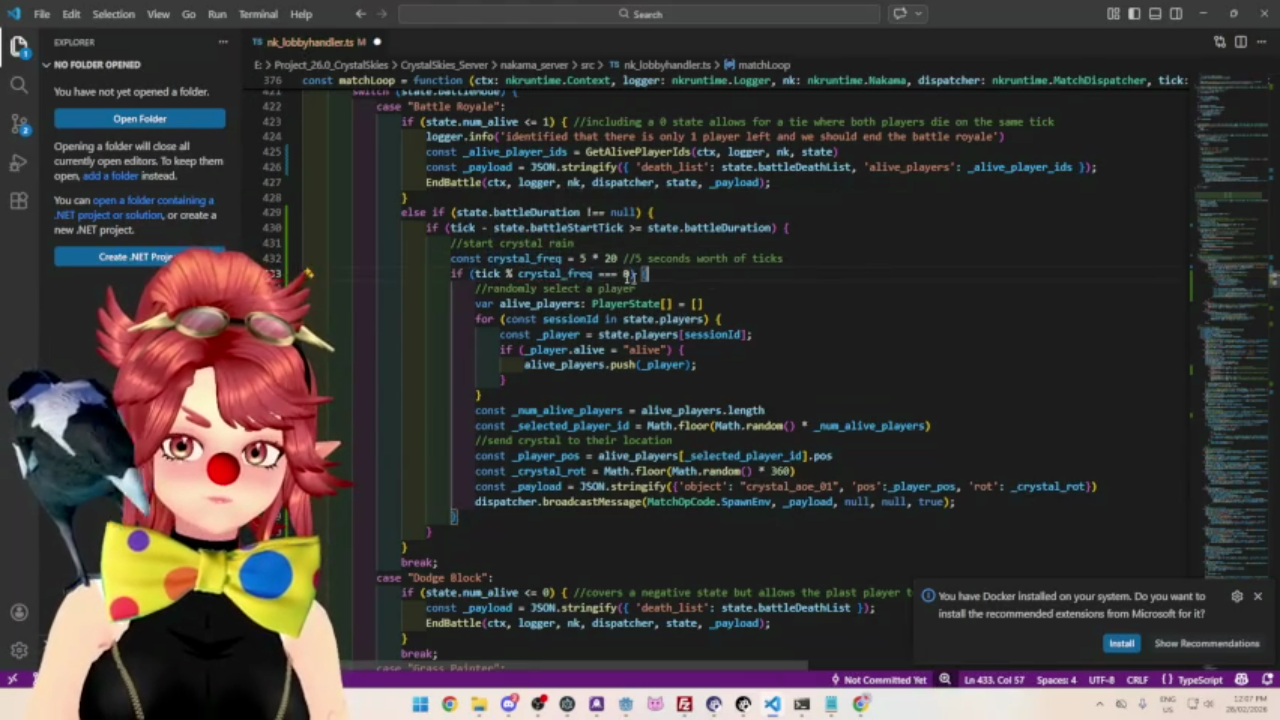
pyautogui.doubleClick(584, 258)
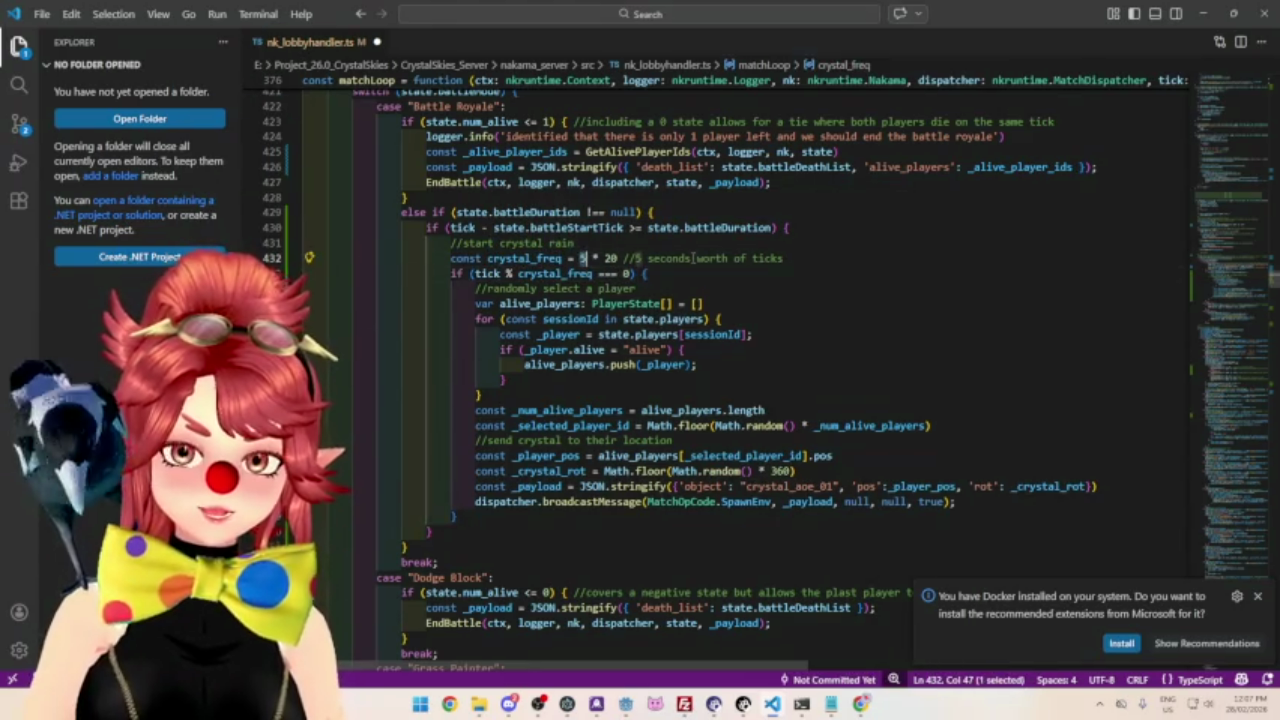
pyautogui.write('15')
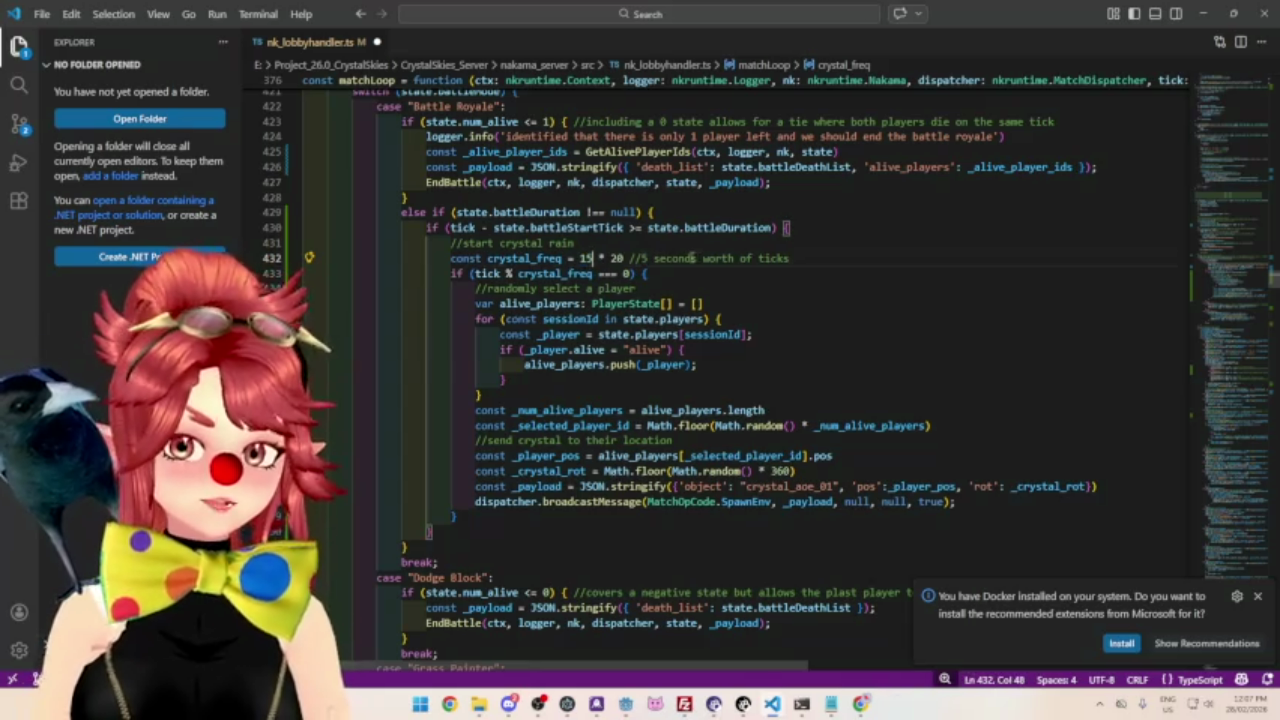
pyautogui.click(641, 258)
pyautogui.write('1')
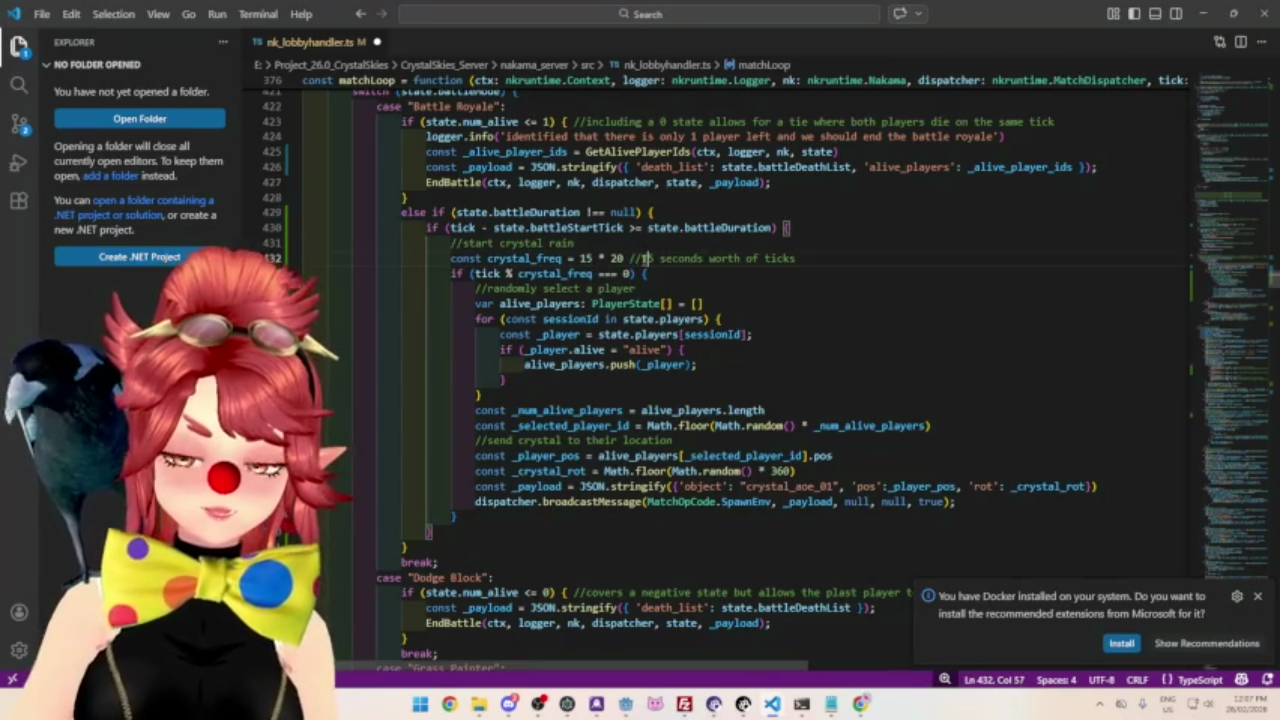
pyautogui.click(711, 287)
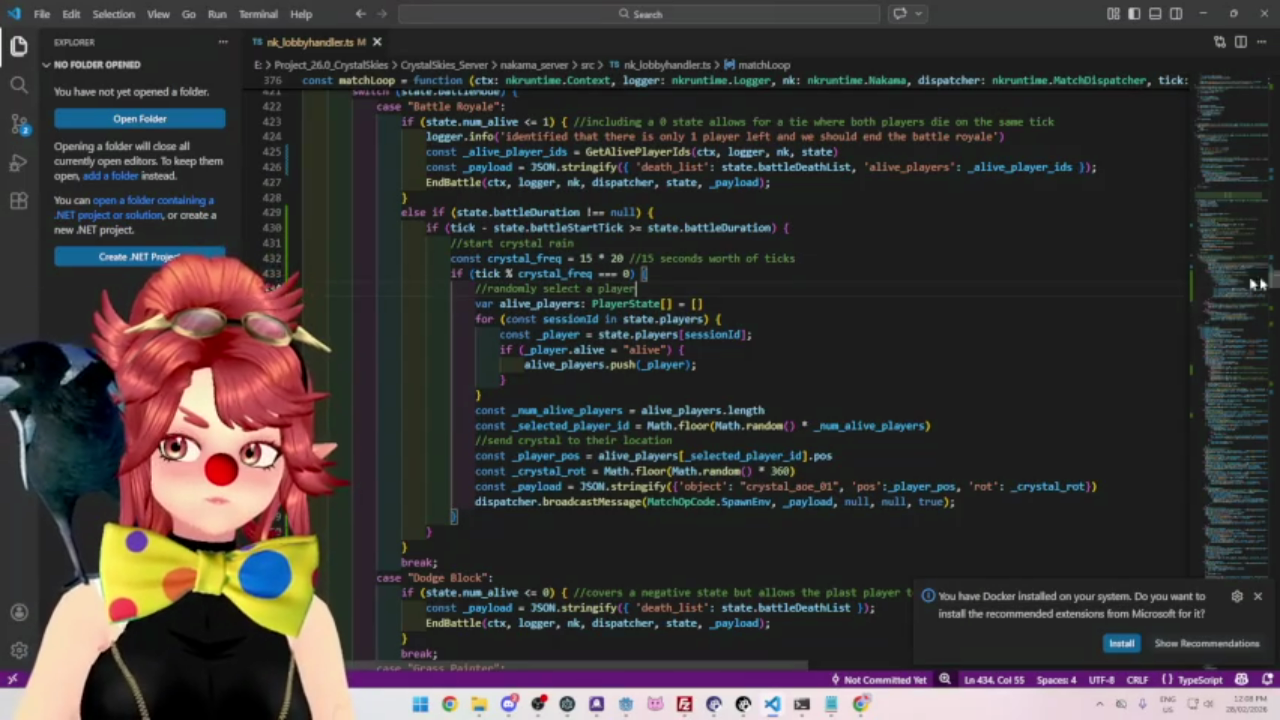
pyautogui.scroll(1, 690, 293)
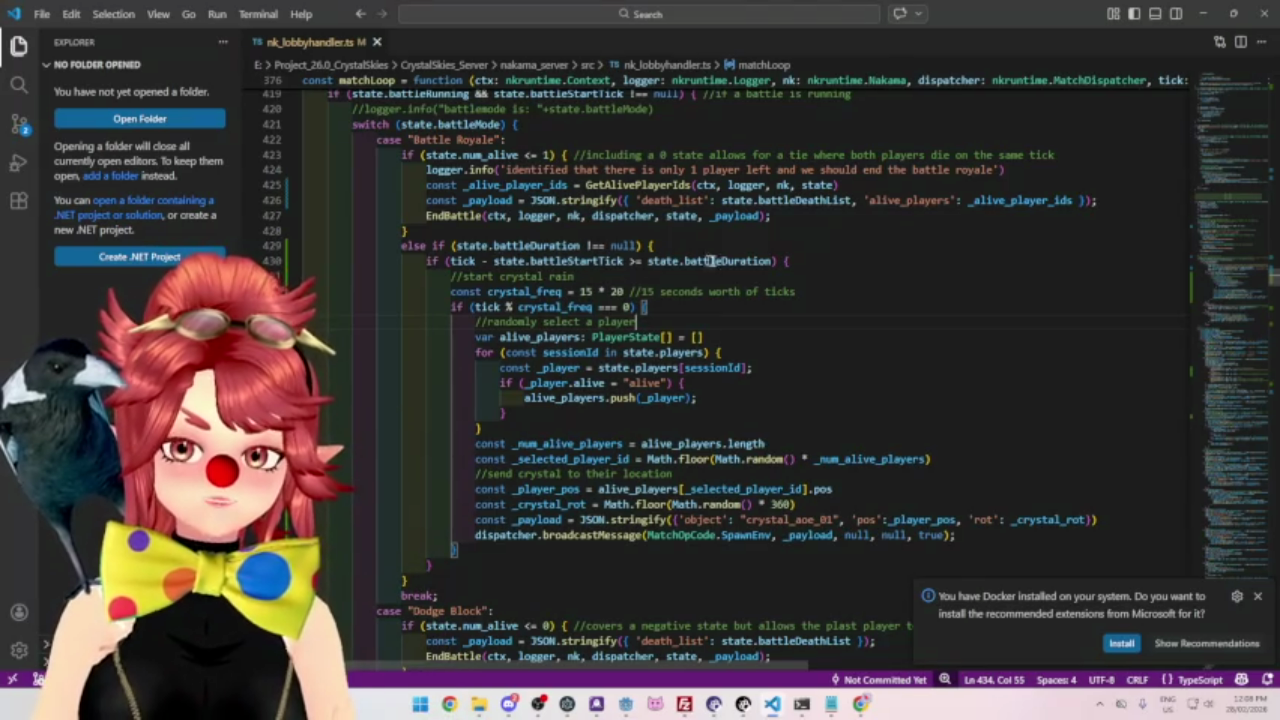
pyautogui.scroll(-10, 580, 307)
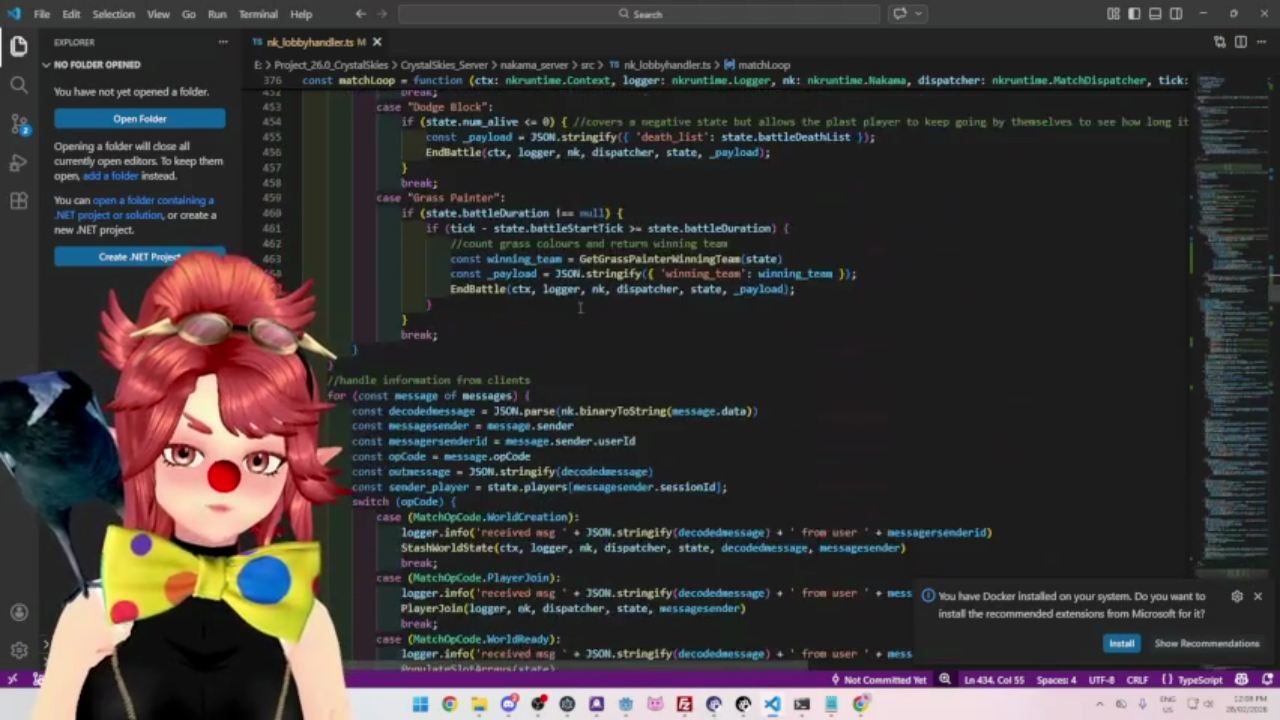
pyautogui.scroll(-4, 580, 307)
pyautogui.scroll(7, 580, 307)
pyautogui.scroll(-14, 580, 307)
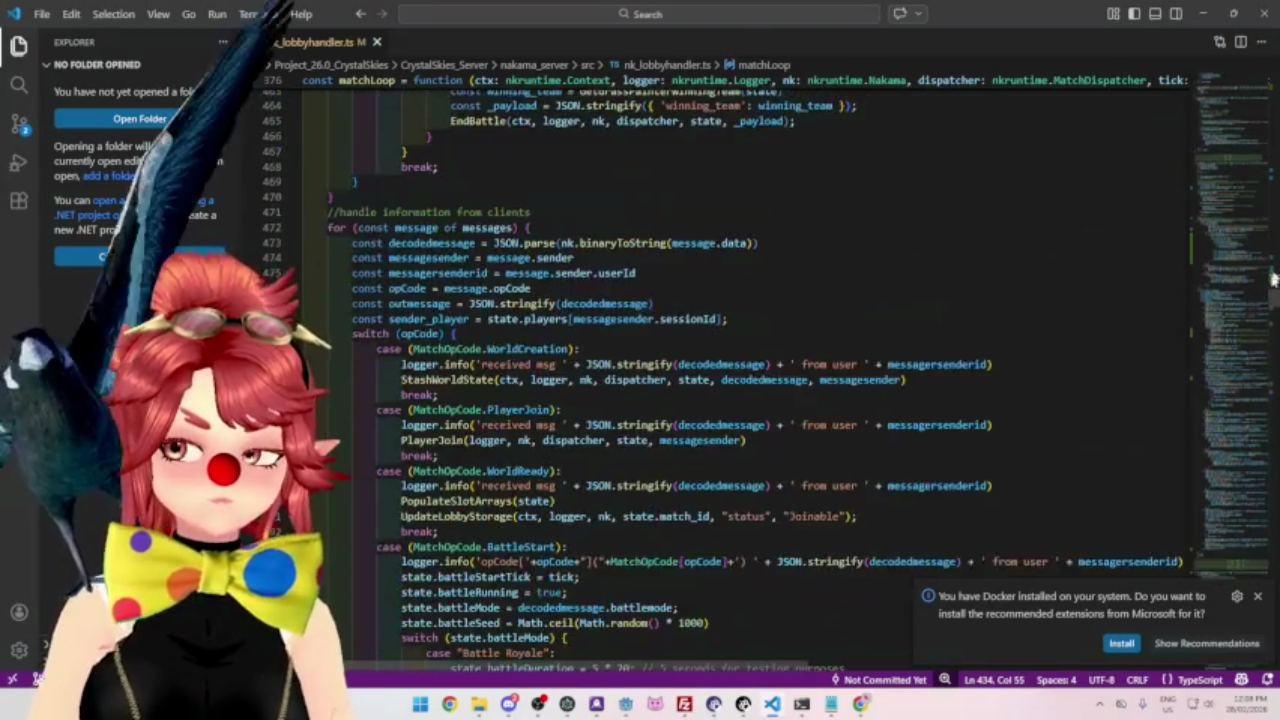
pyautogui.scroll(-3, 1277, 315)
pyautogui.scroll(2, 1277, 315)
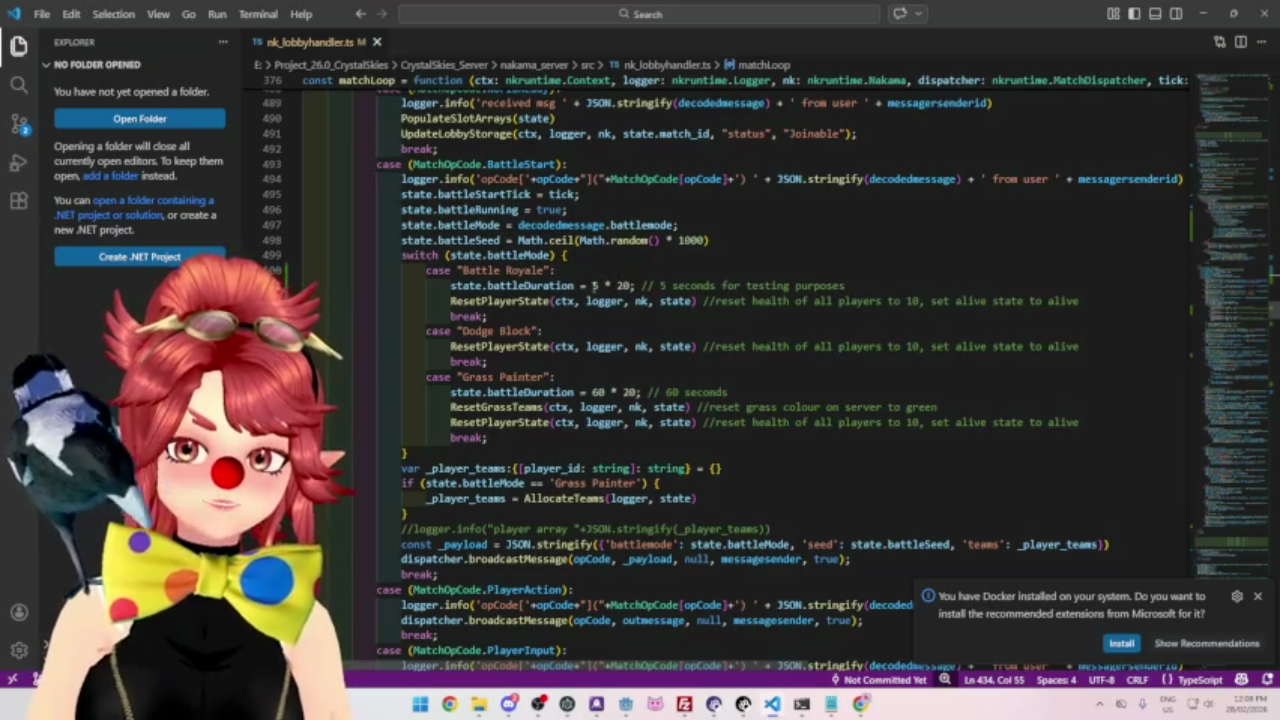
pyautogui.doubleClick(595, 285)
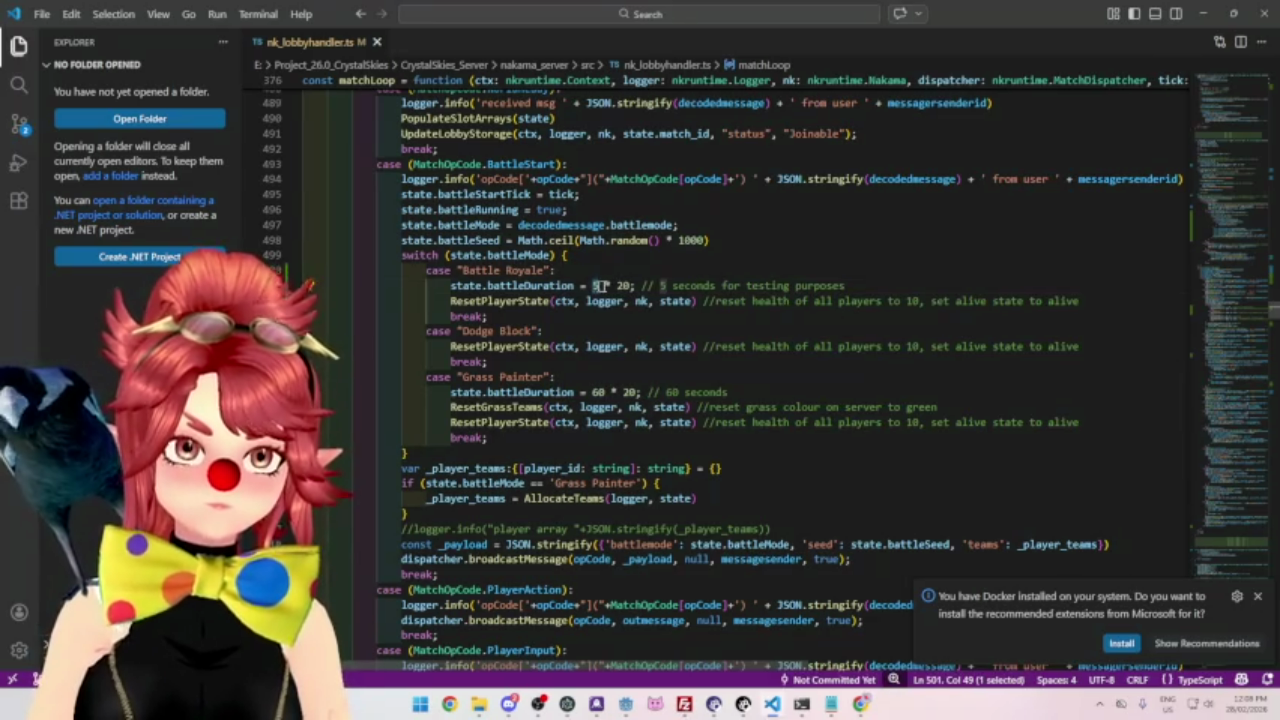
pyautogui.click(697, 241)
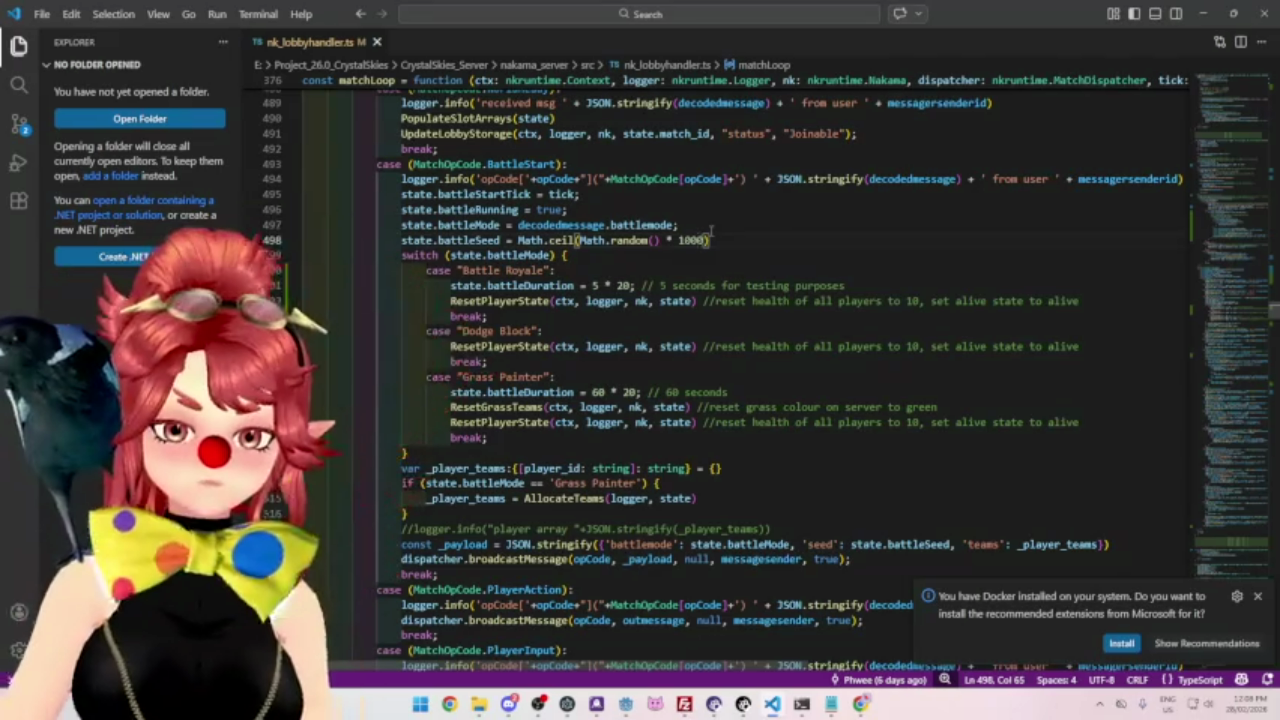
pyautogui.hotkey('ctrl', 'shift', 'f')
pyautogui.click(150, 175)
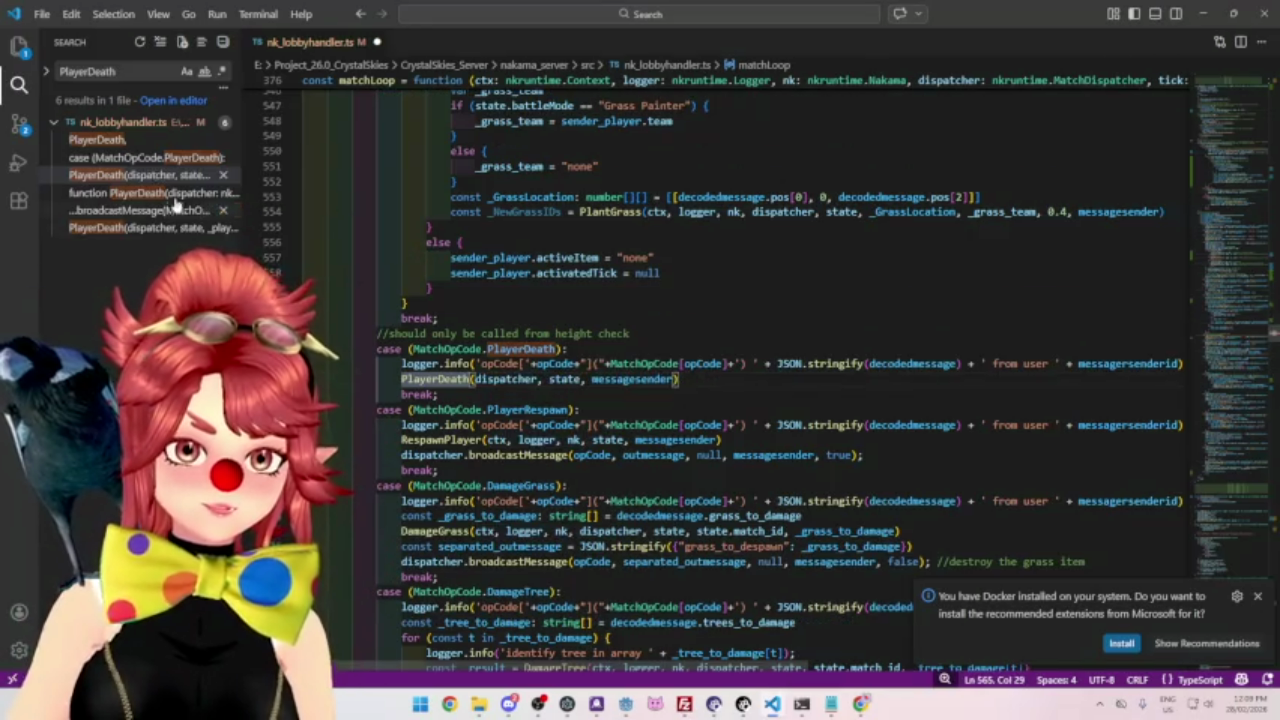
# Trace PlayerDeath through its message case, definition, and the matchLoop and DamagePlayer calls.
pyautogui.click(164, 158)
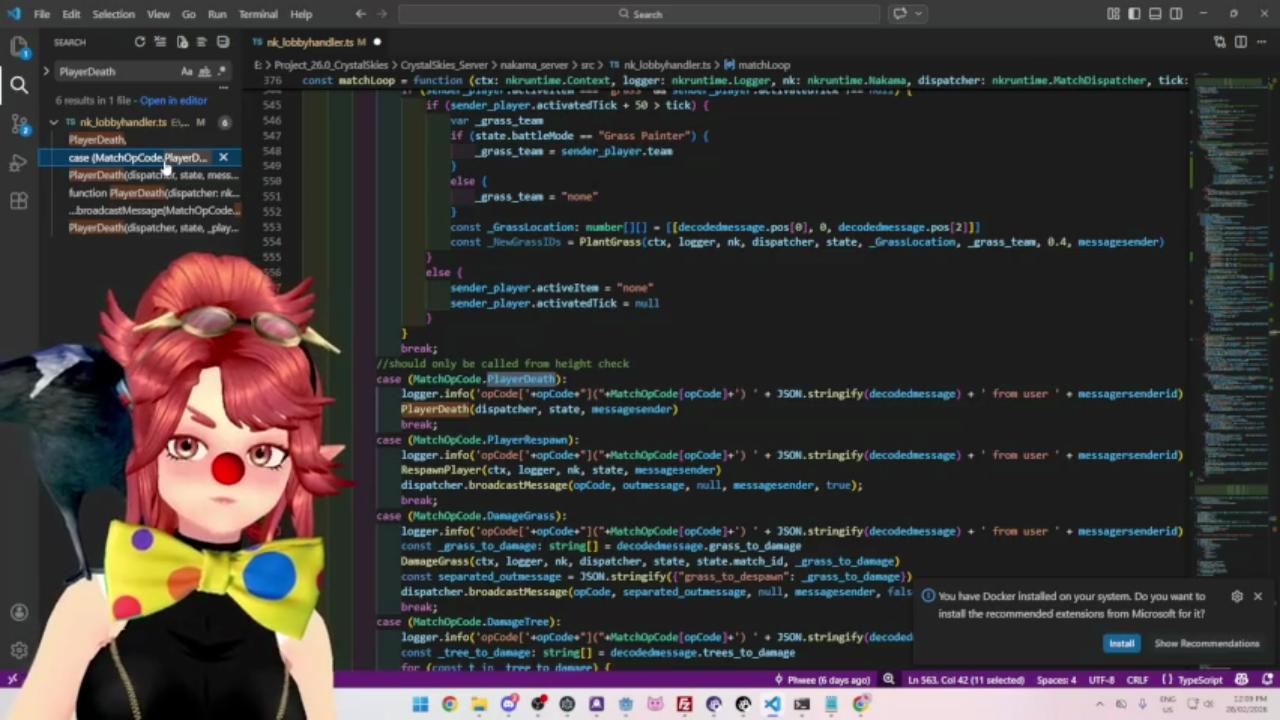
pyautogui.click(139, 195)
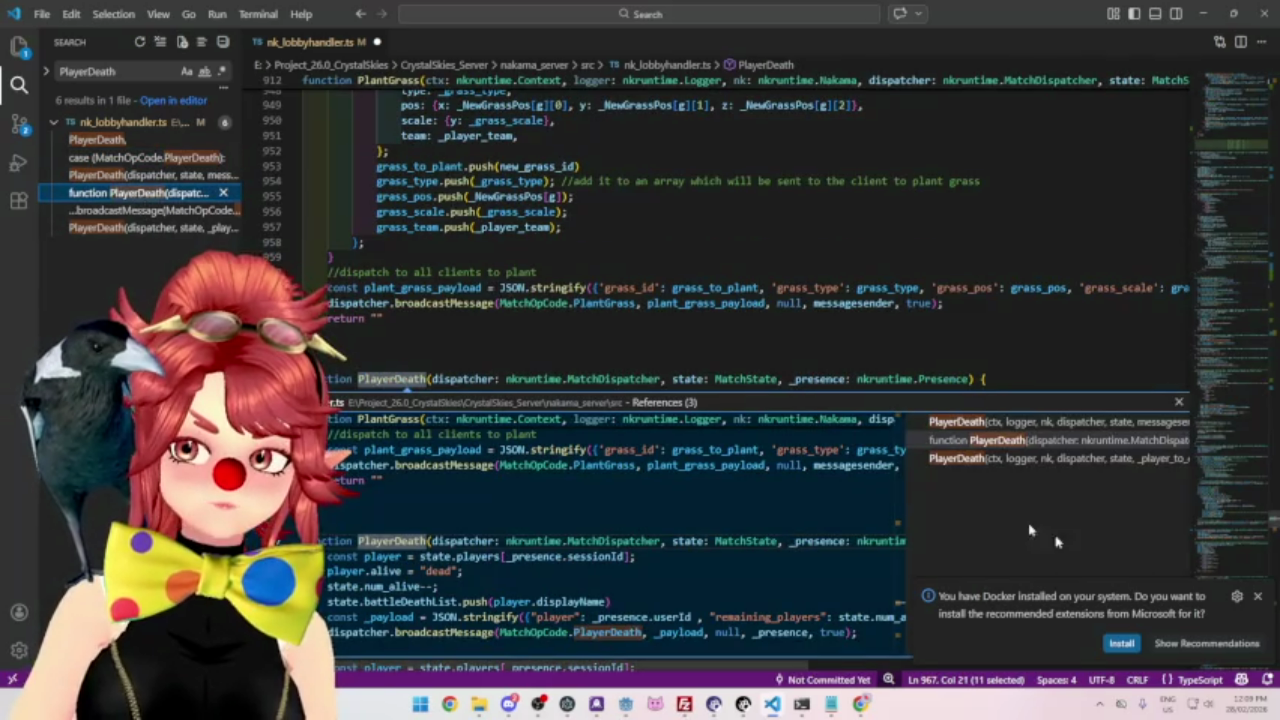
pyautogui.click(995, 424)
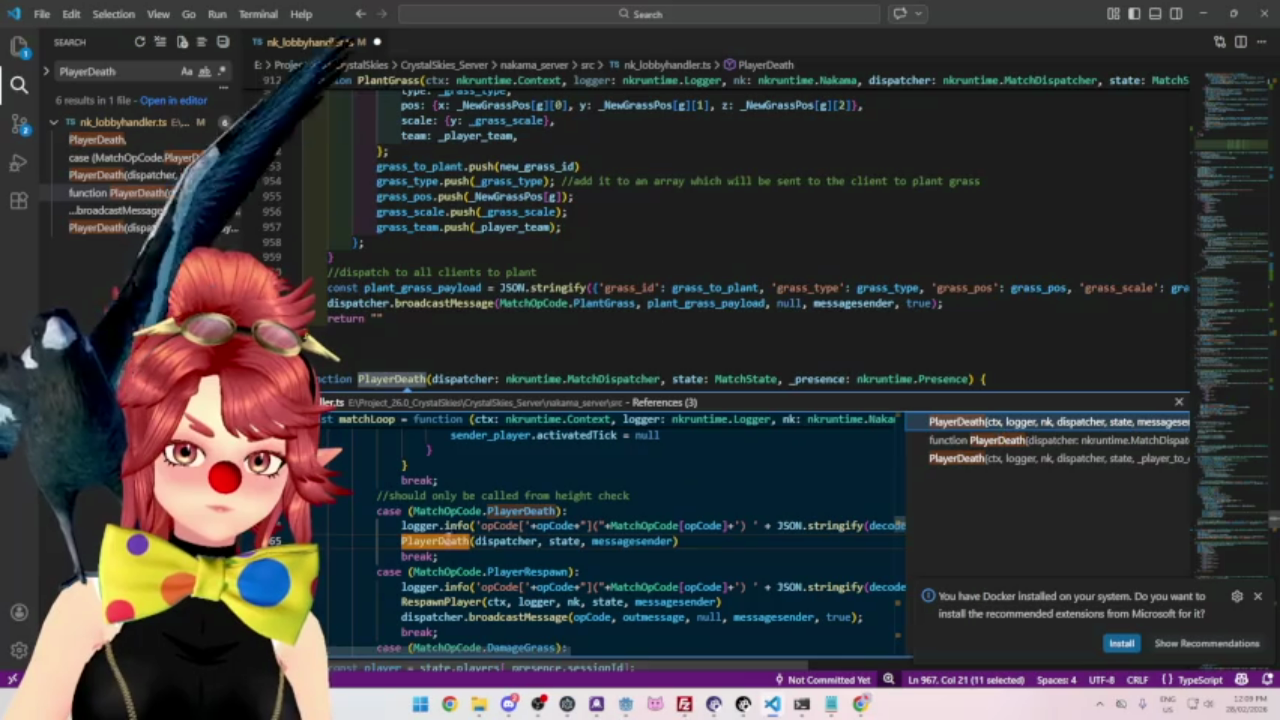
pyautogui.moveTo(520, 512)
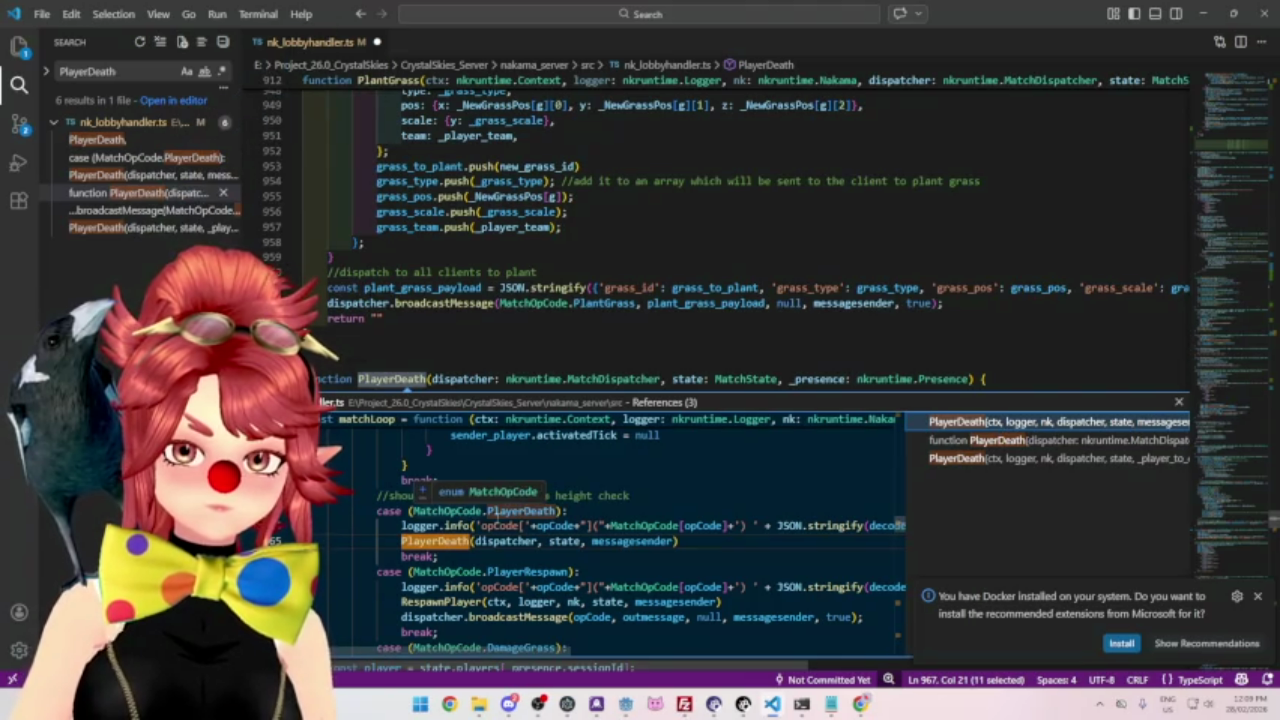
pyautogui.click(982, 462)
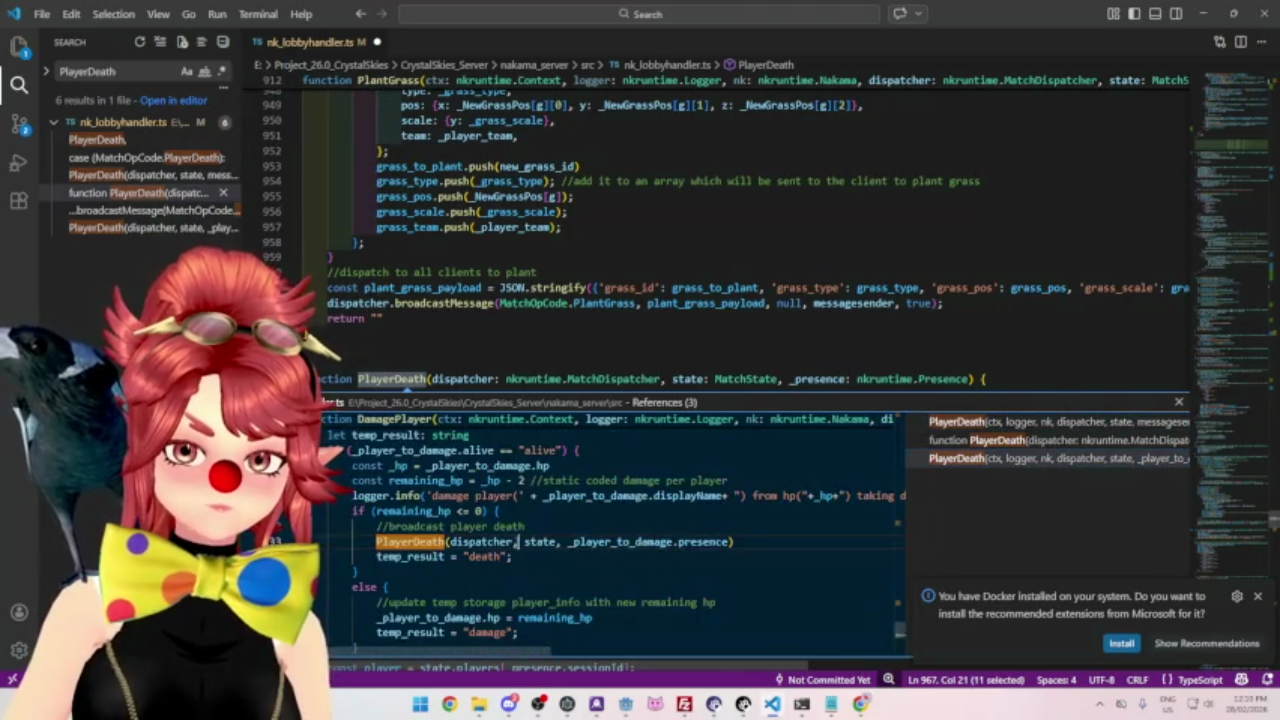
# Search the project for DamagePlayer and jump to its function definition.
pyautogui.hotkey('ctrl', 'z')
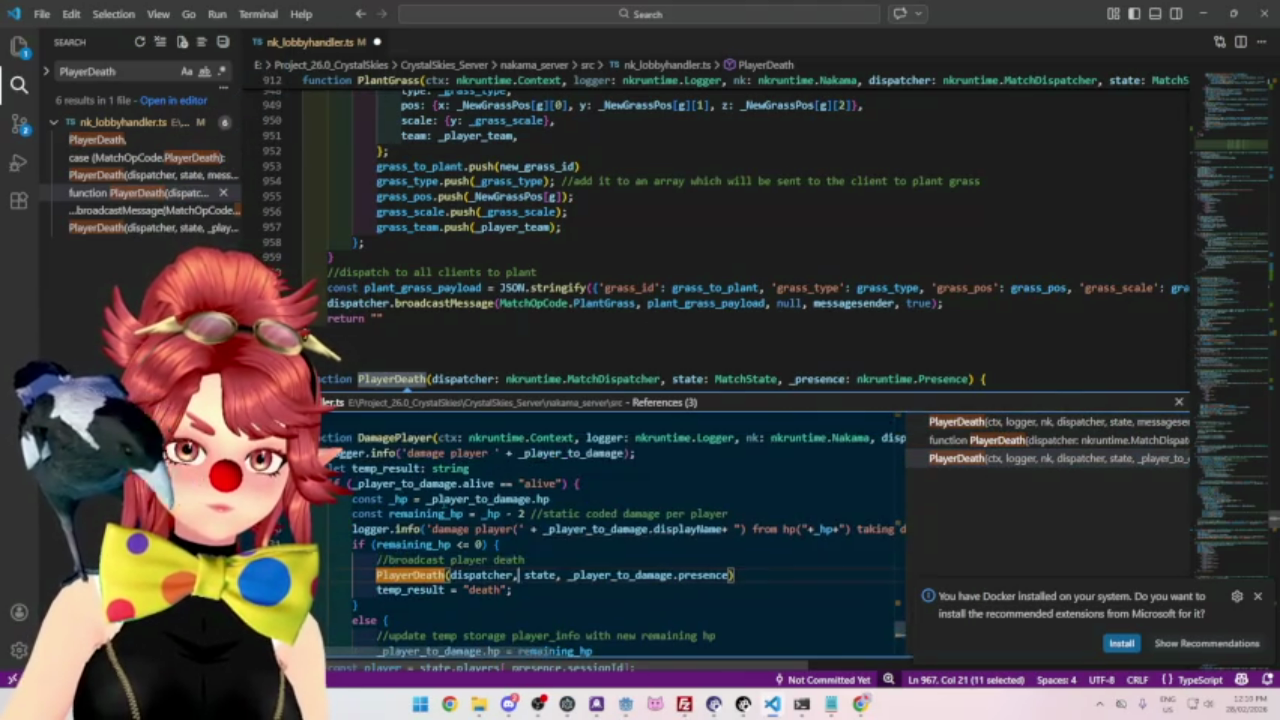
pyautogui.click(430, 438)
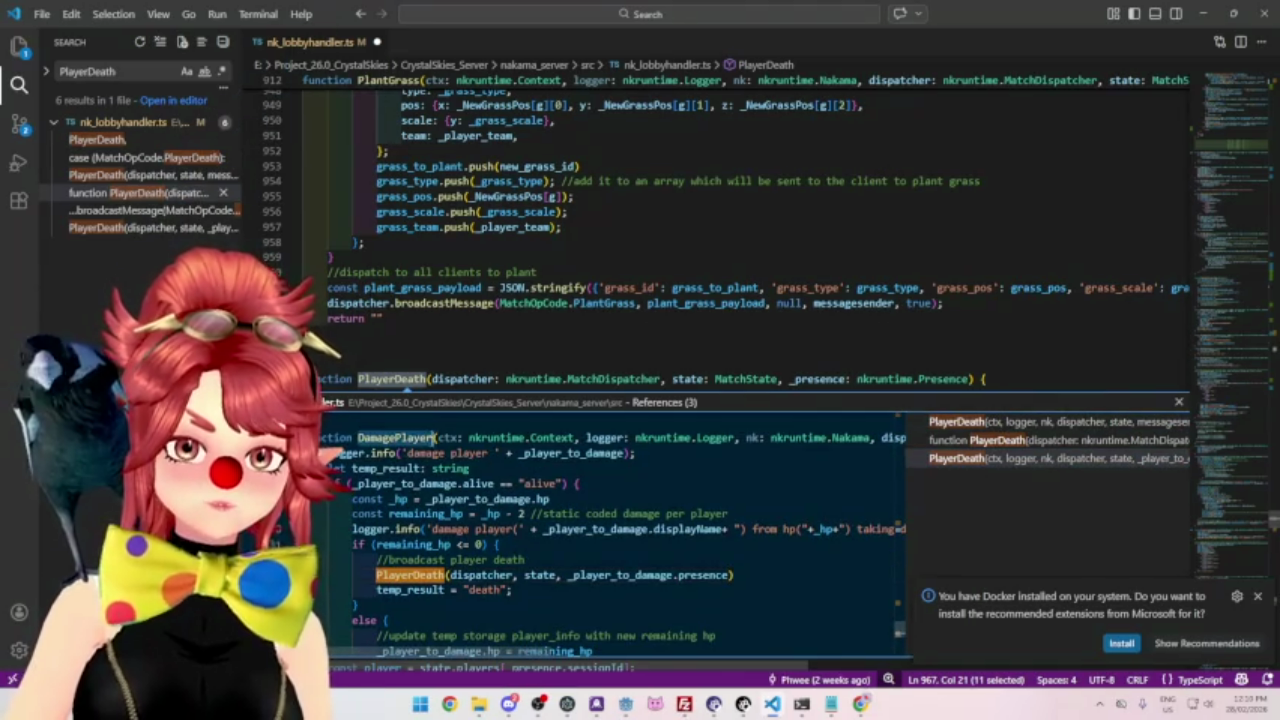
pyautogui.hotkey('ctrl', 'shift', 'f')
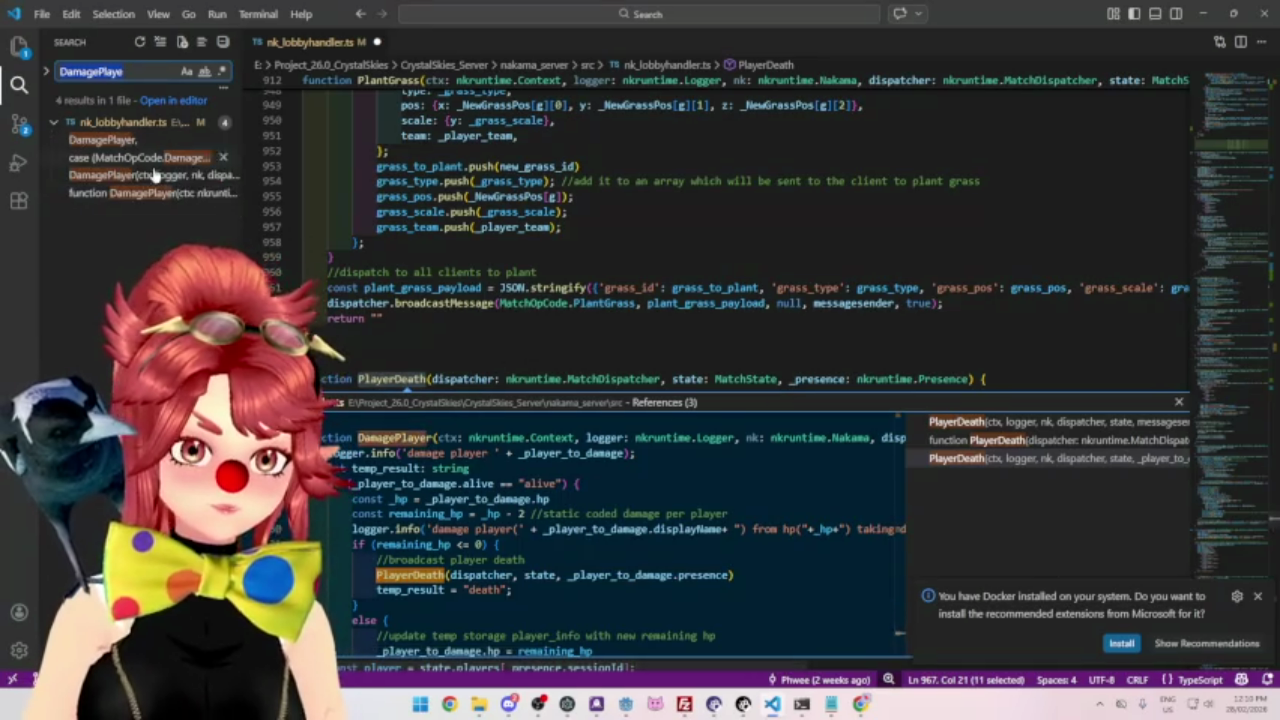
pyautogui.click(128, 193)
pyautogui.click(549, 372)
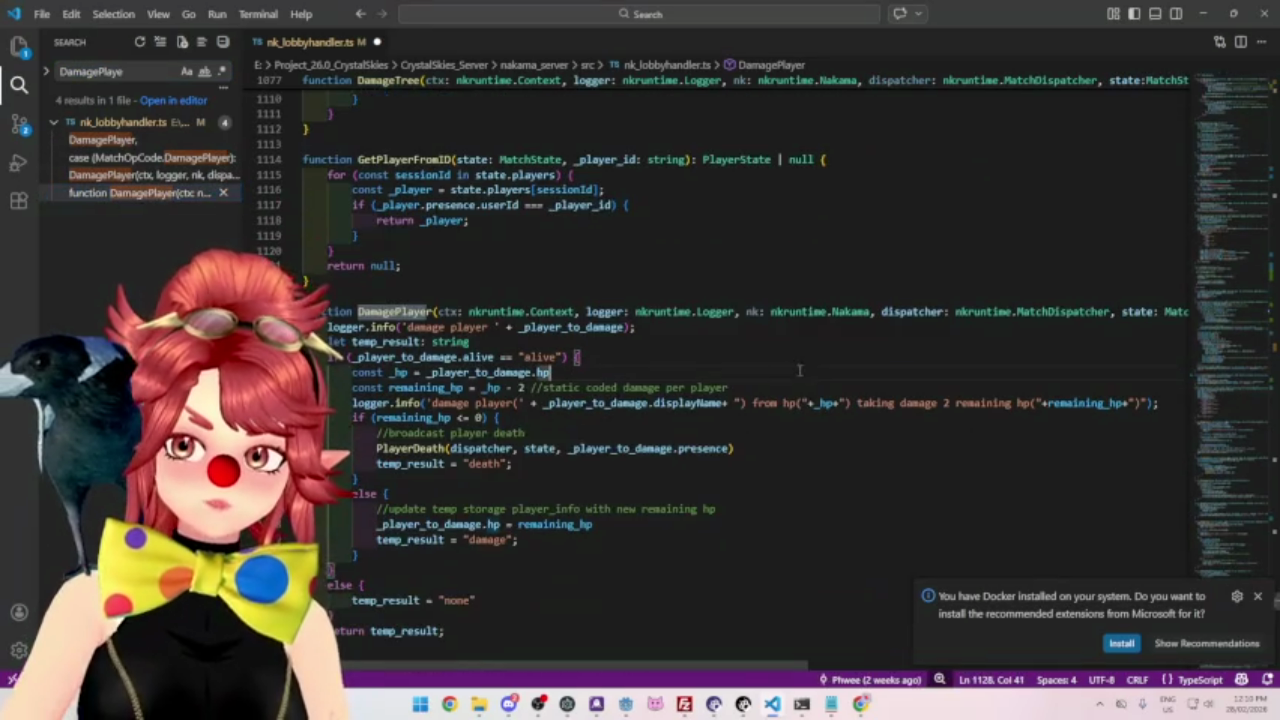
# Delete 'ctx: nkruntime.Context, ' from the DamagePlayer function signature.
pyautogui.click(530, 313)
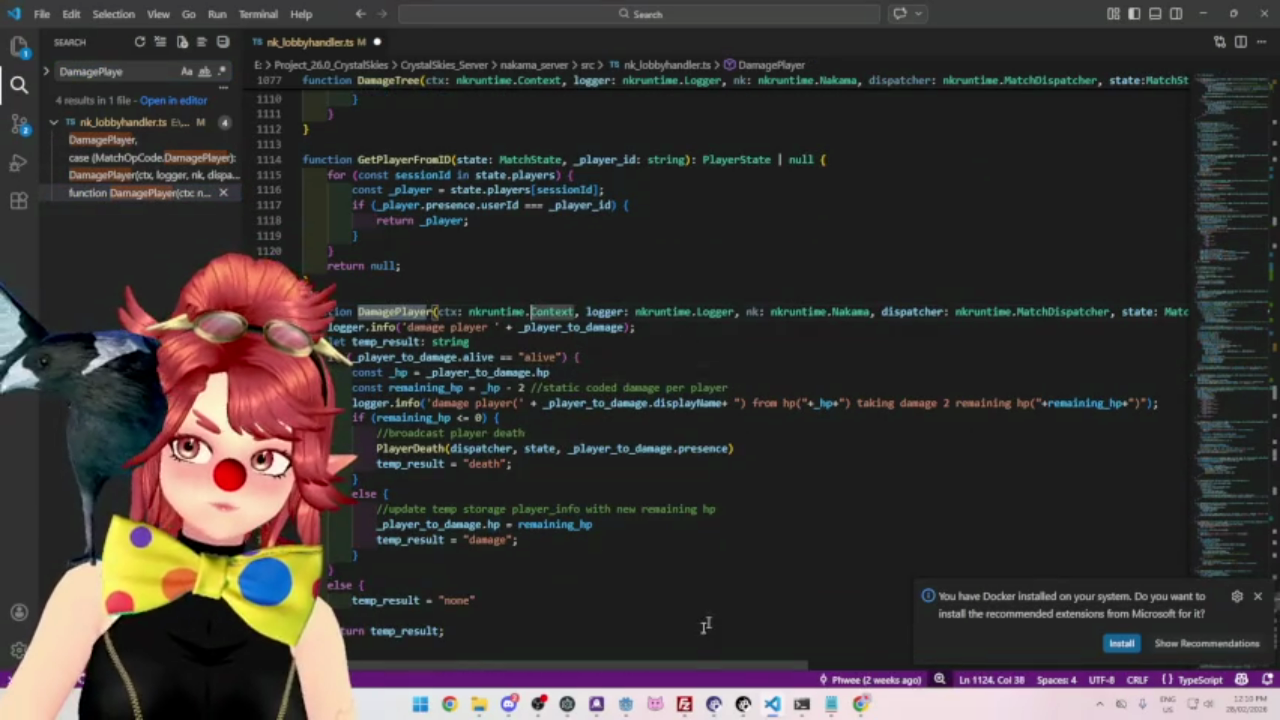
pyautogui.moveTo(690, 666)
pyautogui.mouseDown()
pyautogui.moveTo(993, 702)
pyautogui.moveTo(648, 638)
pyautogui.mouseUp()
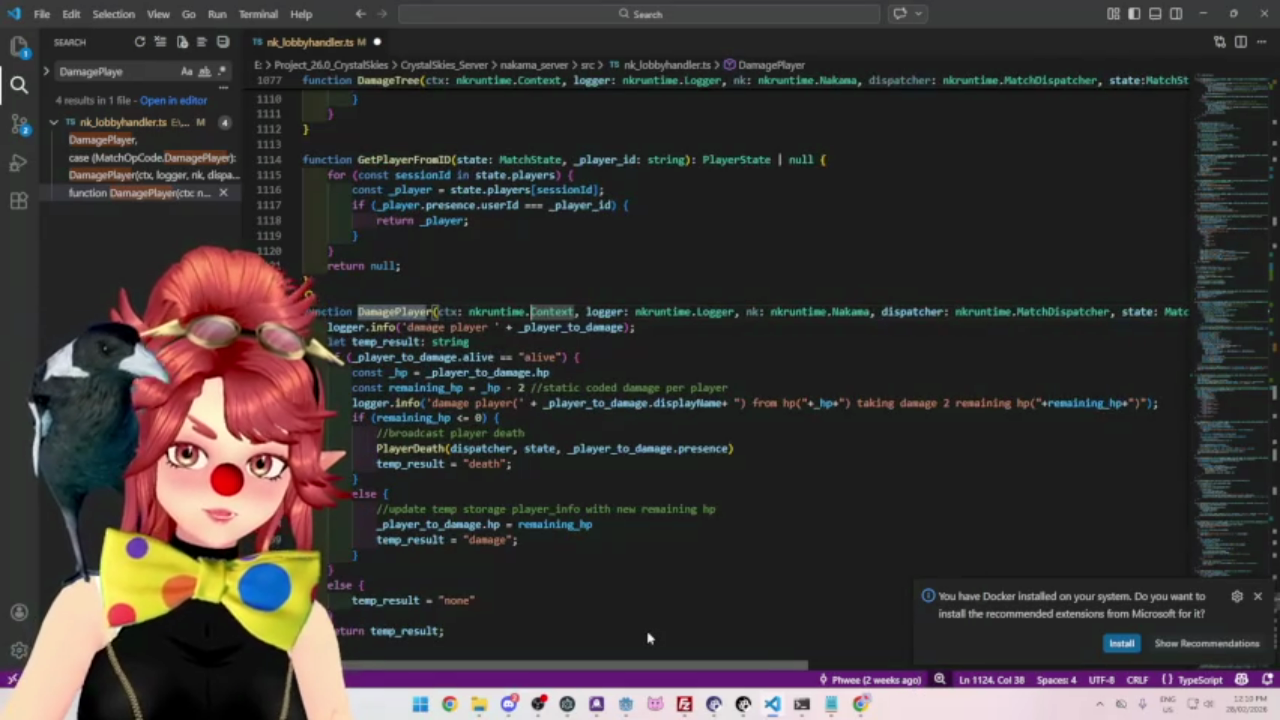
pyautogui.hscroll(10, 663, 643)
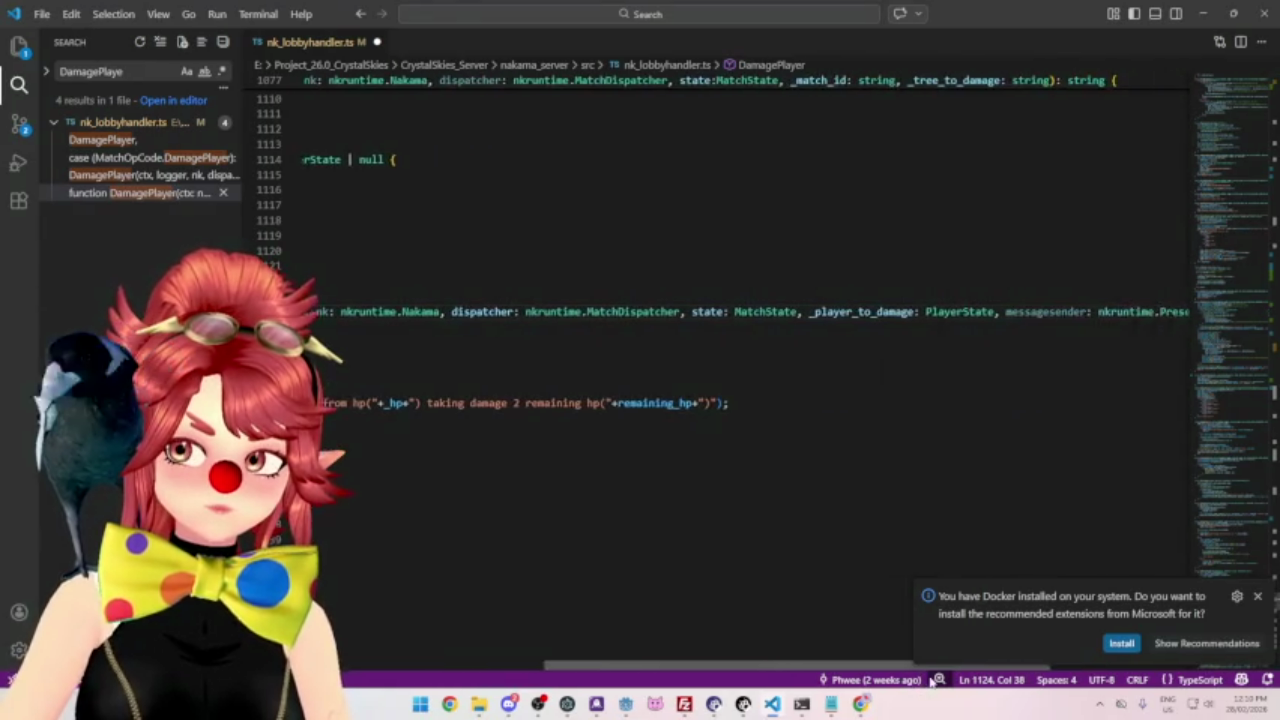
pyautogui.hscroll(-10, 621, 625)
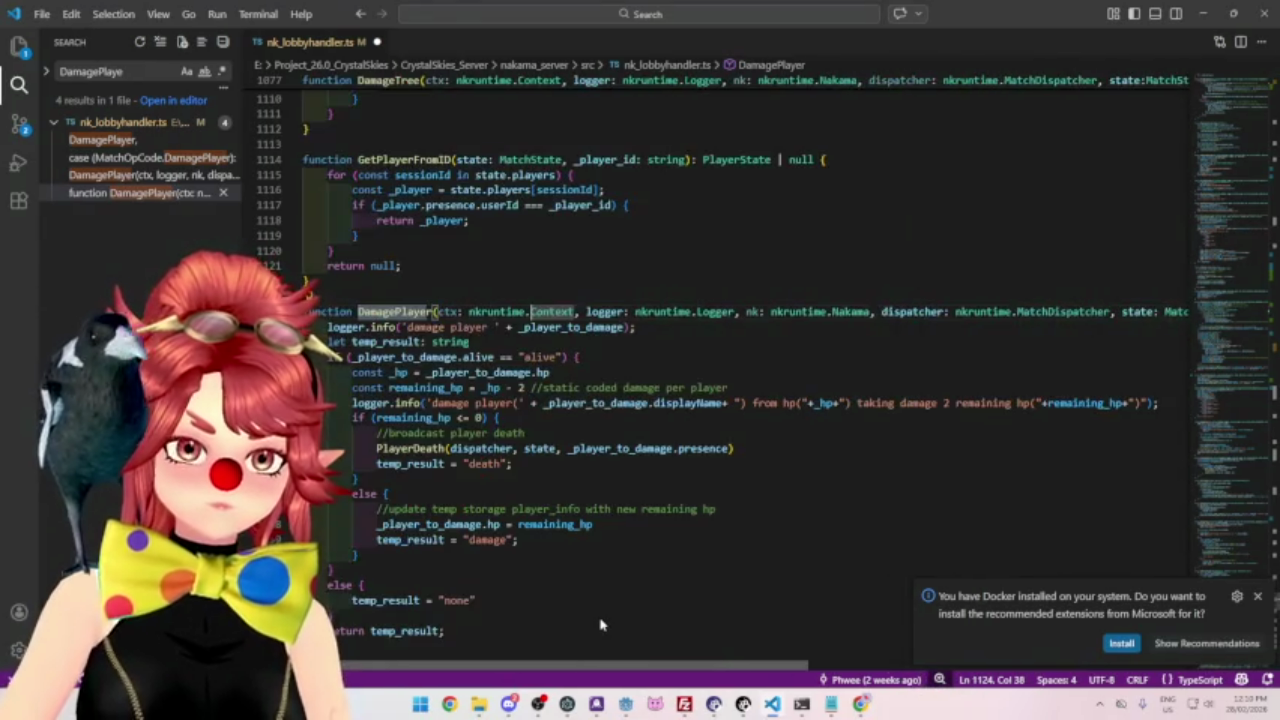
pyautogui.hscroll(10, 946, 646)
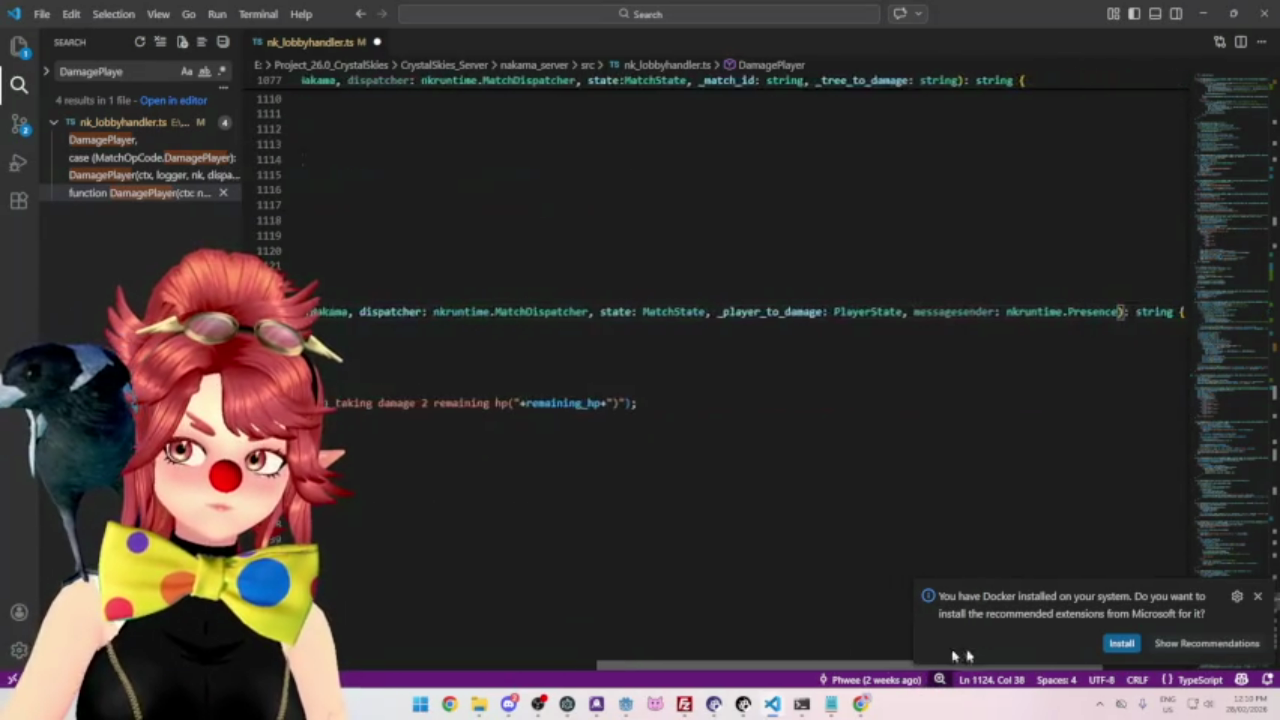
pyautogui.hscroll(-10, 983, 654)
pyautogui.moveTo(437, 311); pyautogui.dragTo(585, 311)
pyautogui.press('BackSpace')
pyautogui.click(531, 357)
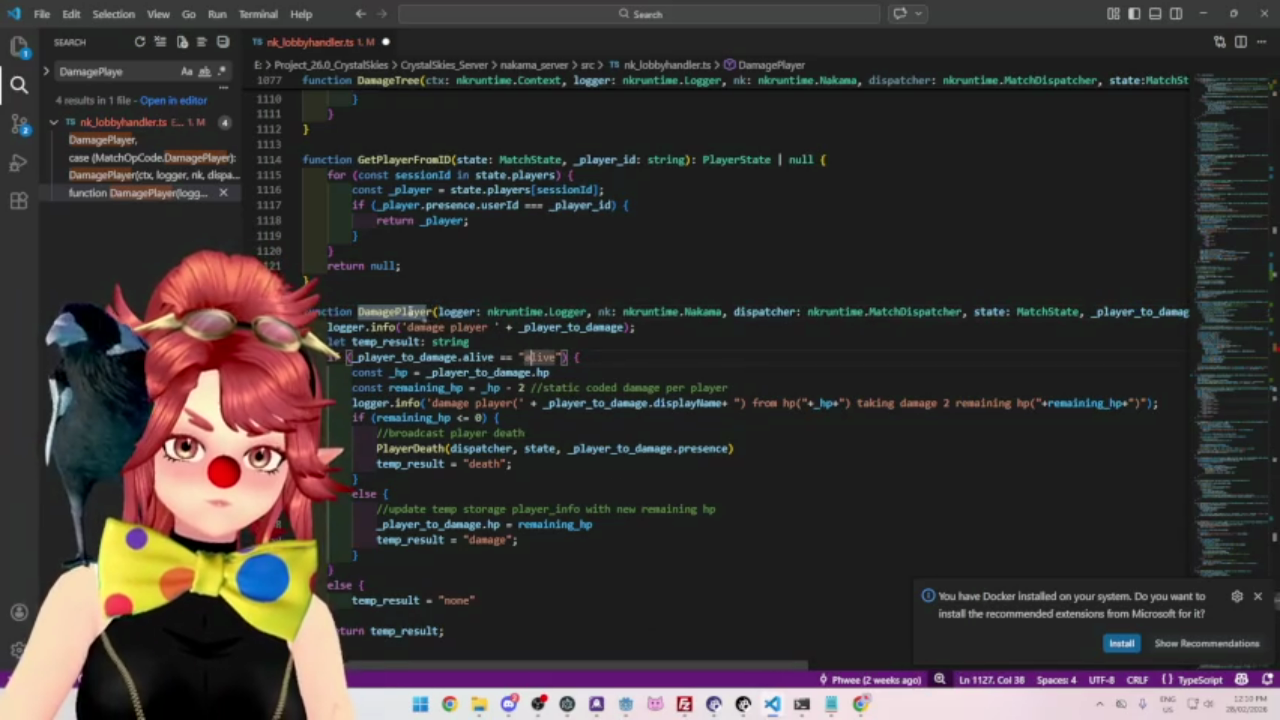
pyautogui.moveTo(357, 311); pyautogui.dragTo(429, 311)
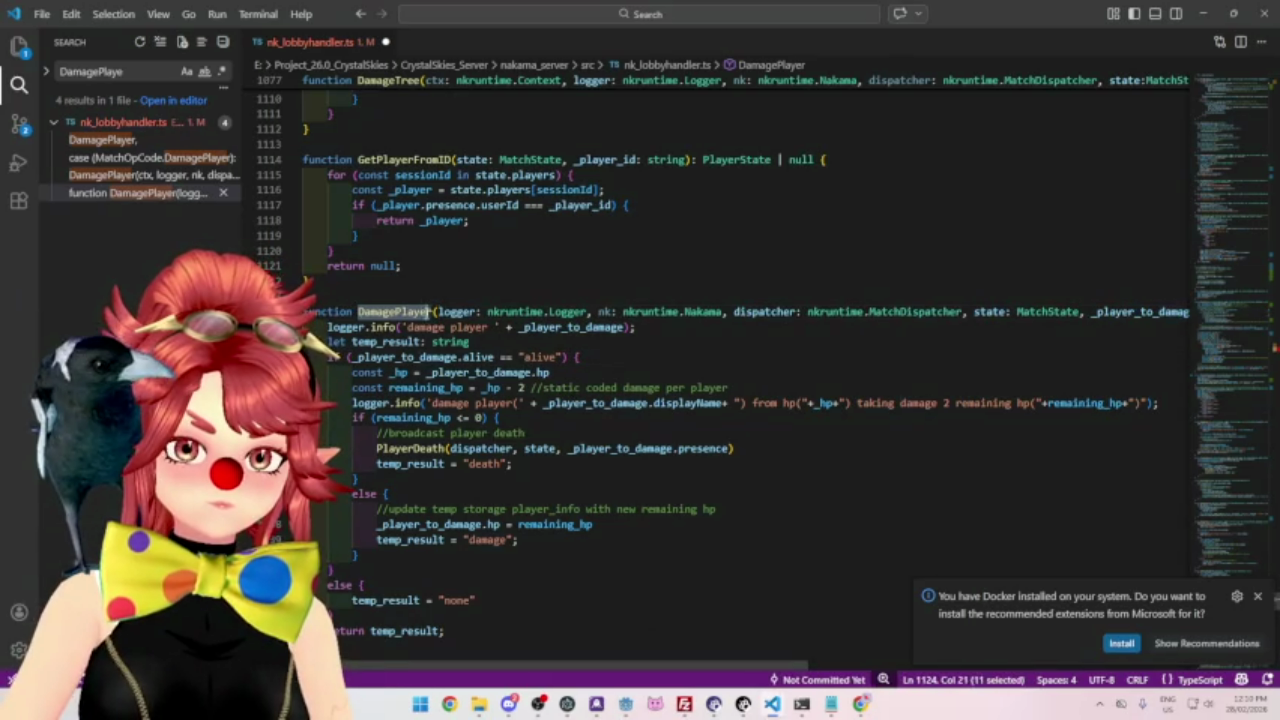
# Remove the ctx argument from the DamagePlayer call in the match loop.
pyautogui.click(143, 175)
pyautogui.click(585, 379)
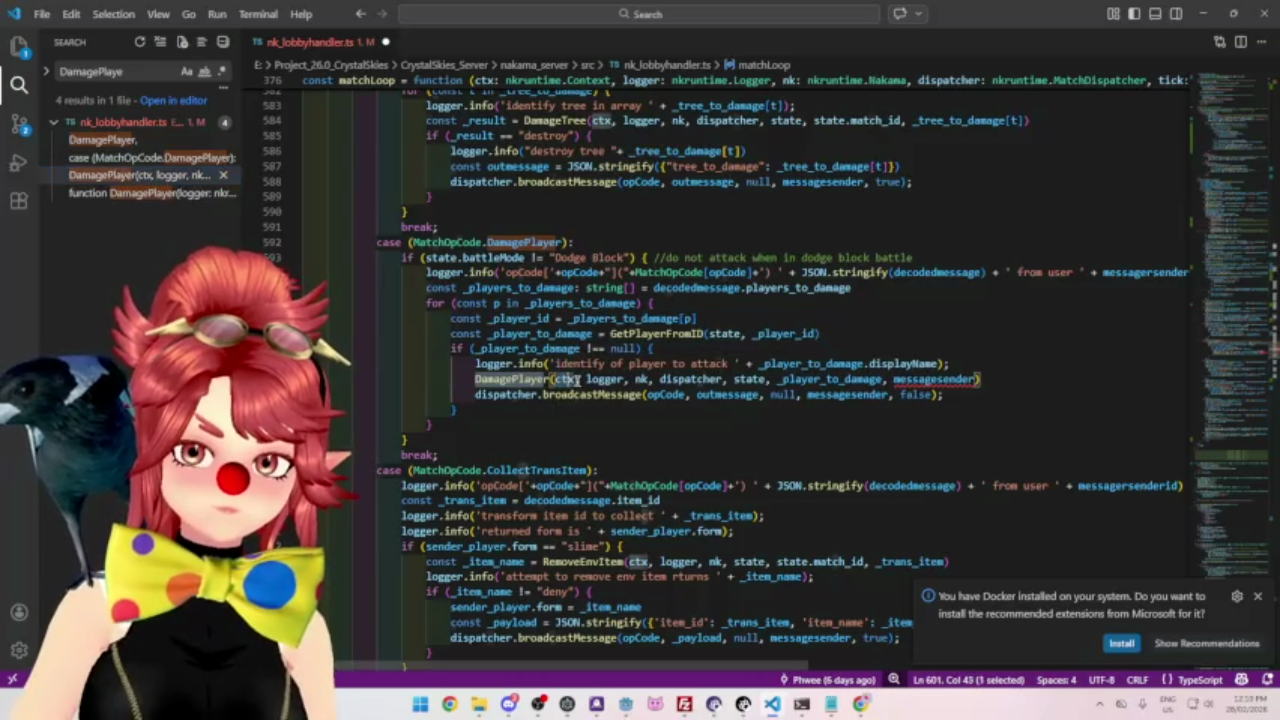
pyautogui.press('BackSpace')
pyautogui.press('BackSpace')
pyautogui.press('BackSpace')
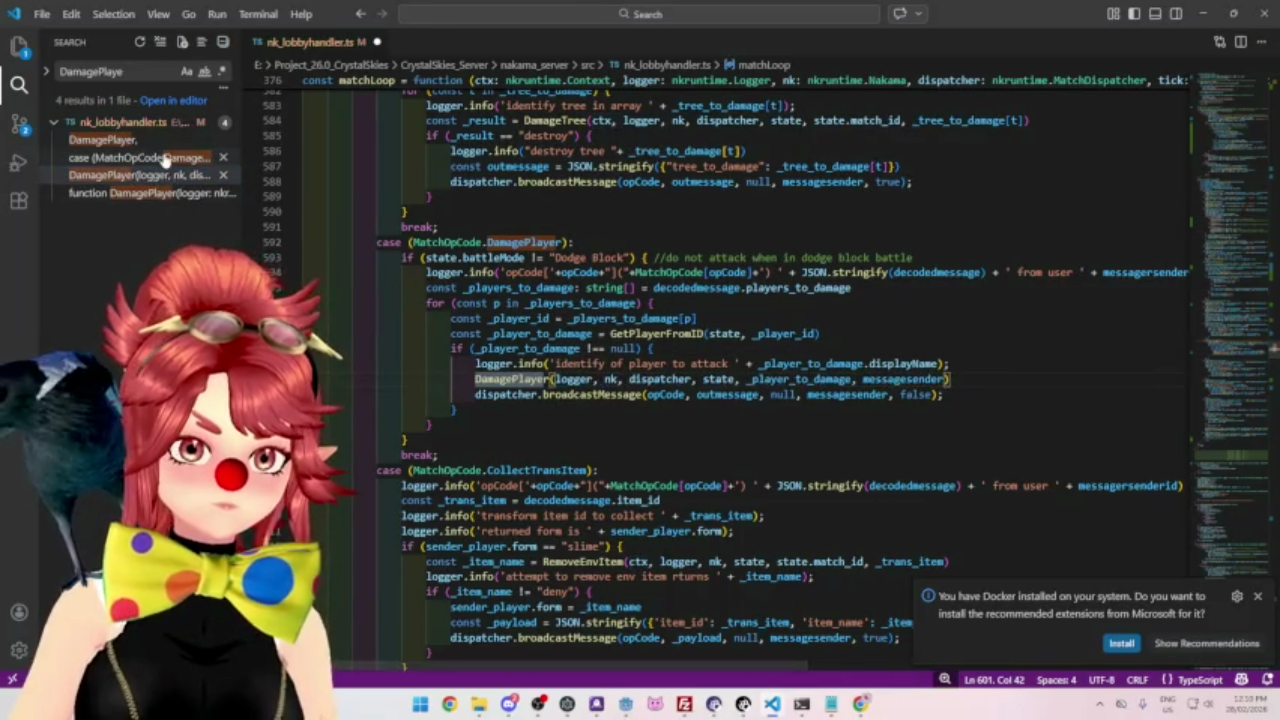
pyautogui.click(163, 160)
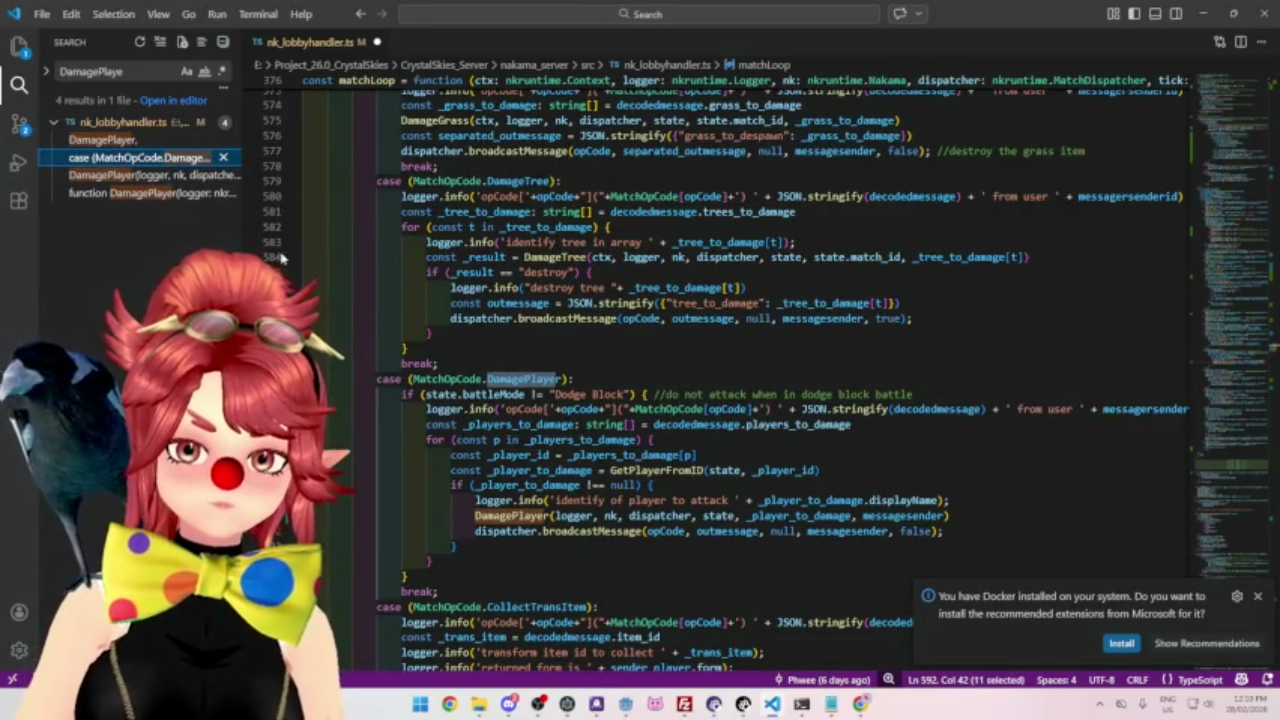
pyautogui.scroll(-15, 700, 380)
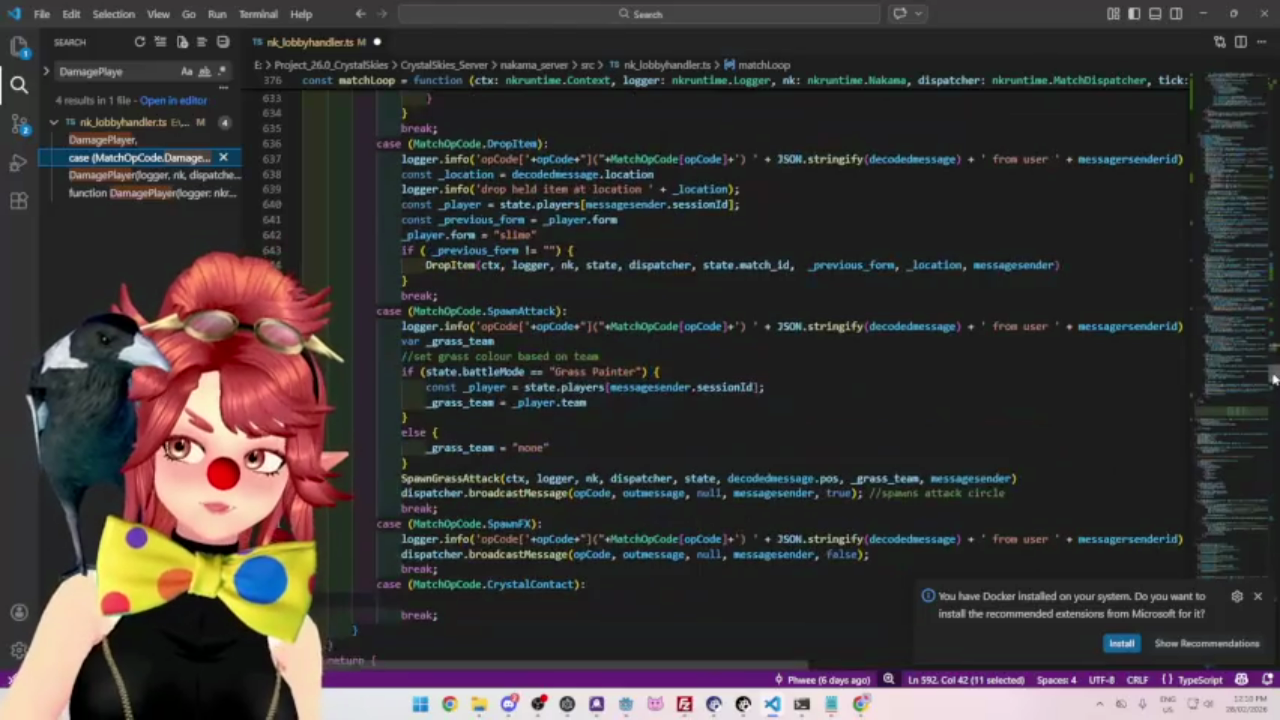
# Add an empty DamagePlayer() call under the CrystalContact case, then select the existing full DamagePlayer call.
pyautogui.scroll(-3, 1273, 378)
pyautogui.click(435, 442)
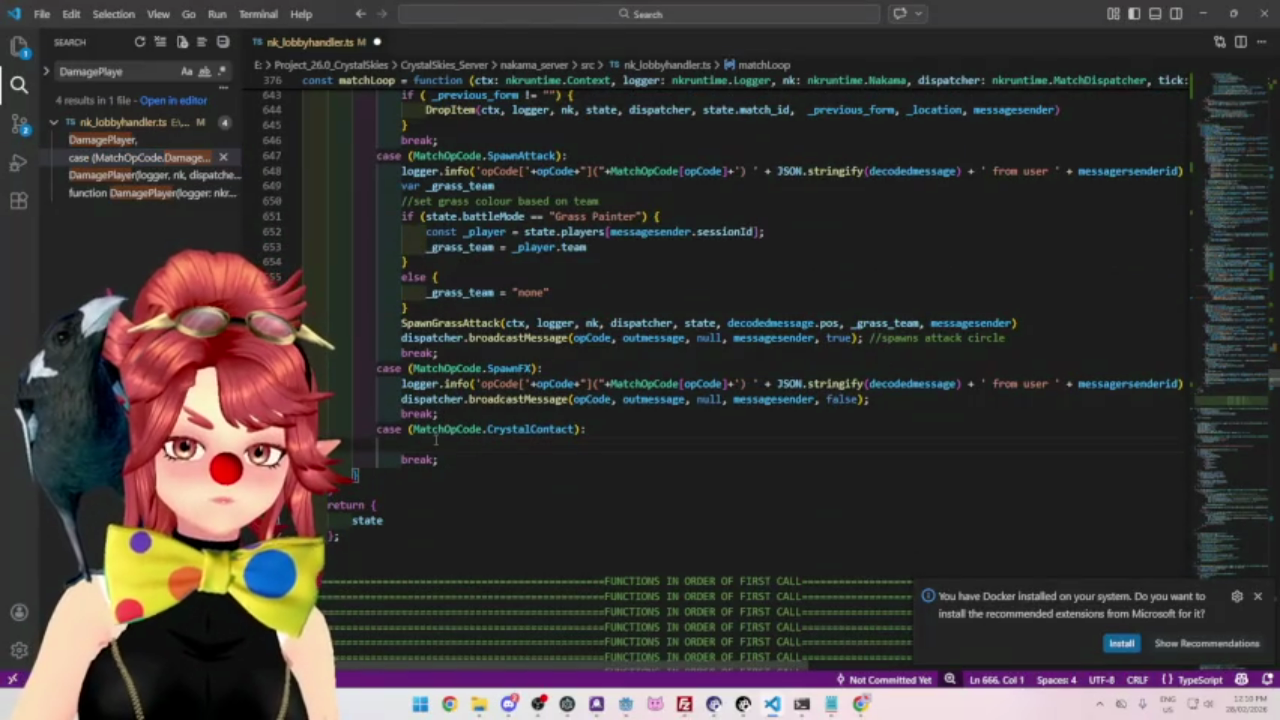
pyautogui.press('Tab')
pyautogui.press('Tab')
pyautogui.press('Tab')
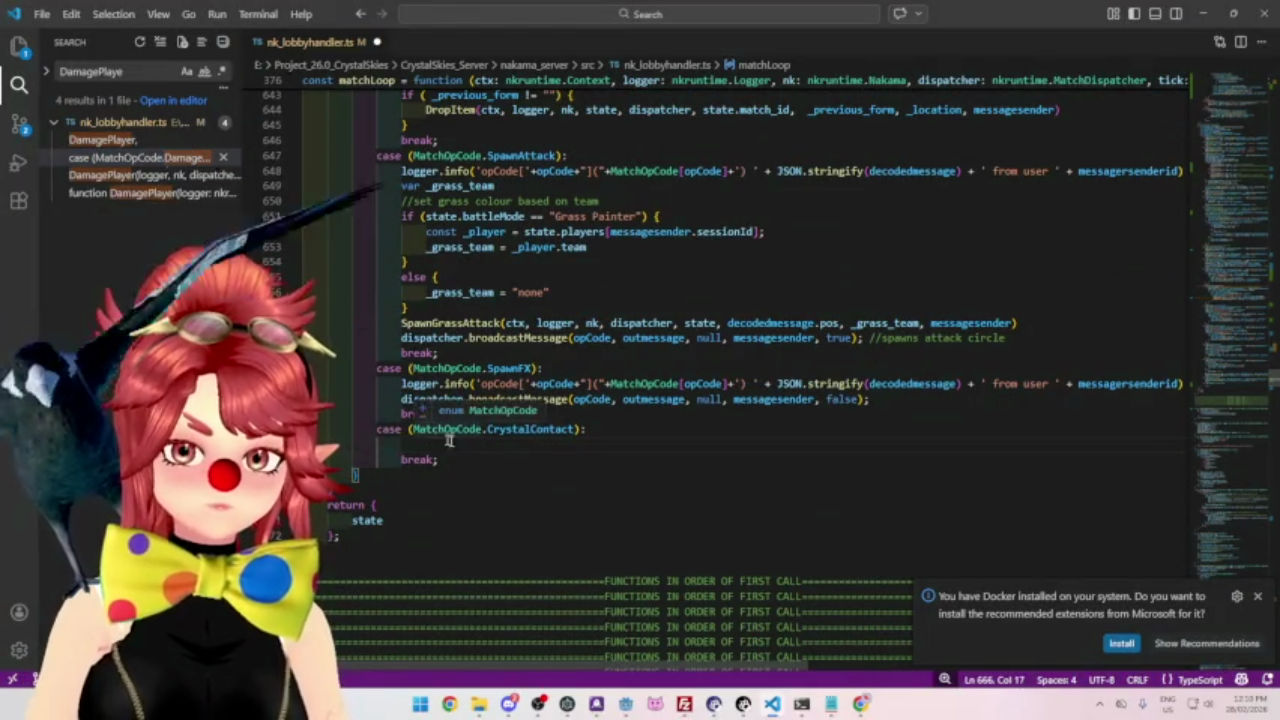
pyautogui.write('Dam')
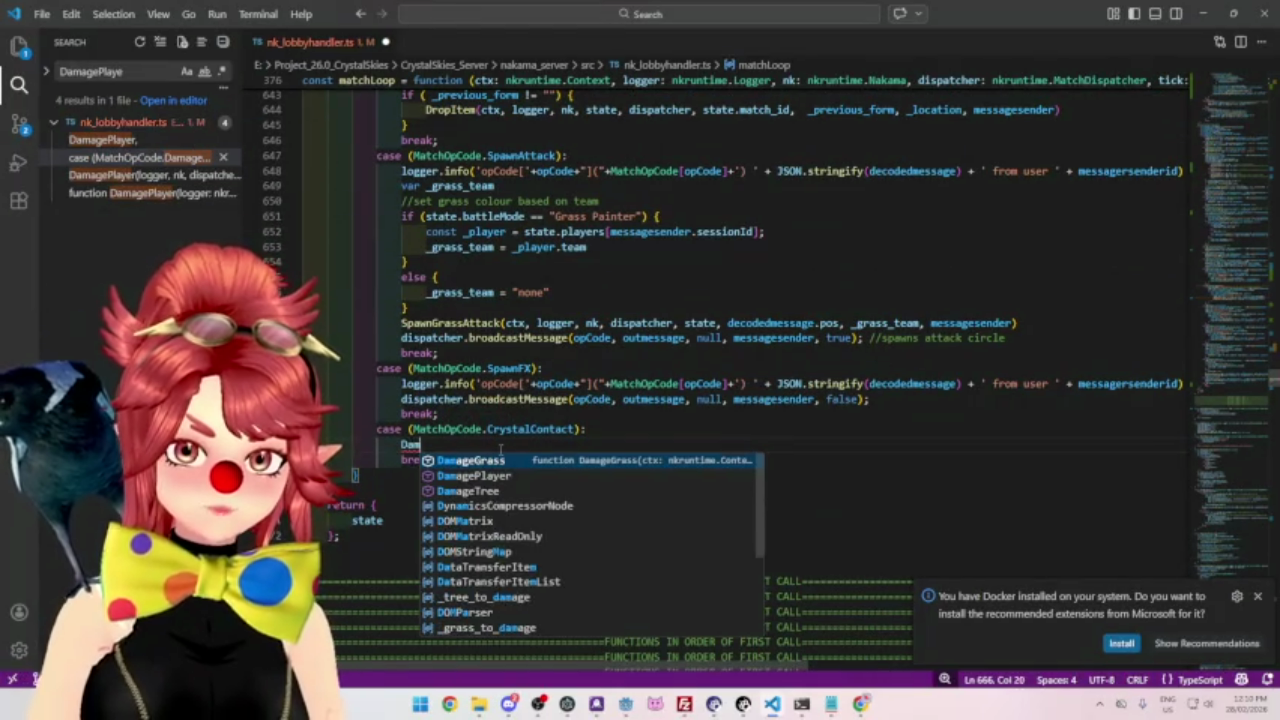
pyautogui.press('Down')
pyautogui.press('Return')
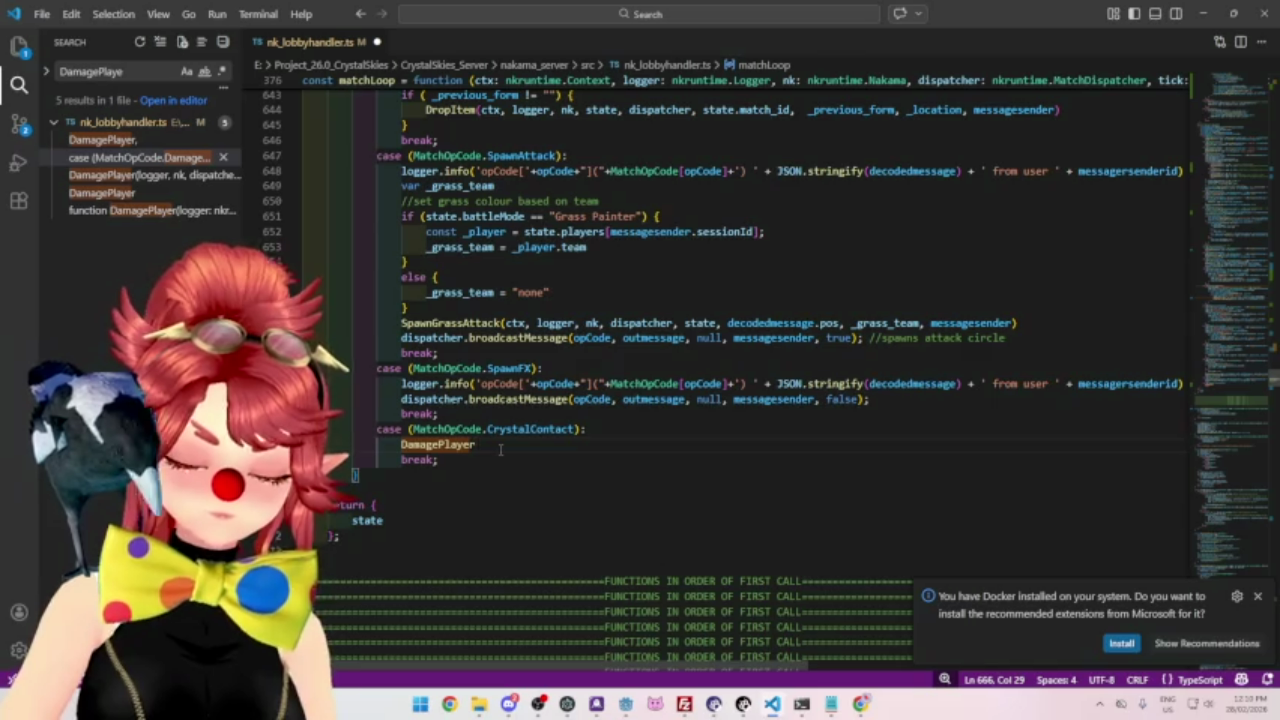
pyautogui.write('()')
pyautogui.click(140, 175)
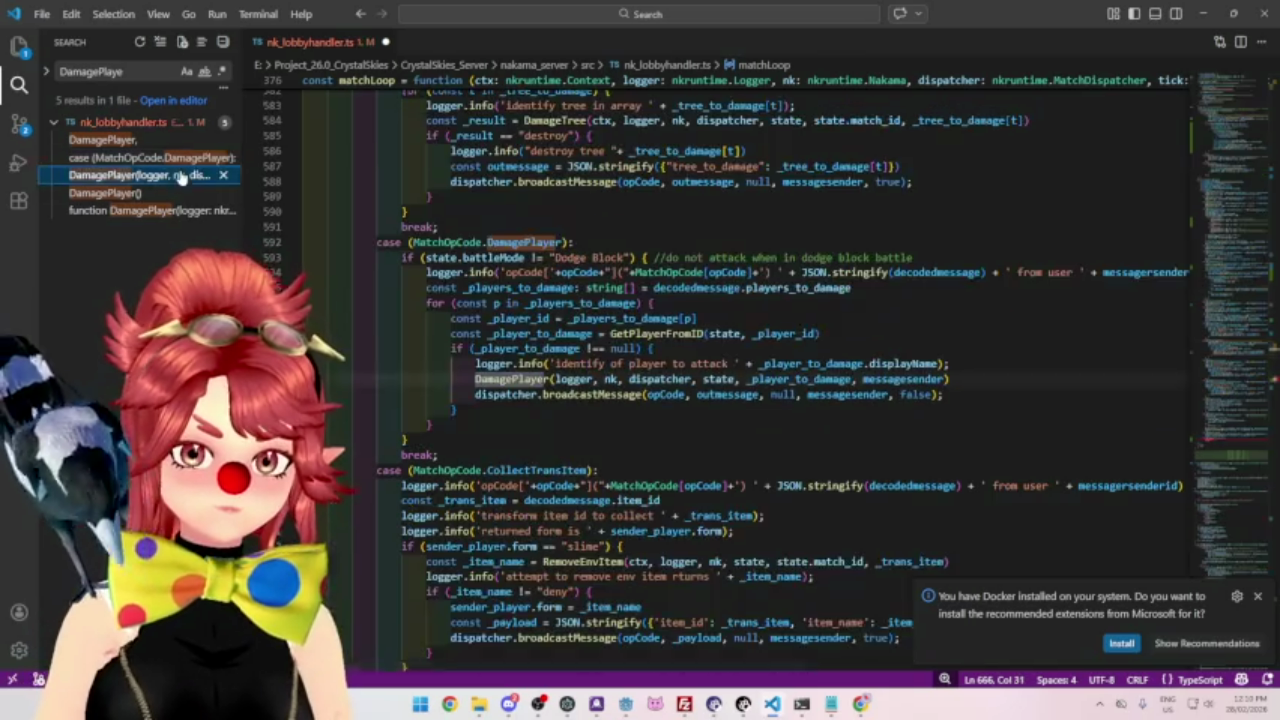
pyautogui.moveTo(475, 379); pyautogui.dragTo(946, 379)
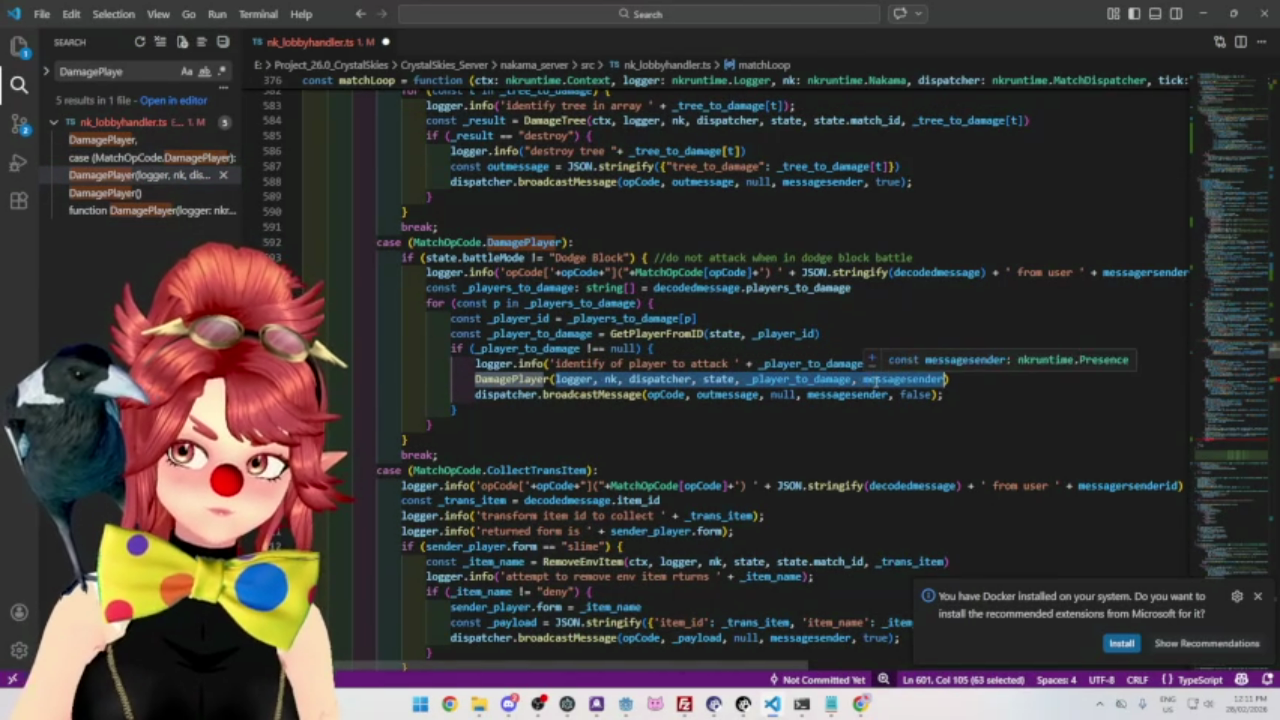
# Remove the nk parameter from DamagePlayer's signature and the nk argument from its line 601 call.
pyautogui.click(150, 175)
pyautogui.click(150, 211)
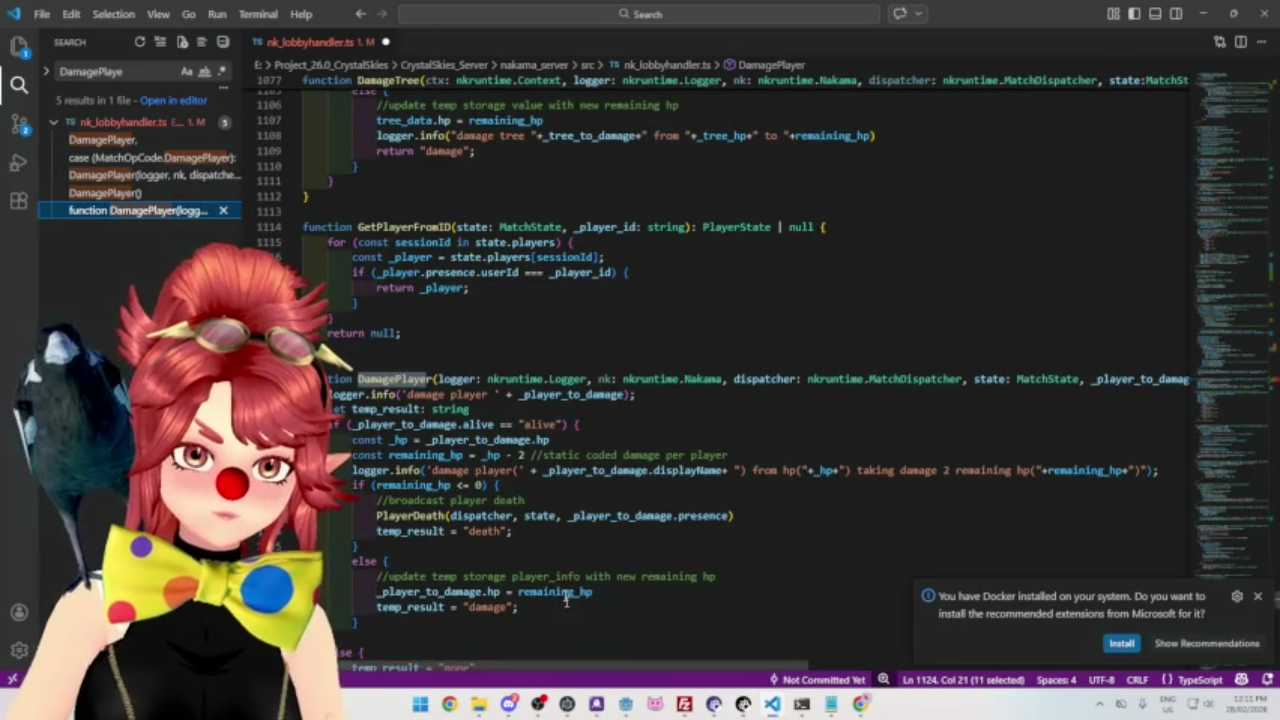
pyautogui.moveTo(556, 664)
pyautogui.mouseDown()
pyautogui.moveTo(830, 664)
pyautogui.moveTo(565, 663)
pyautogui.moveTo(525, 650)
pyautogui.mouseUp()
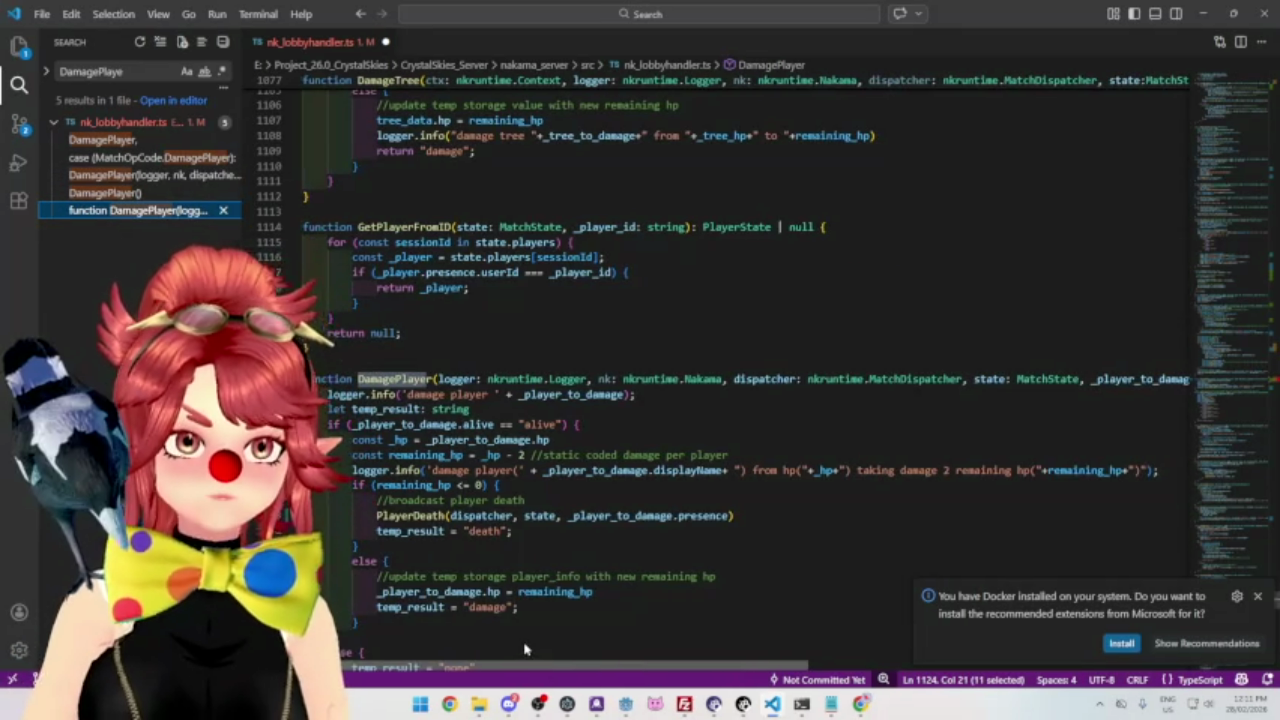
pyautogui.scroll(-1, 539, 607)
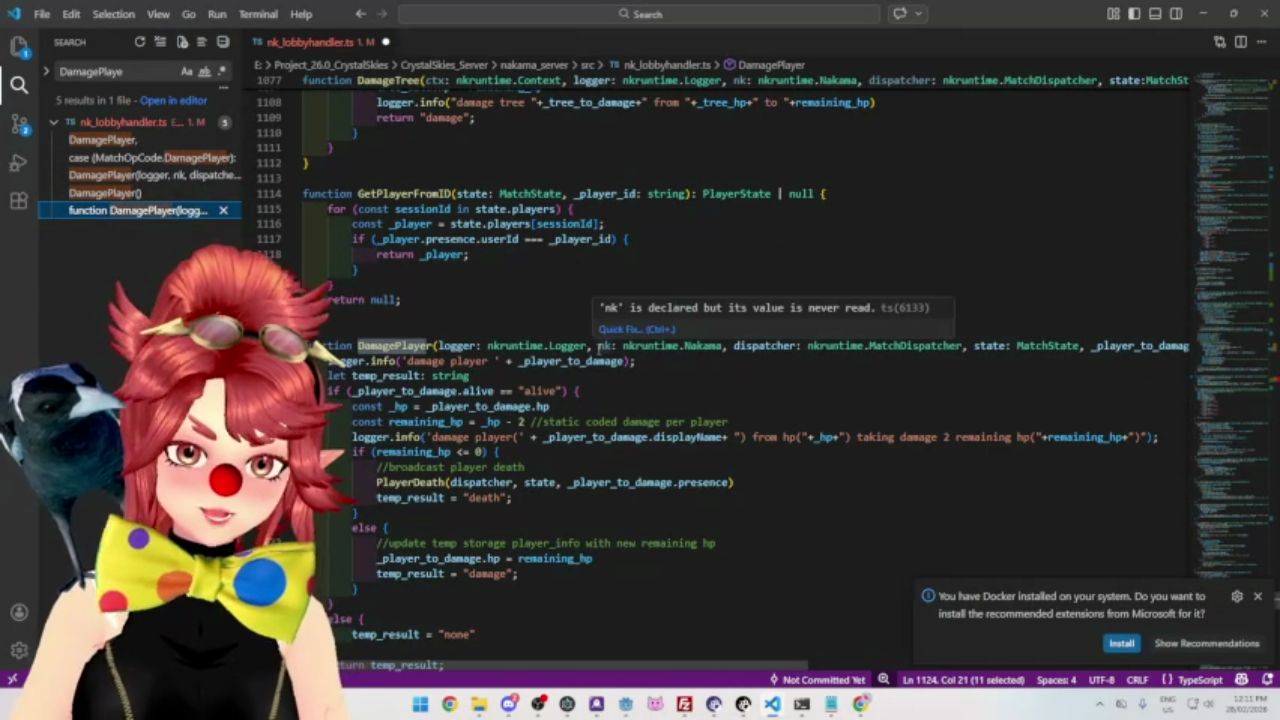
pyautogui.moveTo(598, 345); pyautogui.dragTo(728, 345)
pyautogui.press('BackSpace')
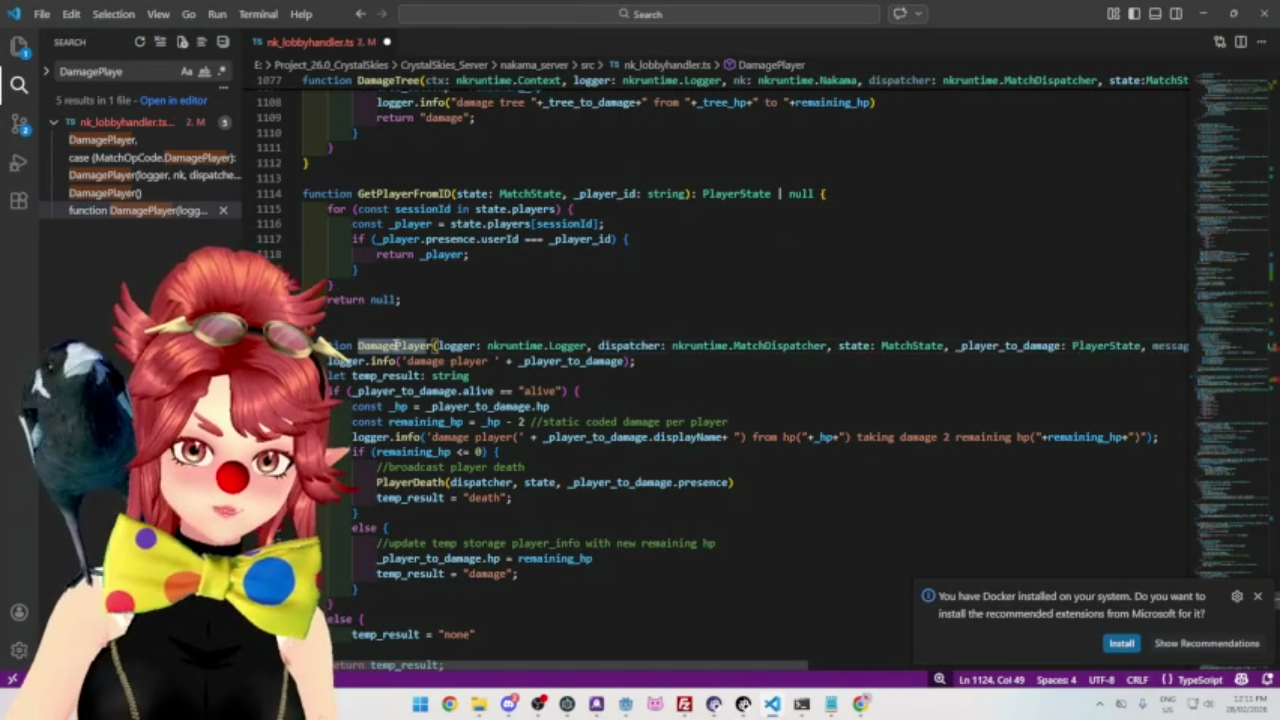
pyautogui.click(148, 175)
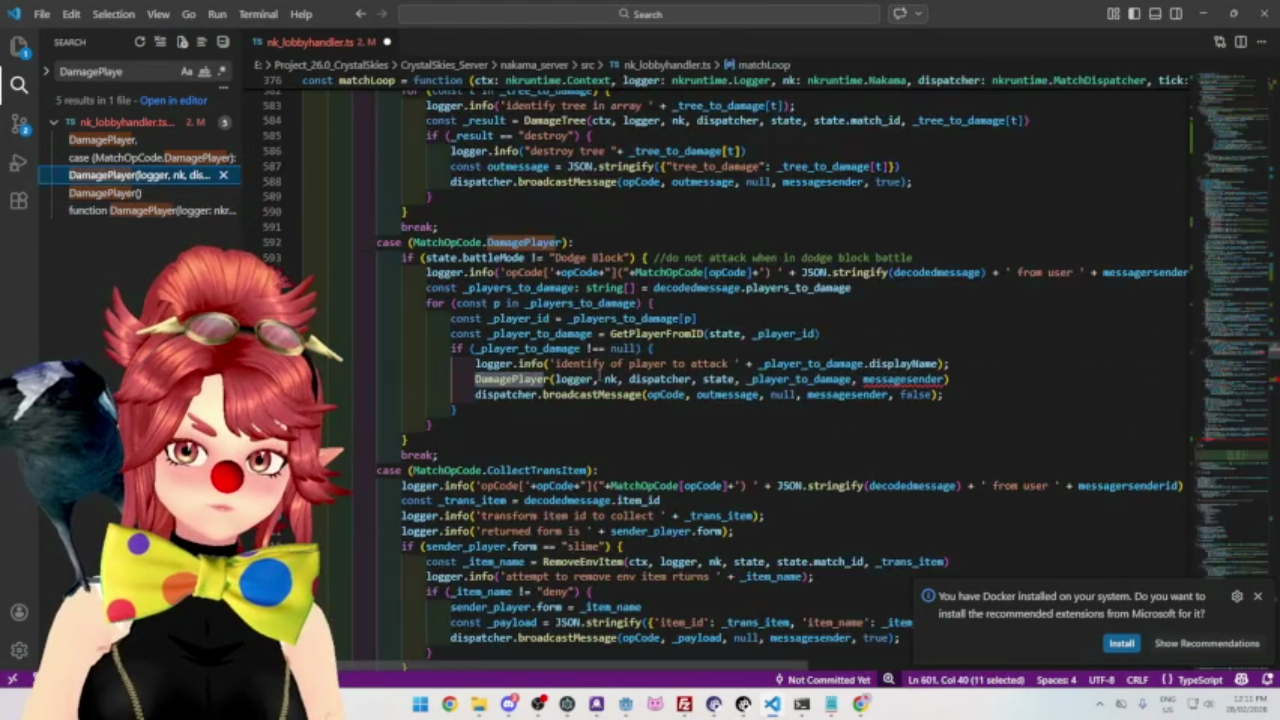
pyautogui.click(625, 379)
pyautogui.press('BackSpace')
pyautogui.press('BackSpace')
pyautogui.press('BackSpace')
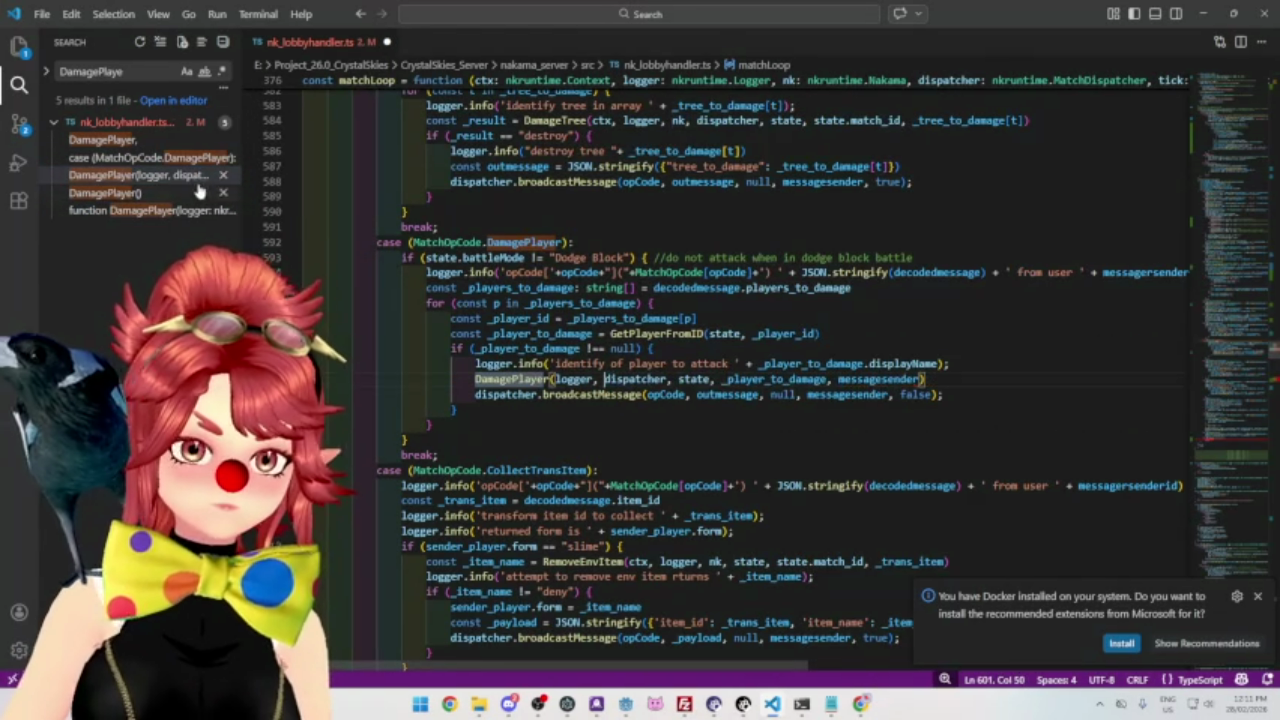
# Paste the arguments (logger, dispatcher, state, _player_to_damage, messagesender) into the new CrystalContact DamagePlayer() call.
pyautogui.click(147, 212)
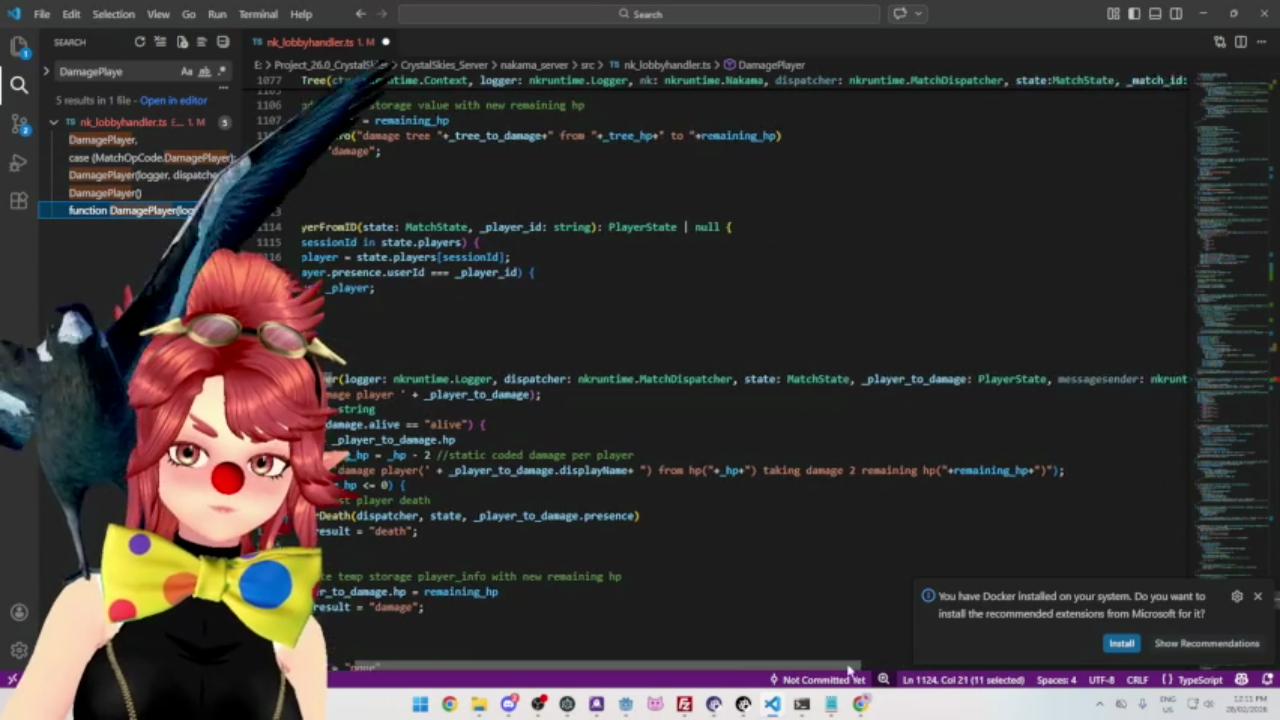
pyautogui.hscroll(3, 797, 669)
pyautogui.hscroll(-3, 600, 450)
pyautogui.scroll(-1, 390, 388)
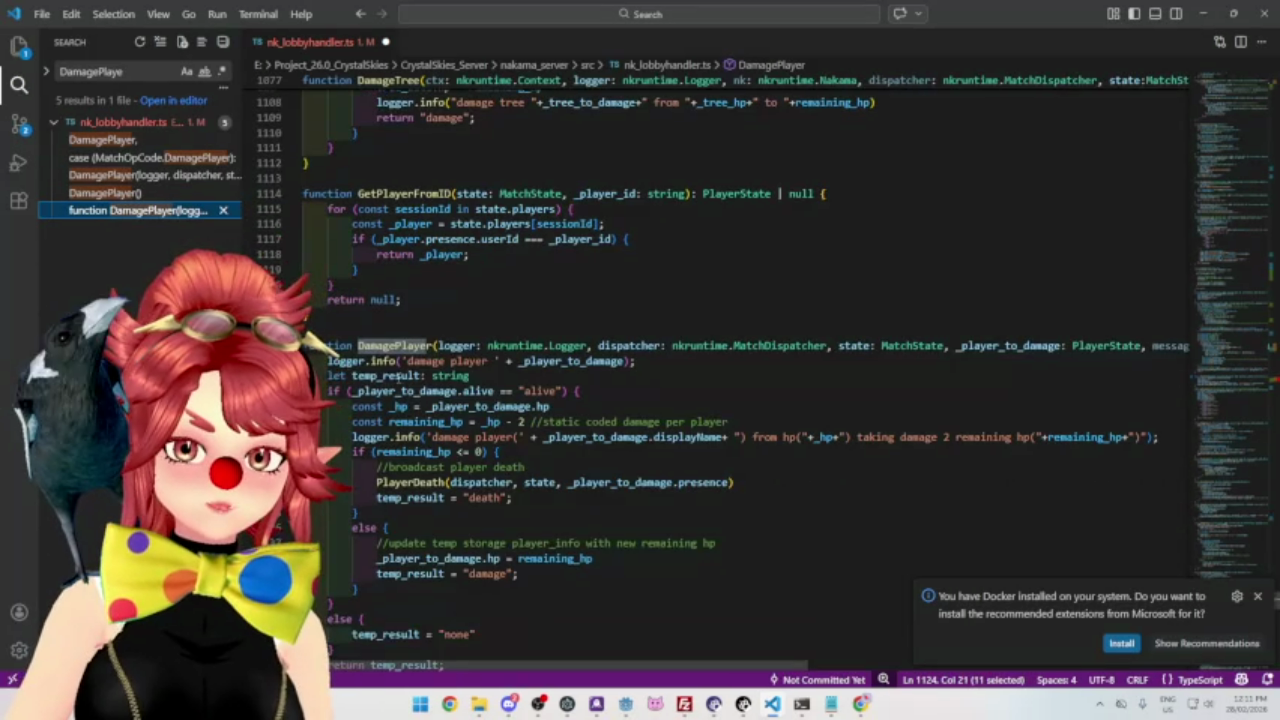
pyautogui.click(113, 179)
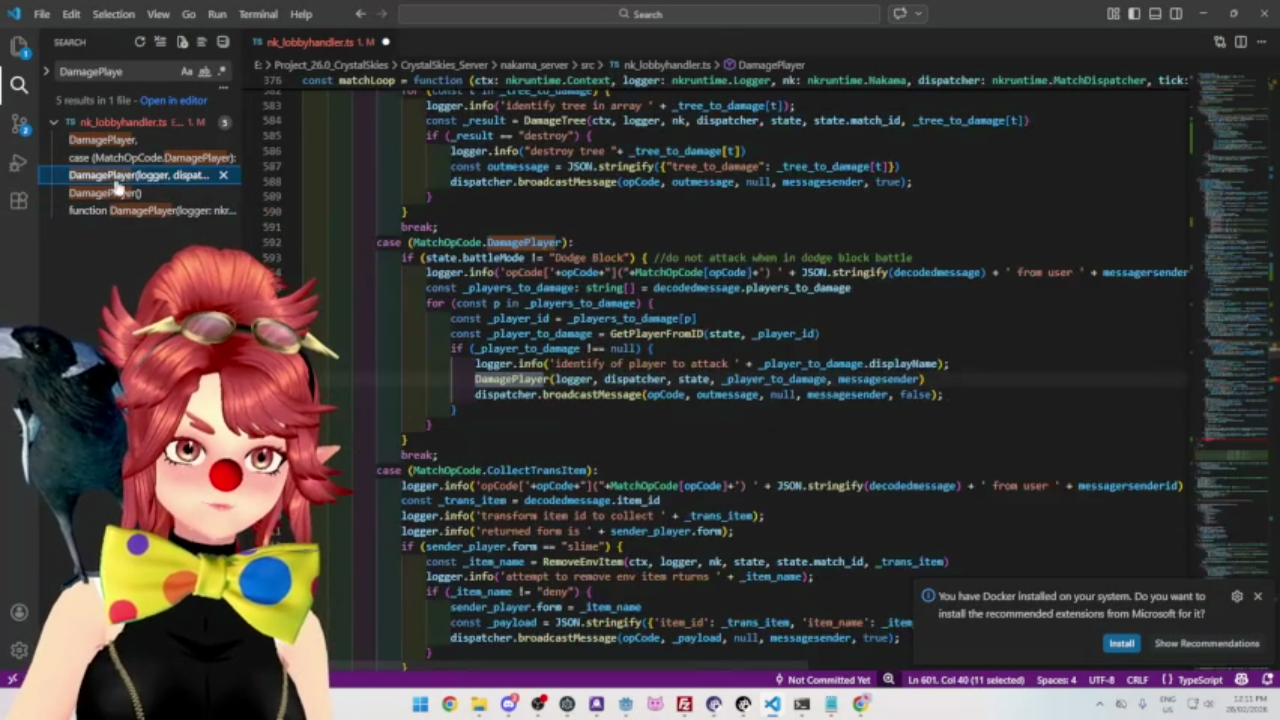
pyautogui.moveTo(925, 382); pyautogui.dragTo(555, 381)
pyautogui.hotkey('ctrl', 'c')
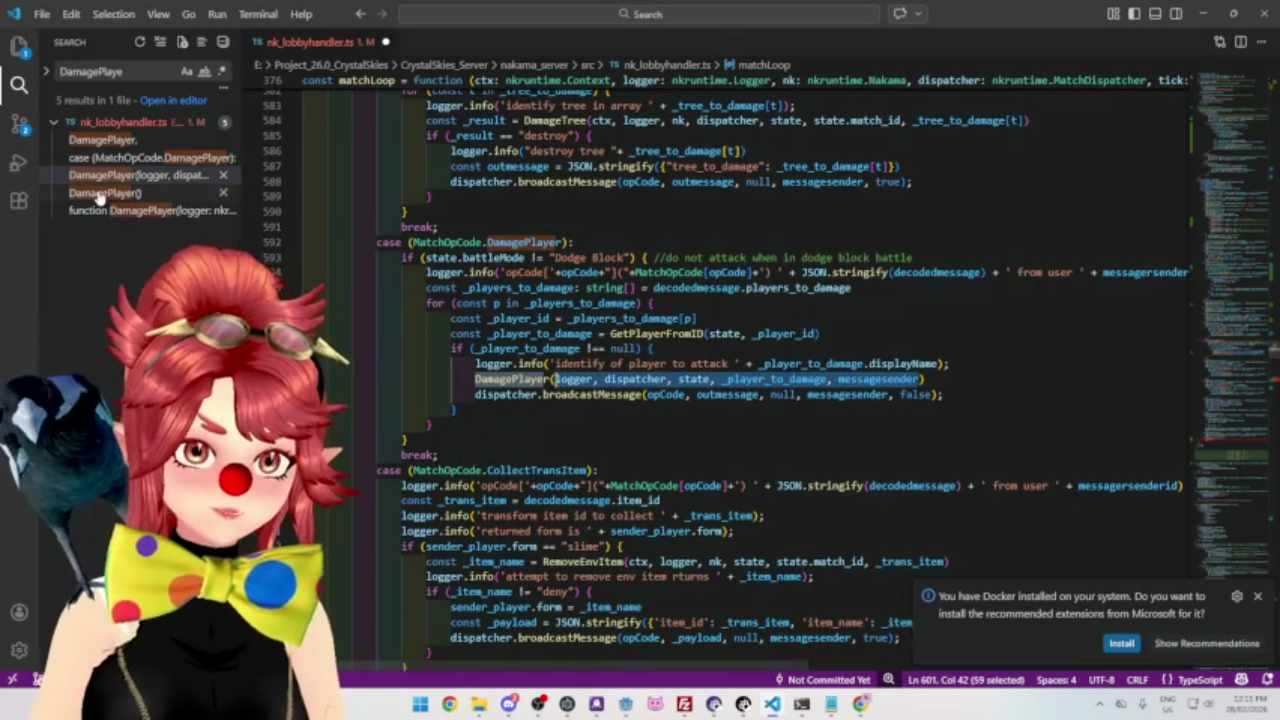
pyautogui.click(98, 193)
pyautogui.click(478, 379)
pyautogui.hotkey('ctrl', 'v')
pyautogui.click(555, 398)
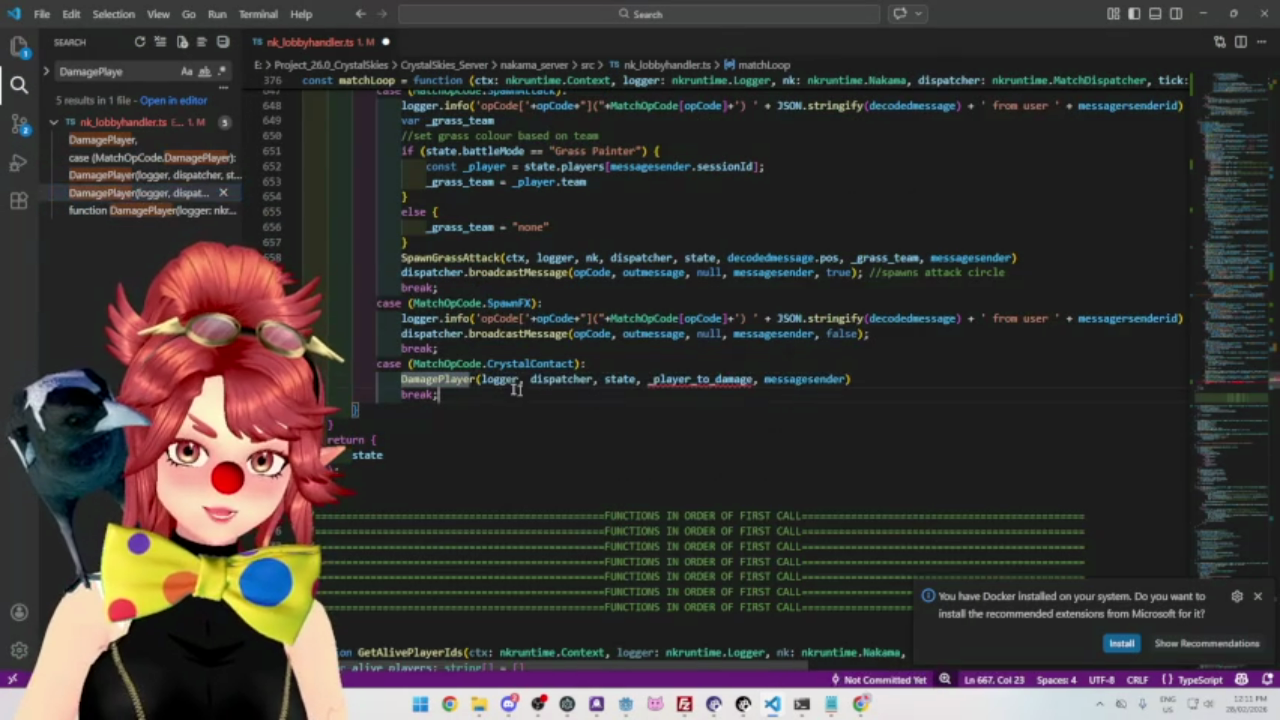
pyautogui.click(660, 379)
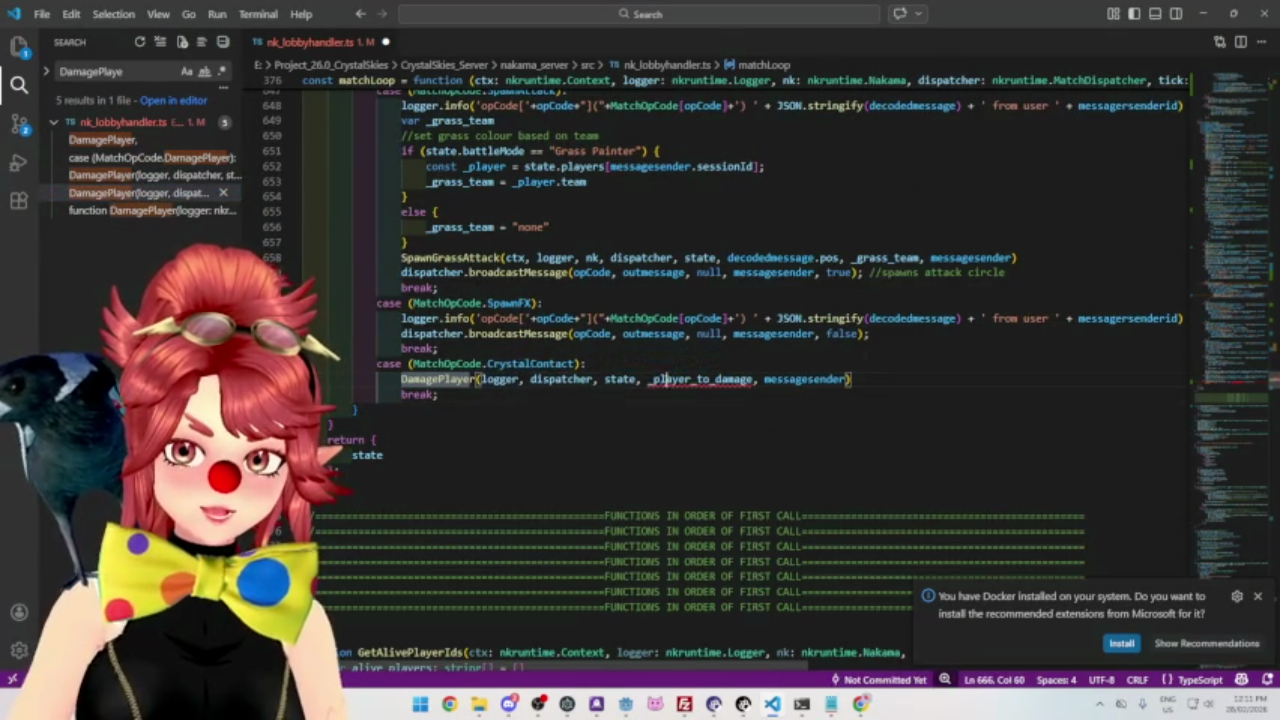
pyautogui.moveTo(445, 381)
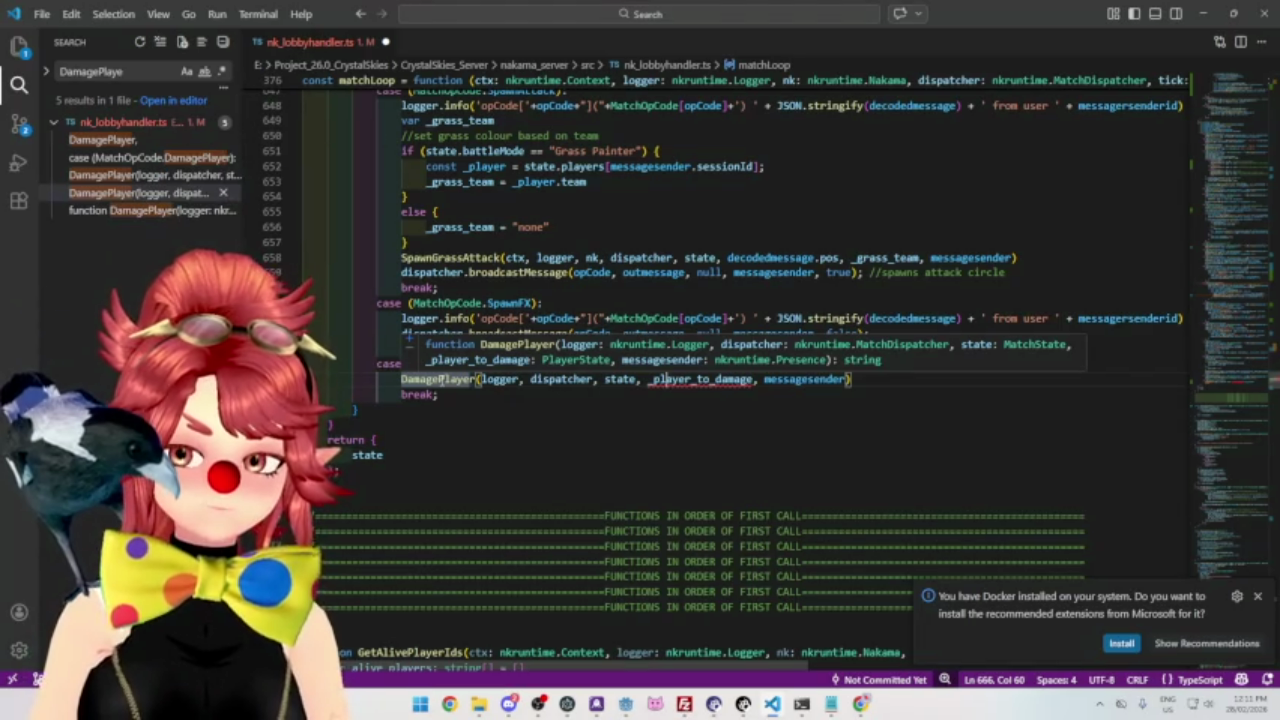
# Overwrite the _player_to_damage argument with state.players[messagesender.sessionId], picking each part from autocomplete.
pyautogui.moveTo(648, 380); pyautogui.dragTo(758, 380)
pyautogui.write('p')
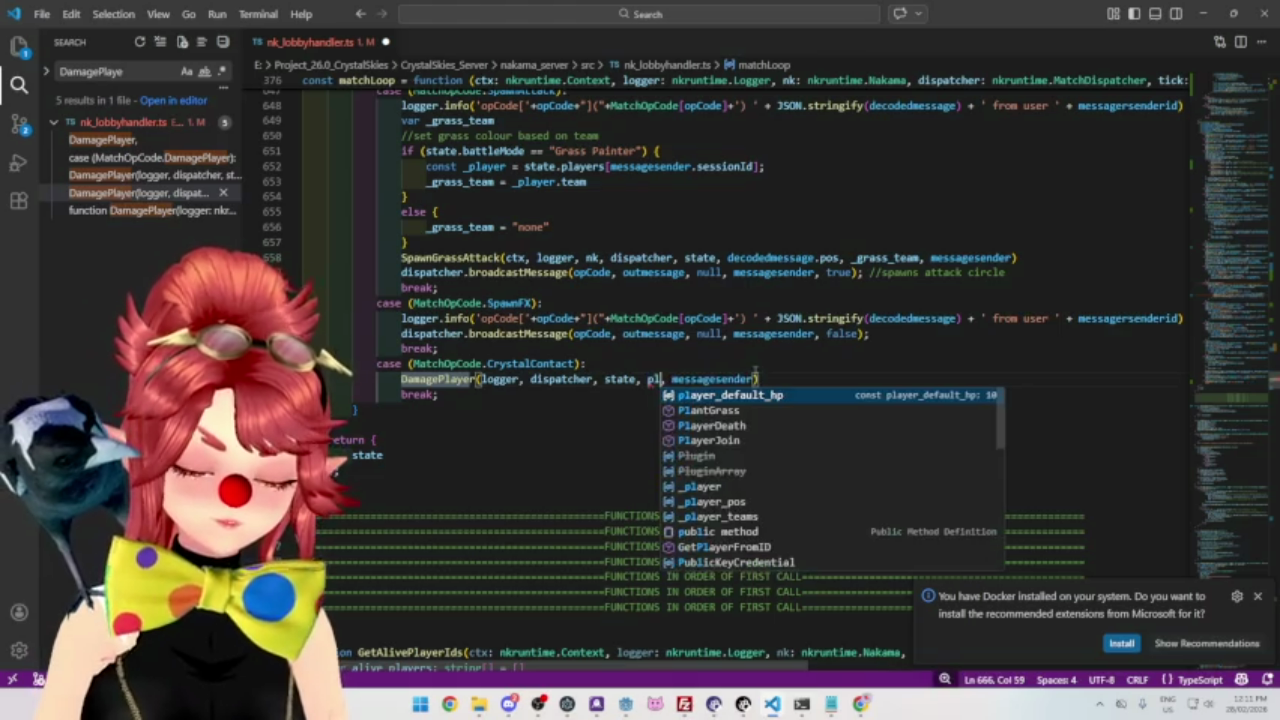
pyautogui.press('BackSpace')
pyautogui.write('state.play')
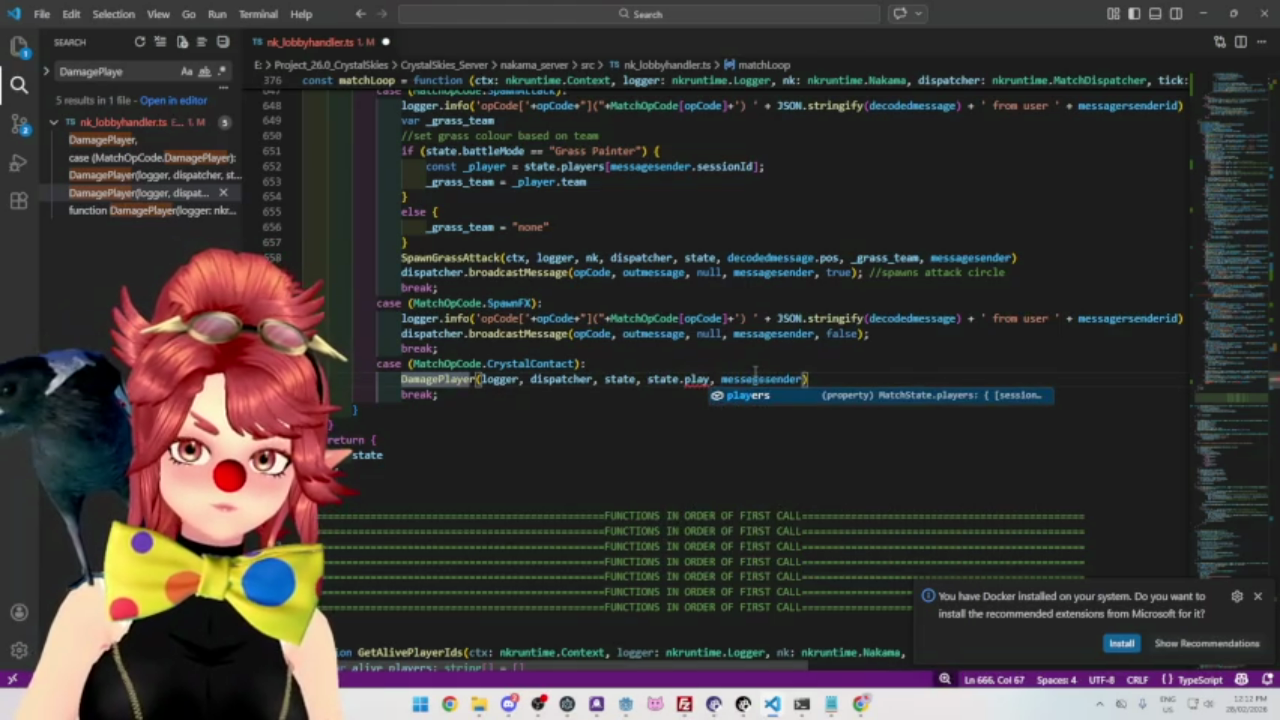
pyautogui.press('Tab')
pyautogui.write('[')
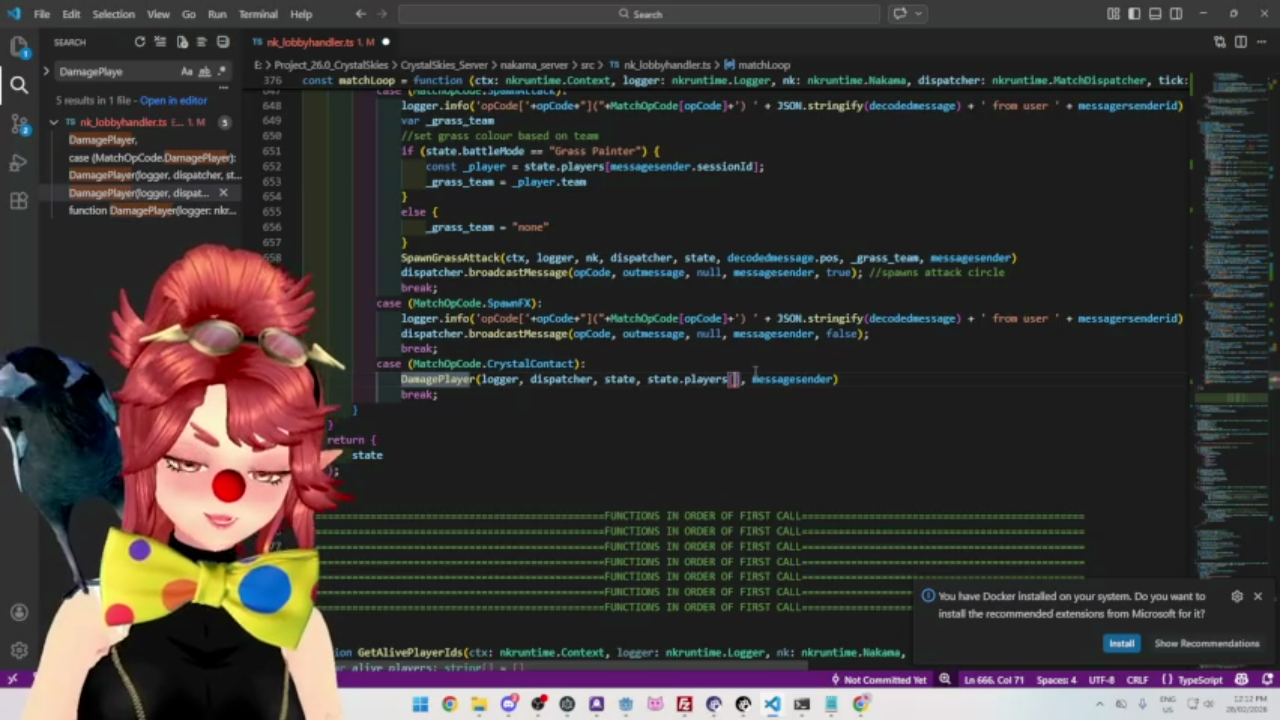
pyautogui.write('mess')
pyautogui.press('Down')
pyautogui.press('Down')
pyautogui.press('Down')
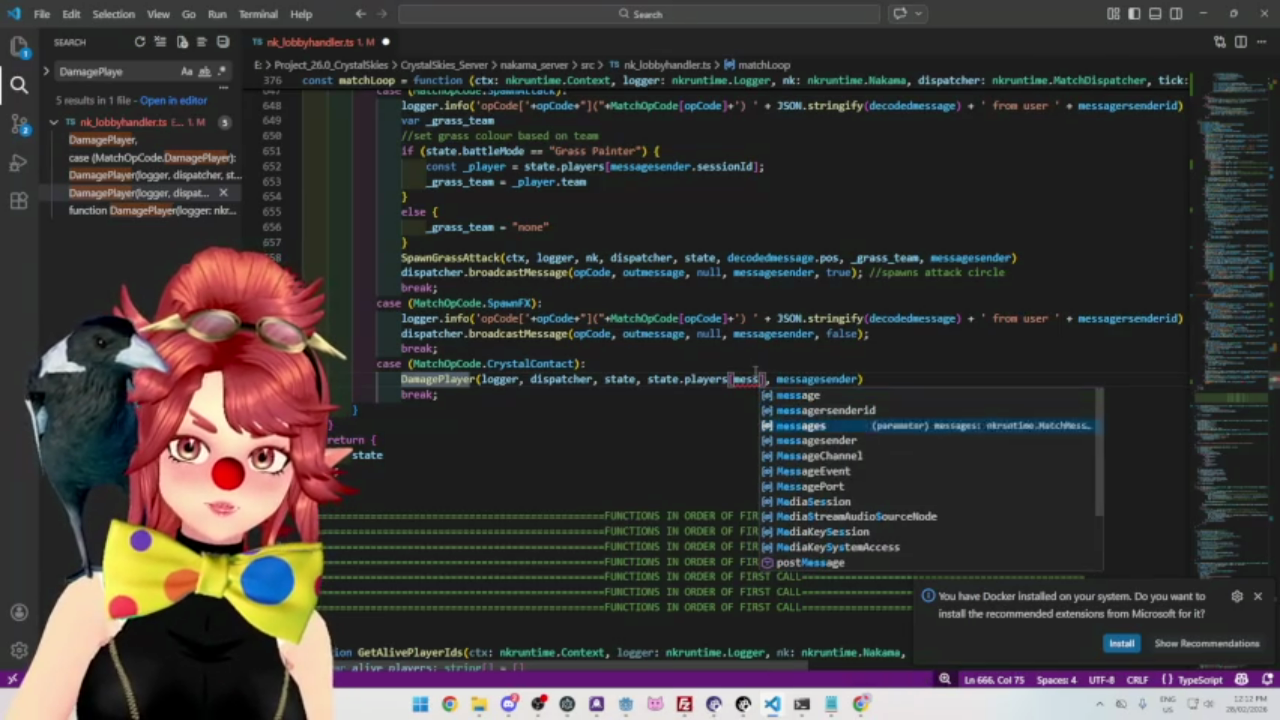
pyautogui.press('Tab')
pyautogui.write('.')
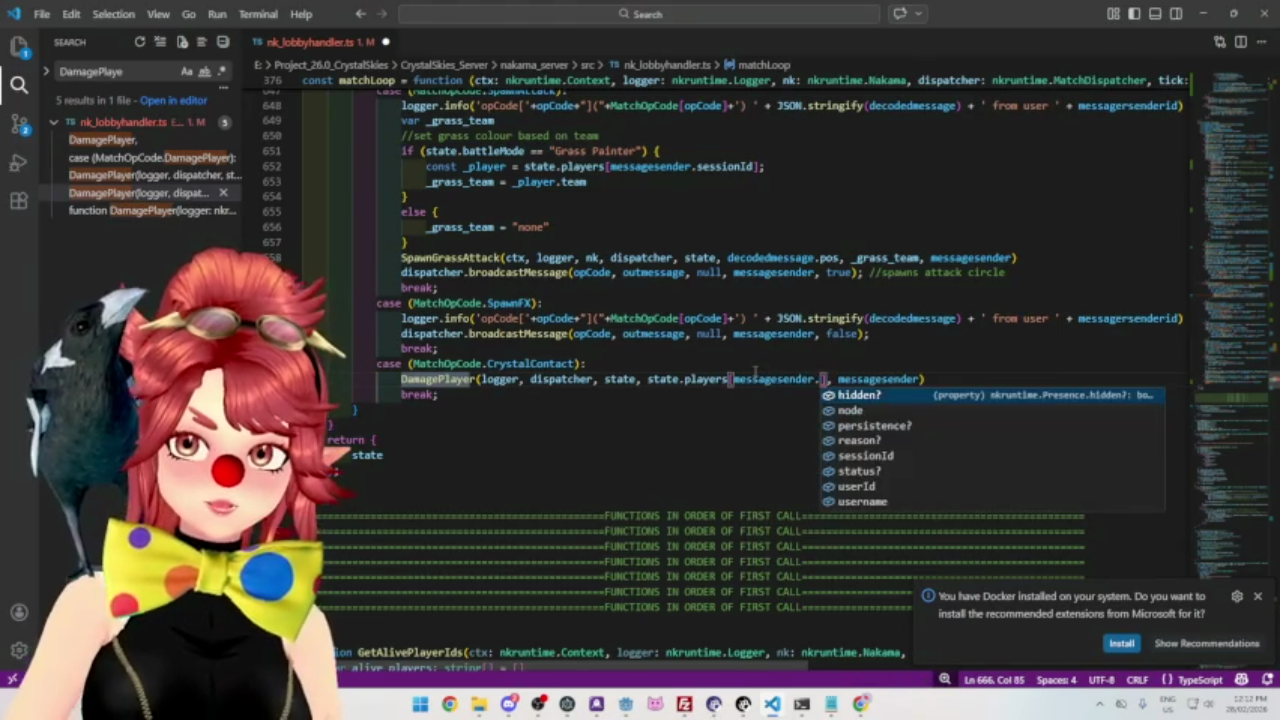
pyautogui.press('Down')
pyautogui.press('Down')
pyautogui.press('Down')
pyautogui.press('Tab')
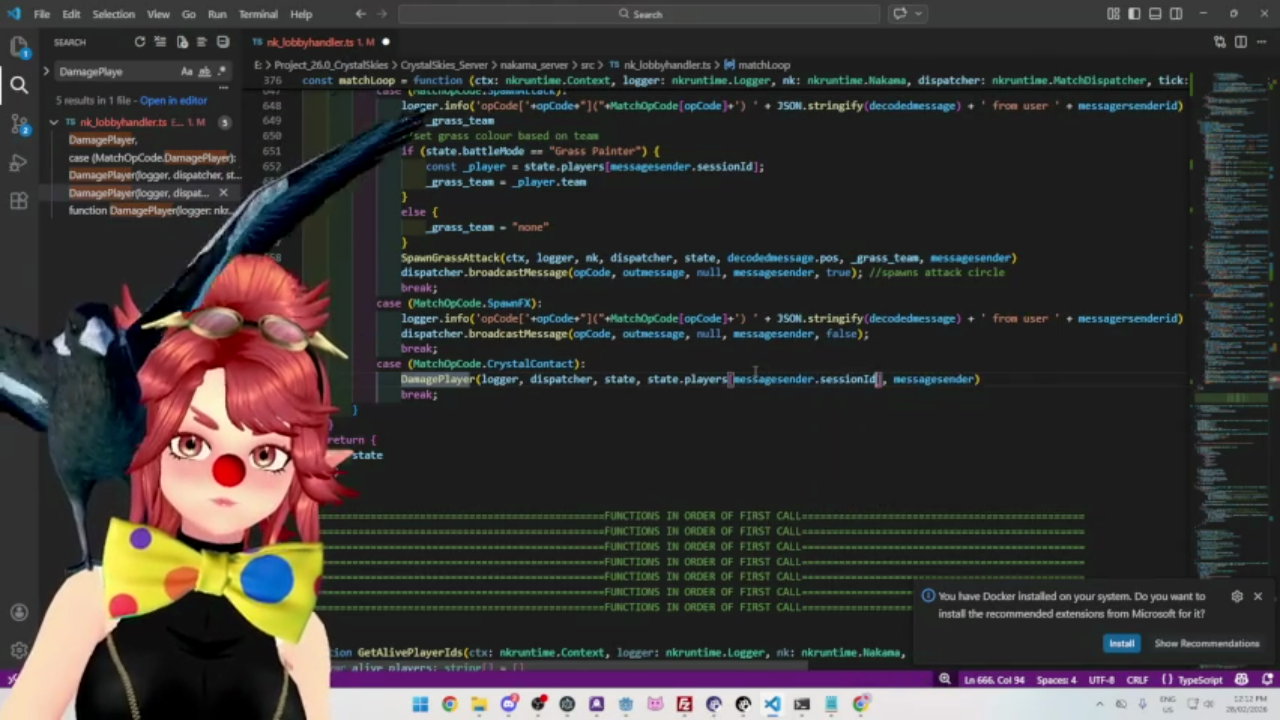
pyautogui.write(']')
pyautogui.moveTo(648, 379)
pyautogui.mouseDown()
pyautogui.moveTo(893, 394)
pyautogui.moveTo(882, 381)
pyautogui.mouseUp()
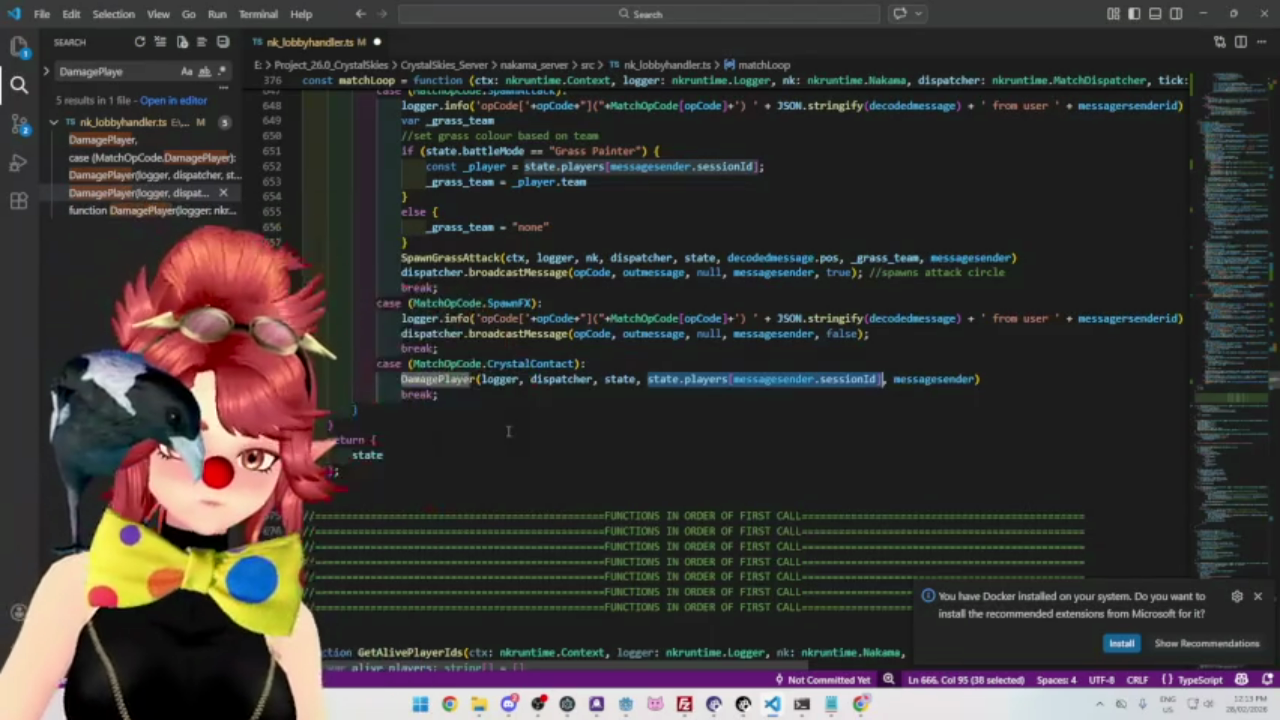
pyautogui.click(561, 357)
pyautogui.click(537, 379)
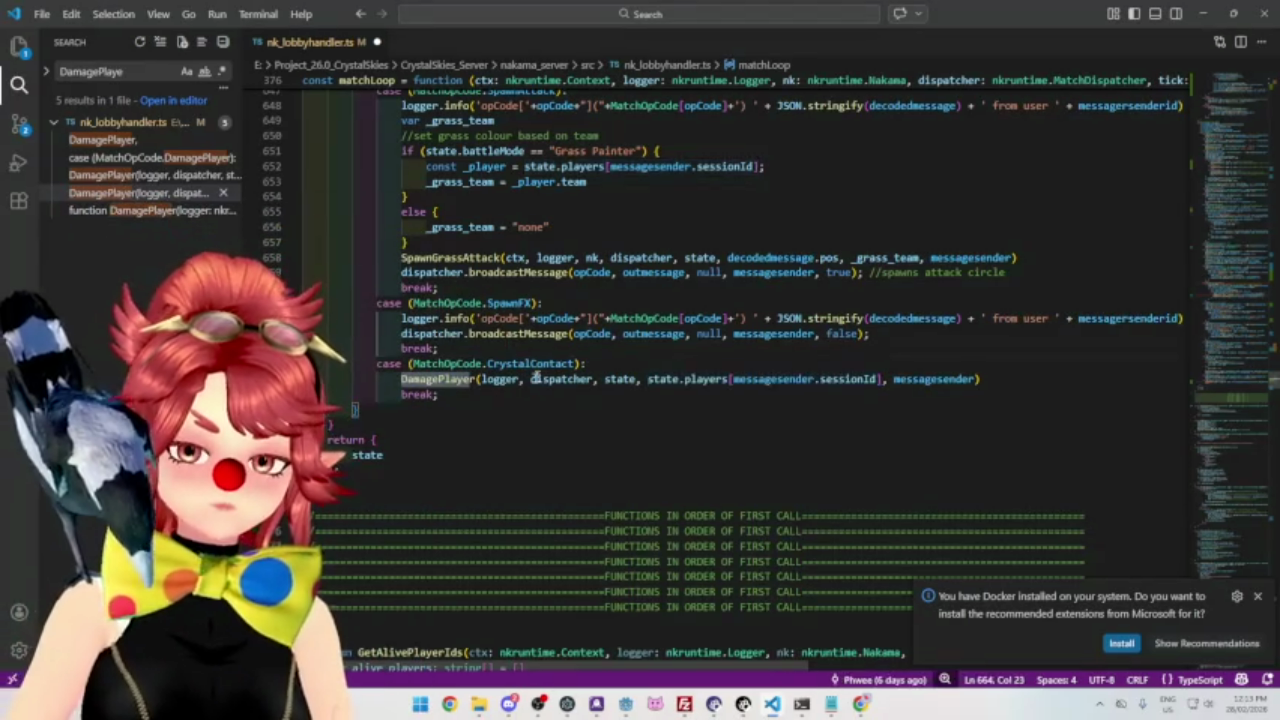
pyautogui.keyDown('ctrl'); pyautogui.click(440, 382); pyautogui.keyUp('ctrl')
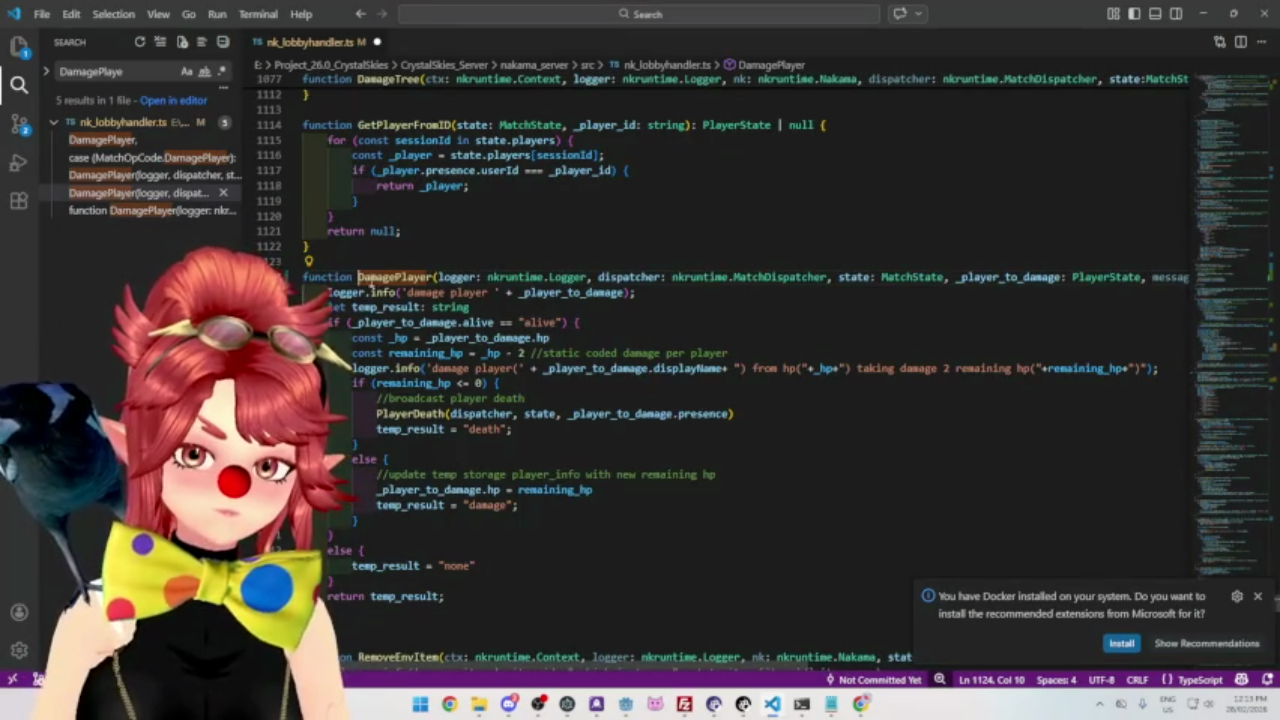
pyautogui.moveTo(405, 277)
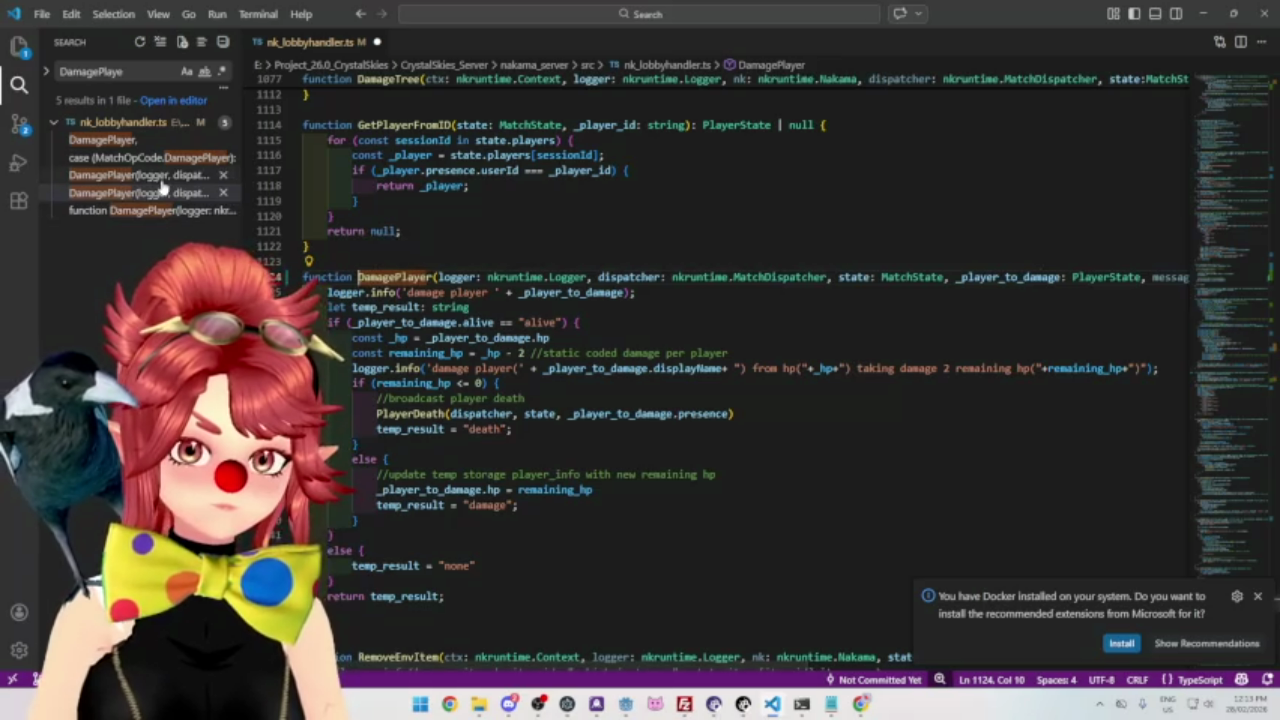
pyautogui.click(163, 193)
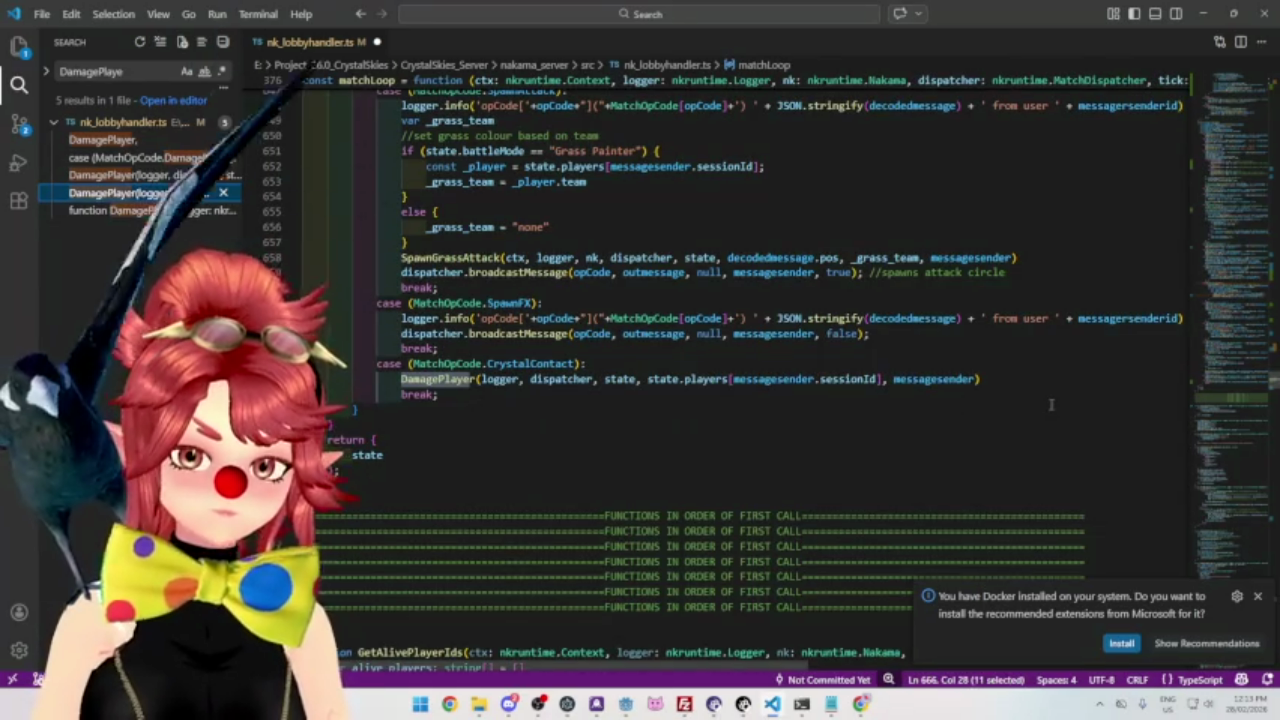
# Paste the SpawnFX broadcastMessage line below the CrystalContact DamagePlayer call and save nk_lobbyhandler.ts.
pyautogui.moveTo(396, 333)
pyautogui.mouseDown()
pyautogui.moveTo(812, 348)
pyautogui.moveTo(876, 336)
pyautogui.mouseUp()
pyautogui.hotkey('ctrl', 'c')
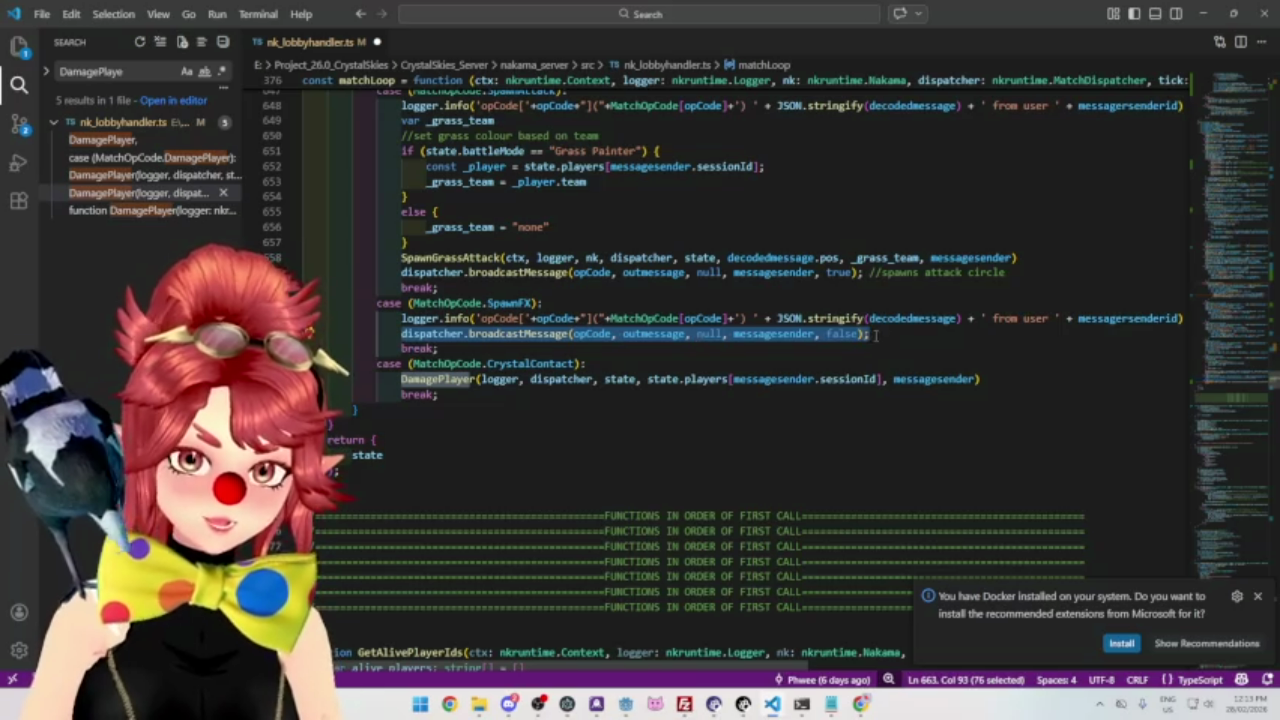
pyautogui.click(485, 393)
pyautogui.click(997, 380)
pyautogui.press('Return')
pyautogui.hotkey('ctrl', 'v')
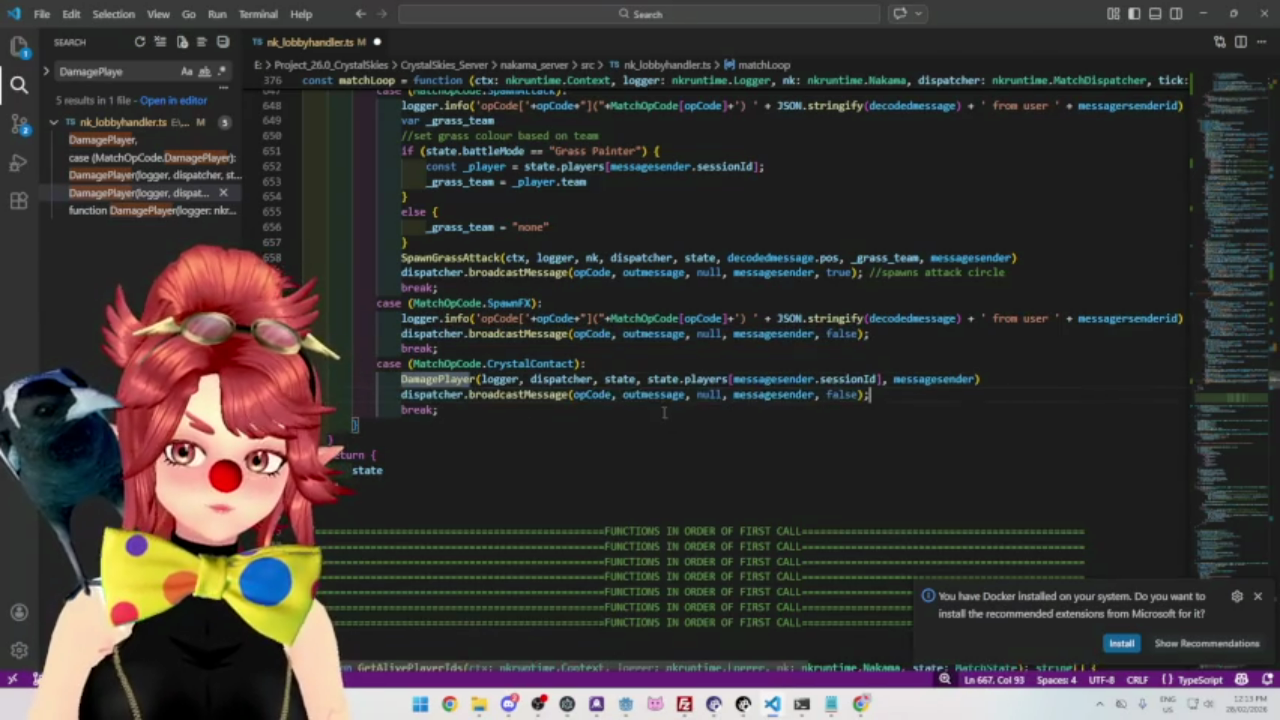
pyautogui.moveTo(778, 397)
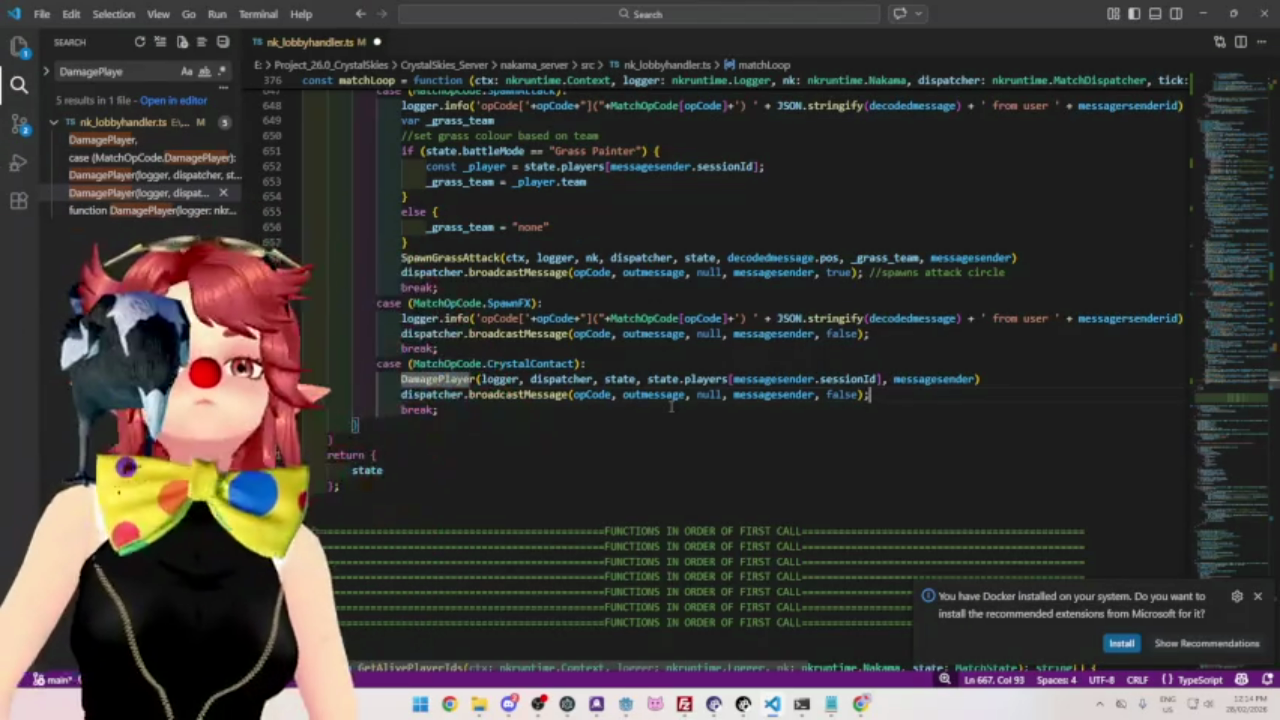
pyautogui.hotkey('ctrl', 's')
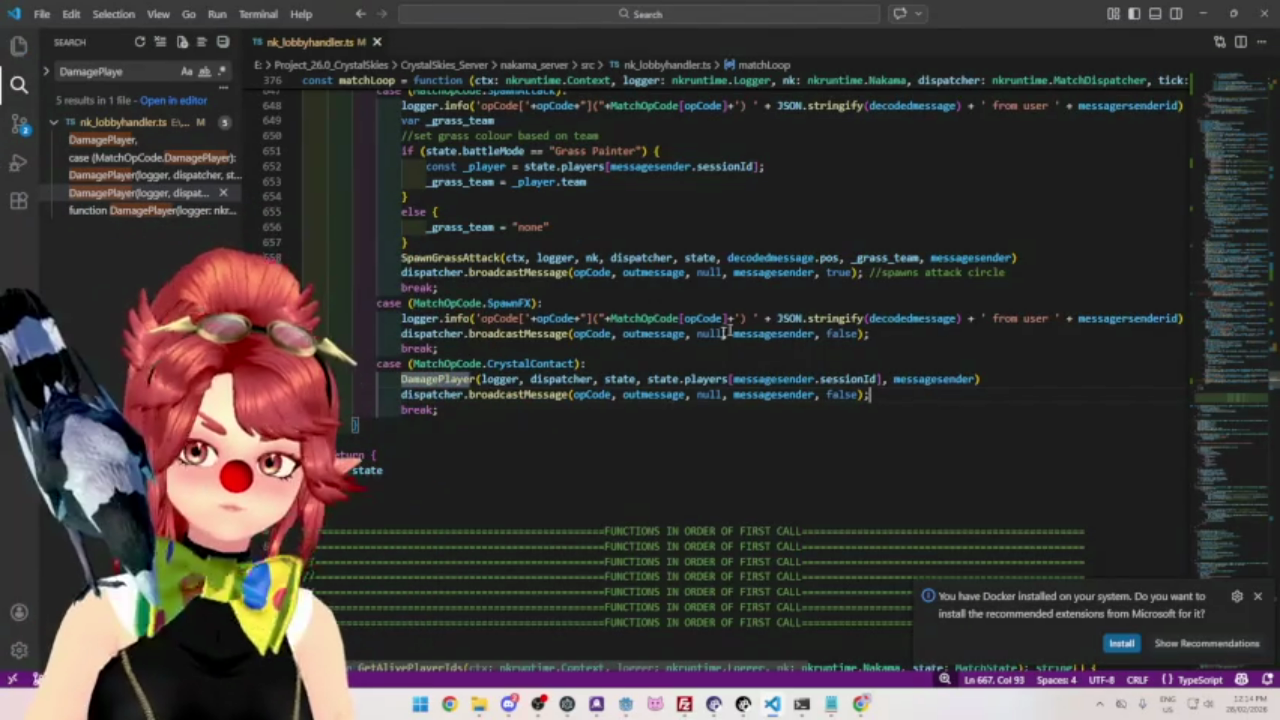
# Recompile the server code with npx tsc in the local command prompt.
pyautogui.click(700, 352)
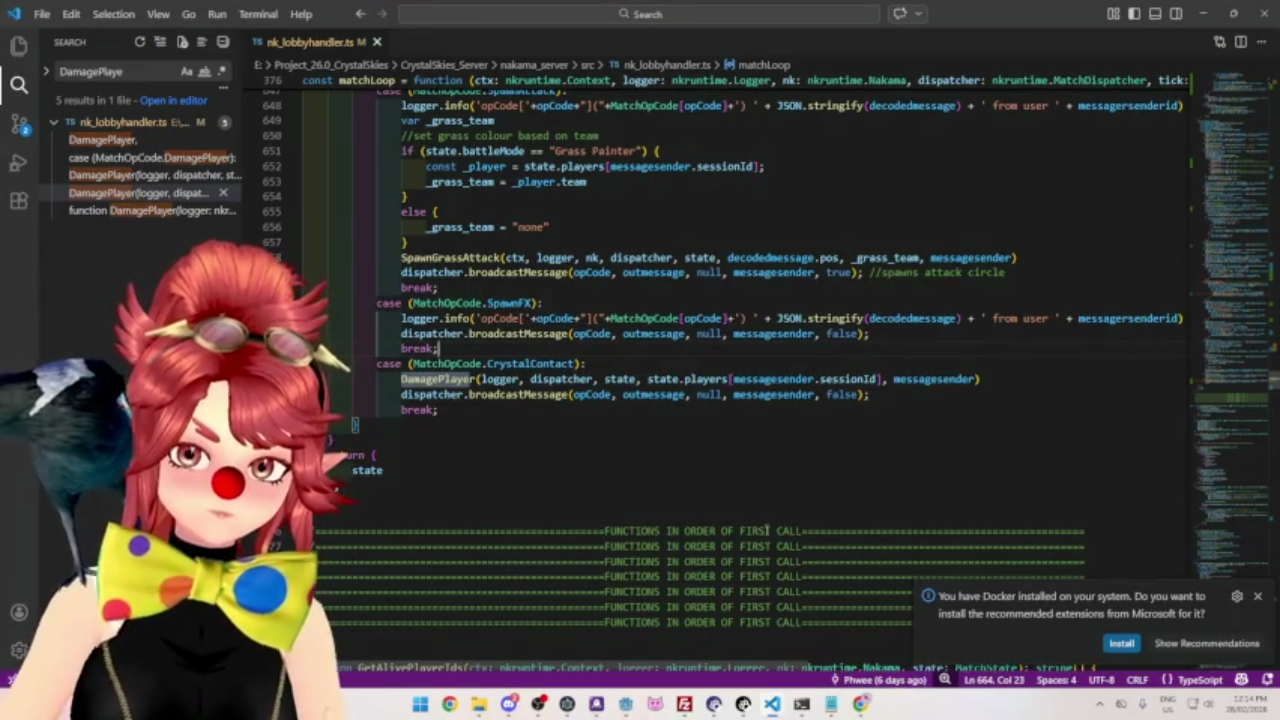
pyautogui.click(801, 704)
pyautogui.click(420, 96)
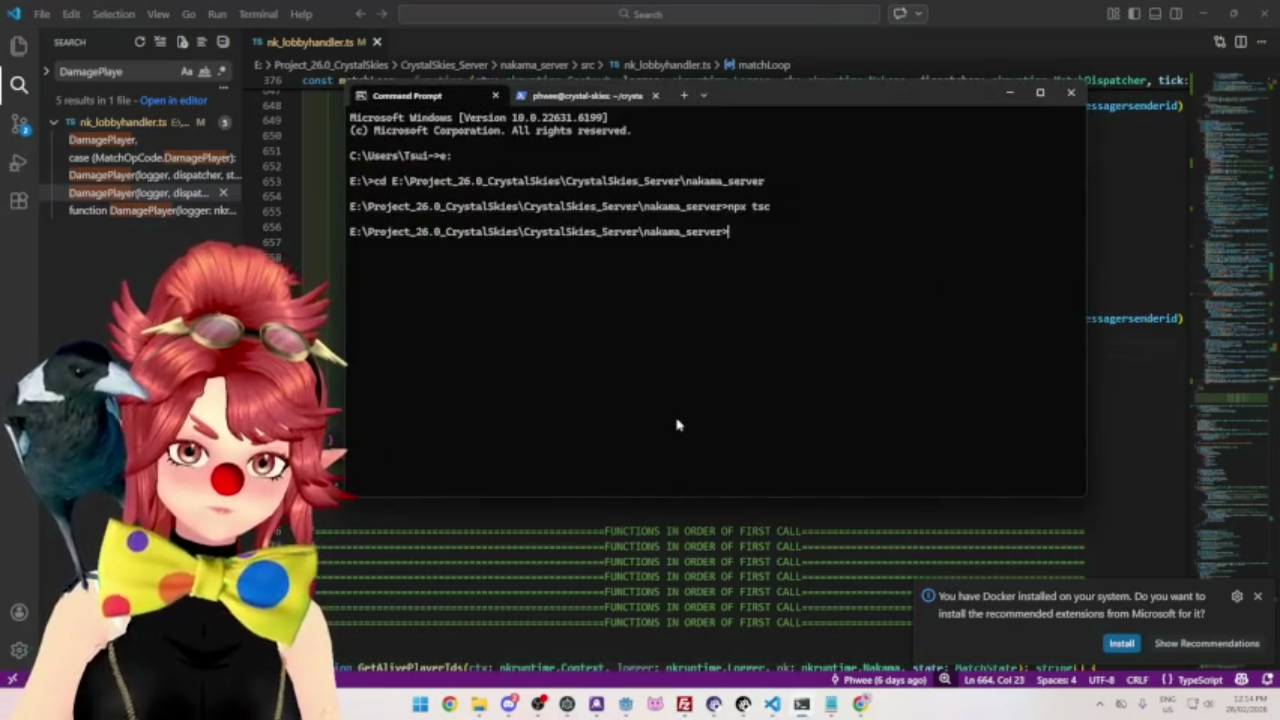
pyautogui.press('Up')
pyautogui.press('Return')
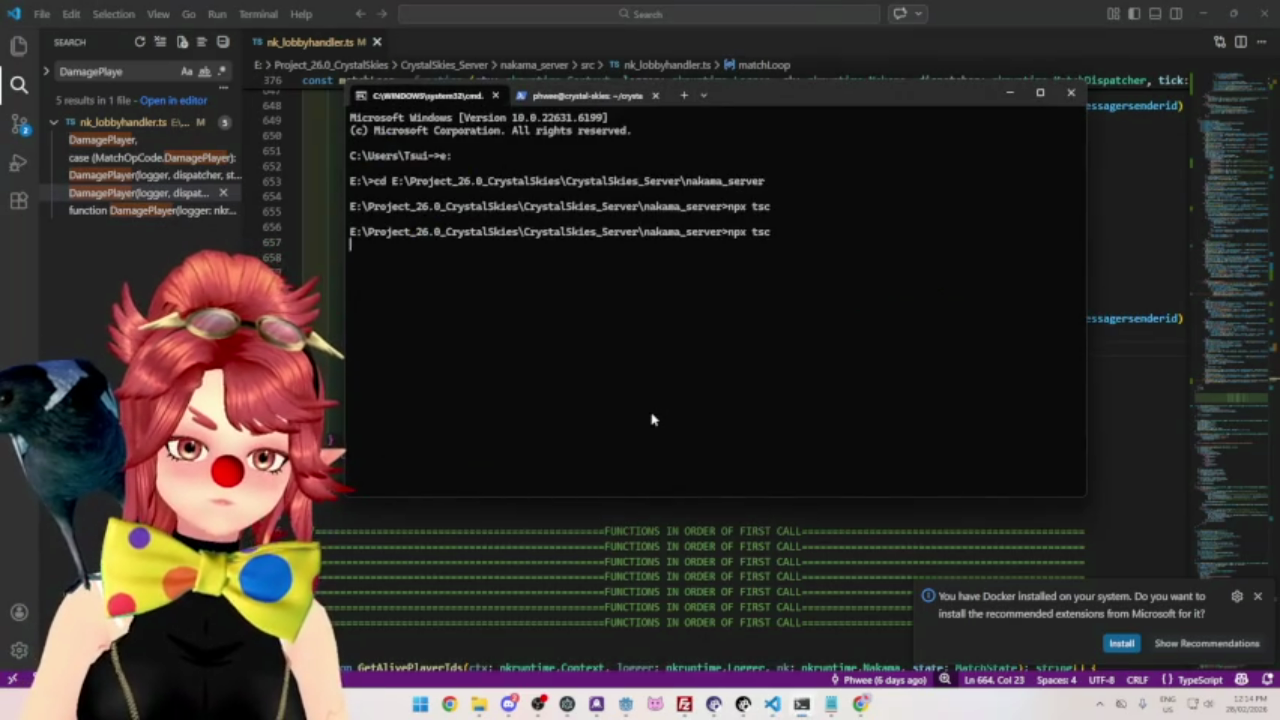
# Delete the old index.js from the server in FileZilla.
pyautogui.click(684, 704)
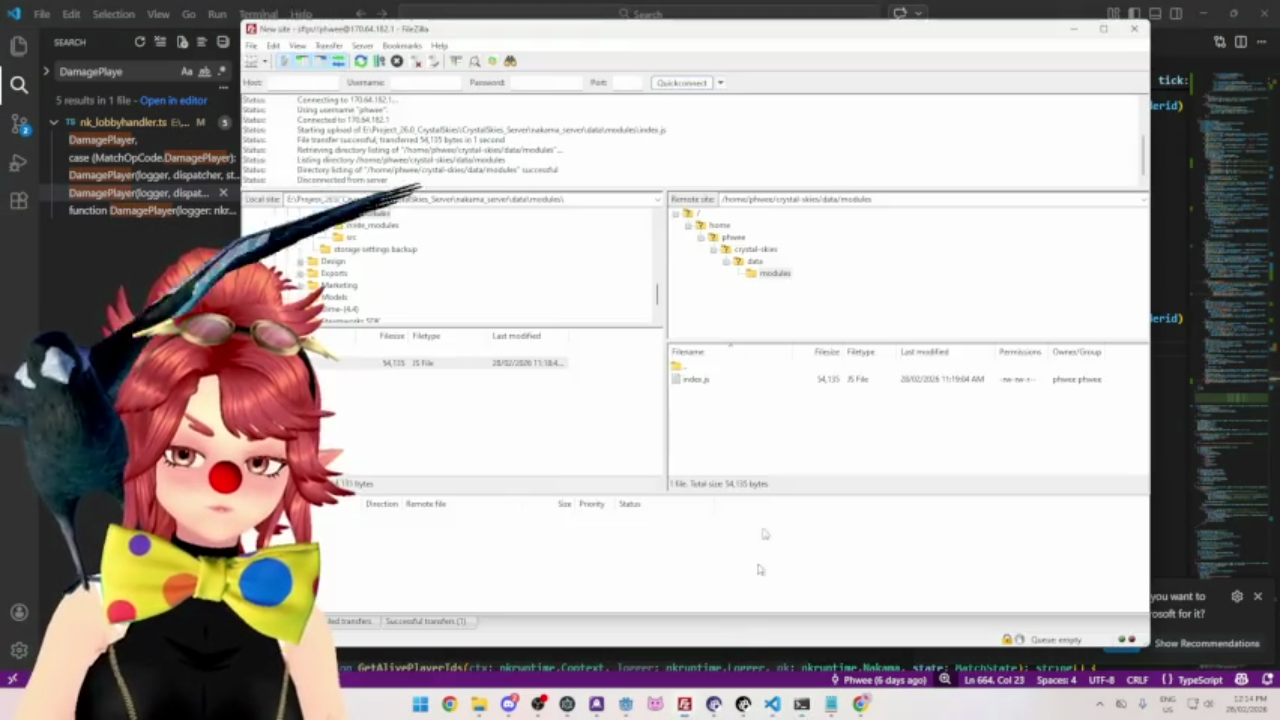
pyautogui.click(697, 380)
pyautogui.press('Delete')
pyautogui.click(724, 338)
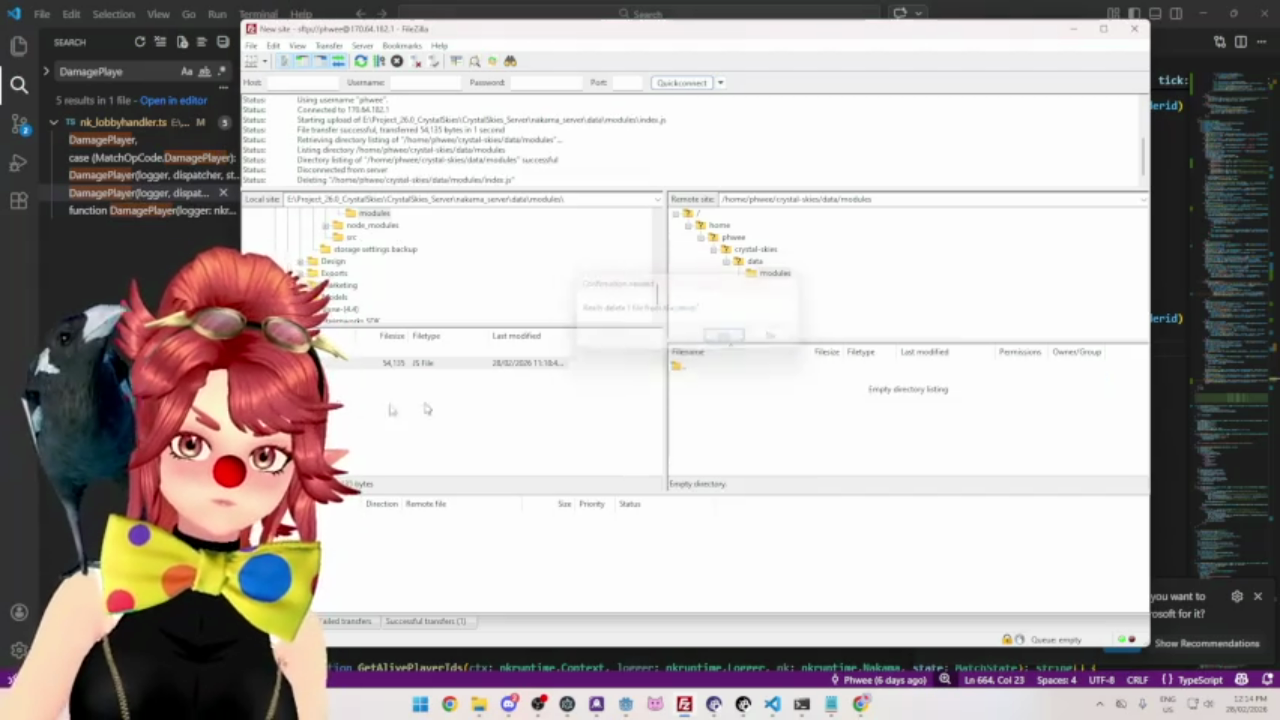
# Restart the server's docker compose containers, then return to client_manager.gd in Godot.
pyautogui.moveTo(801, 704)
pyautogui.click(803, 655)
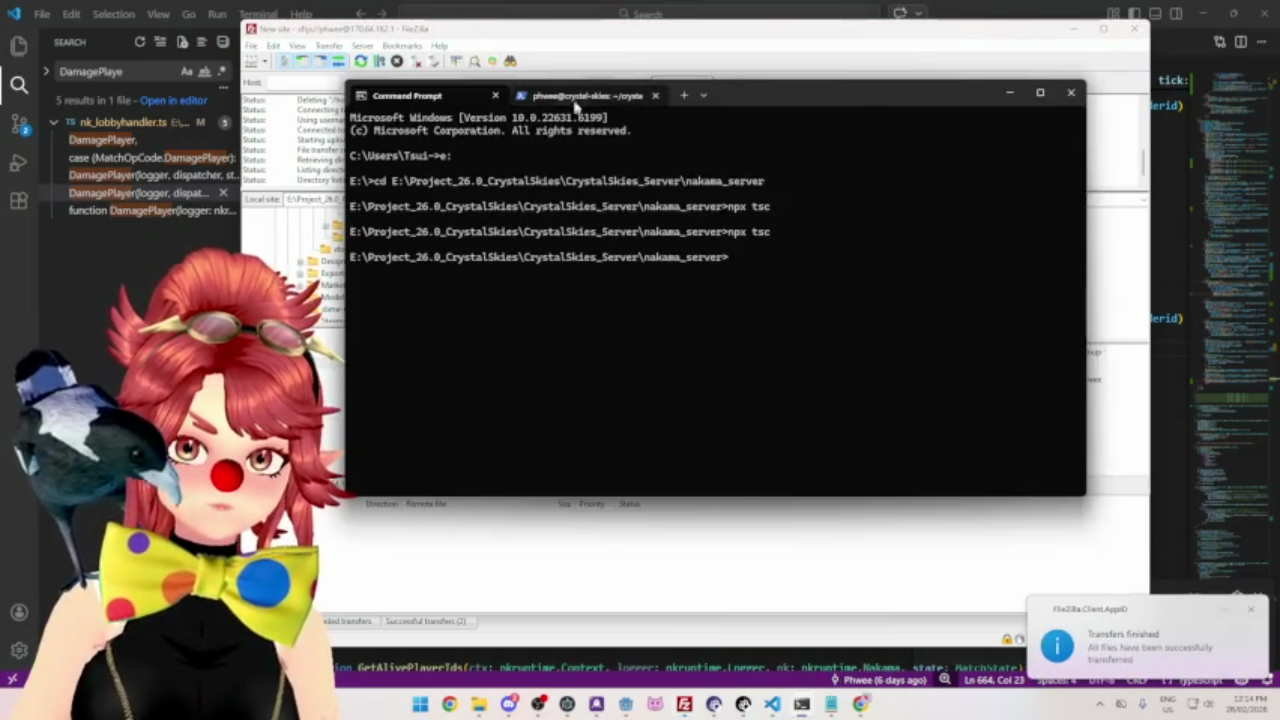
pyautogui.click(578, 95)
pyautogui.hotkey('ctrl', 'c')
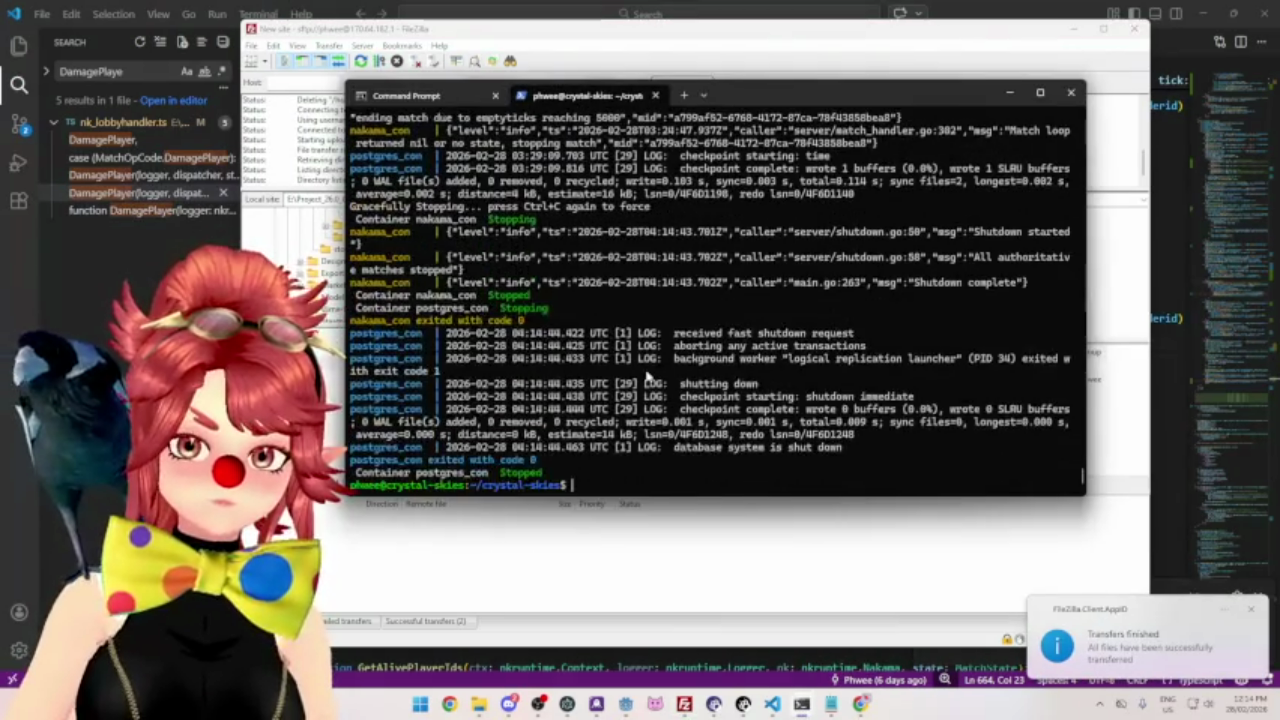
pyautogui.press('Up')
pyautogui.press('Return')
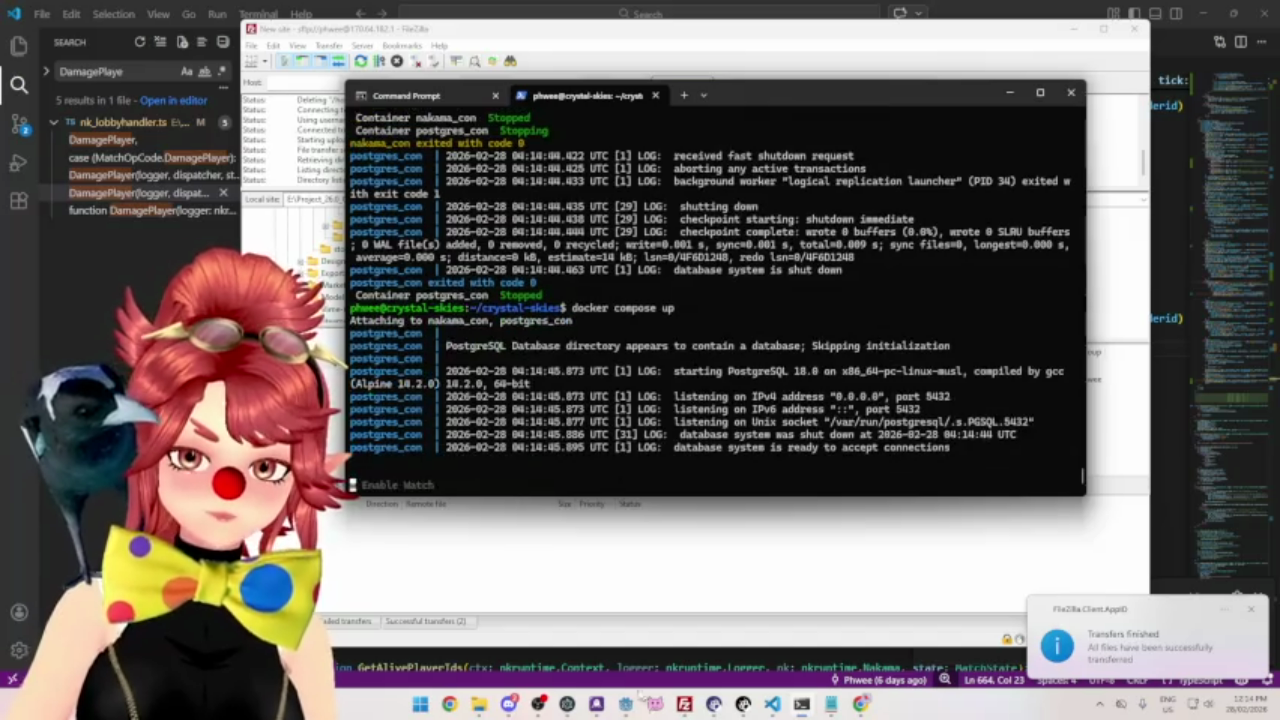
pyautogui.click(626, 704)
pyautogui.click(334, 147)
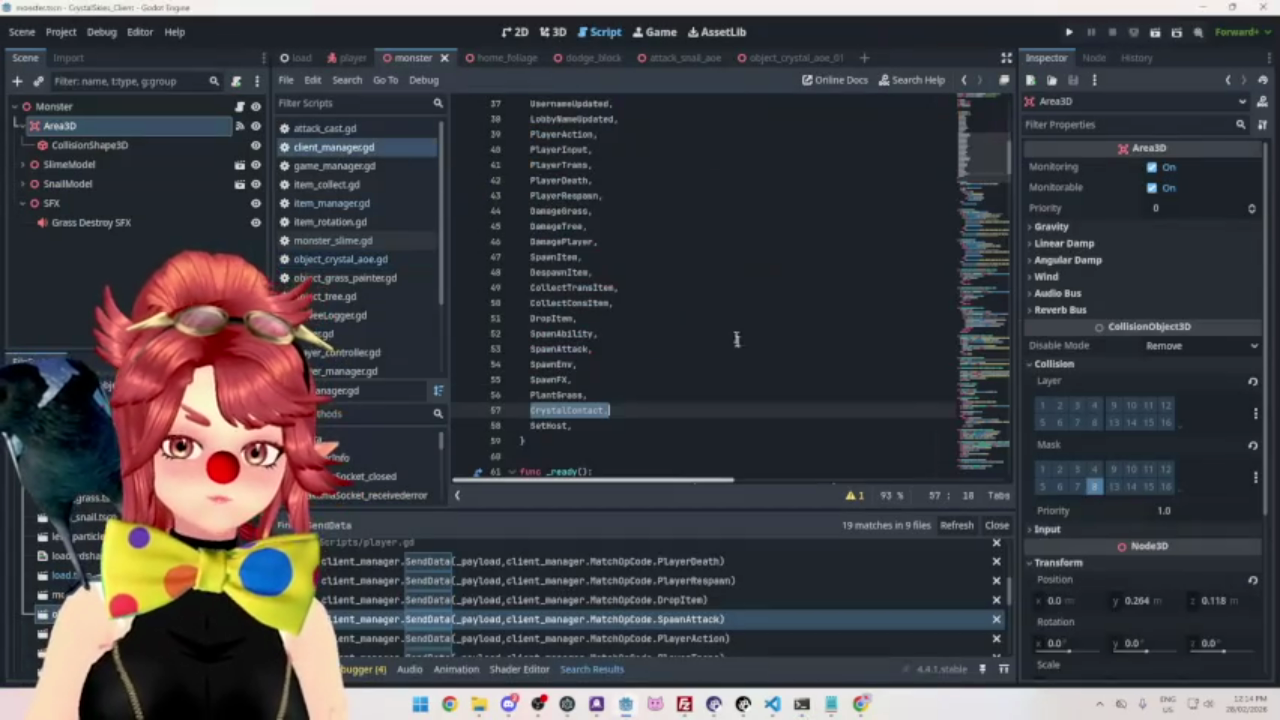
# Duplicate the PlantGrass match block in client_manager.gd and rename the copy to CrystalContact.
pyautogui.moveTo(1008, 165)
pyautogui.mouseDown()
pyautogui.moveTo(1006, 455)
pyautogui.moveTo(993, 497)
pyautogui.moveTo(1040, 102)
pyautogui.moveTo(1018, 478)
pyautogui.mouseUp()
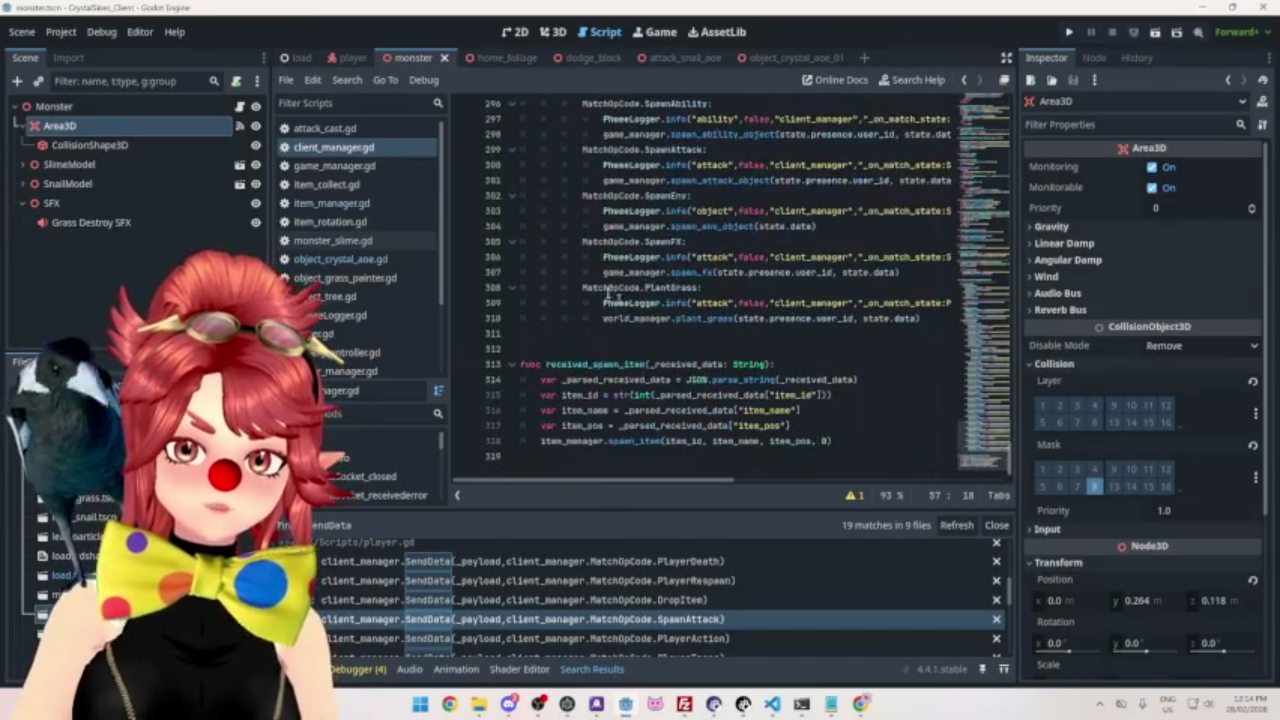
pyautogui.moveTo(583, 288)
pyautogui.mouseDown()
pyautogui.moveTo(880, 335)
pyautogui.moveTo(933, 318)
pyautogui.mouseUp()
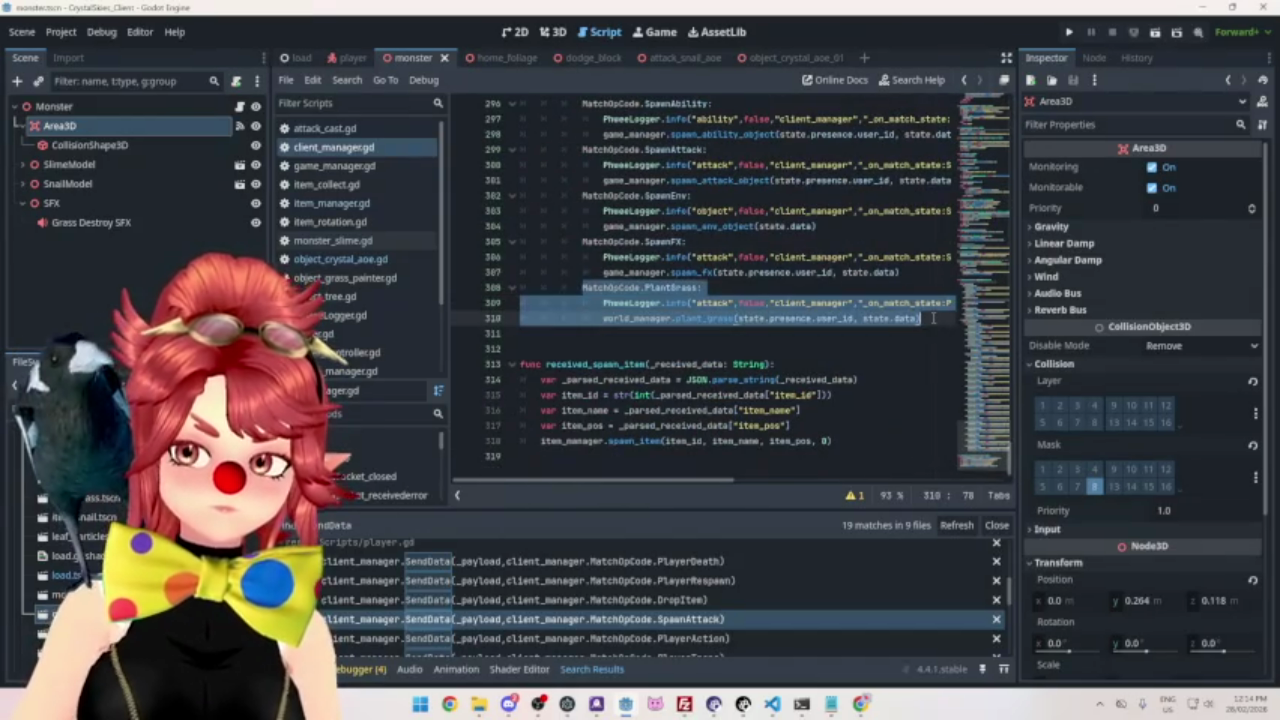
pyautogui.hotkey('ctrl', 'c')
pyautogui.click(933, 318)
pyautogui.press('Return')
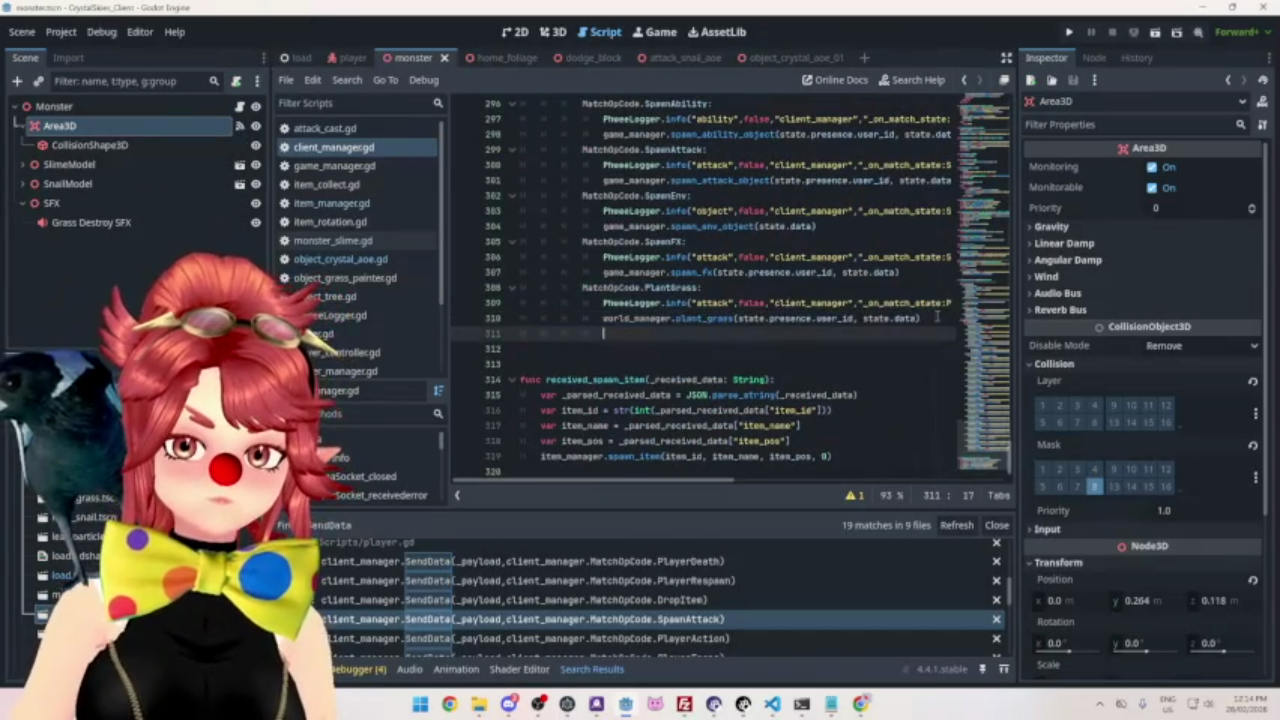
pyautogui.press('BackSpace')
pyautogui.hotkey('ctrl', 'v')
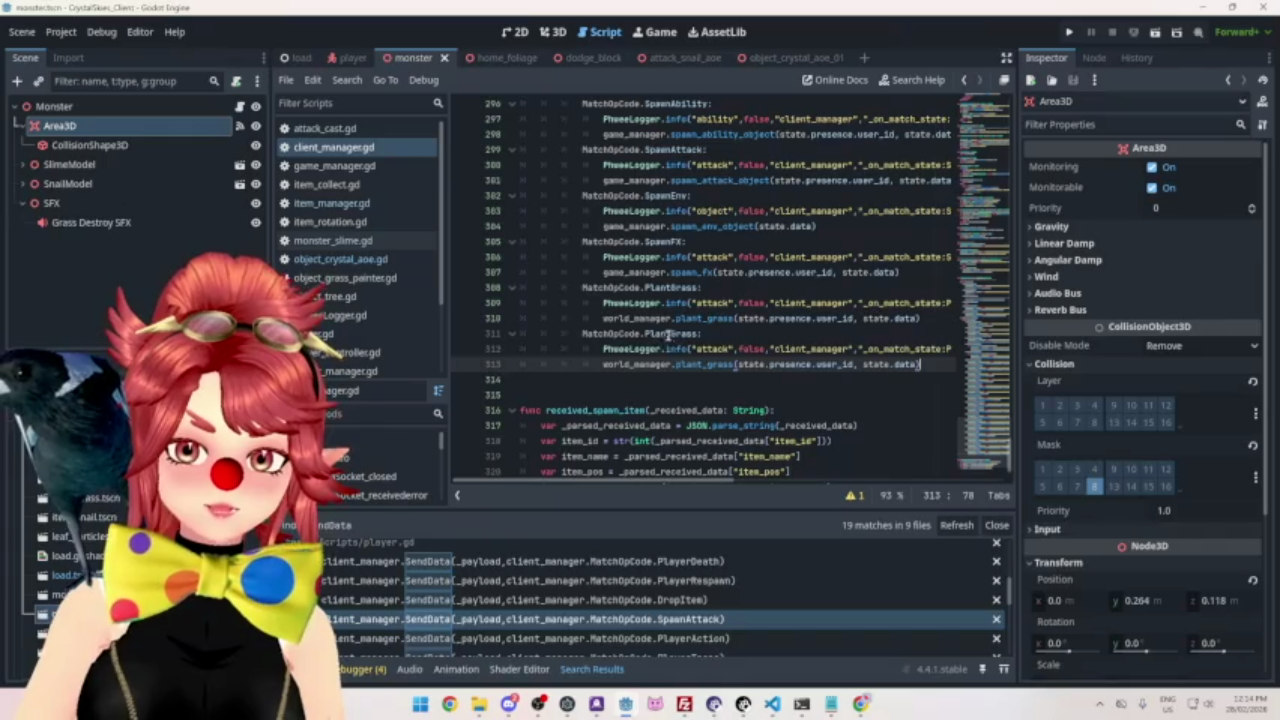
pyautogui.doubleClick(670, 334)
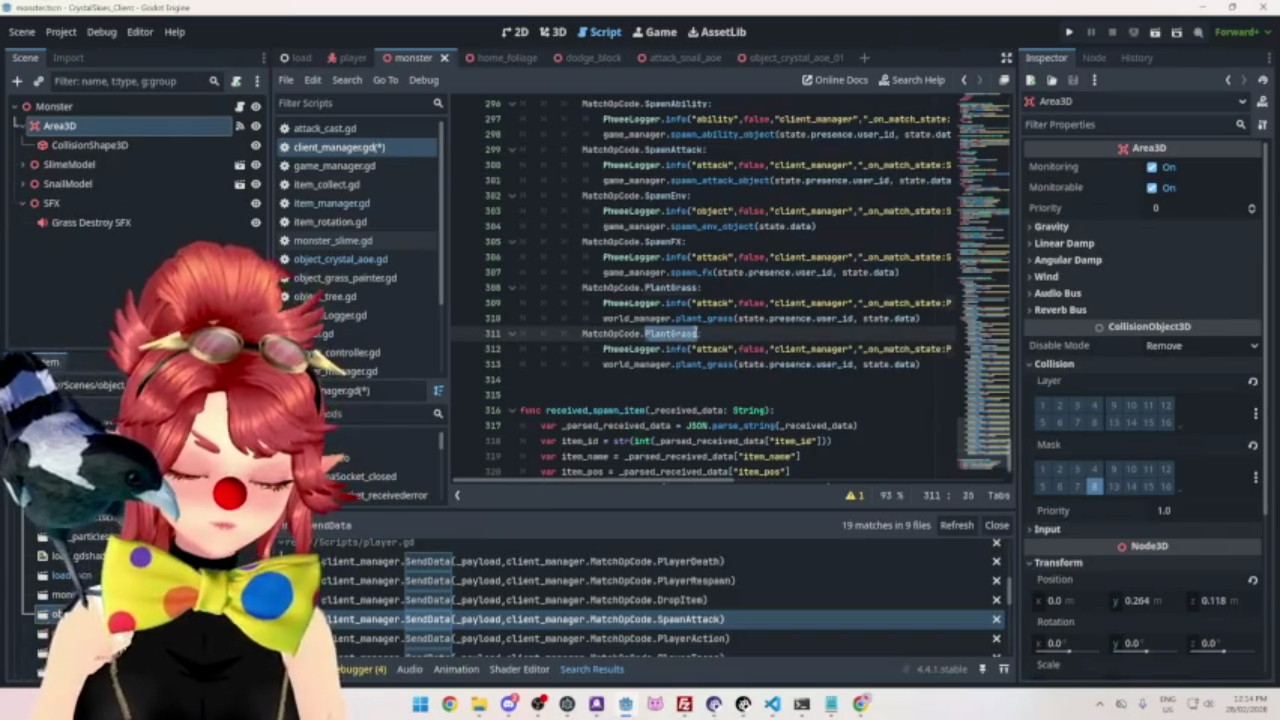
pyautogui.write('Cr')
pyautogui.press('Return')
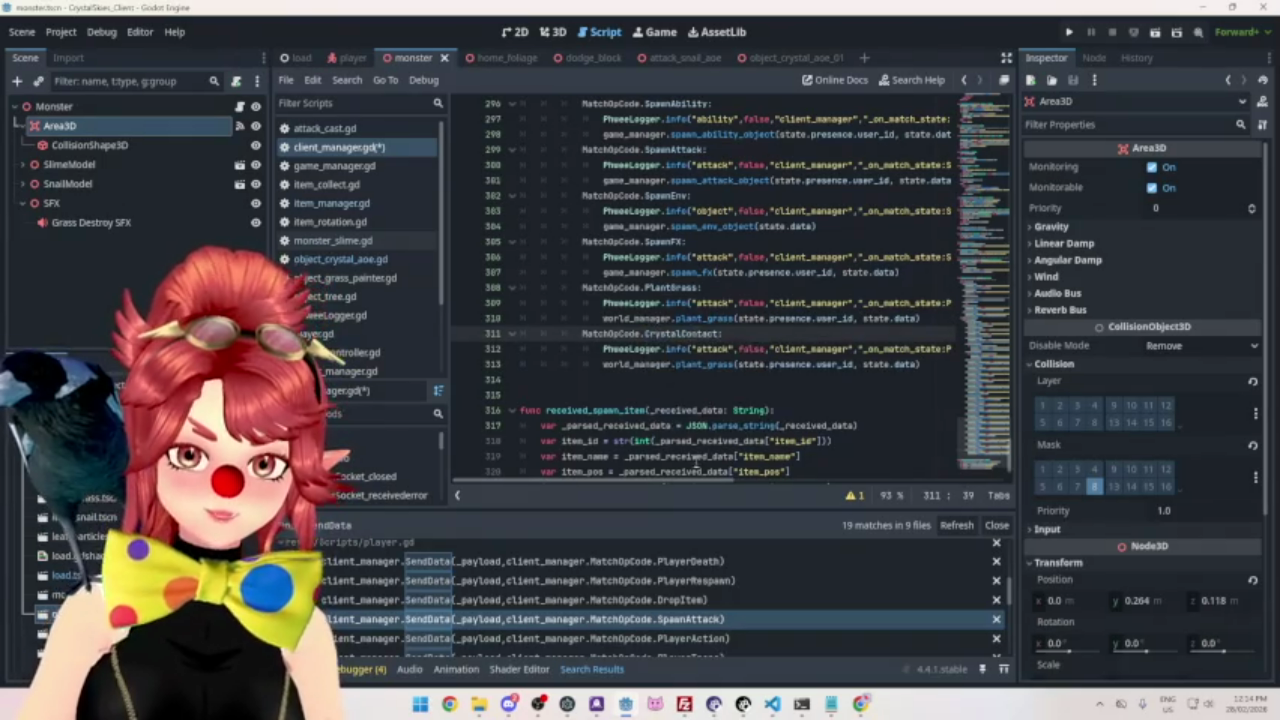
pyautogui.write(':')
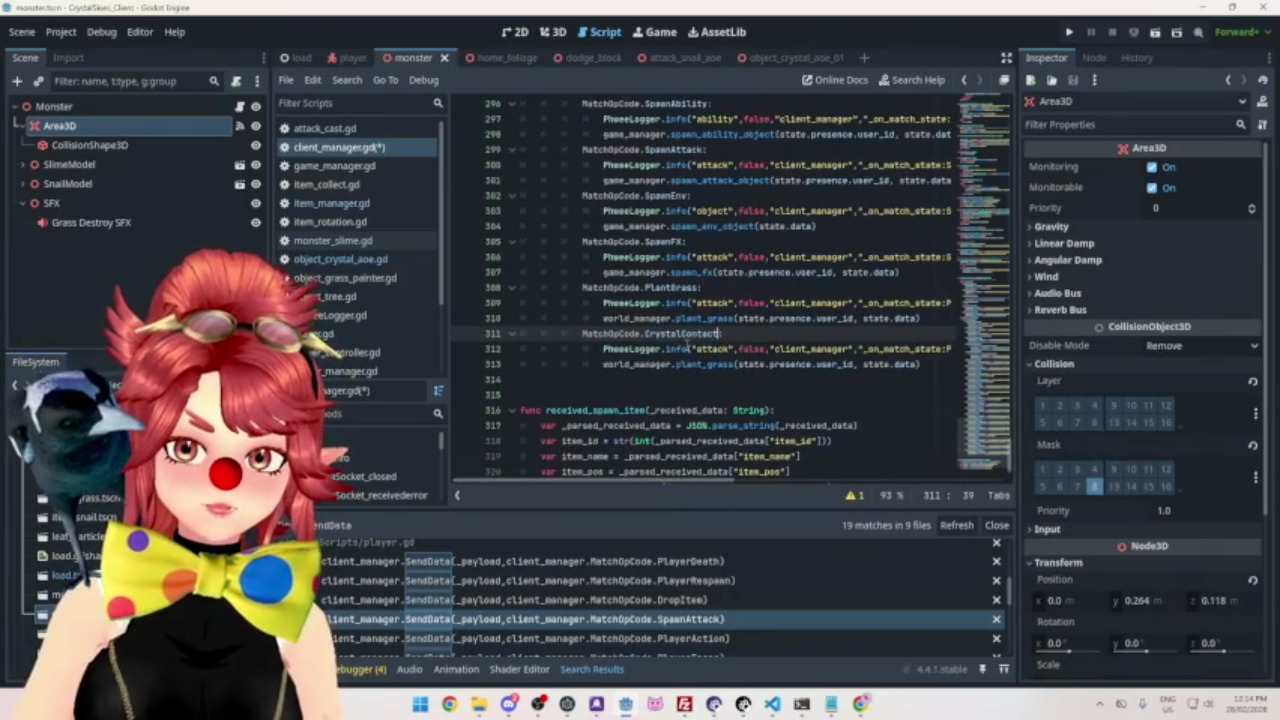
# Change 'attack' to 'object' in the CrystalContact log message on line 312.
pyautogui.doubleClick(712, 349)
pyautogui.write('object')
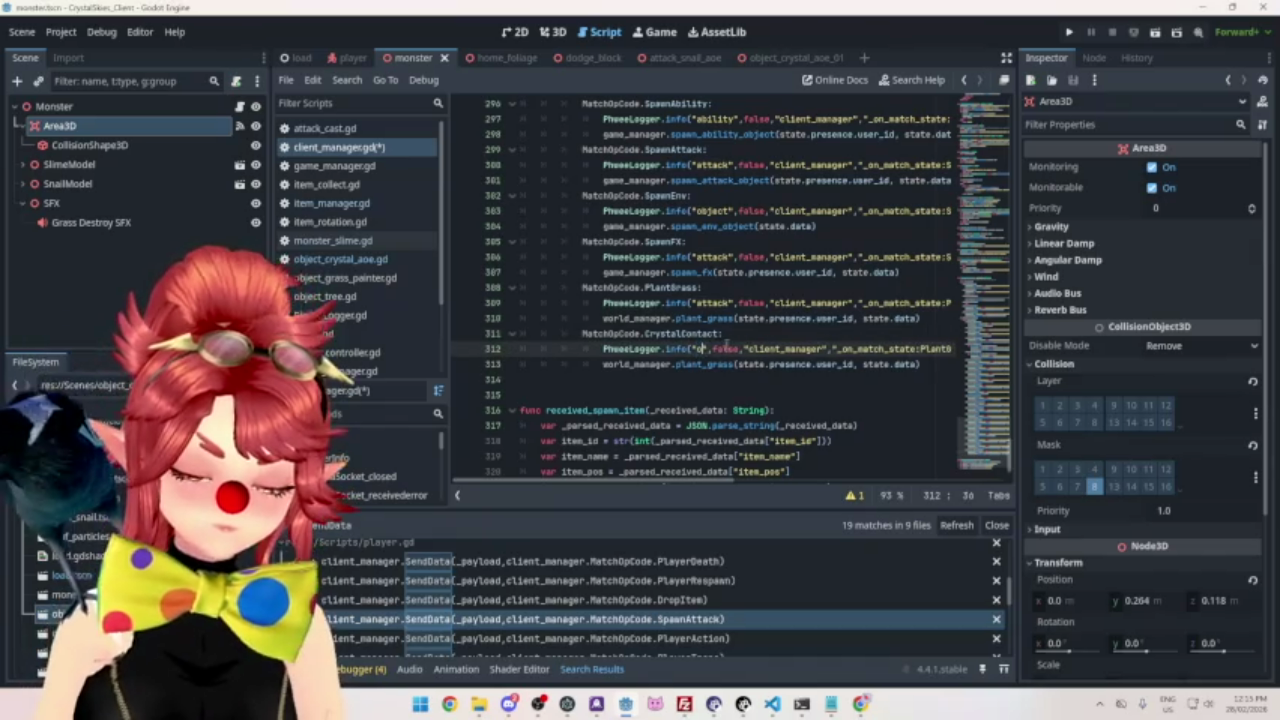
pyautogui.click(724, 332)
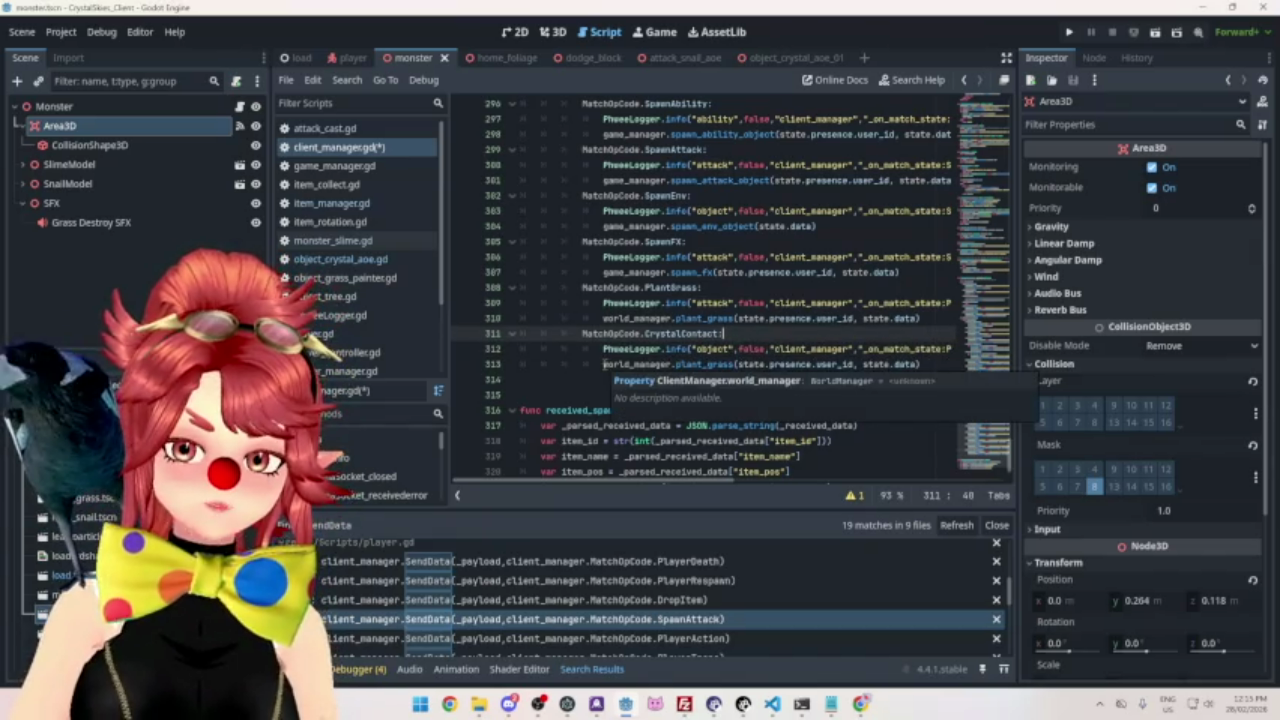
# Change line 313's world_manager.plant_grass call to player_manager.crystal_contact.
pyautogui.doubleClick(616, 364)
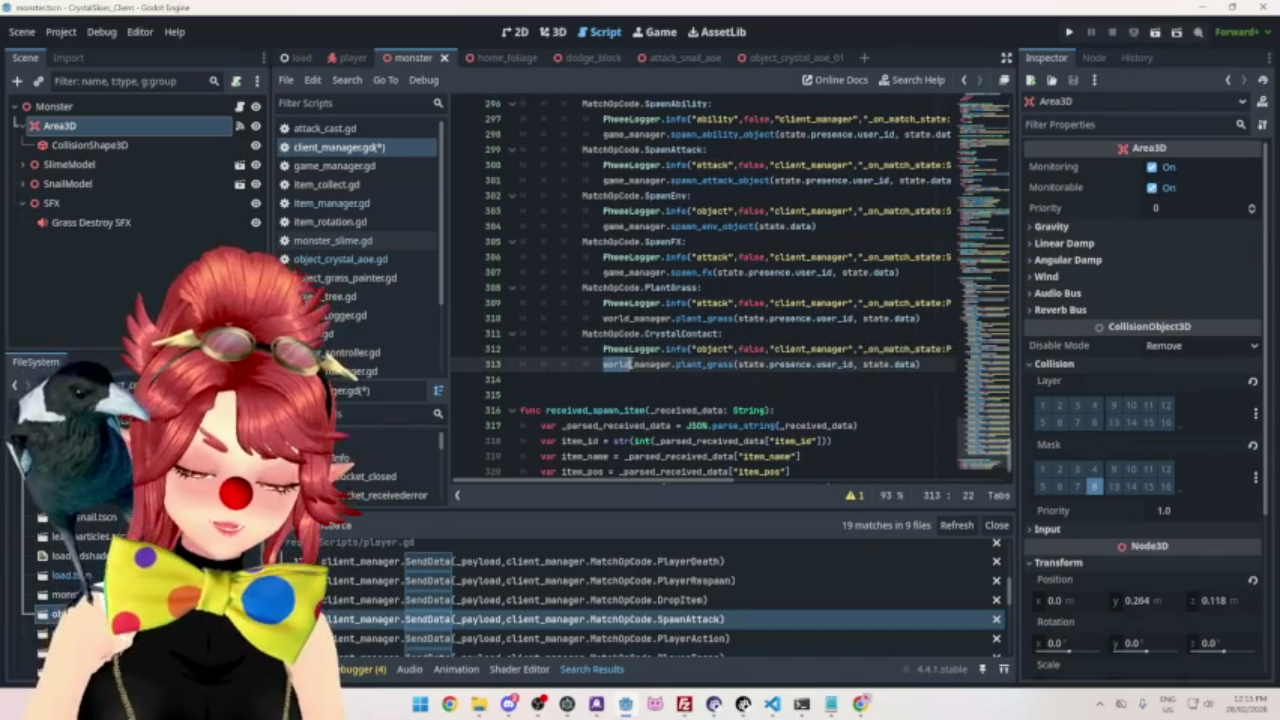
pyautogui.write('play')
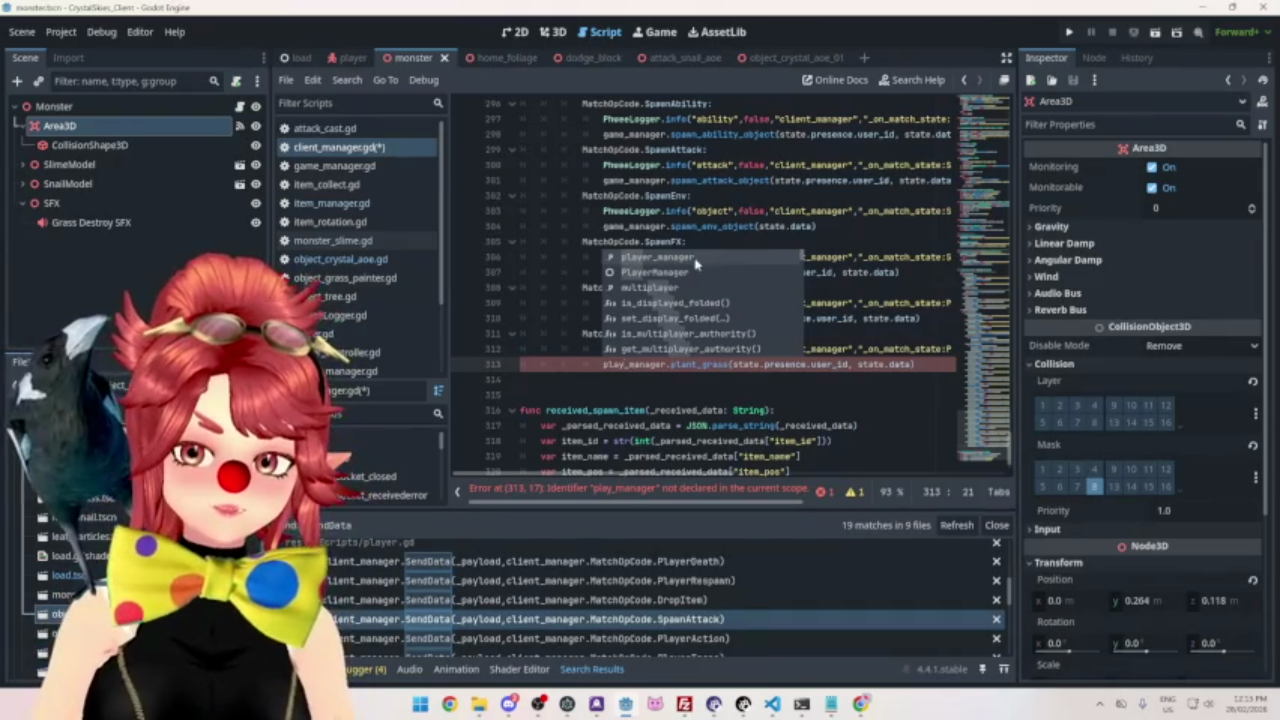
pyautogui.click(697, 259)
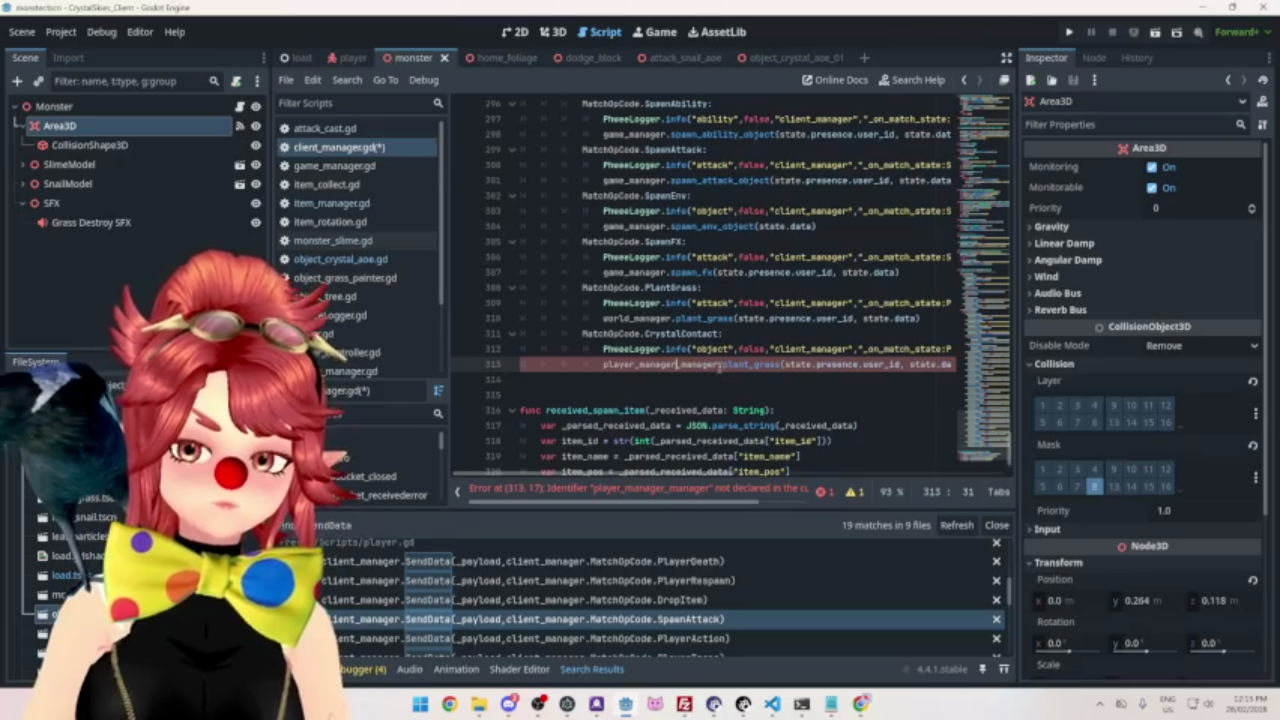
pyautogui.press('Delete')
pyautogui.press('Delete')
pyautogui.press('Delete')
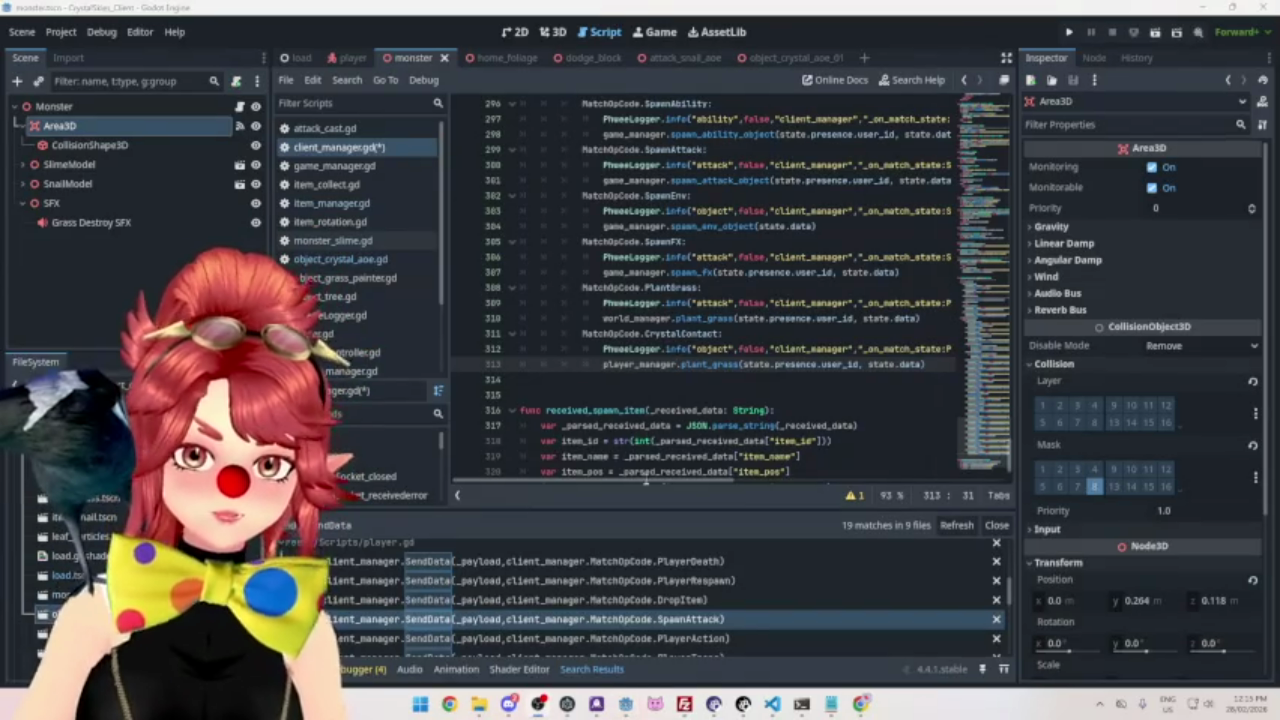
pyautogui.hscroll(1, 645, 482)
pyautogui.hscroll(-1, 650, 482)
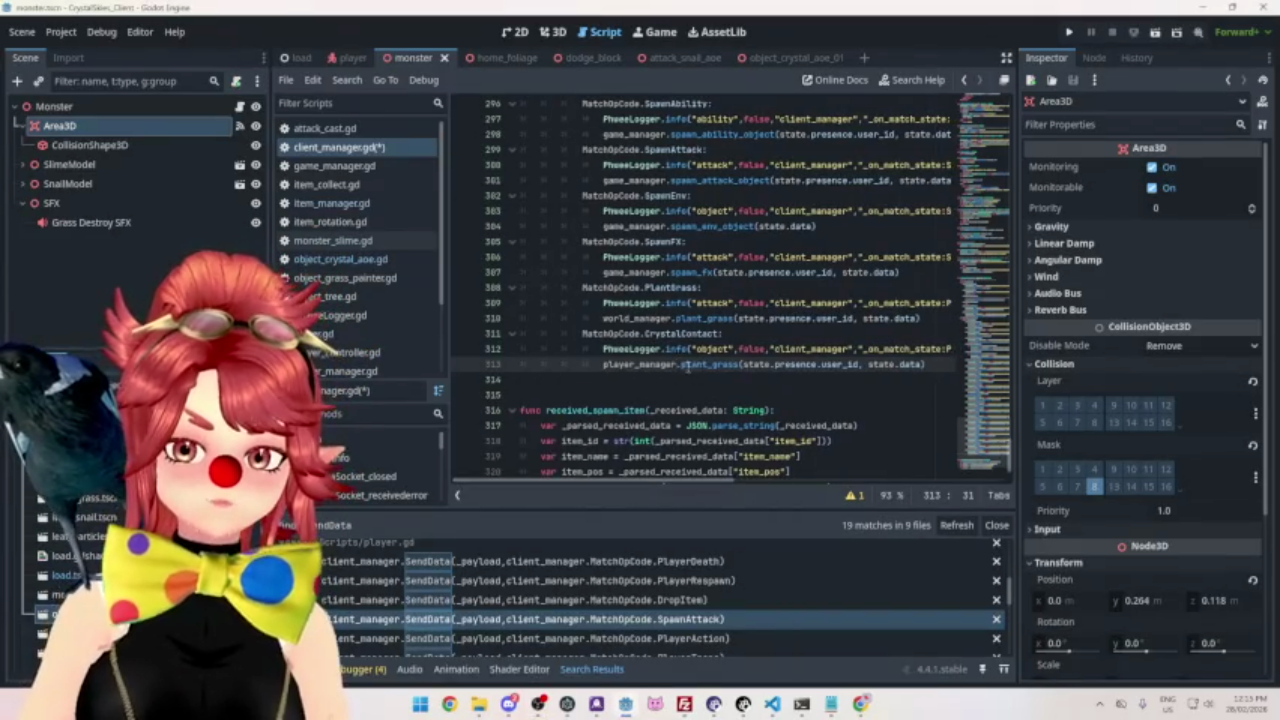
pyautogui.moveTo(682, 364); pyautogui.dragTo(740, 365)
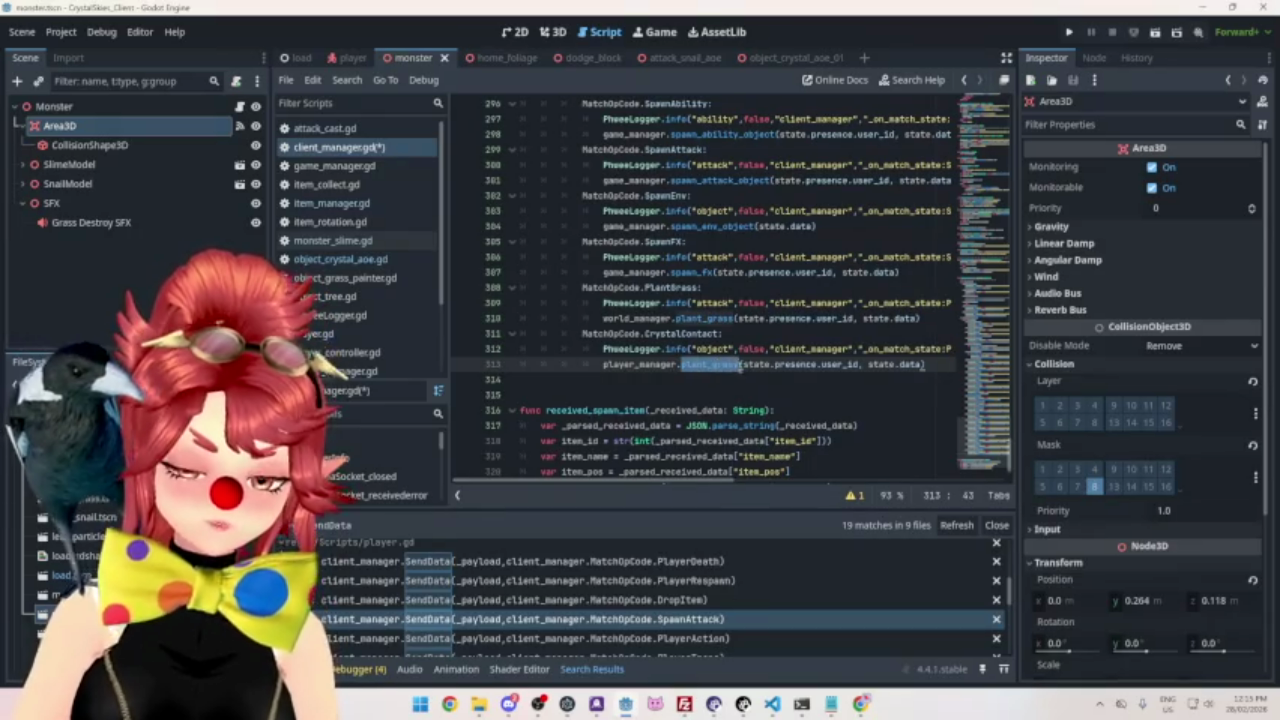
pyautogui.write('crystal_contact')
pyautogui.moveTo(717, 487)
pyautogui.mouseDown()
pyautogui.moveTo(835, 487)
pyautogui.moveTo(742, 487)
pyautogui.mouseUp()
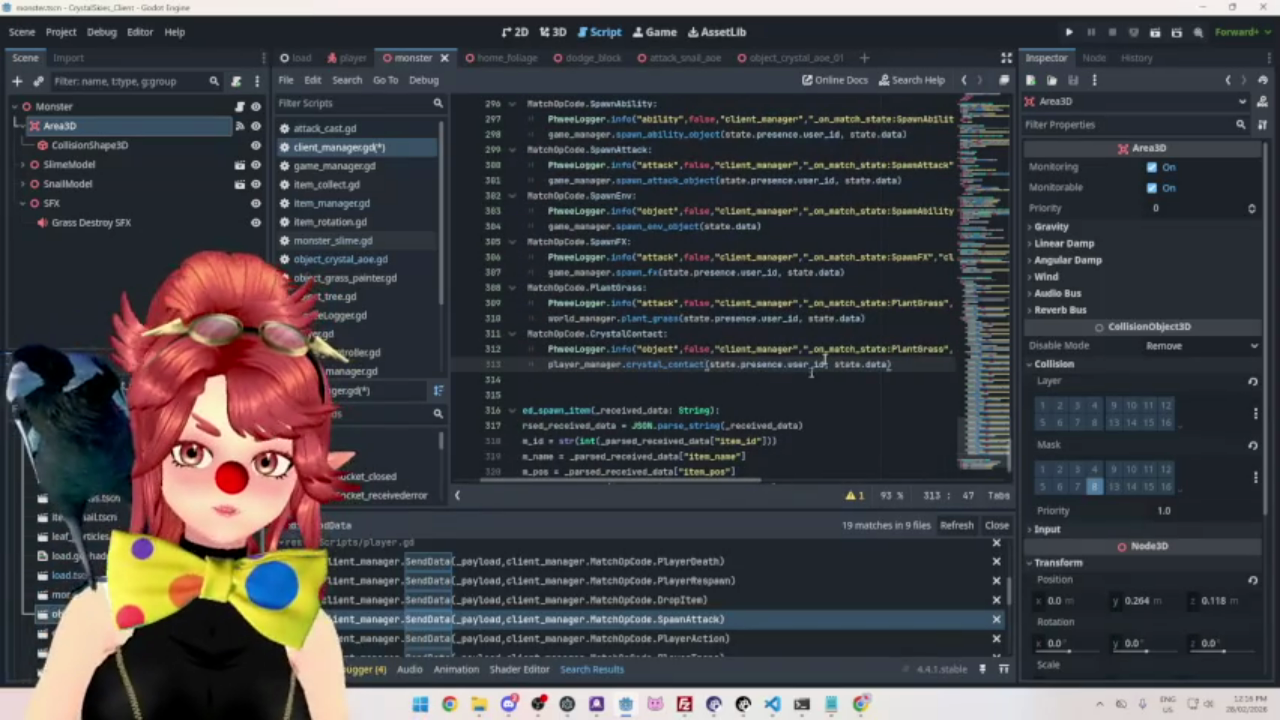
pyautogui.click(772, 704)
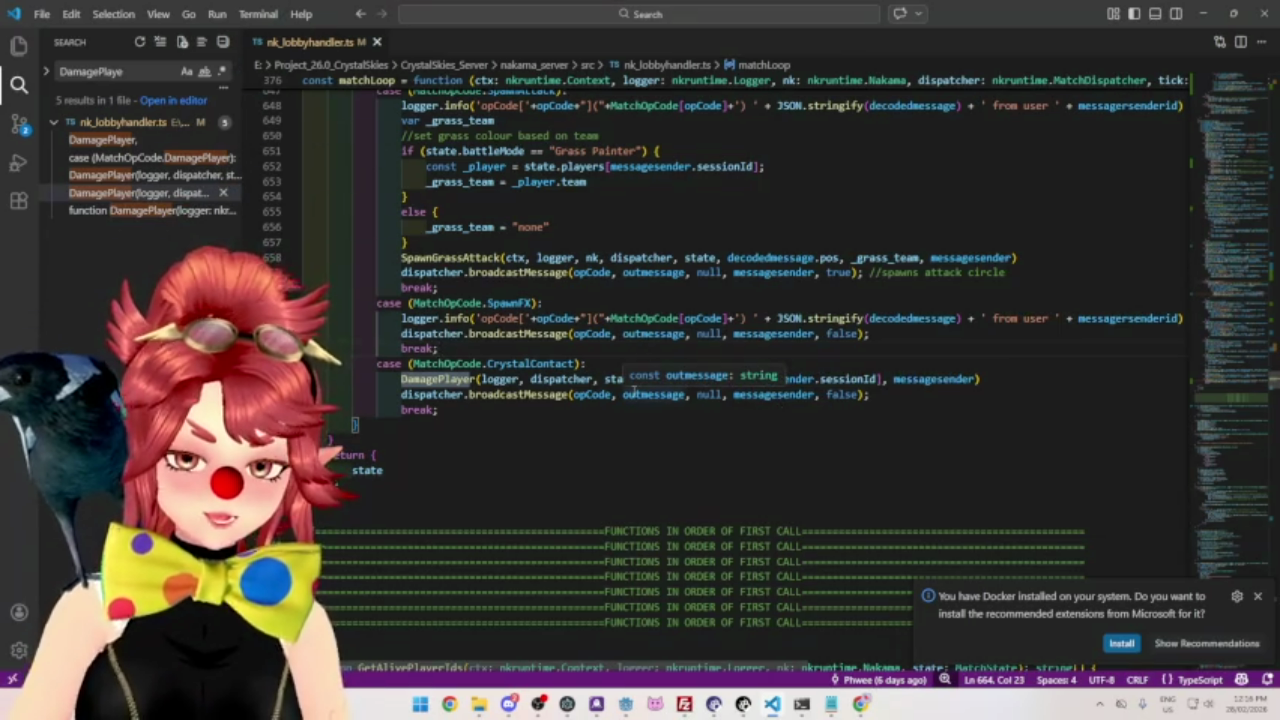
pyautogui.click(625, 704)
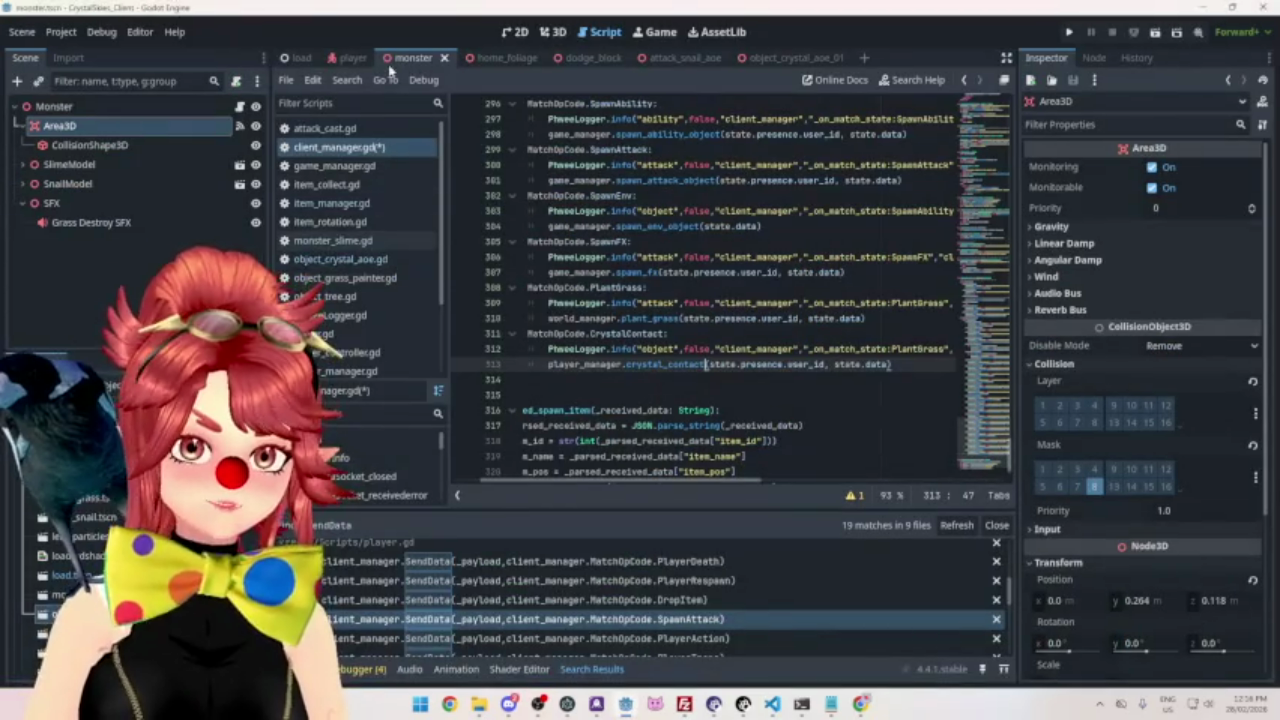
# Open monster_slime.gd at _on_area_3d_body_entered via the Area3D node's body_entered signal.
pyautogui.click(106, 130)
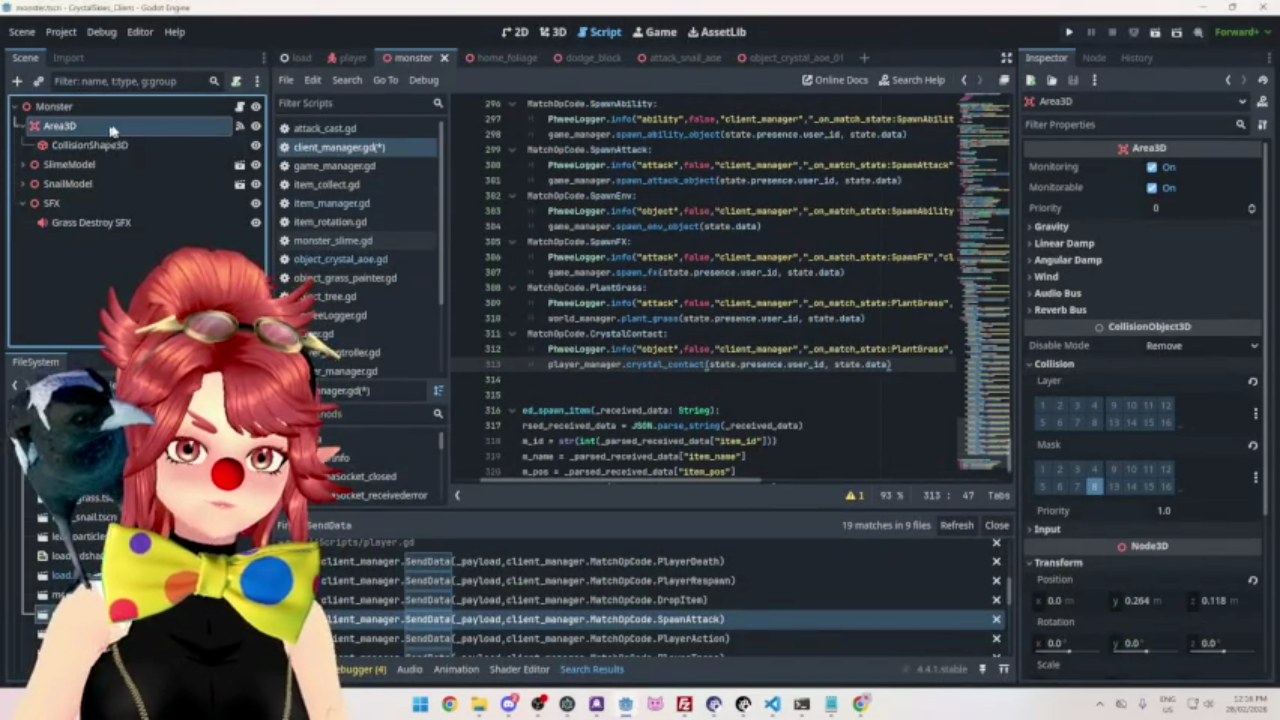
pyautogui.click(1094, 57)
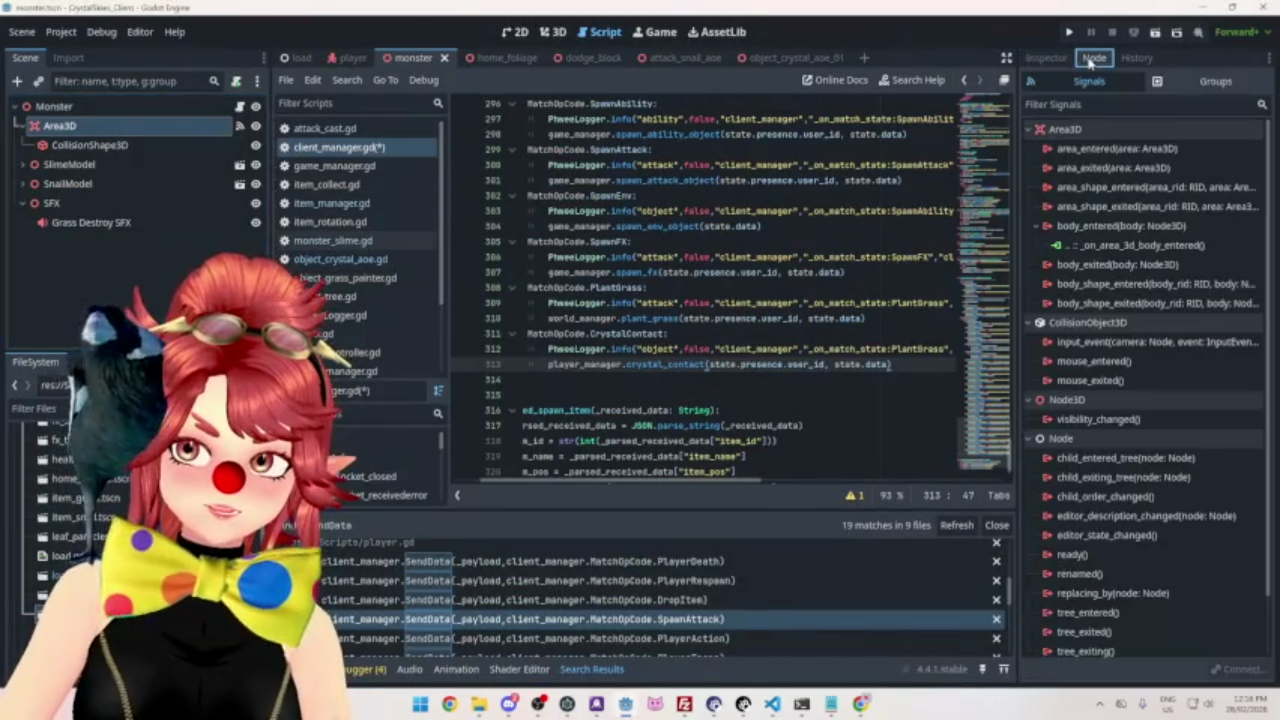
pyautogui.doubleClick(1113, 247)
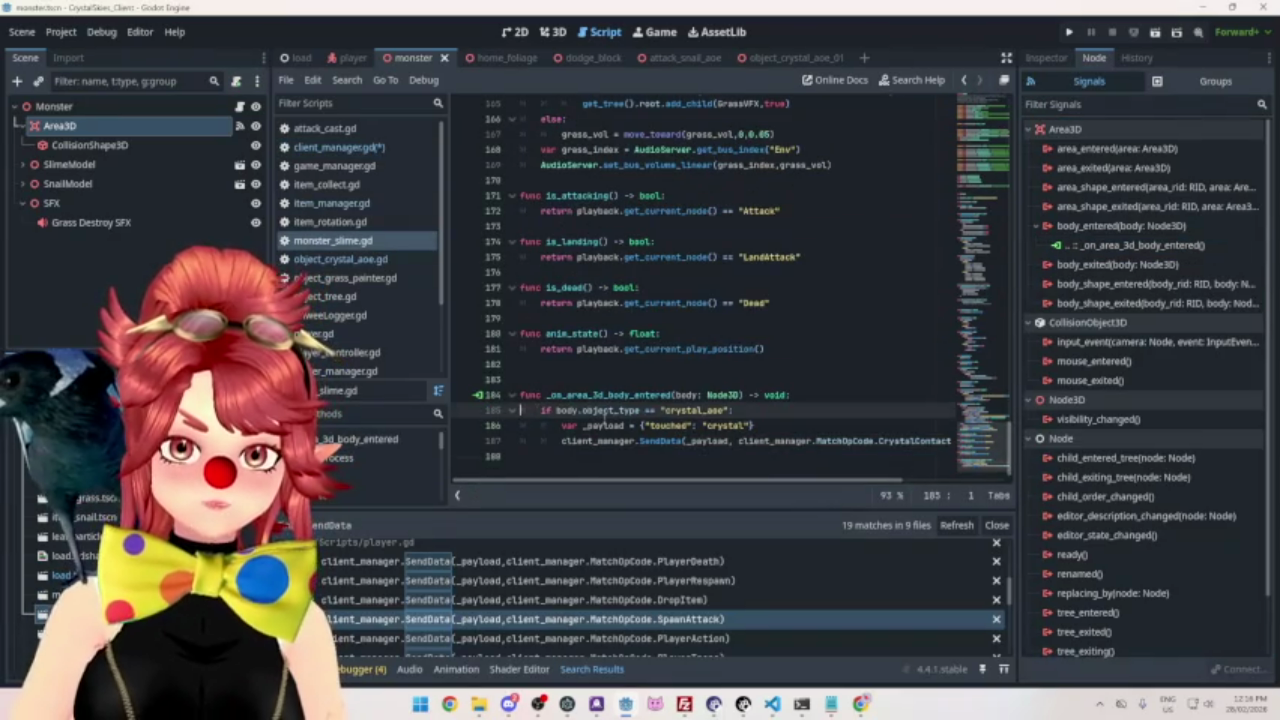
pyautogui.scroll(3, 620, 422)
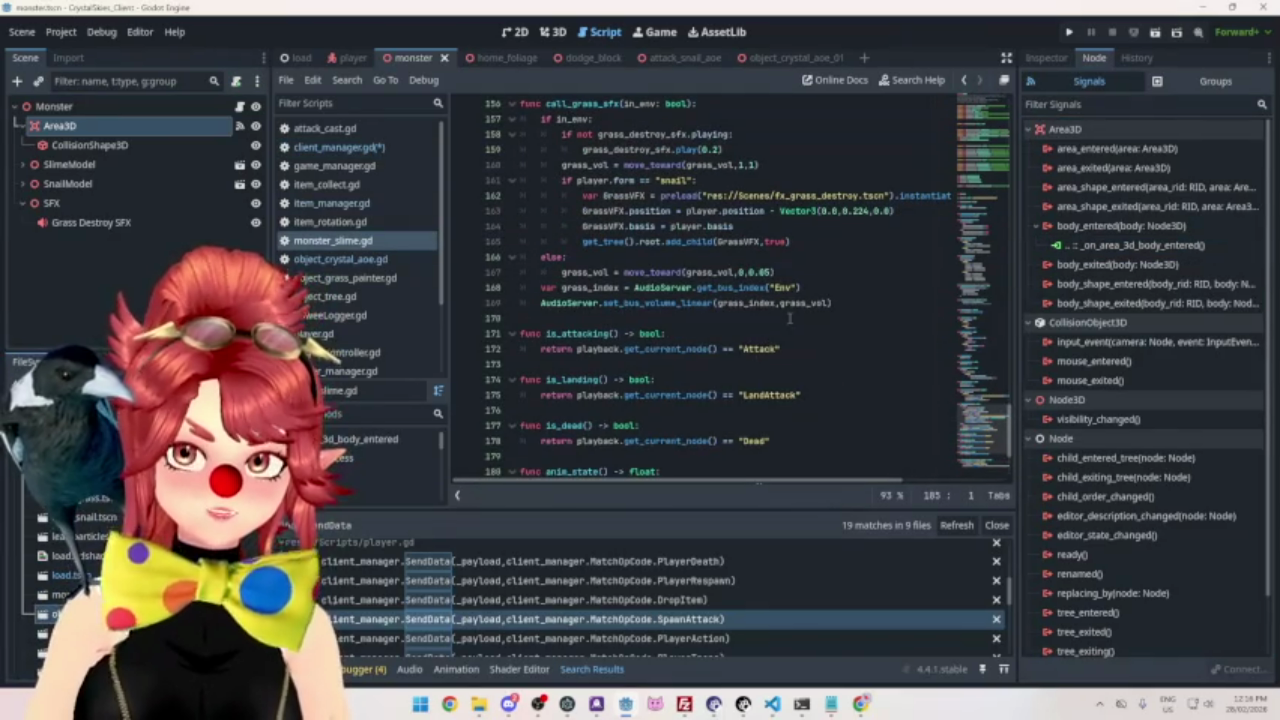
pyautogui.scroll(5, 773, 332)
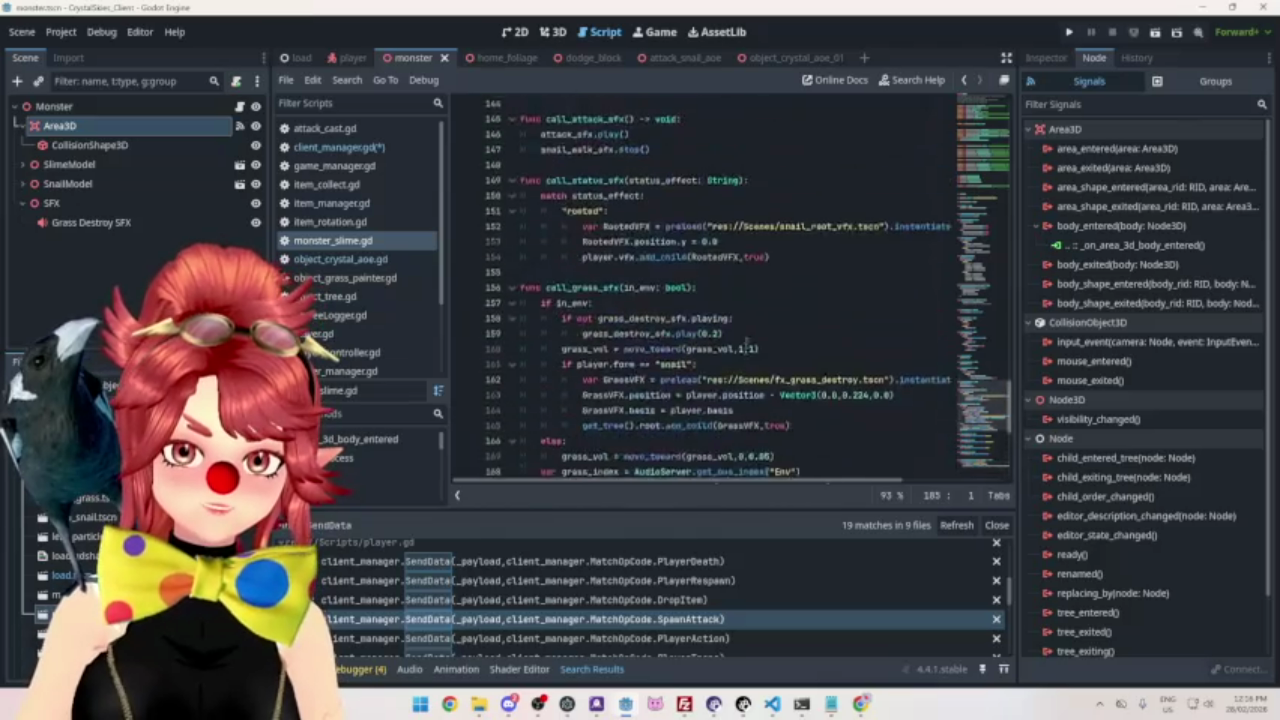
pyautogui.scroll(5, 745, 343)
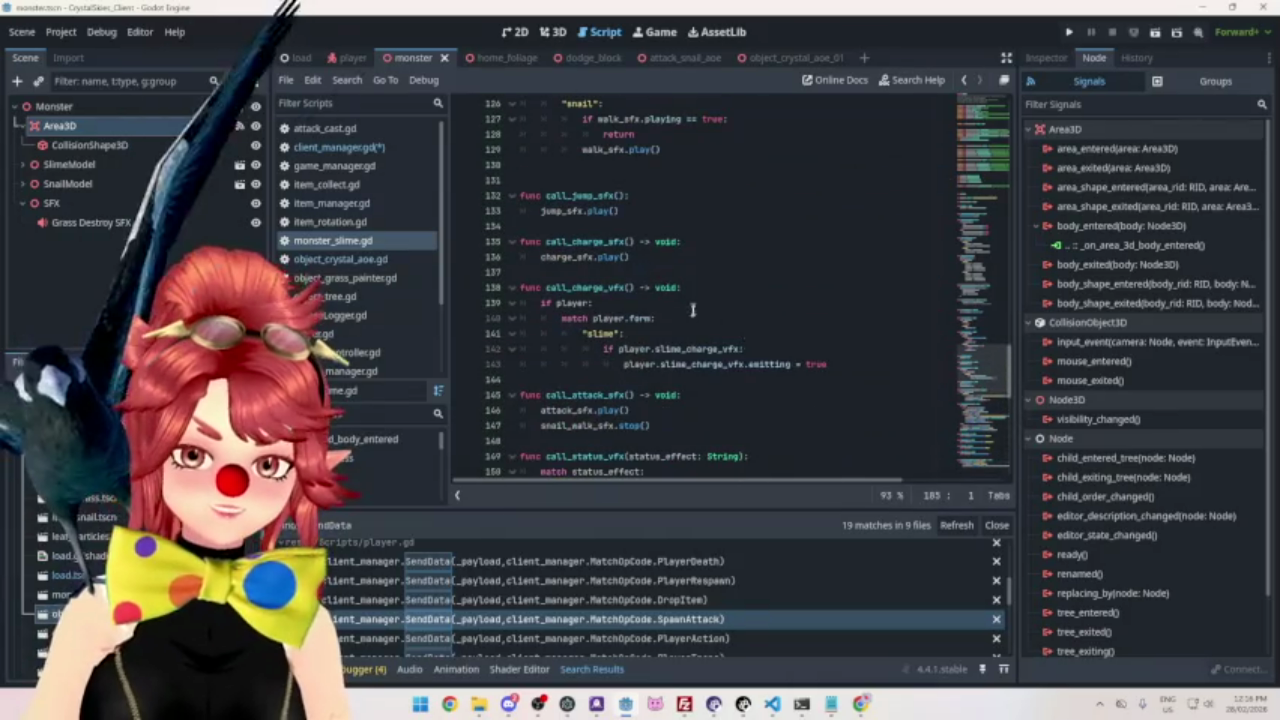
pyautogui.scroll(-13, 720, 408)
# Insert an empty line above the crystal_aoe check in the body-entered handler.
pyautogui.press('Tab')
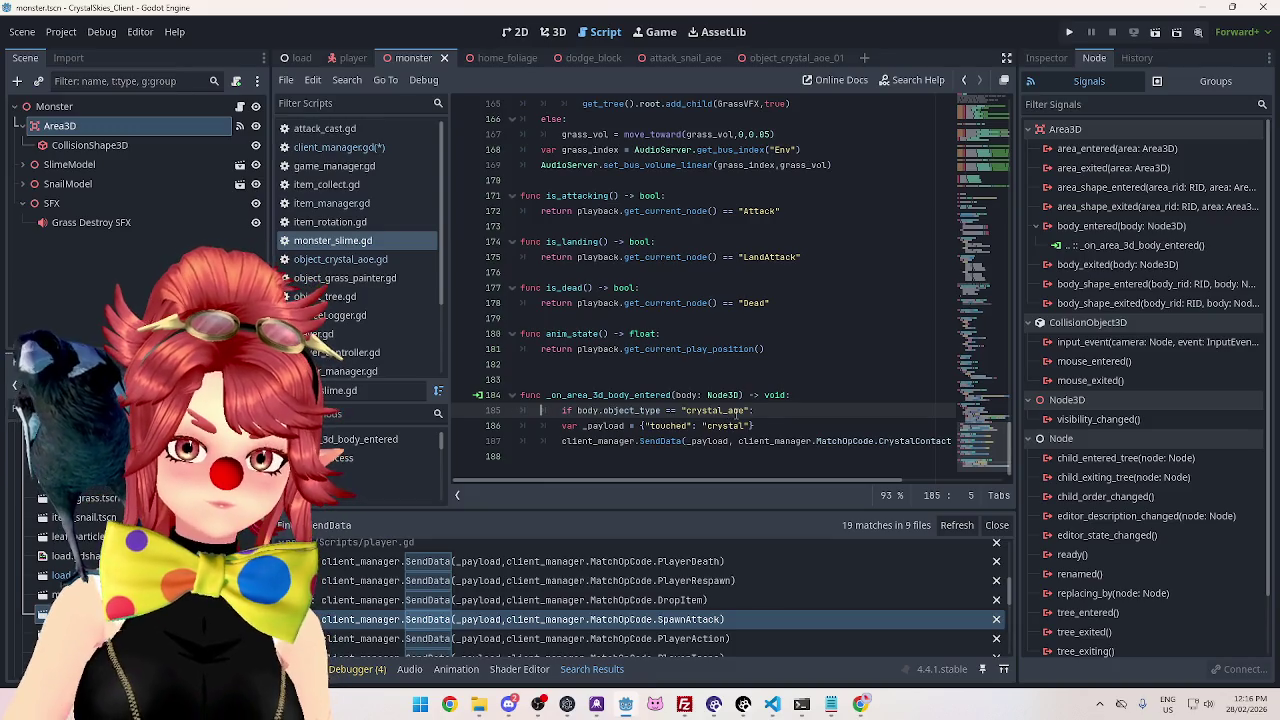
pyautogui.press('BackSpace')
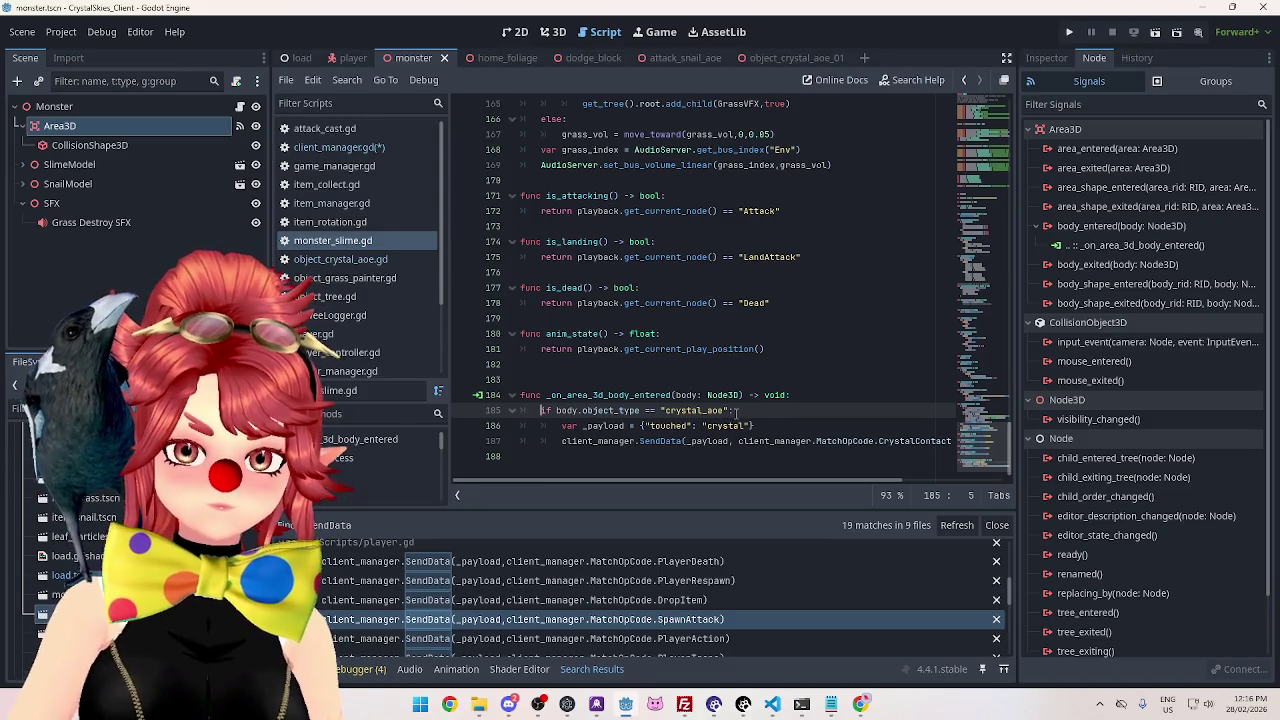
pyautogui.press('Return')
pyautogui.press('Up')
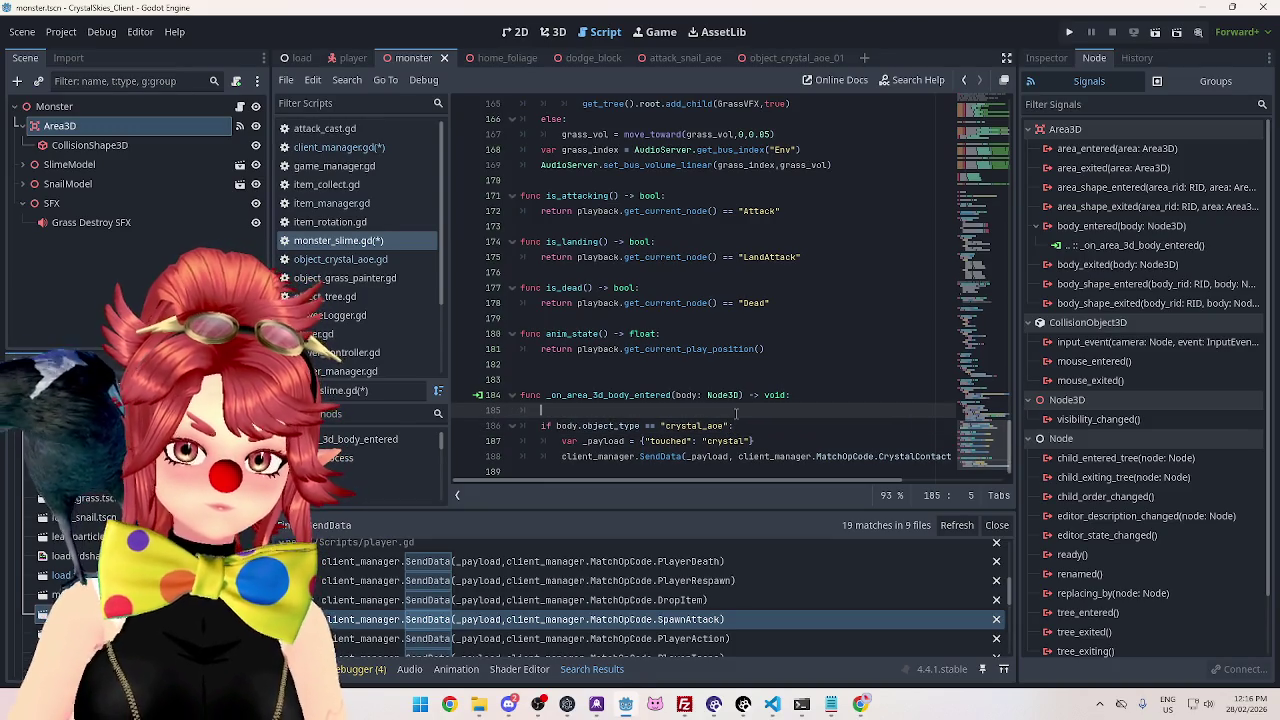
pyautogui.write('if ')
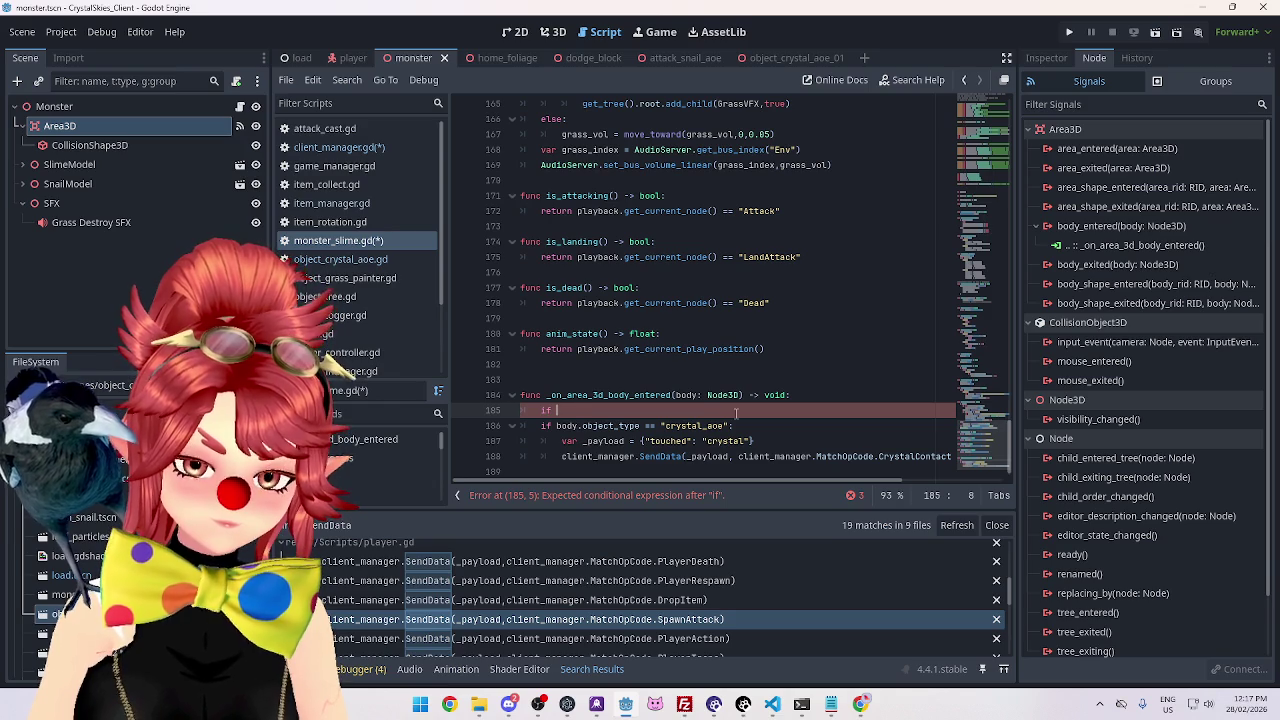
pyautogui.write('player.')
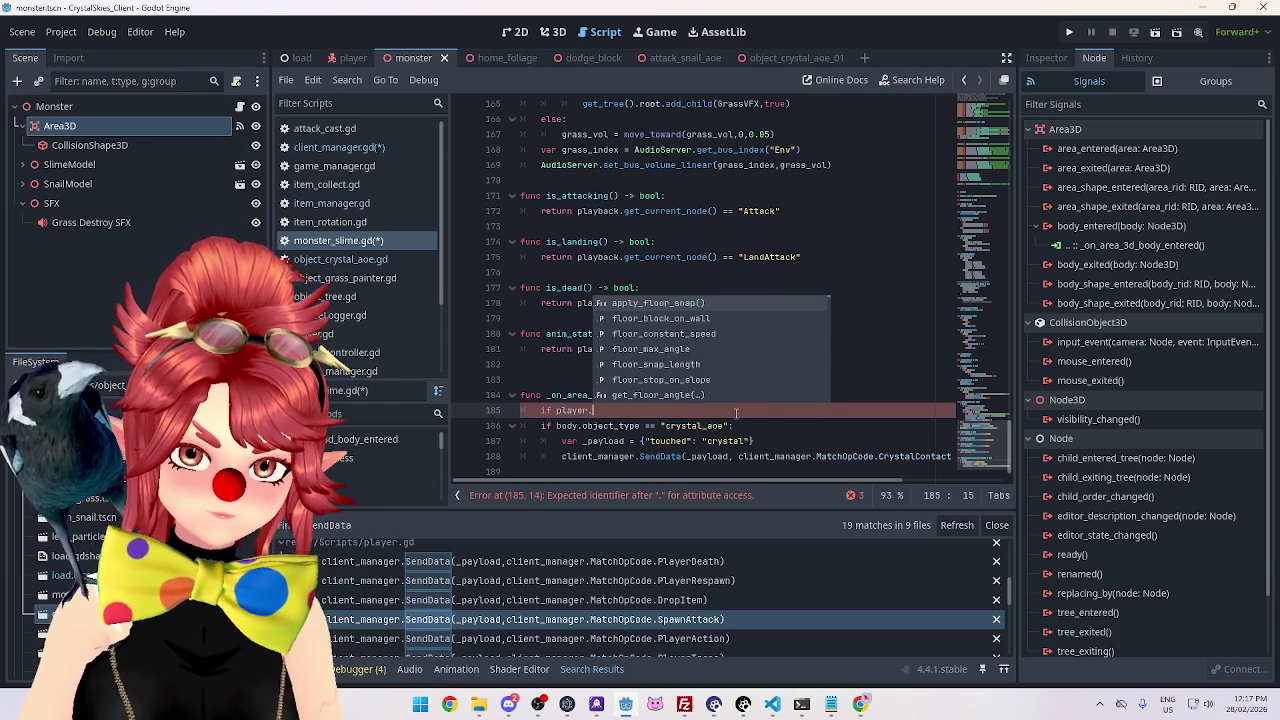
pyautogui.press('BackSpace')
pyautogui.press('BackSpace')
pyautogui.press('BackSpace')
pyautogui.press('BackSpace')
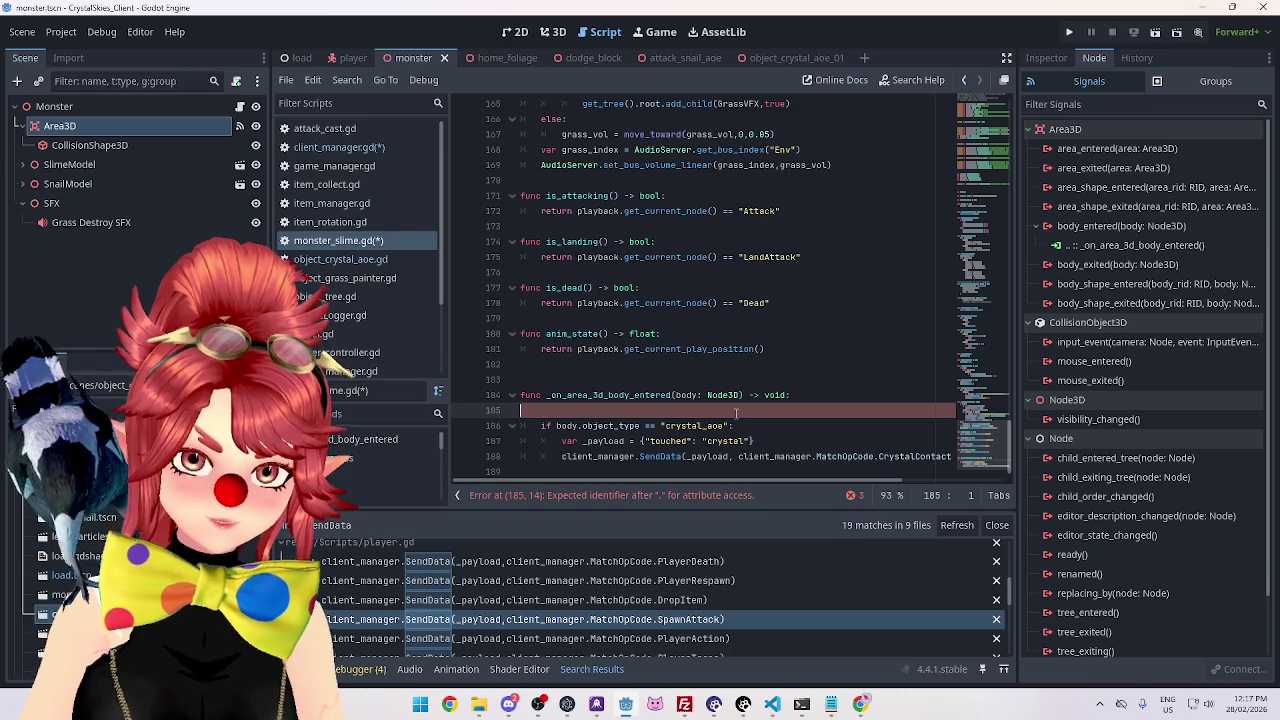
# Copy the player ownership check from the other script and paste it as an if on line 185.
pyautogui.click(360, 335)
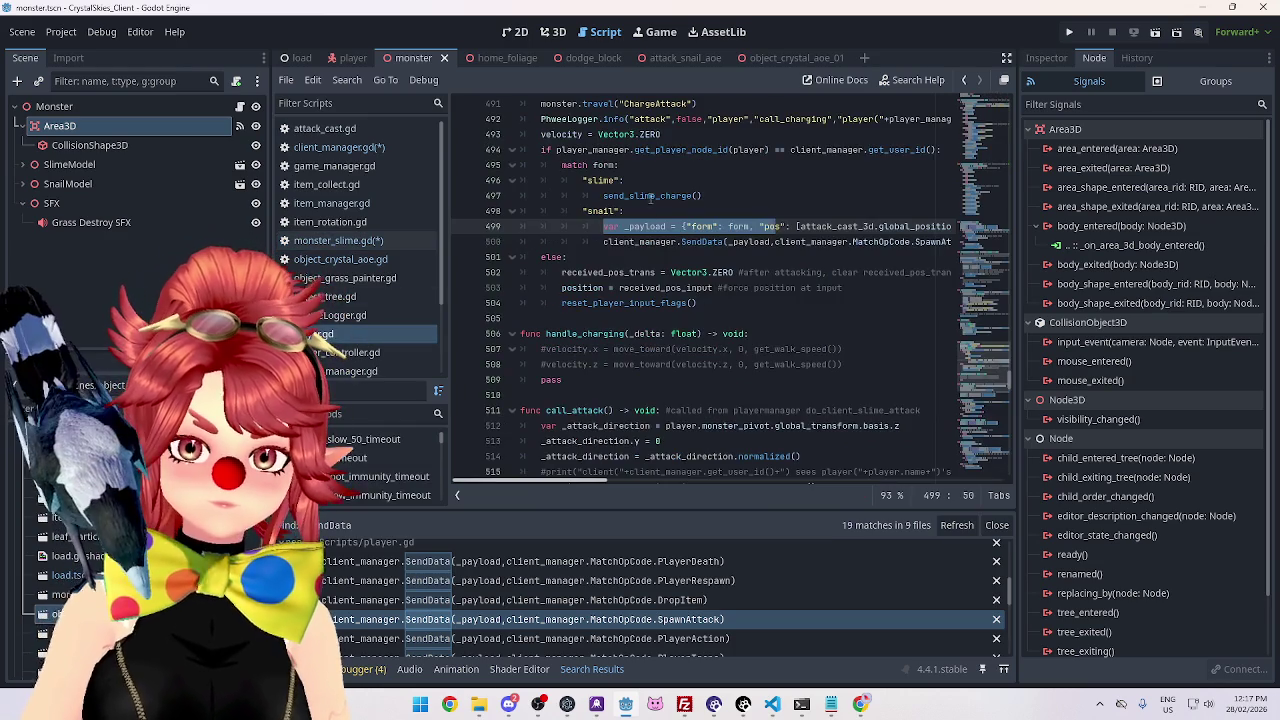
pyautogui.scroll(-1, 678, 338)
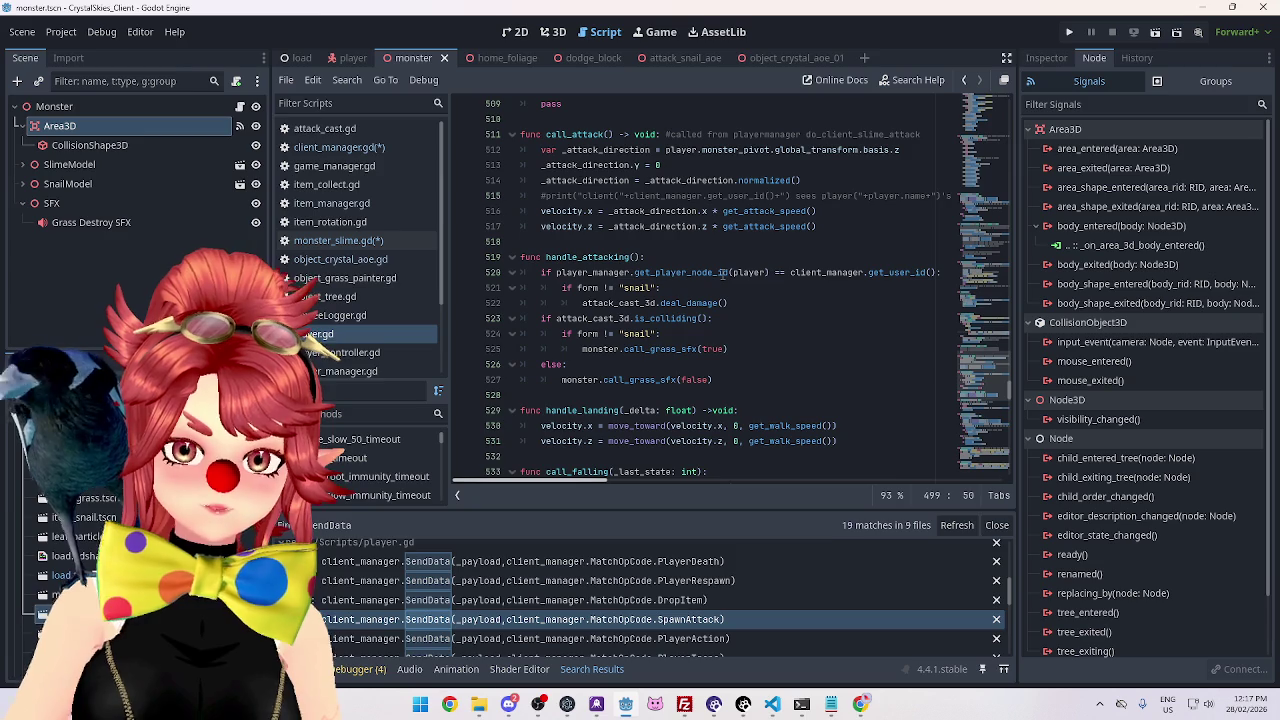
pyautogui.moveTo(935, 272); pyautogui.dragTo(555, 272)
pyautogui.hotkey('ctrl', 'c')
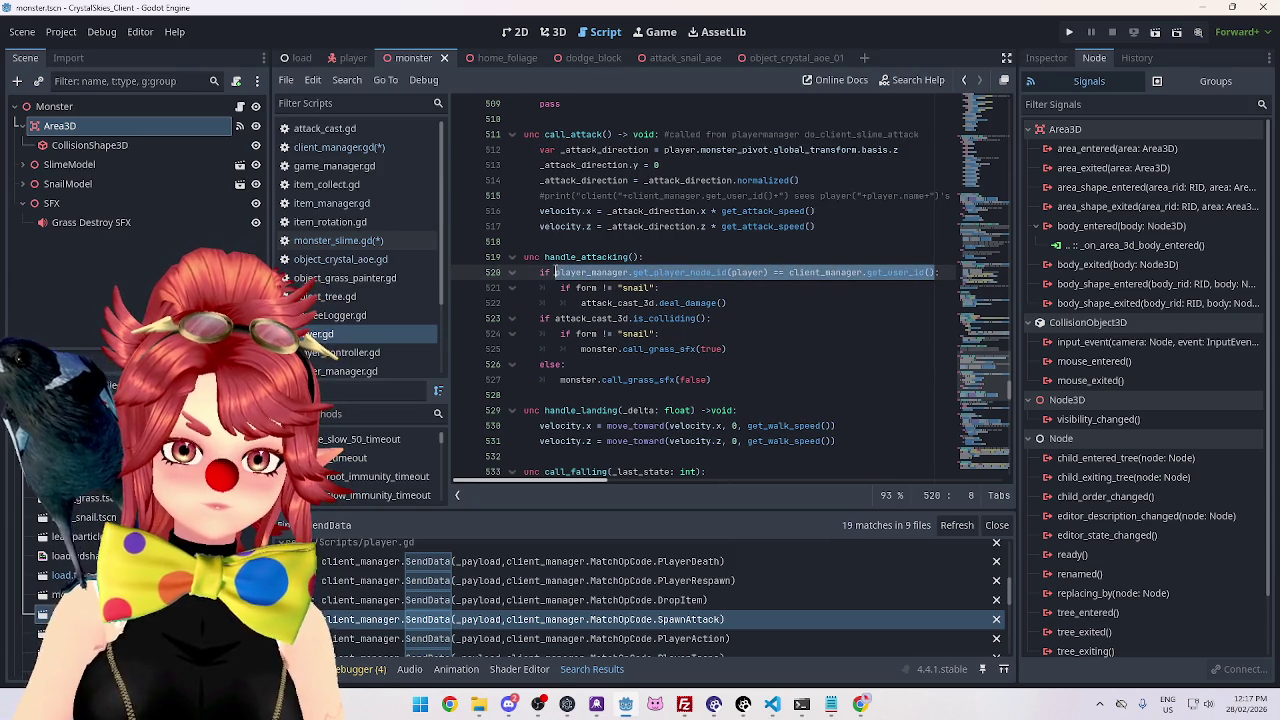
pyautogui.click(347, 244)
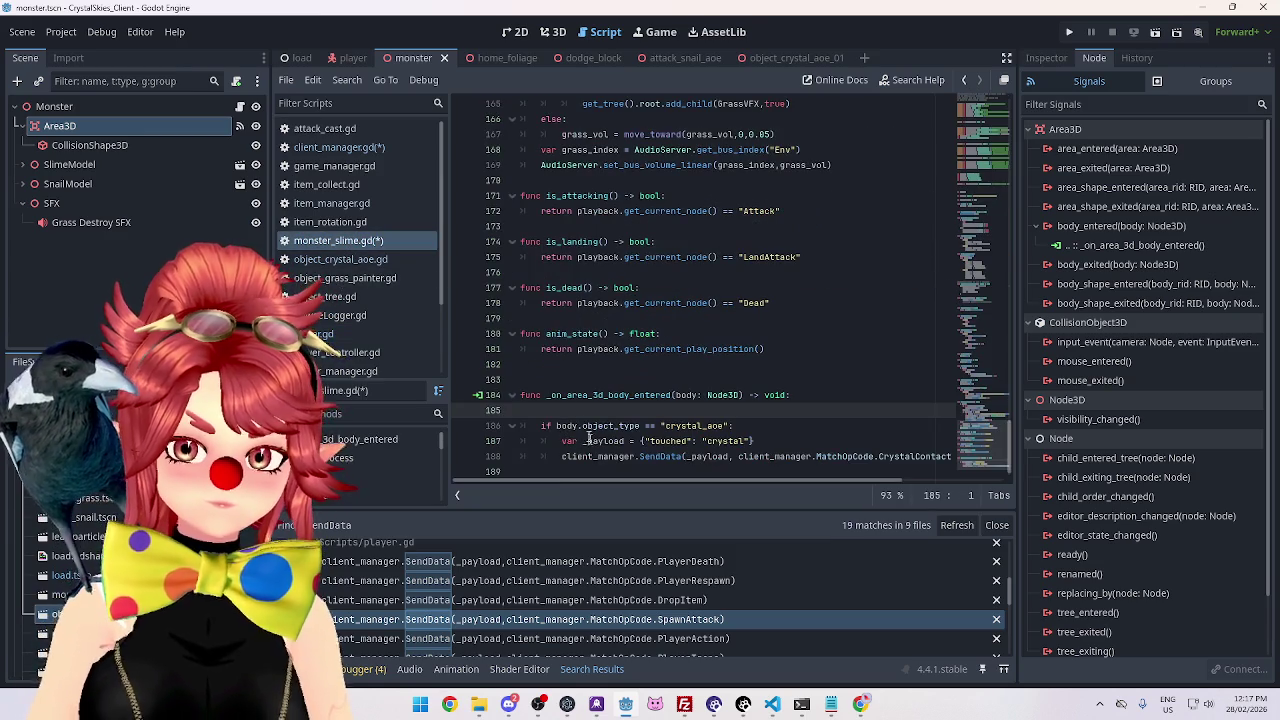
pyautogui.hotkey('ctrl', 'v')
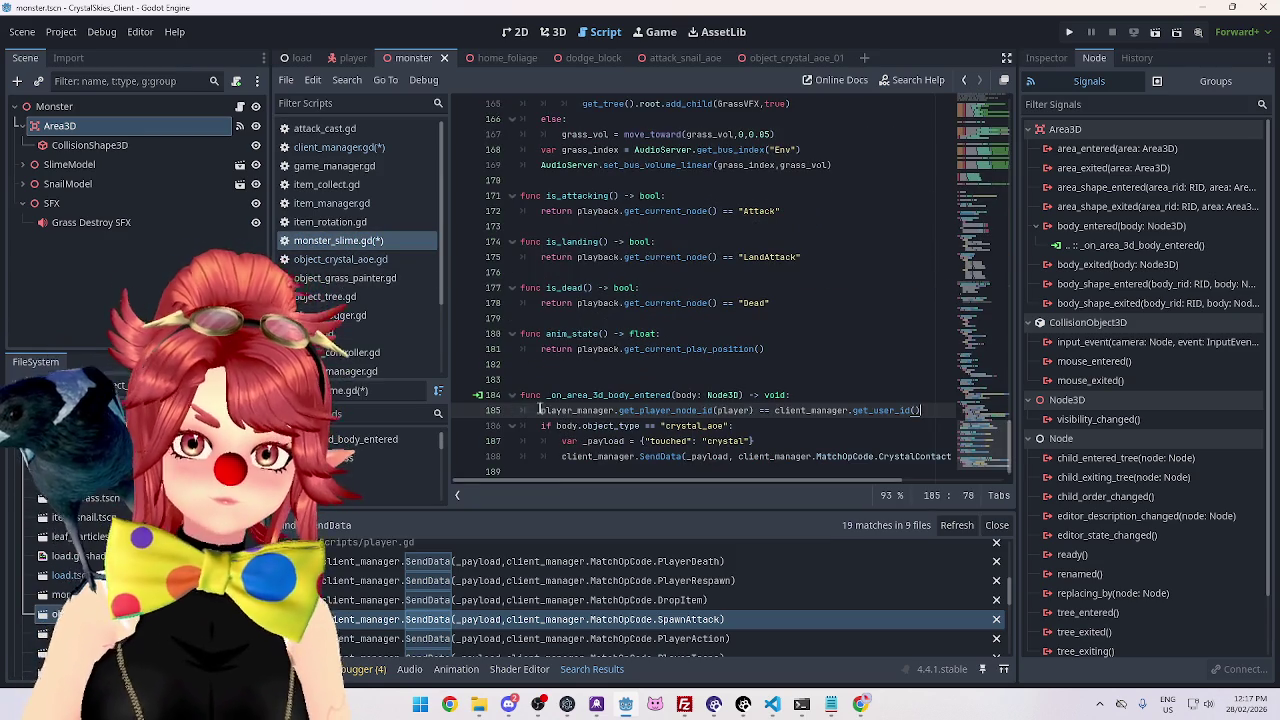
pyautogui.write('if')
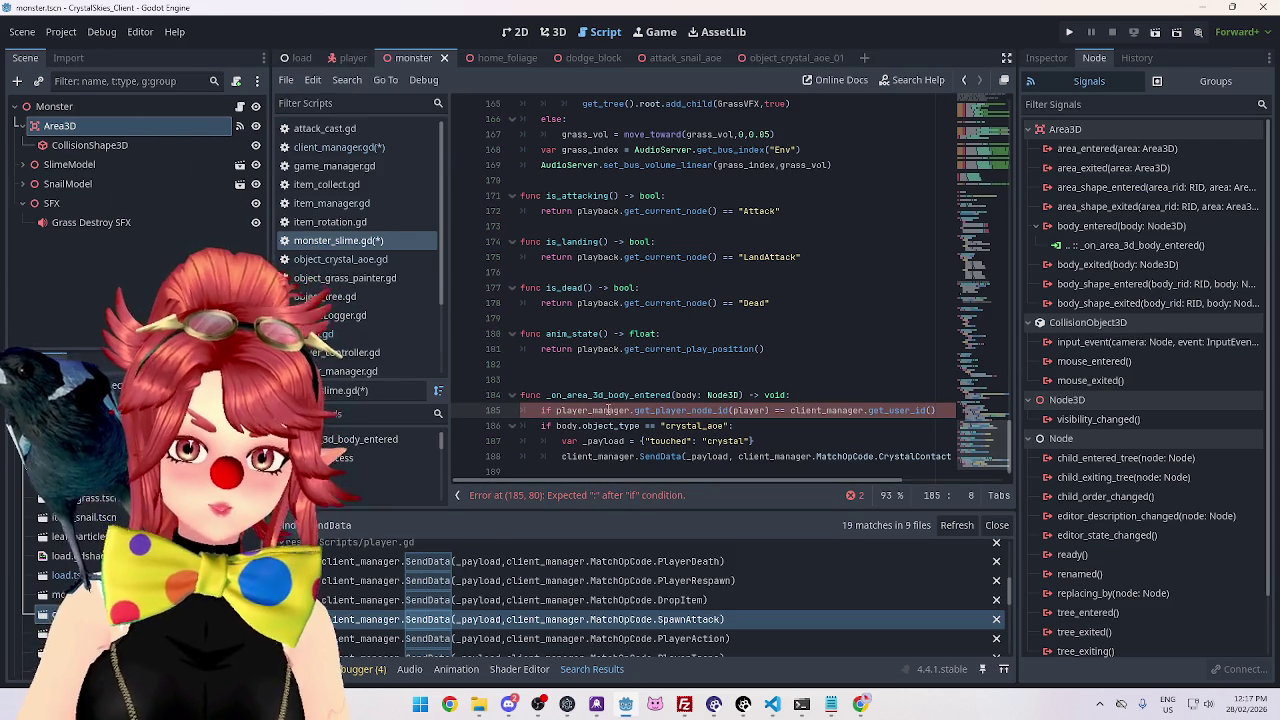
pyautogui.moveTo(591, 476); pyautogui.dragTo(612, 477)
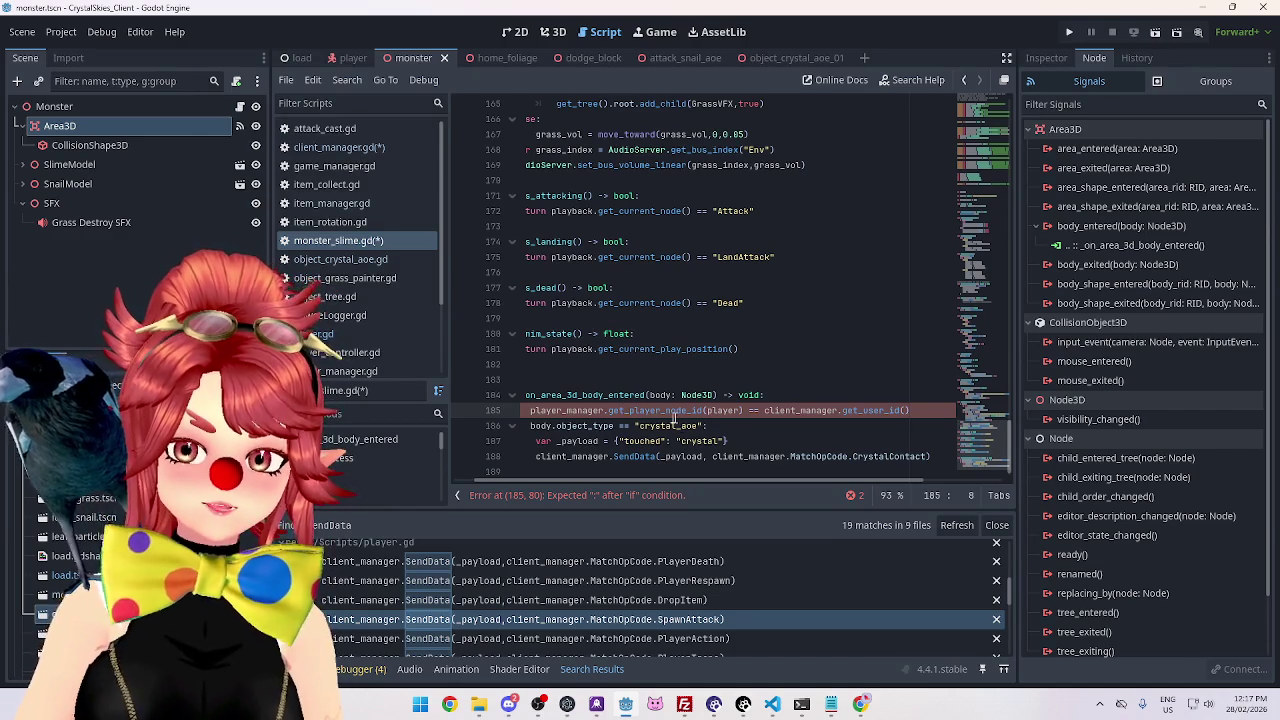
pyautogui.moveTo(614, 478); pyautogui.dragTo(543, 467)
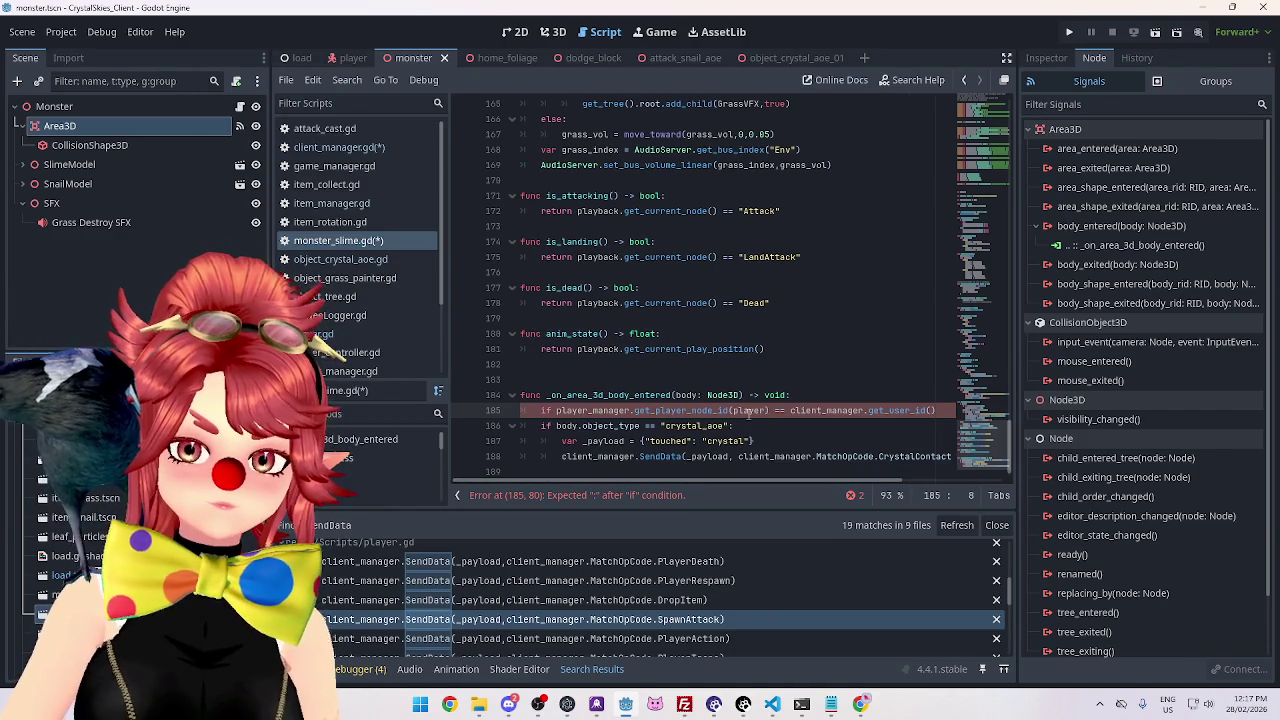
# Close the if with ':' and move the crystal_aoe block up, indented beneath it.
pyautogui.click(945, 411)
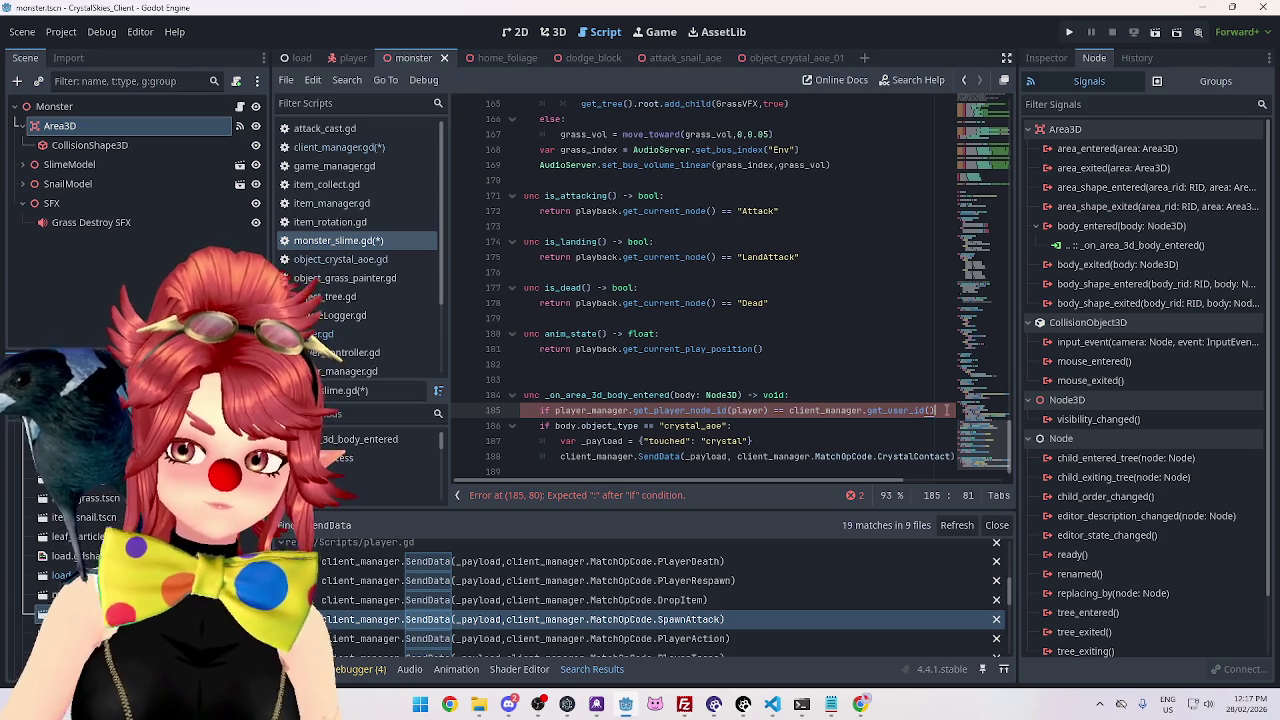
pyautogui.write(':')
pyautogui.press('Return')
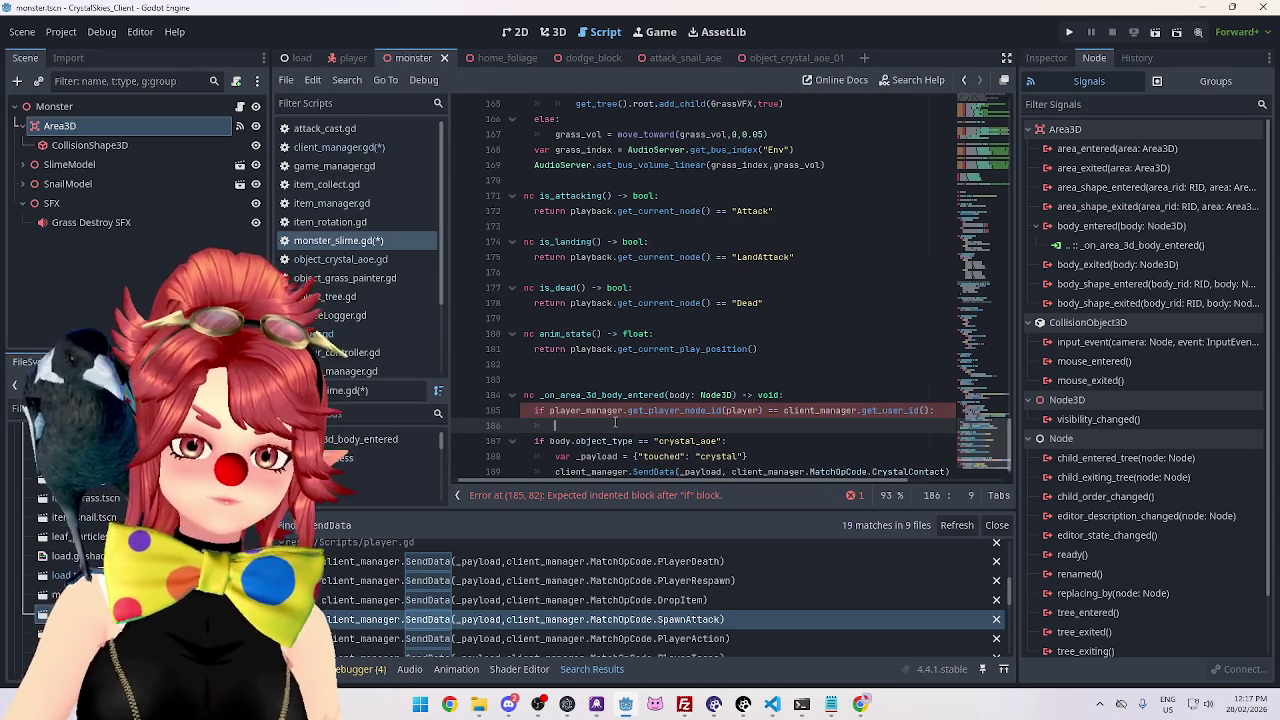
pyautogui.moveTo(538, 410)
pyautogui.mouseDown()
pyautogui.moveTo(900, 425)
pyautogui.moveTo(950, 441)
pyautogui.moveTo(598, 441)
pyautogui.mouseUp()
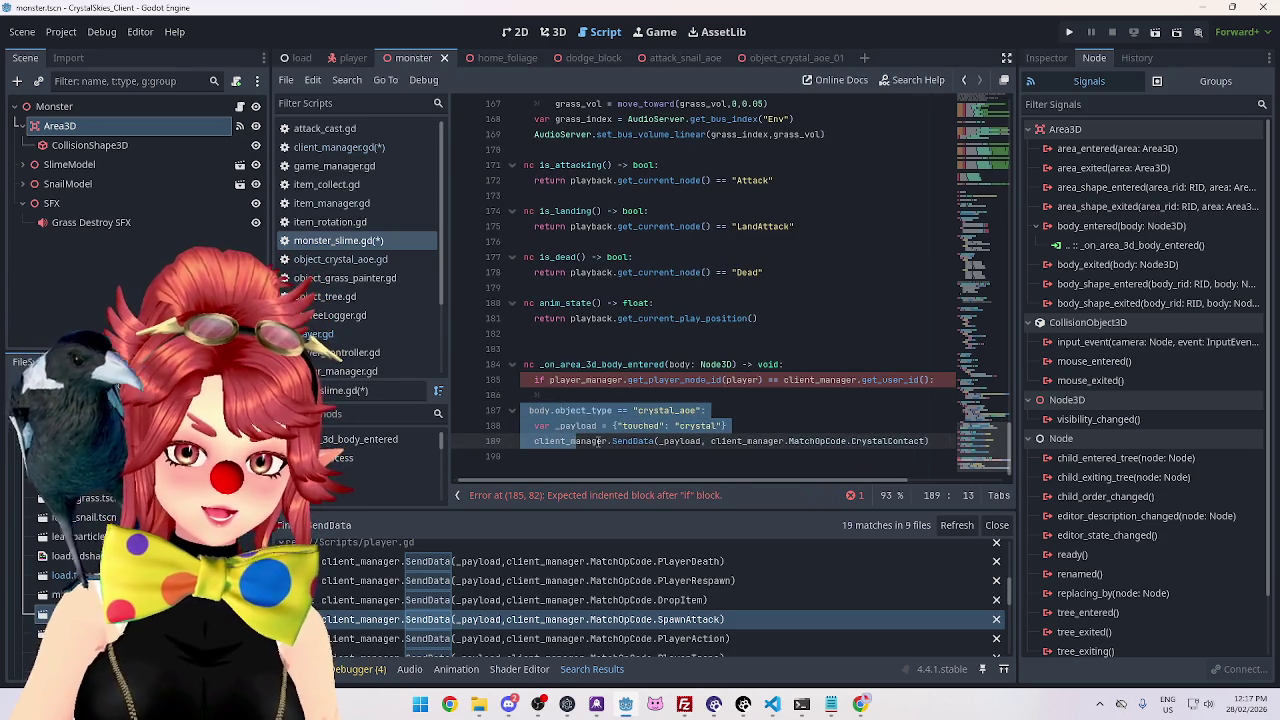
pyautogui.hotkey('shift', 'Tab')
pyautogui.press('Tab')
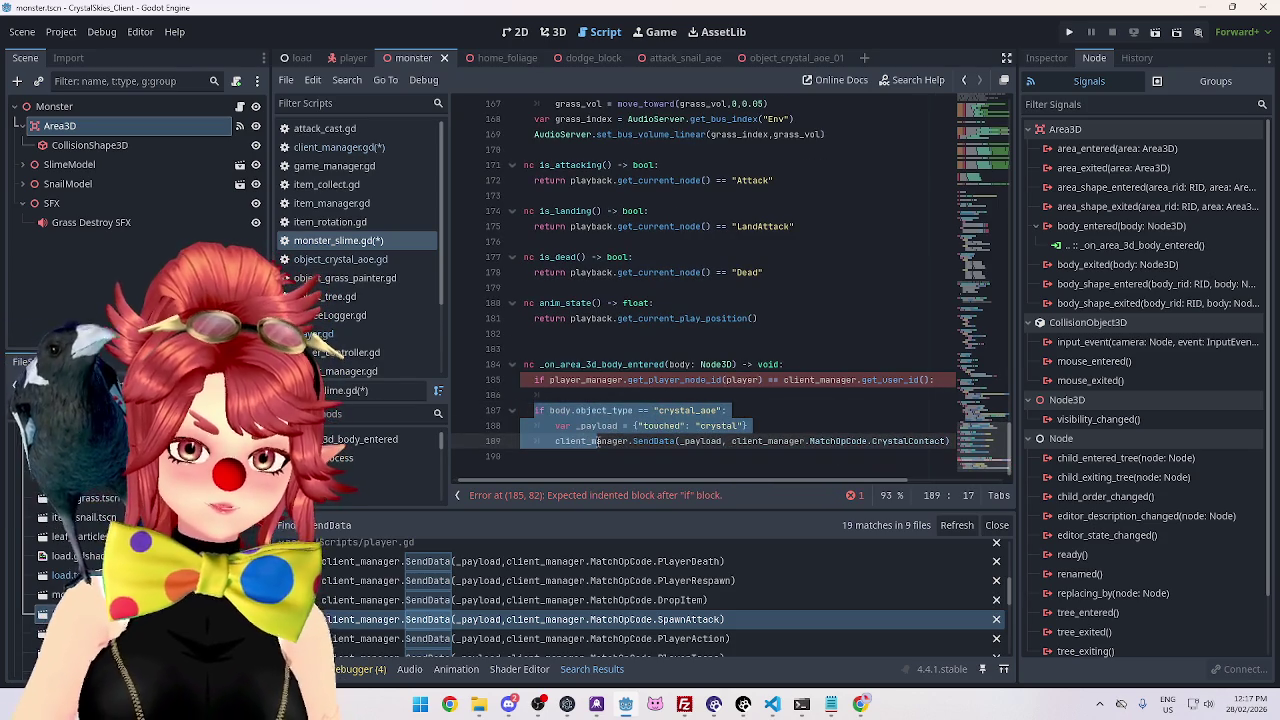
pyautogui.hotkey('shift', 'Tab')
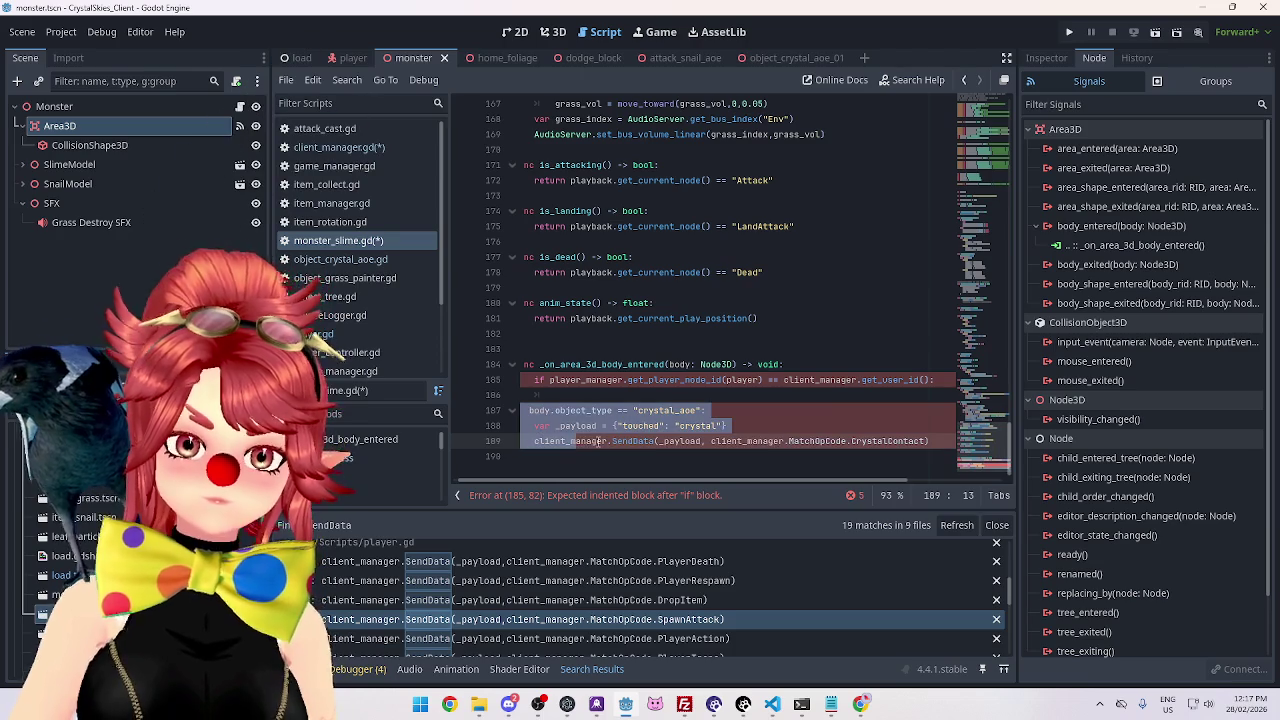
pyautogui.press('Tab')
pyautogui.hotkey('alt', 'Up')
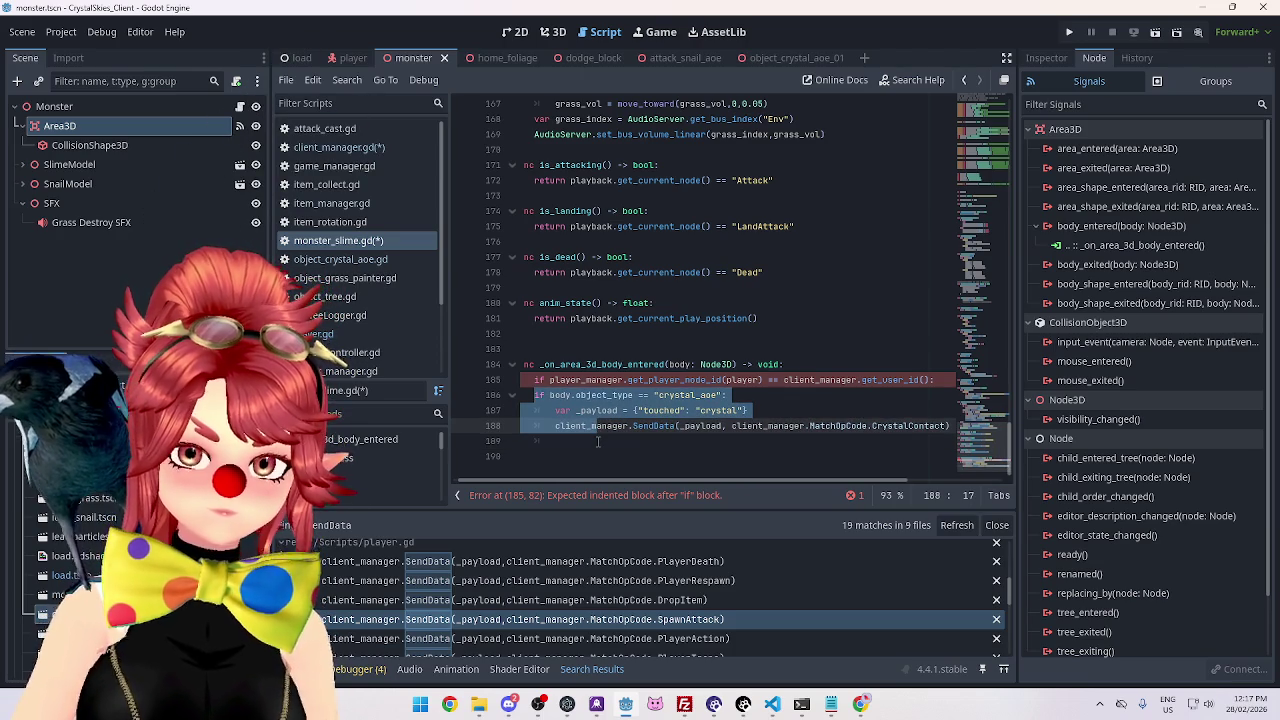
pyautogui.press('Tab')
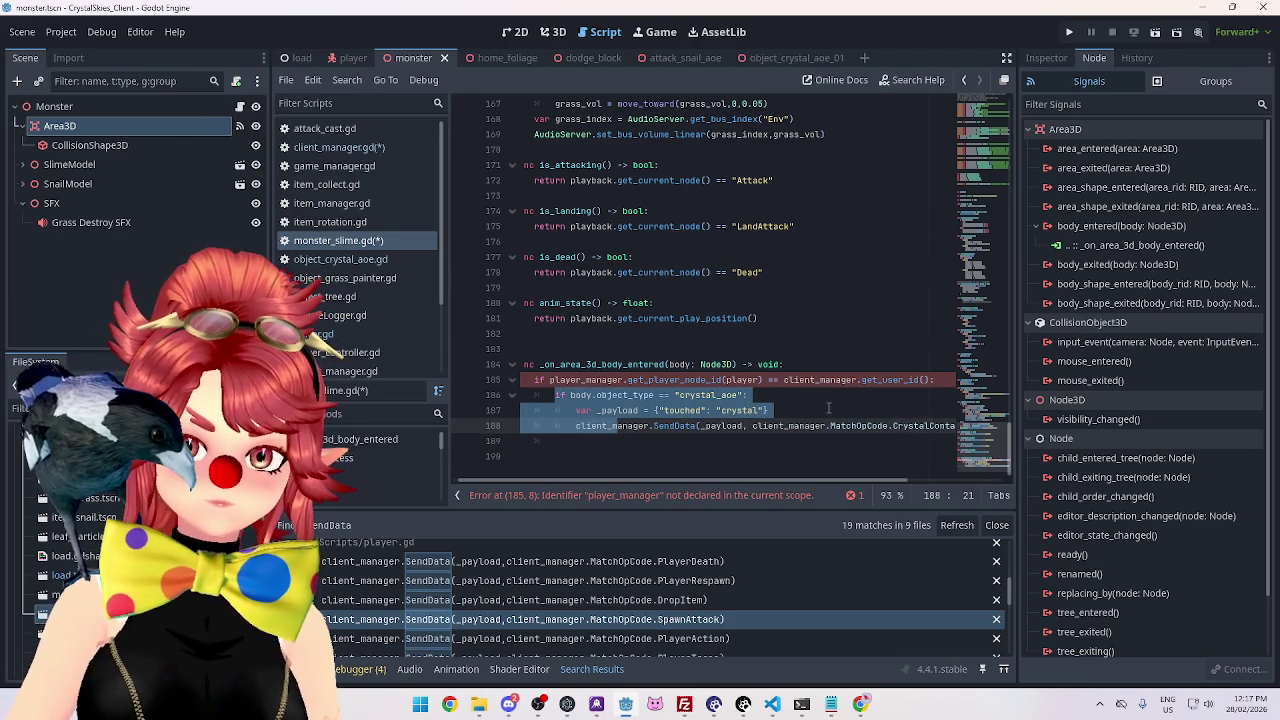
pyautogui.click(828, 408)
pyautogui.moveTo(760, 480); pyautogui.dragTo(703, 480)
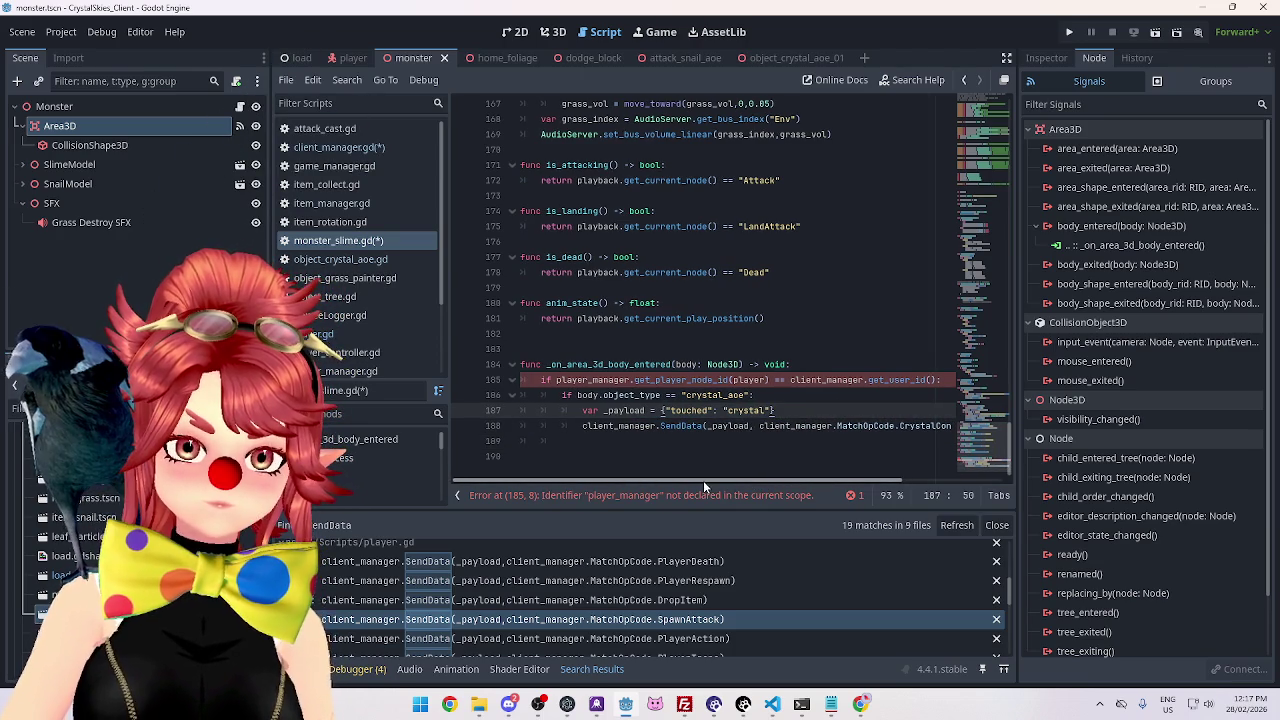
pyautogui.hotkey('alt', 'Left')
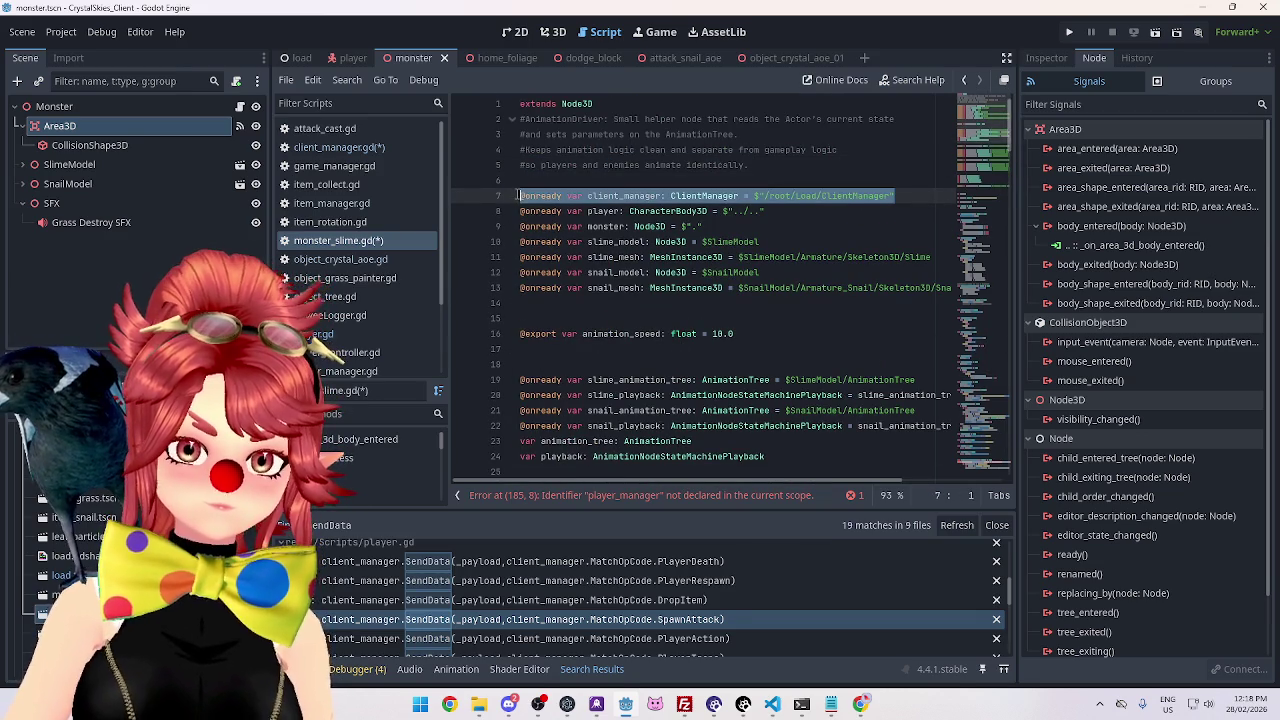
pyautogui.click(897, 195)
pyautogui.hotkey('ctrl', 'shift', 'd')
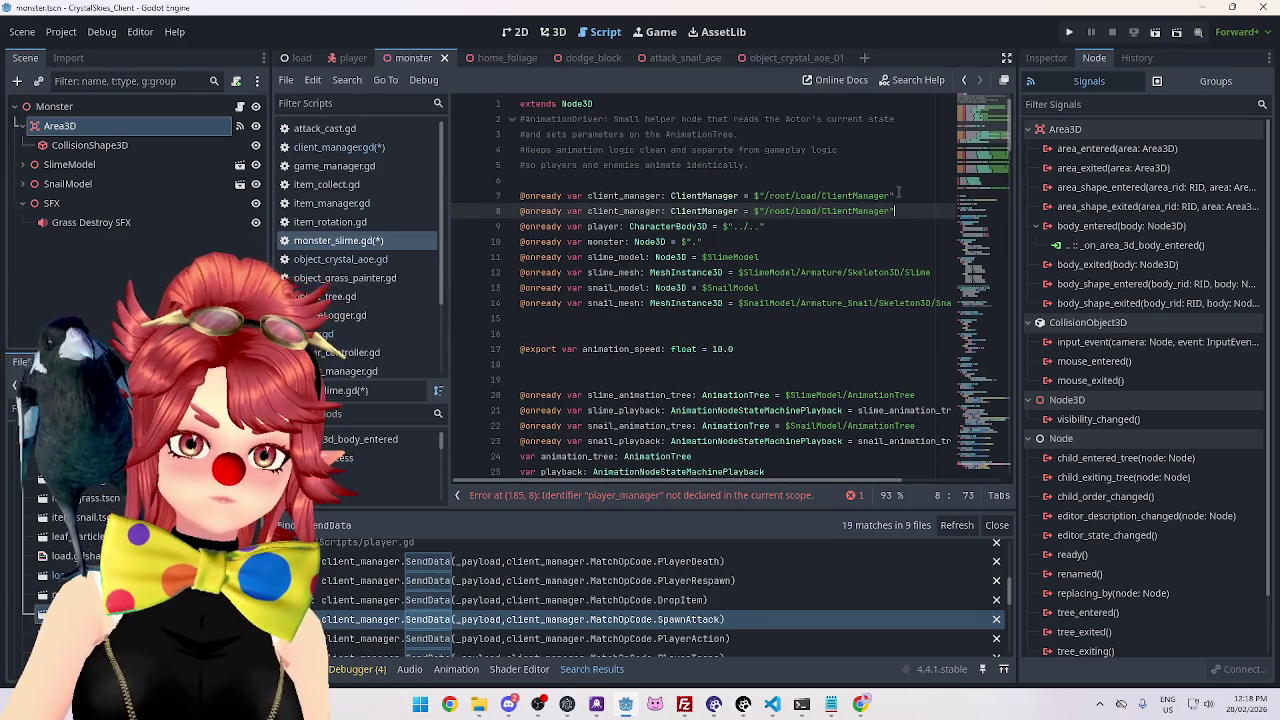
pyautogui.moveTo(588, 211); pyautogui.dragTo(706, 211)
pyautogui.write('player_manager: Player')
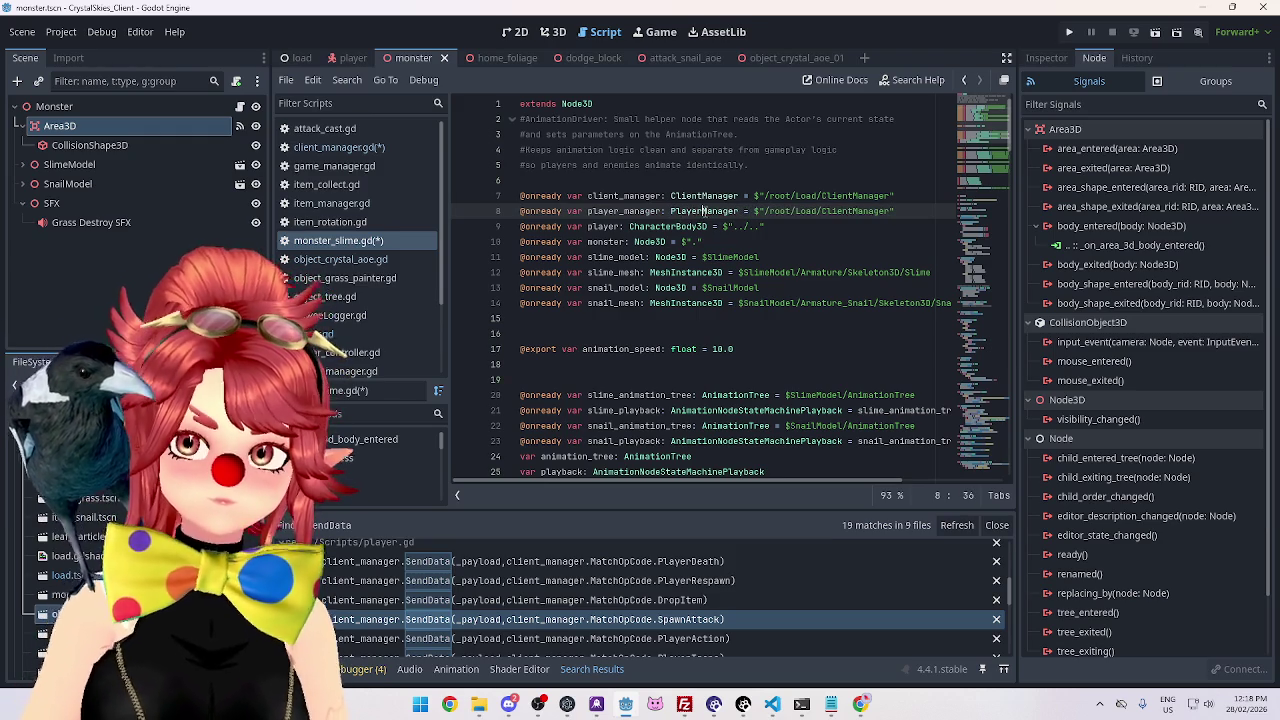
pyautogui.moveTo(823, 211); pyautogui.dragTo(857, 208)
pyautogui.write('Player')
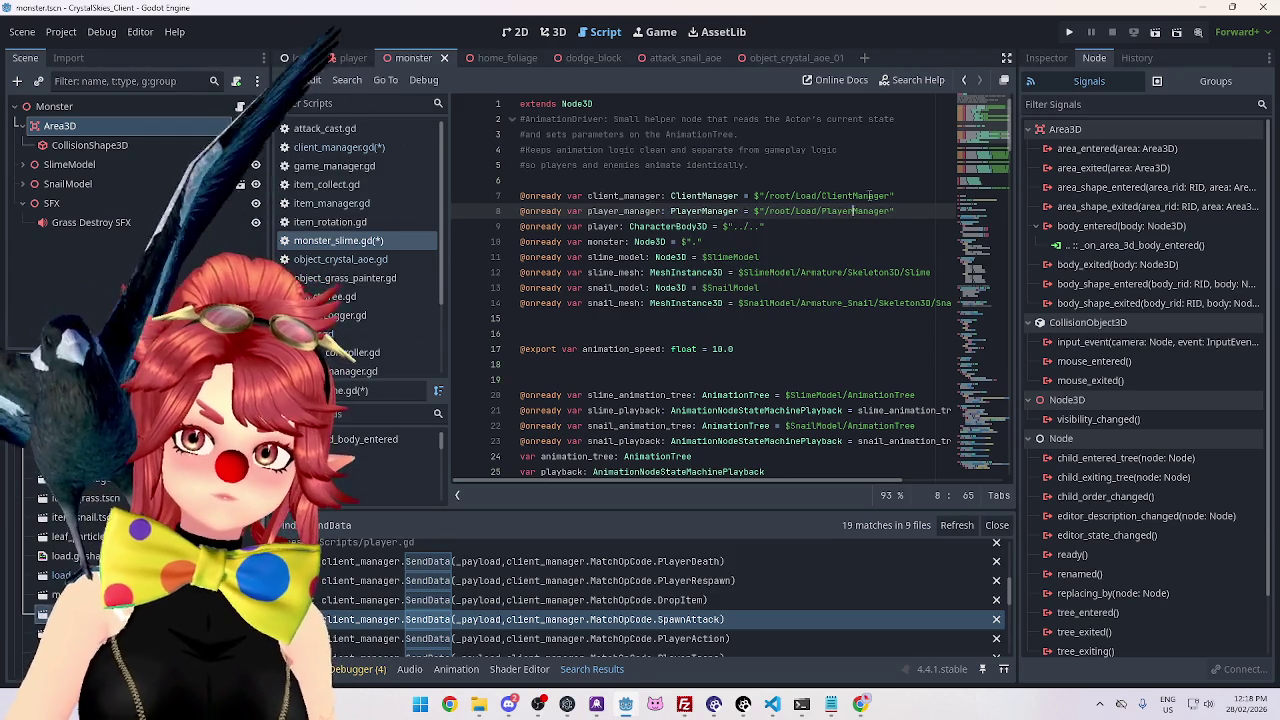
pyautogui.moveTo(1012, 130); pyautogui.dragTo(954, 466)
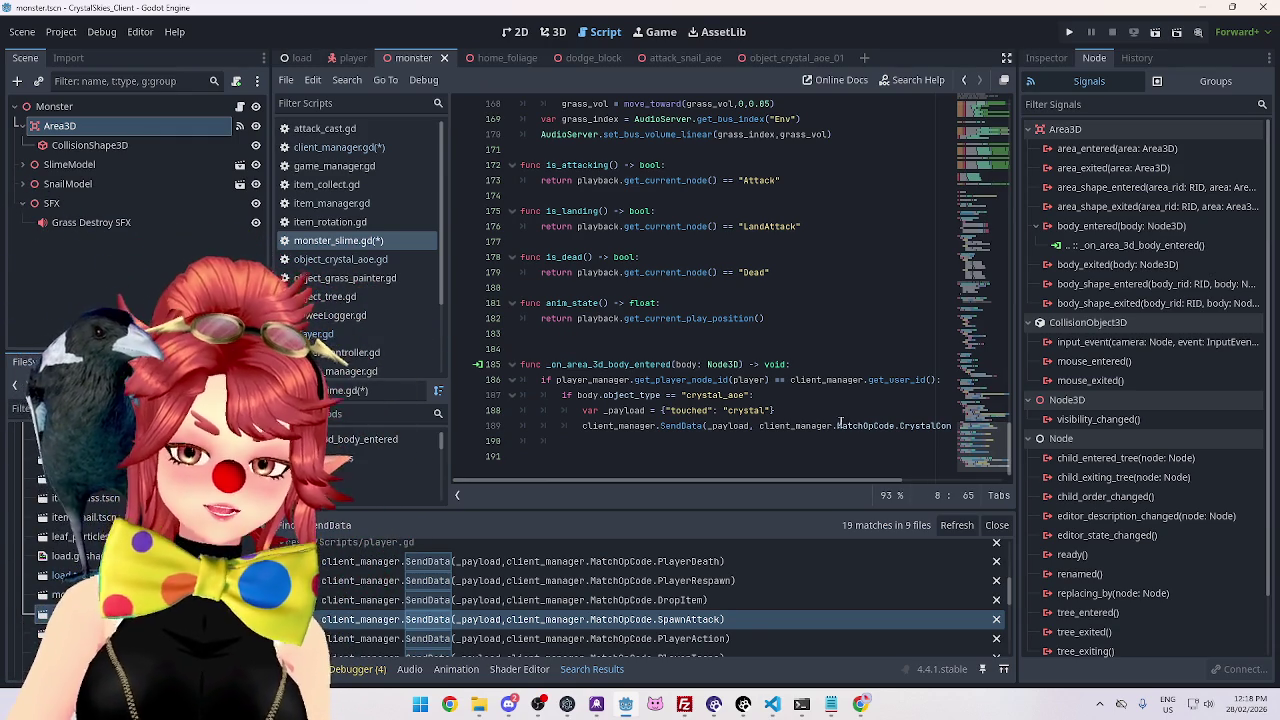
pyautogui.hscroll(2, 803, 480)
pyautogui.hscroll(-2, 803, 480)
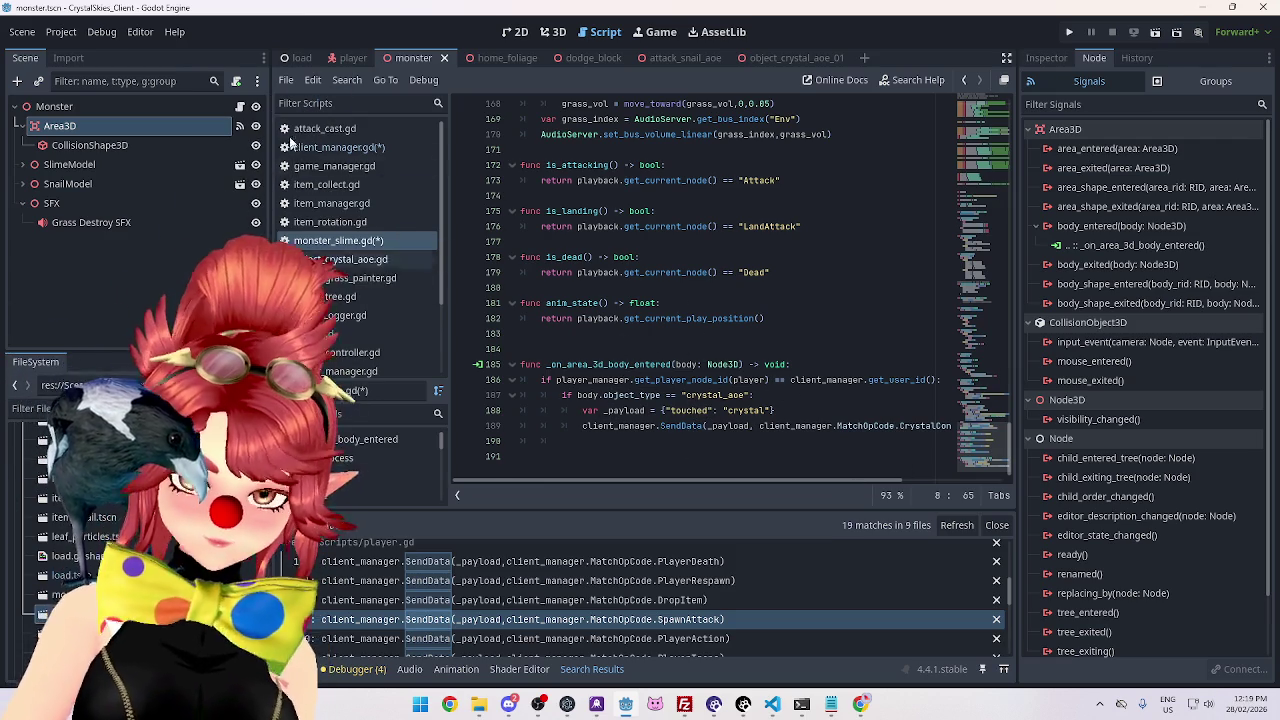
# Check the crystal_contact call in client_manager.gd's CrystalContact case.
pyautogui.click(330, 146)
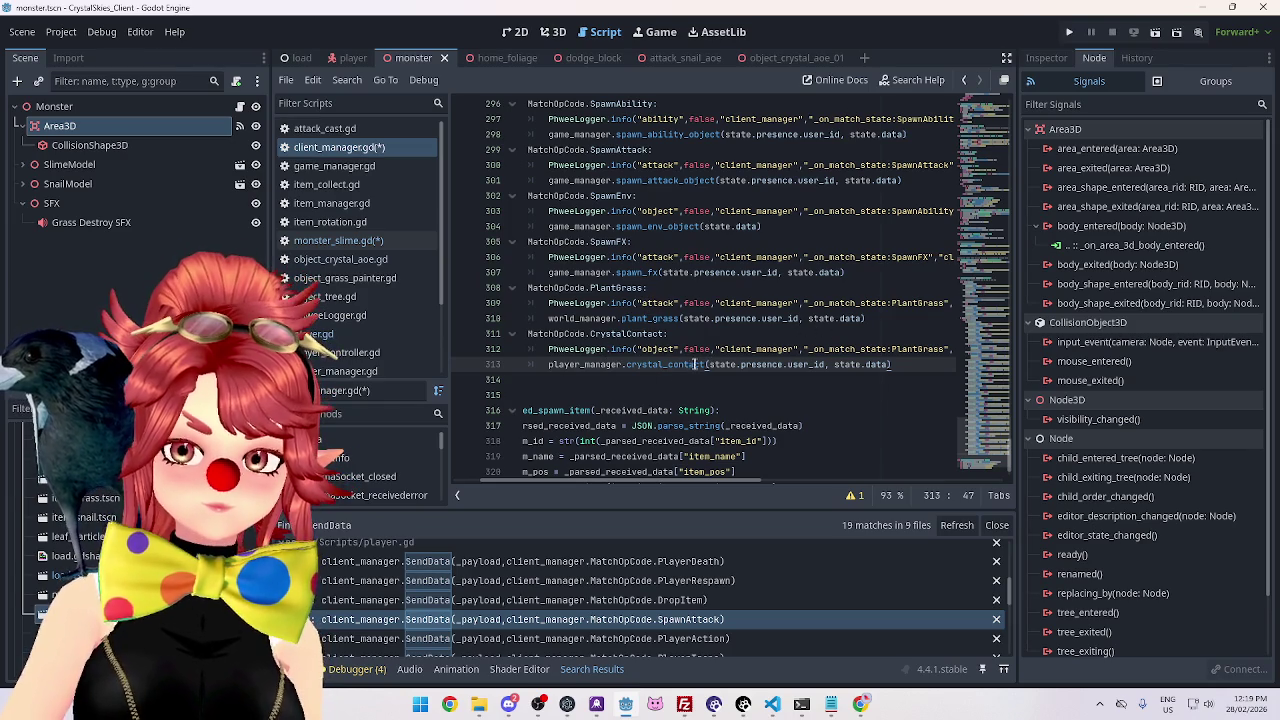
pyautogui.moveTo(628, 366); pyautogui.dragTo(662, 366)
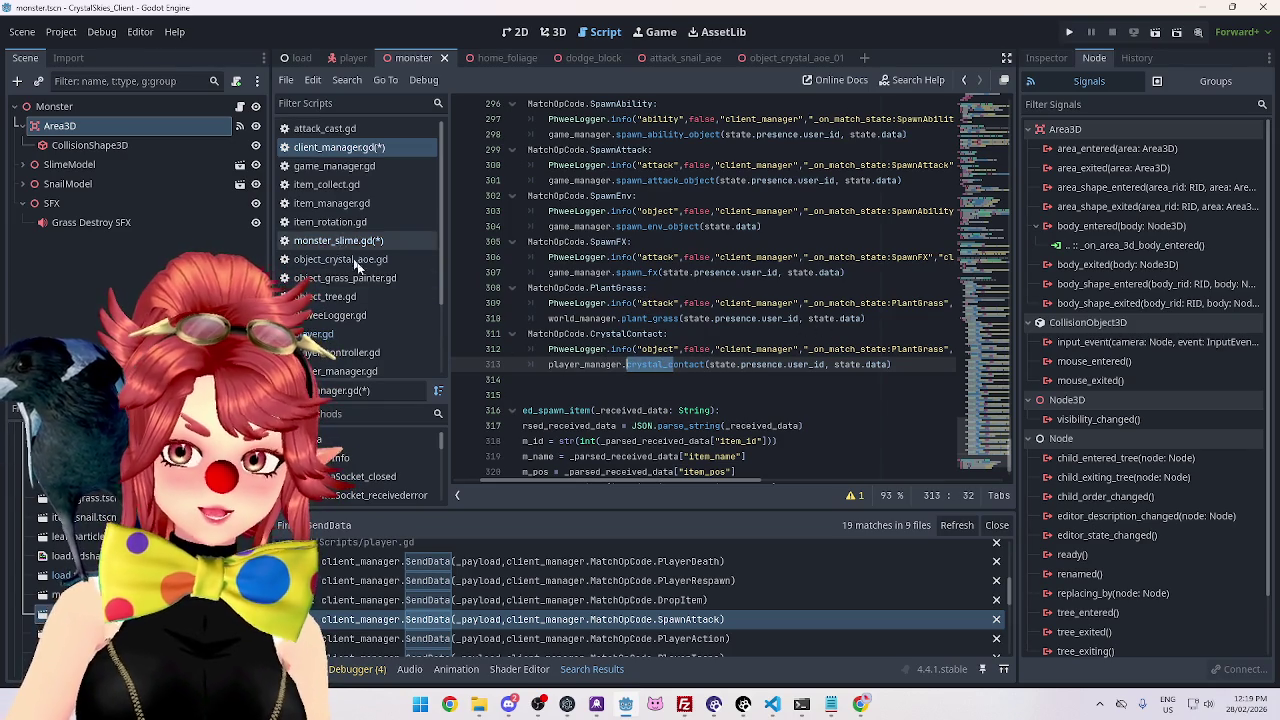
pyautogui.scroll(-2, 340, 260)
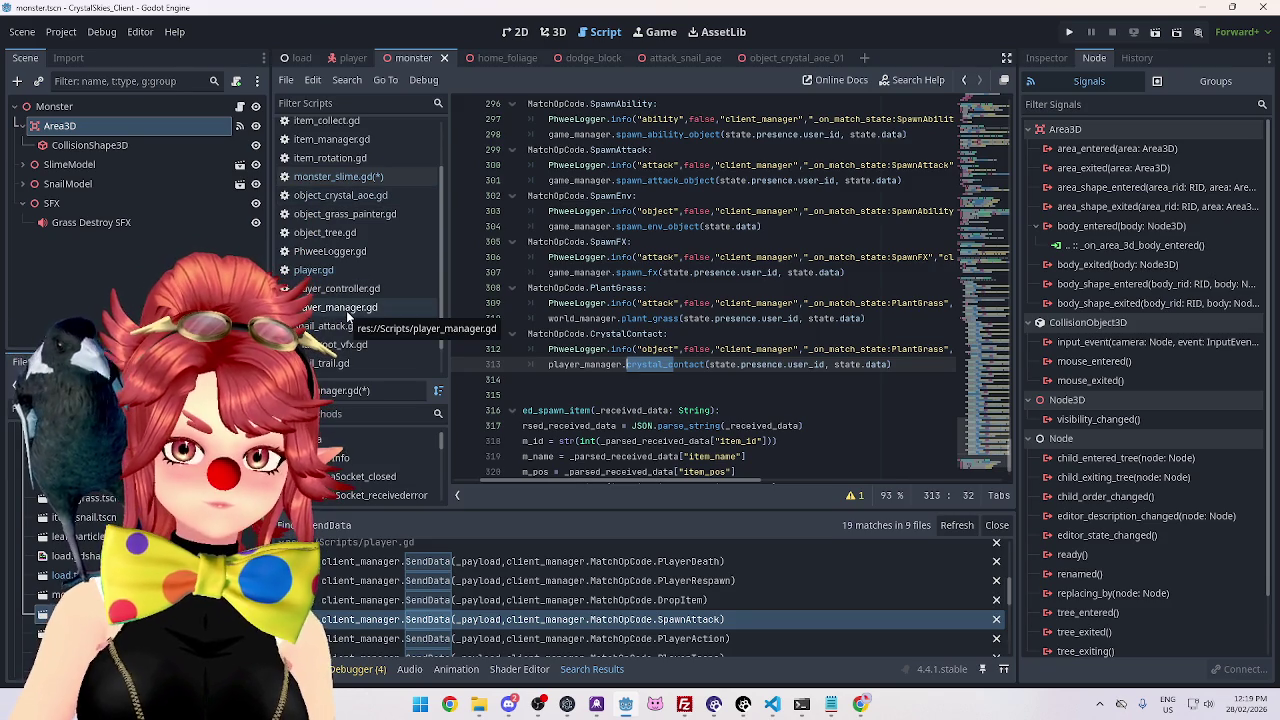
# In player_manager.gd, add a blank line after damage_player and start typing 'func crystal_contact(_sender_id: String, _received_data: String):'.
pyautogui.click(348, 312)
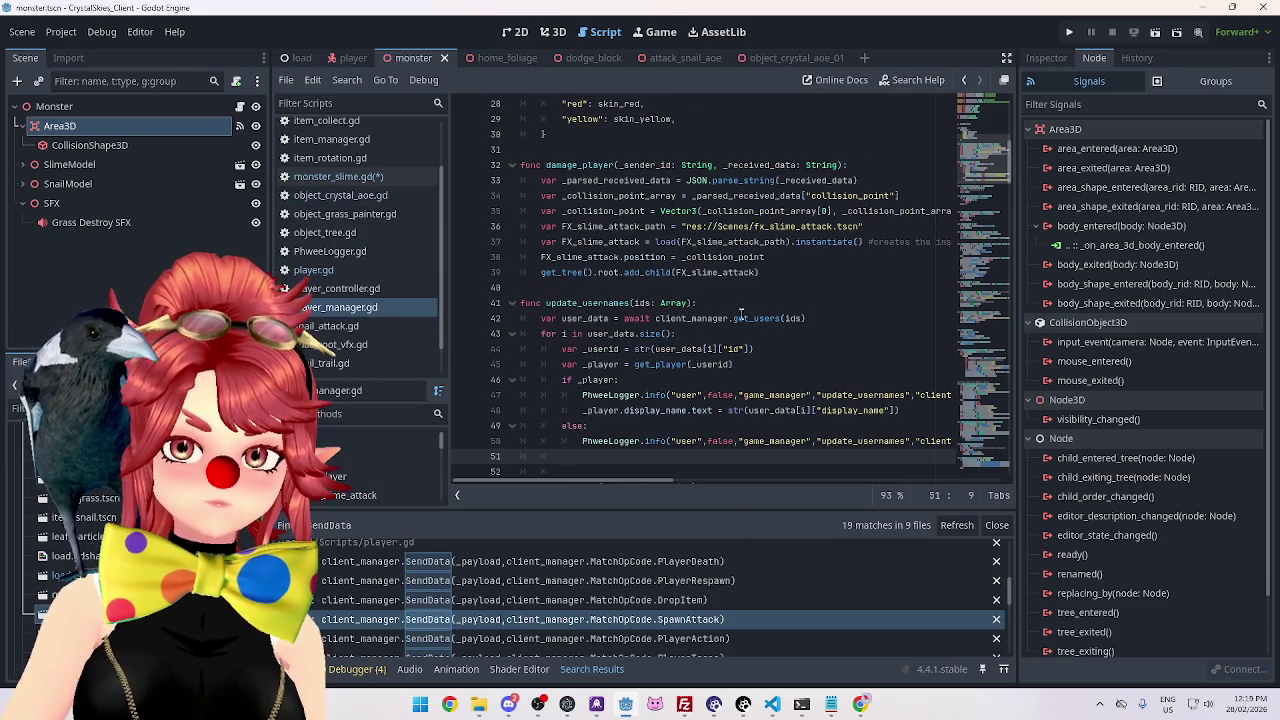
pyautogui.scroll(1, 600, 250)
pyautogui.click(576, 196)
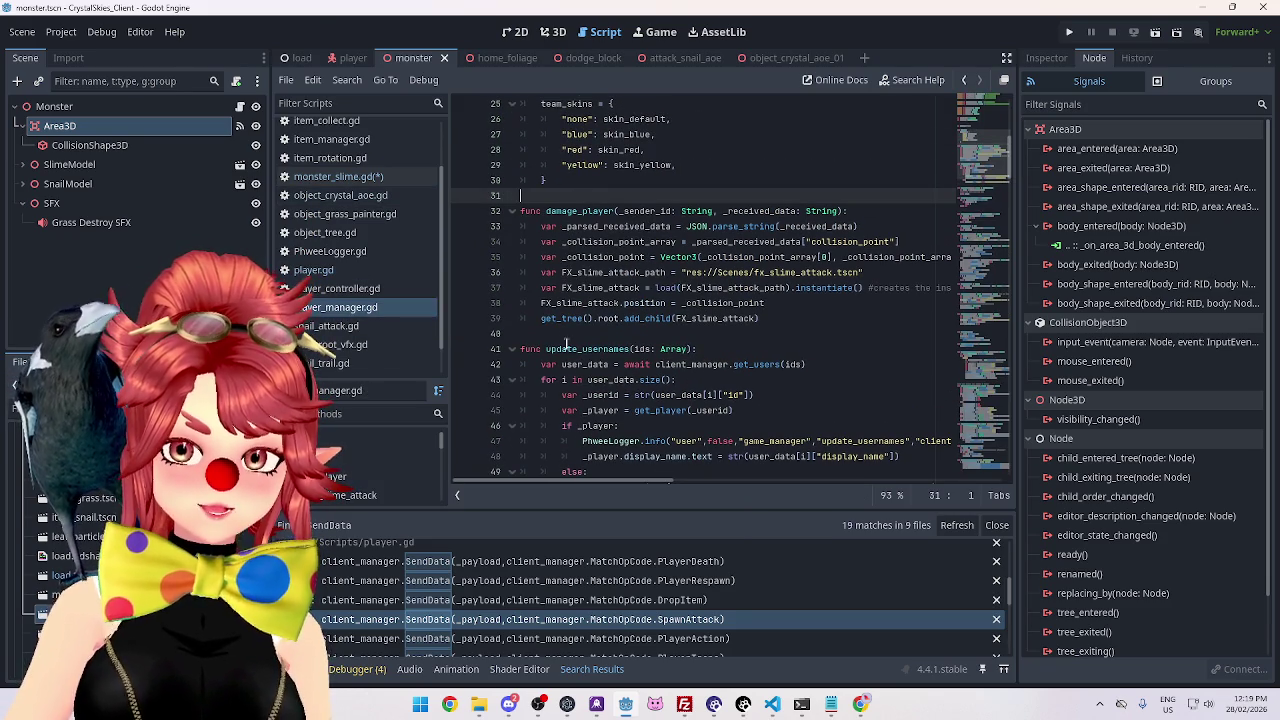
pyautogui.click(565, 333)
pyautogui.press('Return')
pyautogui.press('Return')
pyautogui.press('Up')
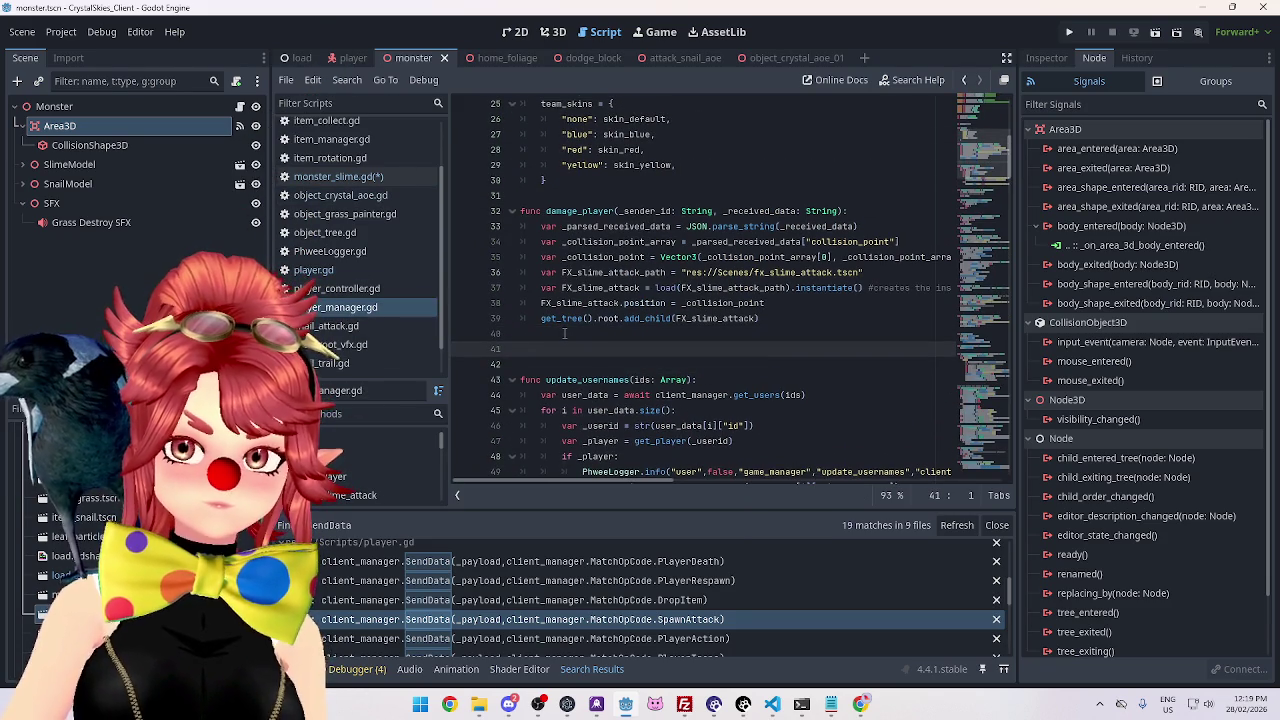
pyautogui.write('func crystal_contact(_sender_id: String, _received_data: String):')
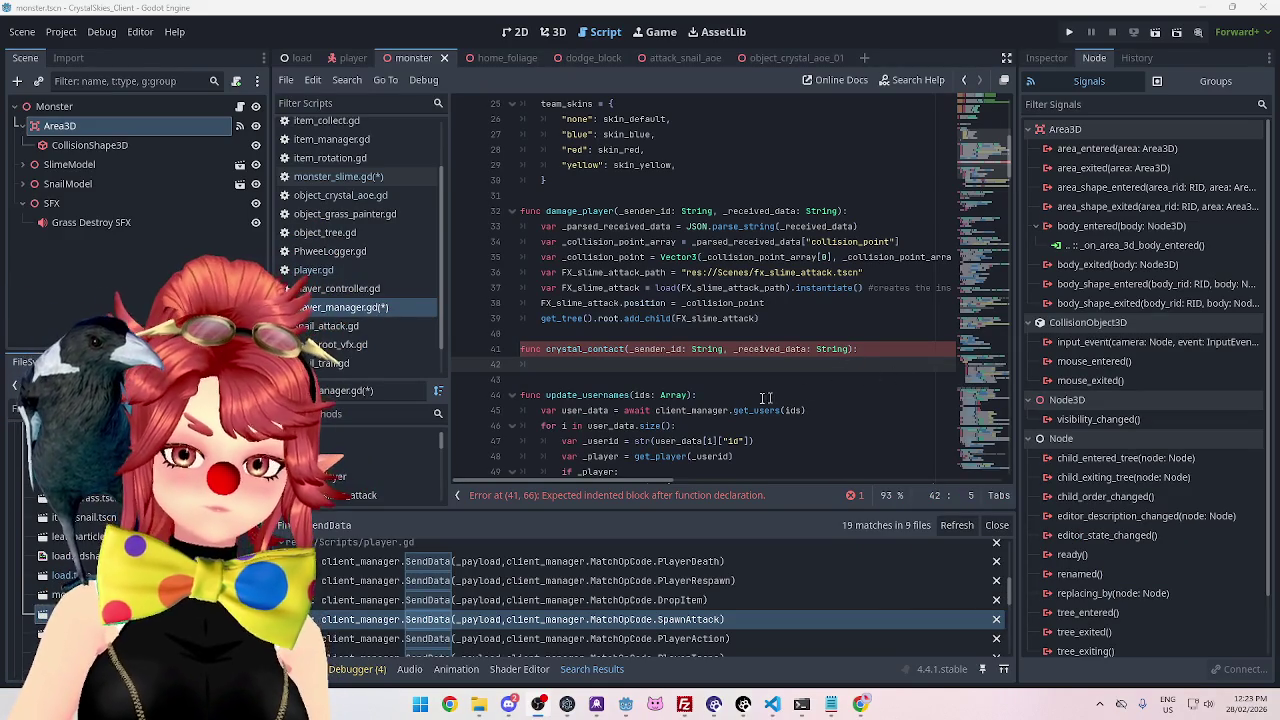
# Copy damage_player's JSON.parse_string line into crystal_contact's body.
pyautogui.moveTo(543, 227); pyautogui.dragTo(870, 226)
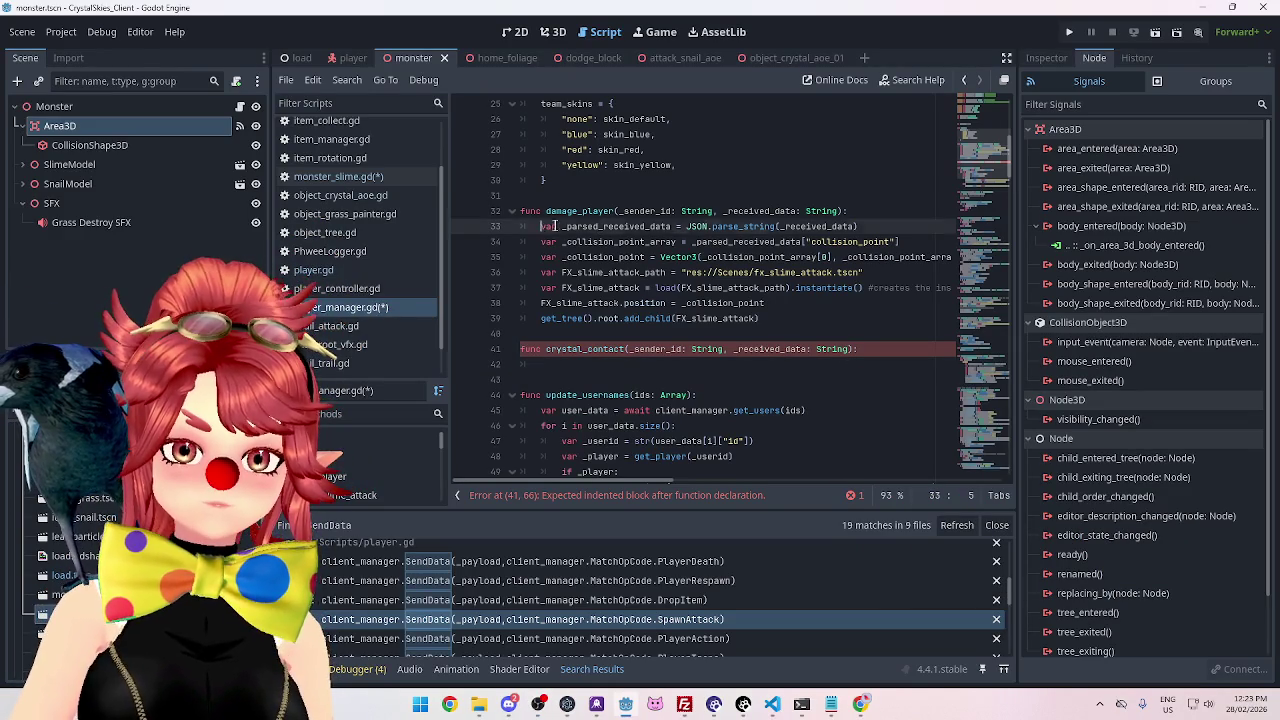
pyautogui.hotkey('ctrl', 'c')
pyautogui.click(697, 364)
pyautogui.hotkey('ctrl', 'v')
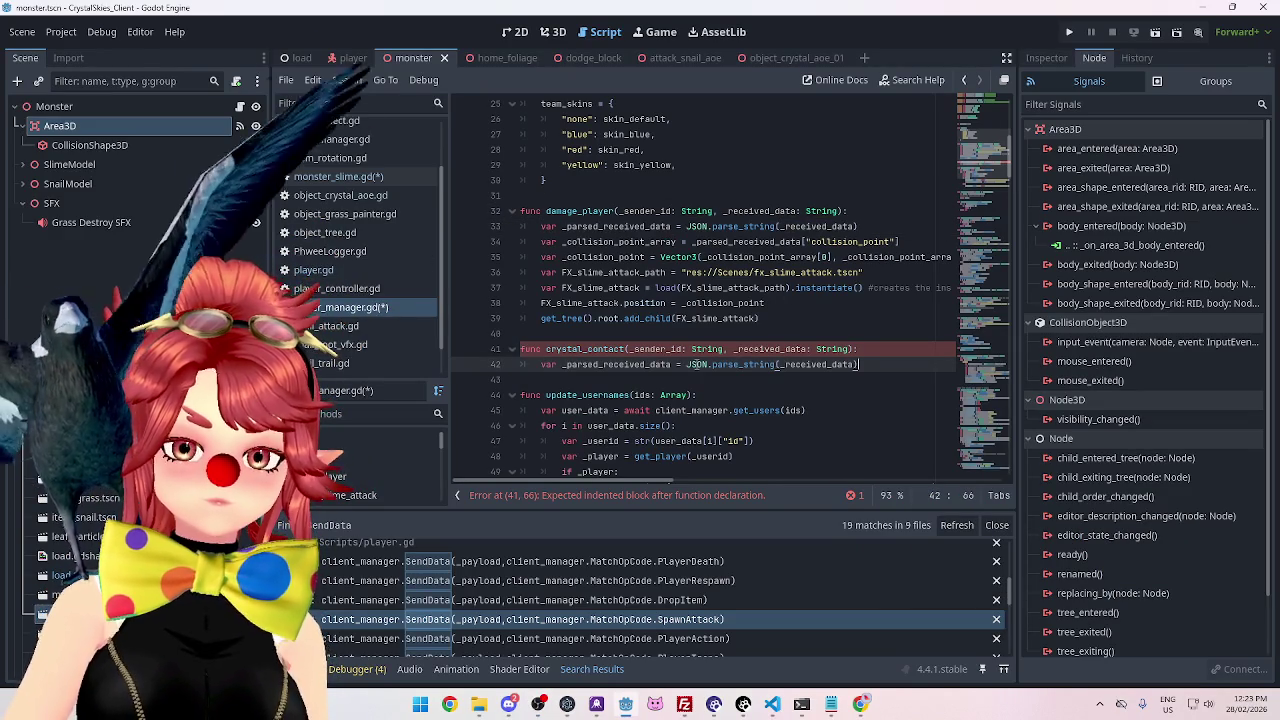
pyautogui.scroll(-1, 815, 340)
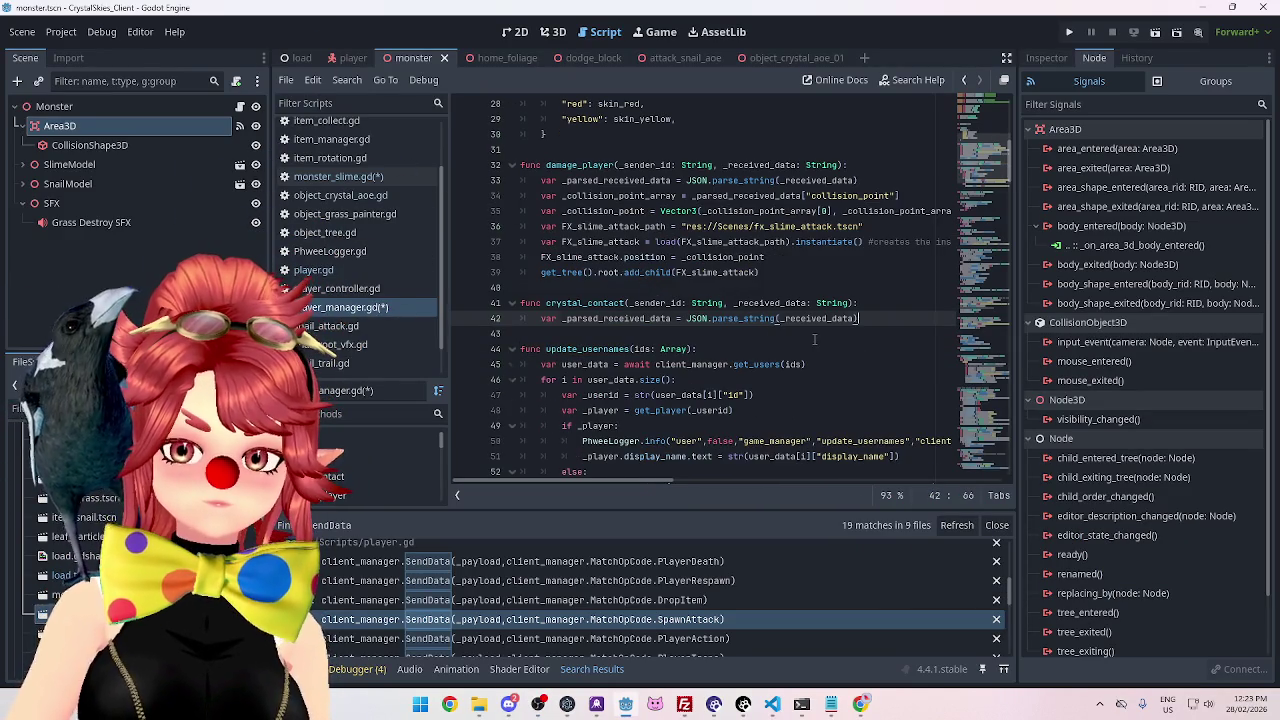
pyautogui.press('Return')
pyautogui.scroll(-1, 815, 340)
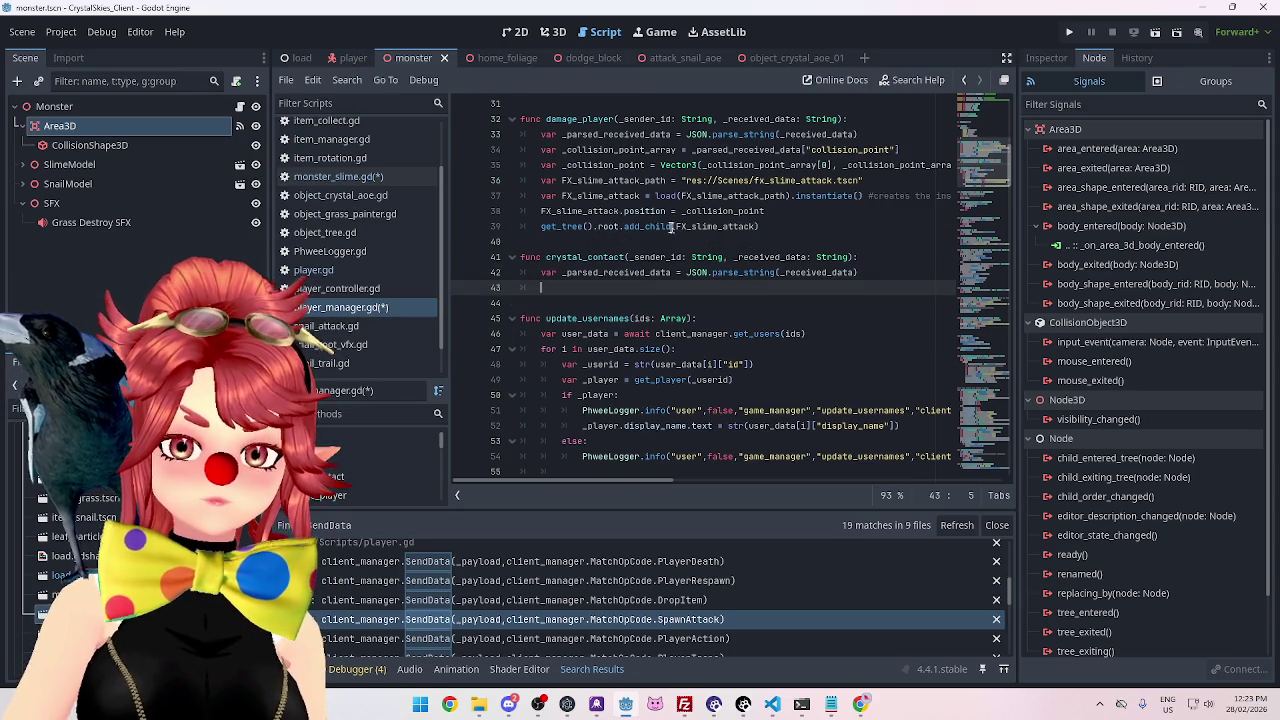
pyautogui.scroll(-1, 657, 359)
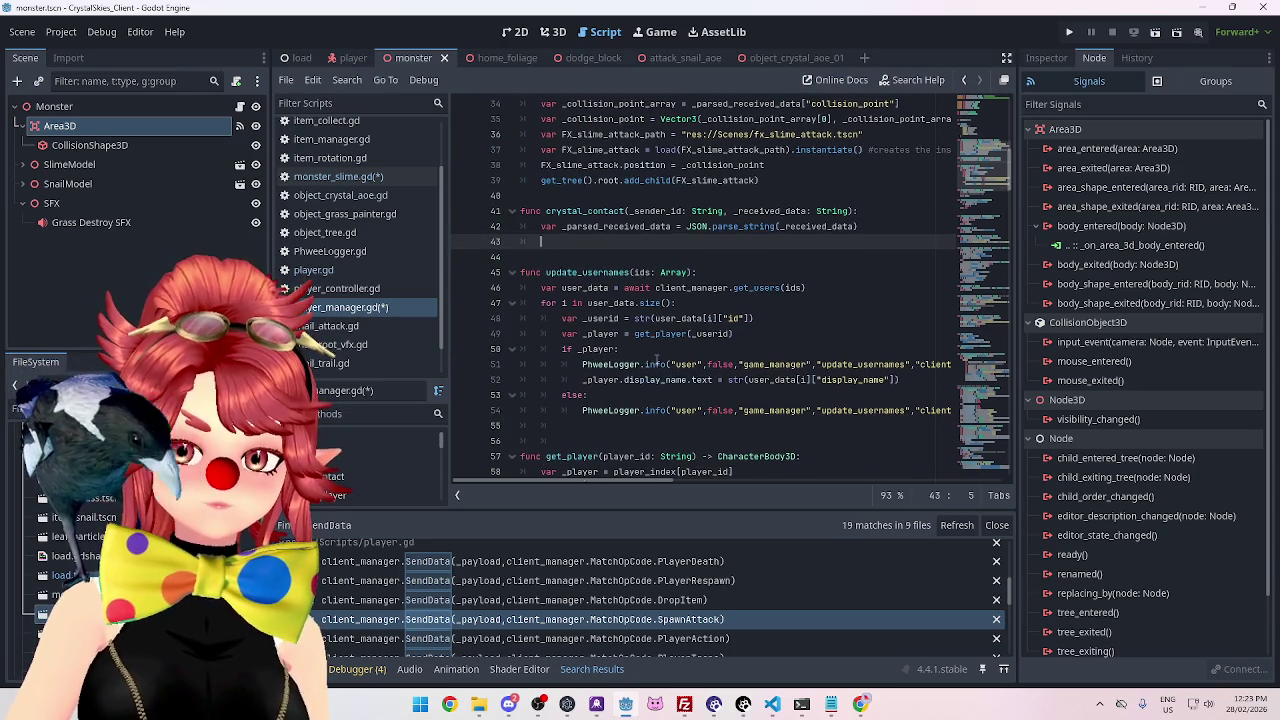
pyautogui.scroll(1, 716, 280)
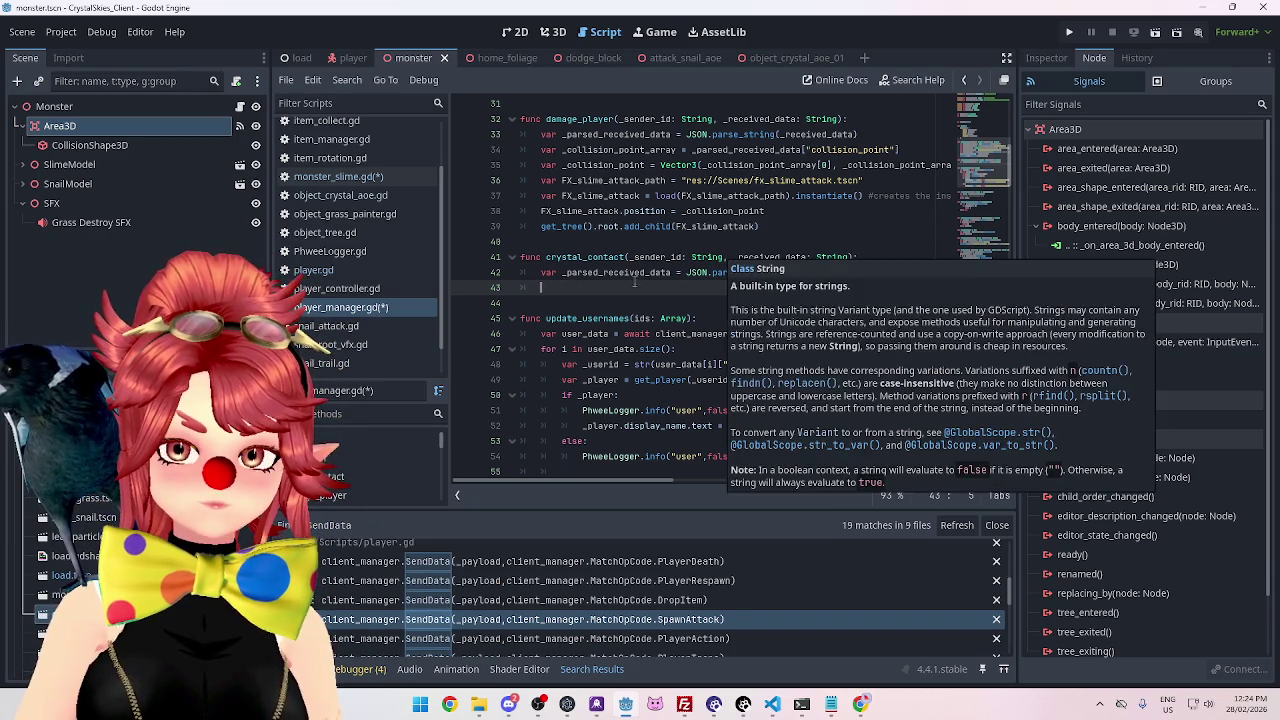
pyautogui.click(858, 272)
# Replace line 42's JSON parsing code with a get_player_node_id call from autocomplete.
pyautogui.moveTo(858, 272); pyautogui.dragTo(541, 272)
pyautogui.press('BackSpace')
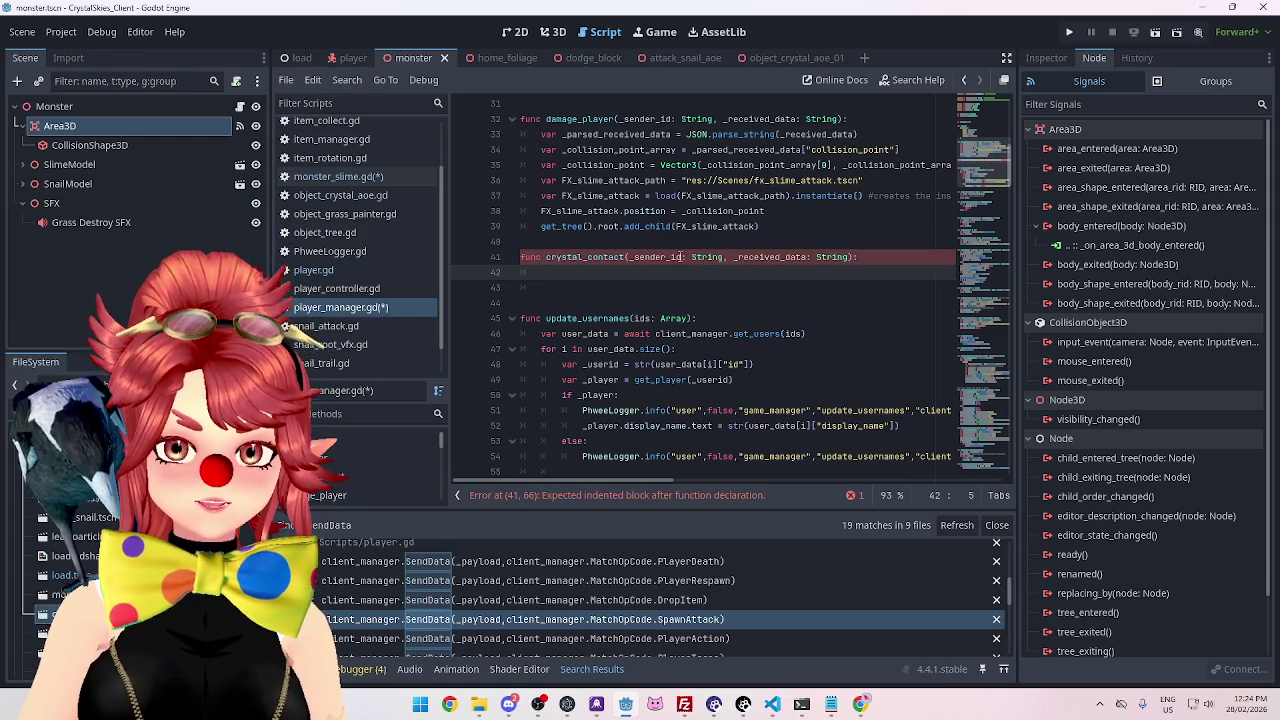
pyautogui.write('play')
pyautogui.press('BackSpace')
pyautogui.press('BackSpace')
pyautogui.press('BackSpace')
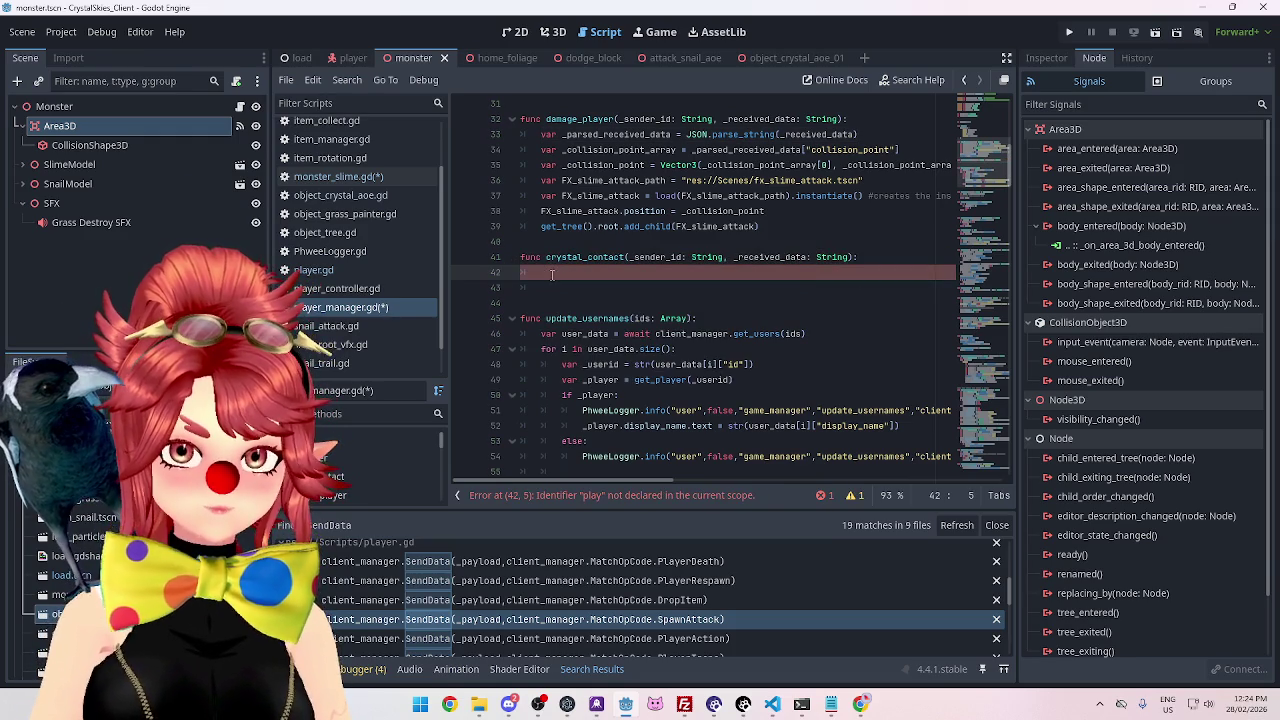
pyautogui.write('get')
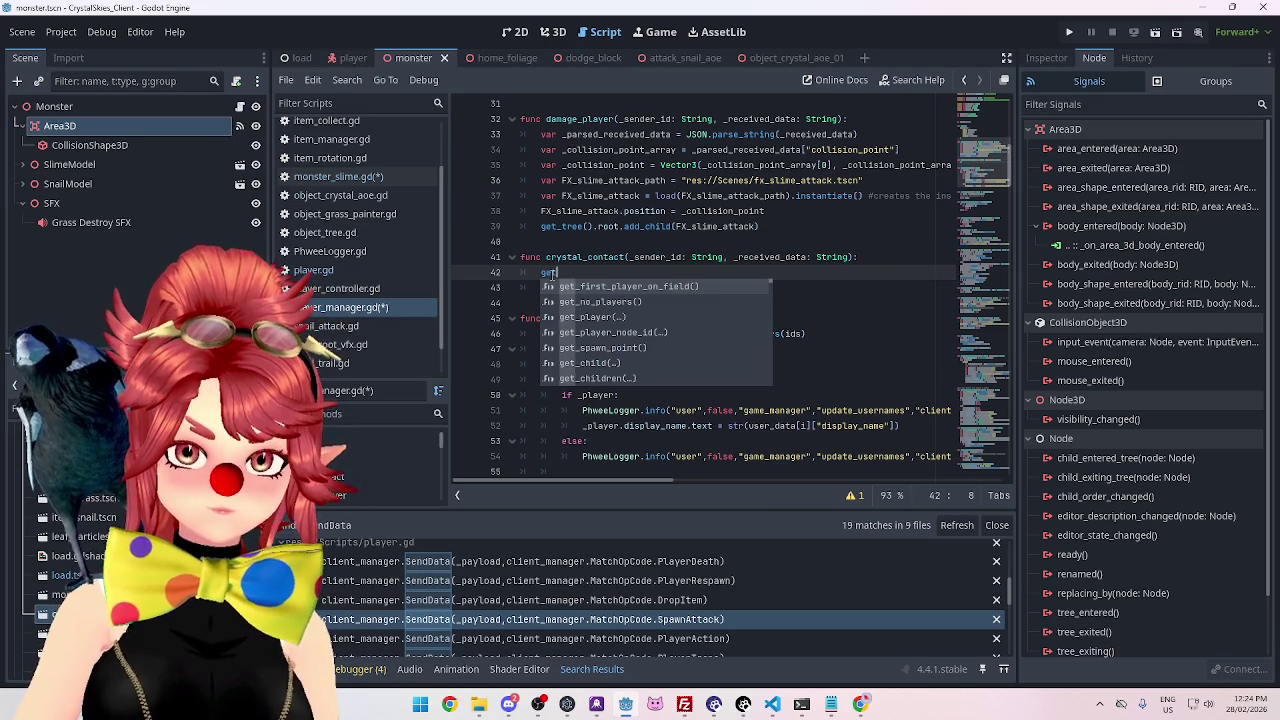
pyautogui.press('Down')
pyautogui.press('Down')
pyautogui.press('Down')
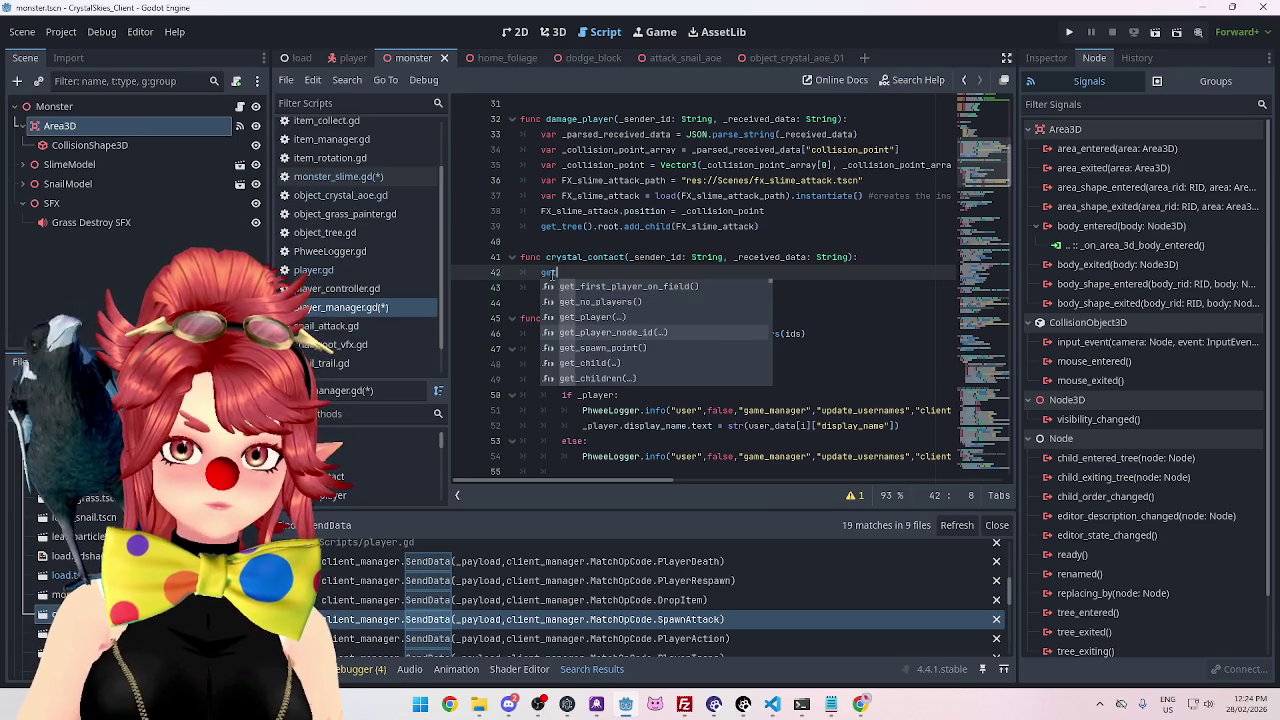
pyautogui.press('Return')
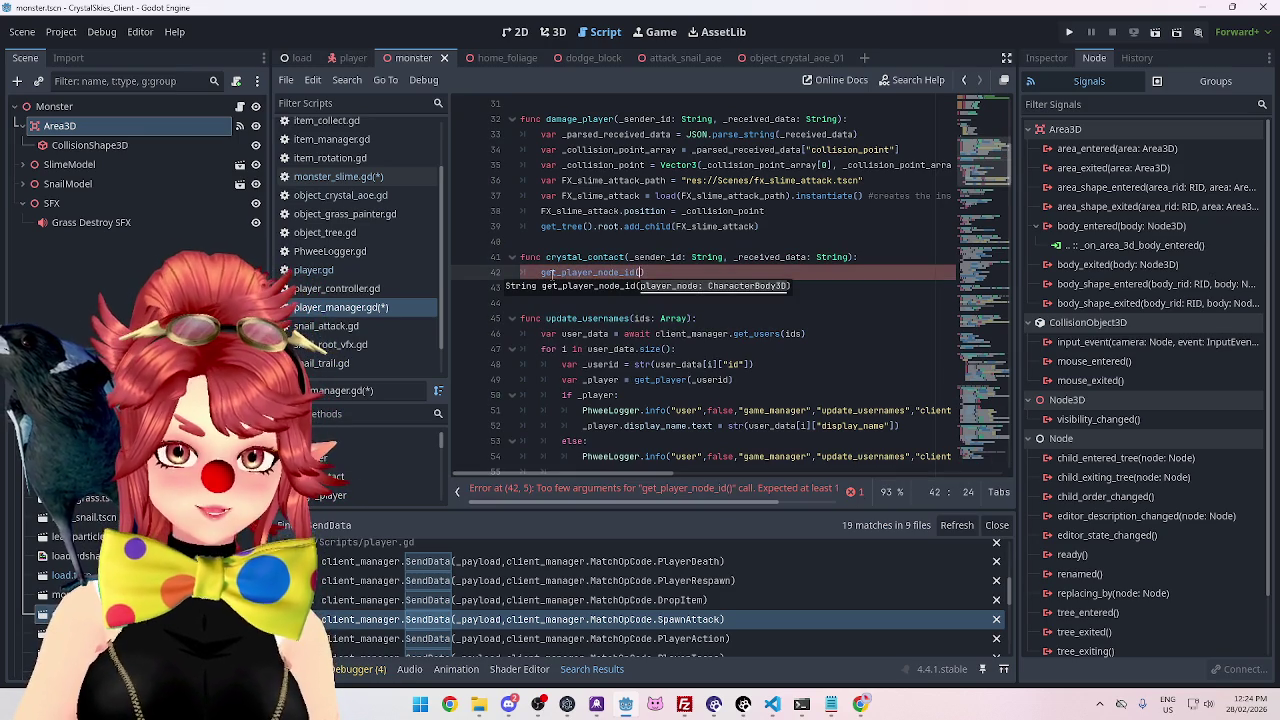
# Prefix the call with 'var _player =' and pass _sender_id as its argument.
pyautogui.click(541, 272)
pyautogui.write('var _player =')
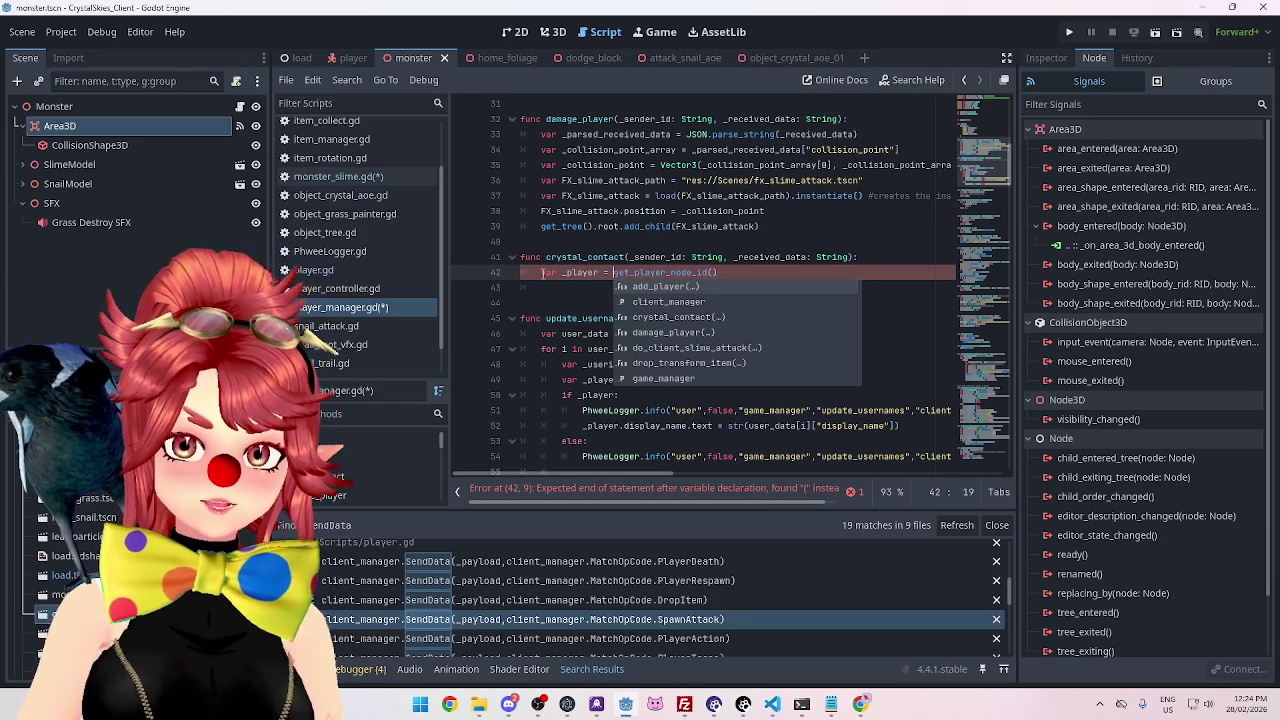
pyautogui.click(720, 272)
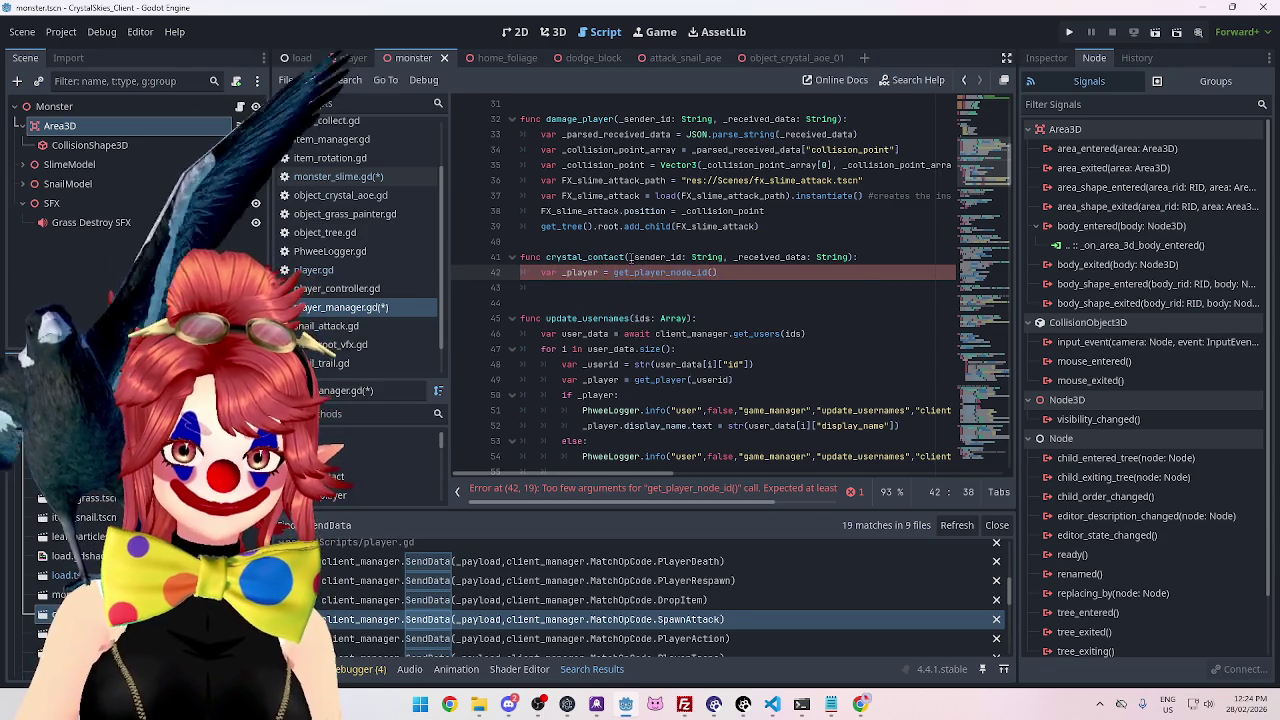
pyautogui.doubleClick(650, 257)
pyautogui.hotkey('ctrl', 'c')
pyautogui.click(712, 272)
pyautogui.hotkey('ctrl', 'v')
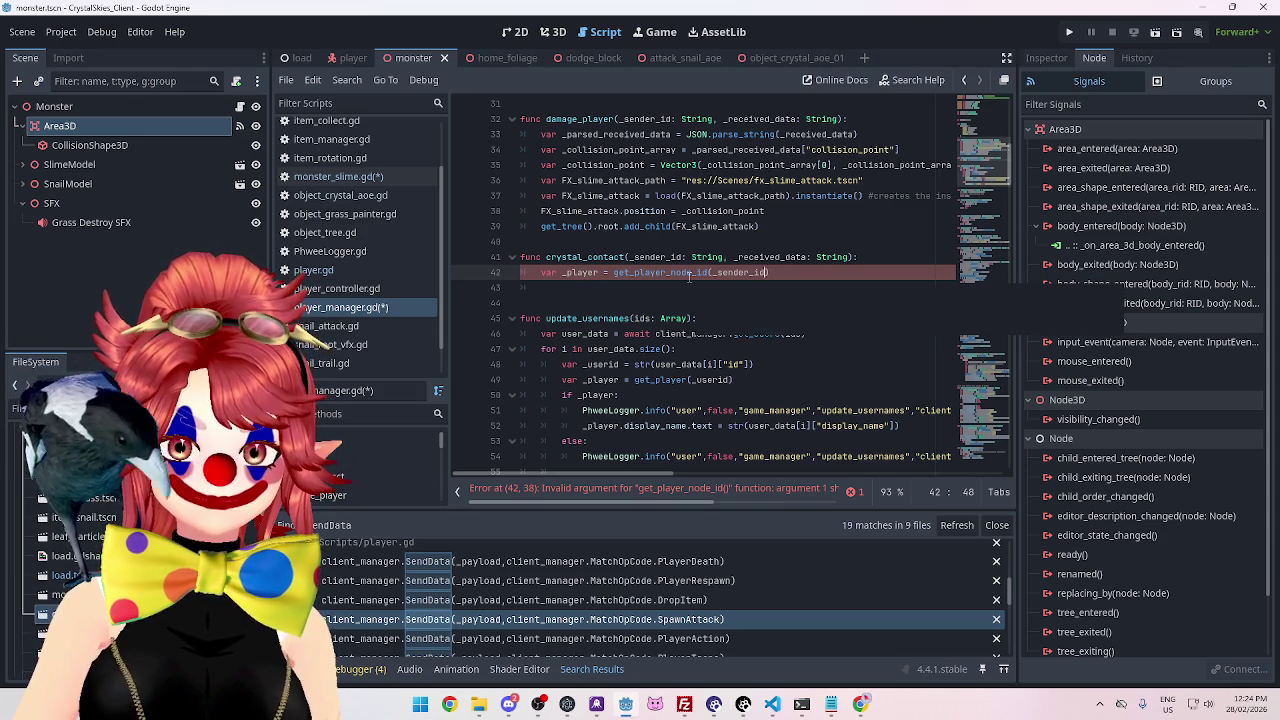
pyautogui.moveTo(681, 505); pyautogui.dragTo(785, 507)
pyautogui.hscroll(-5, 785, 500)
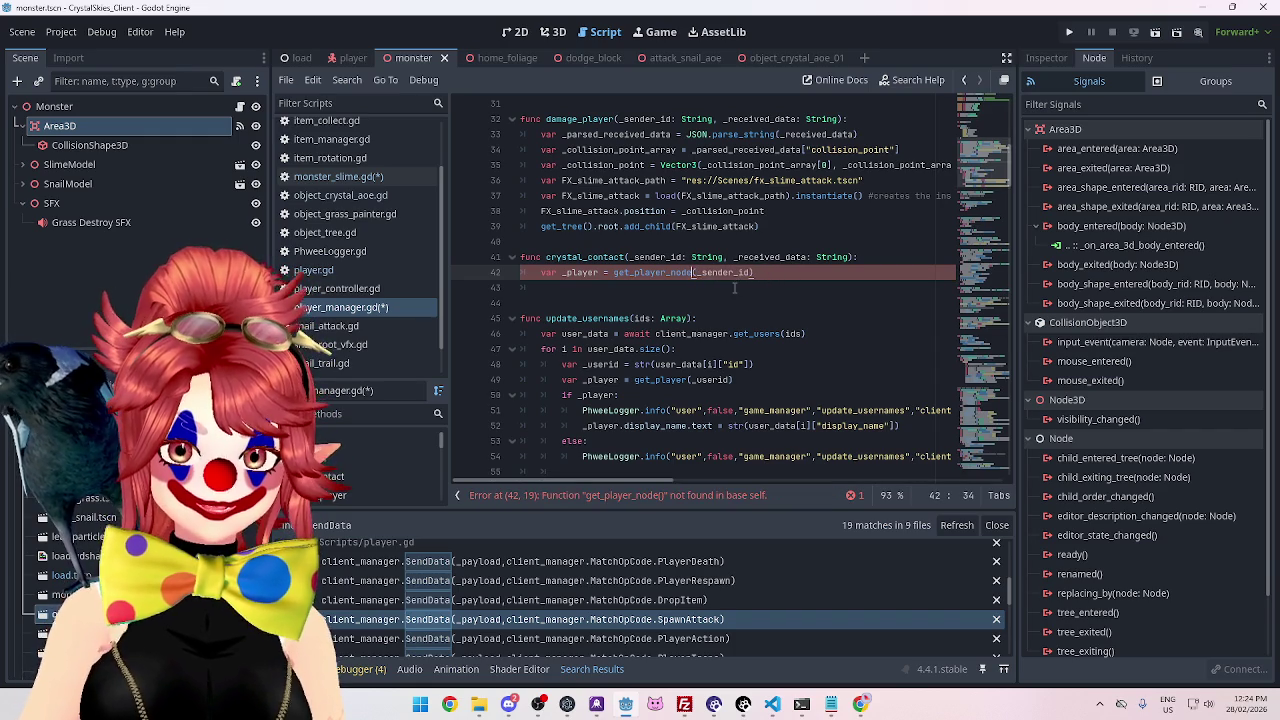
pyautogui.click(677, 298)
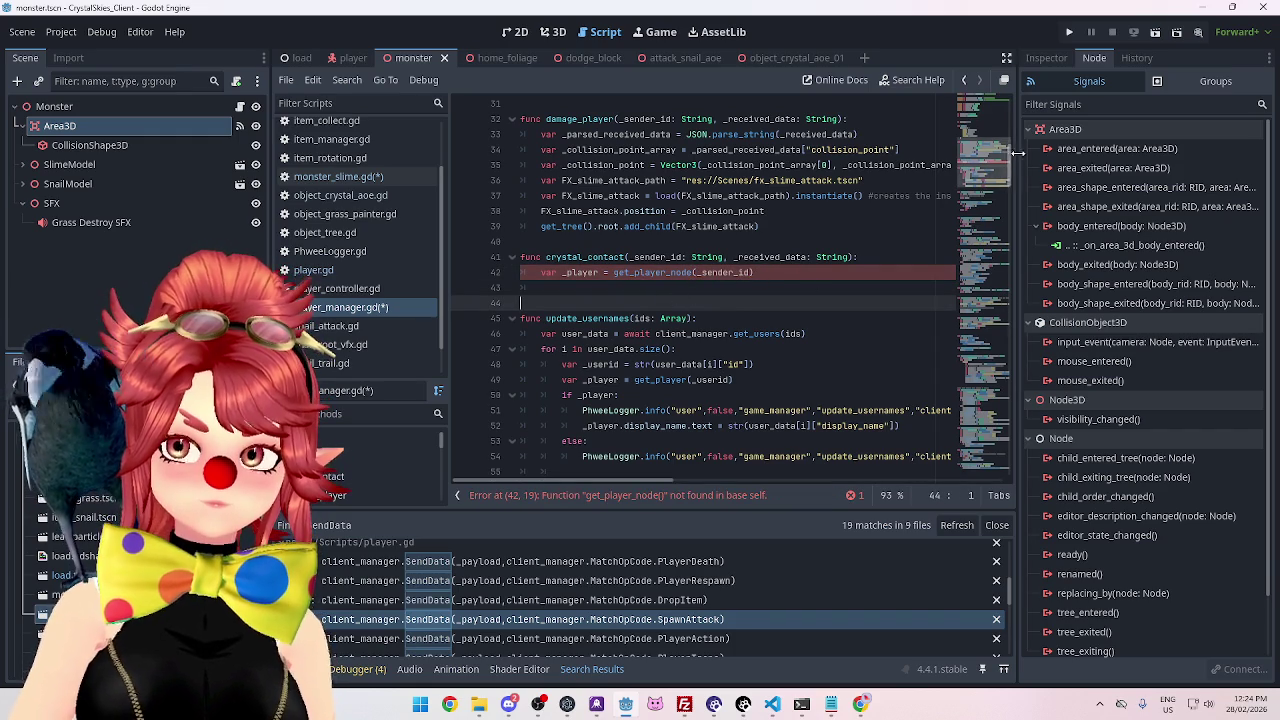
pyautogui.moveTo(1009, 161)
pyautogui.mouseDown()
pyautogui.moveTo(1006, 121)
pyautogui.moveTo(999, 177)
pyautogui.mouseUp()
pyautogui.scroll(1, 673, 187)
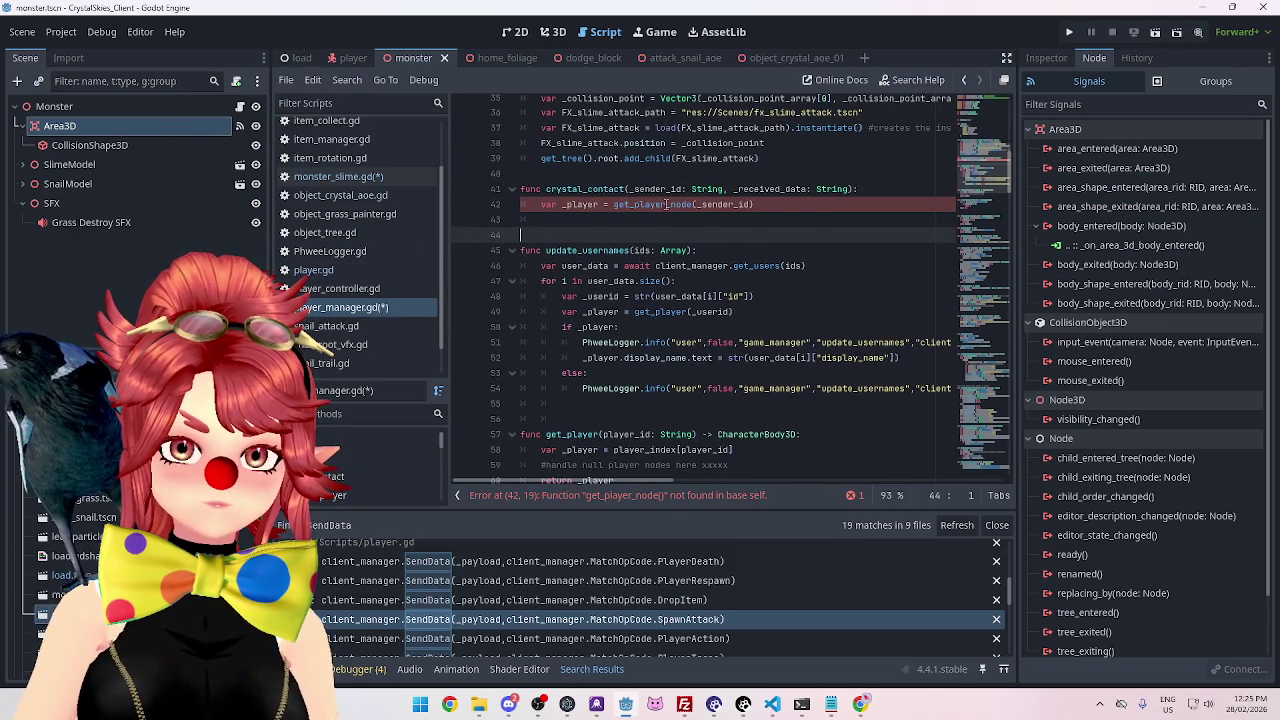
pyautogui.click(667, 204)
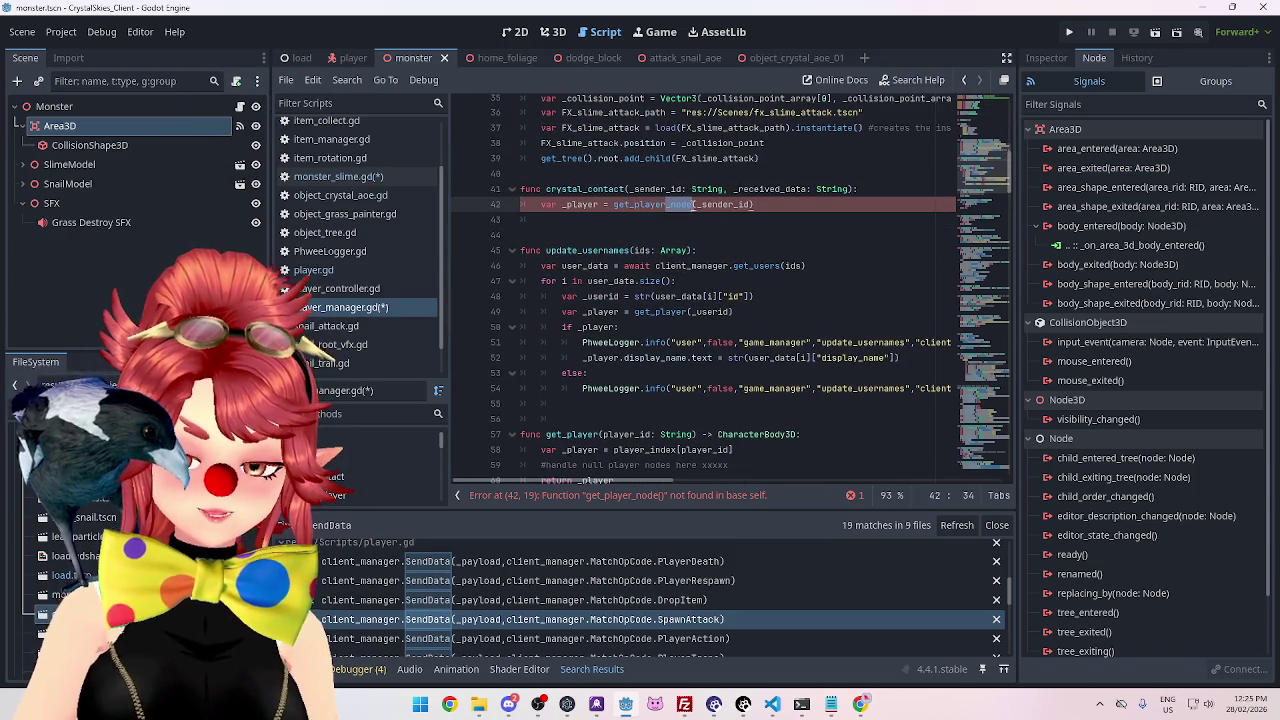
pyautogui.click(672, 222)
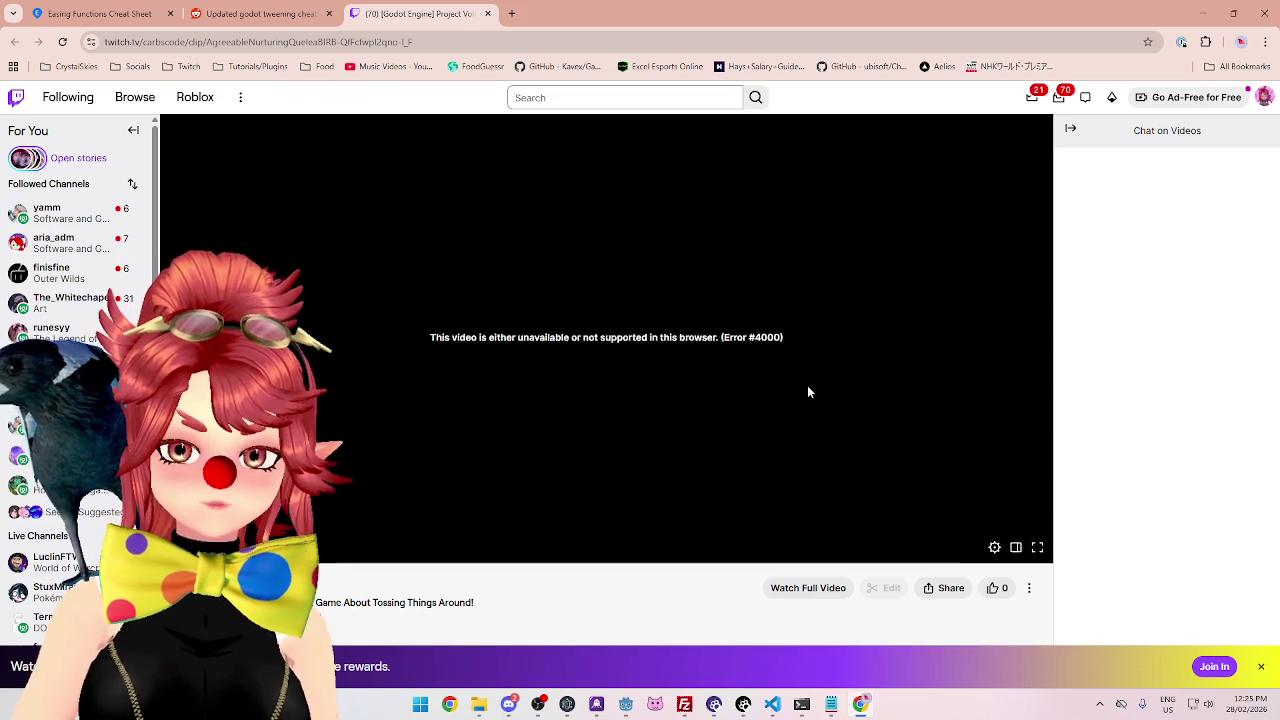
# Scroll through the CarbsCode clip page's featured clips and videos rows.
pyautogui.scroll(-3, 808, 390)
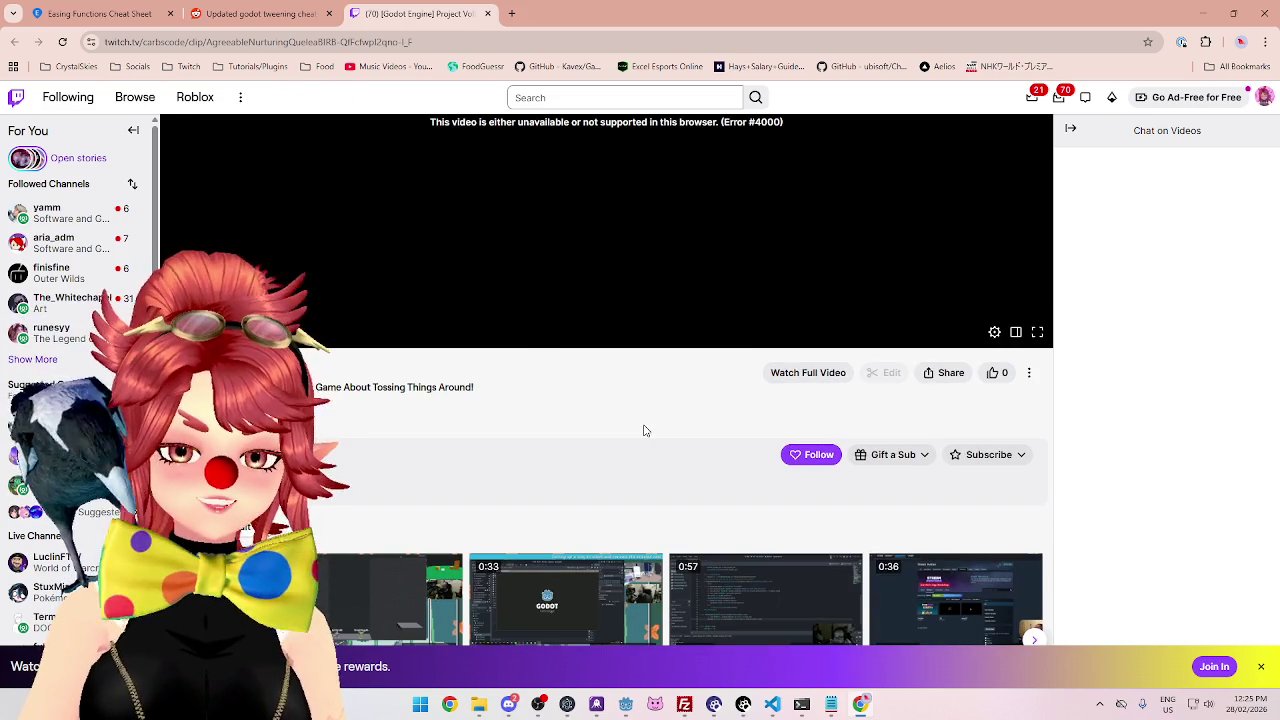
pyautogui.scroll(3, 645, 430)
pyautogui.scroll(-3, 648, 425)
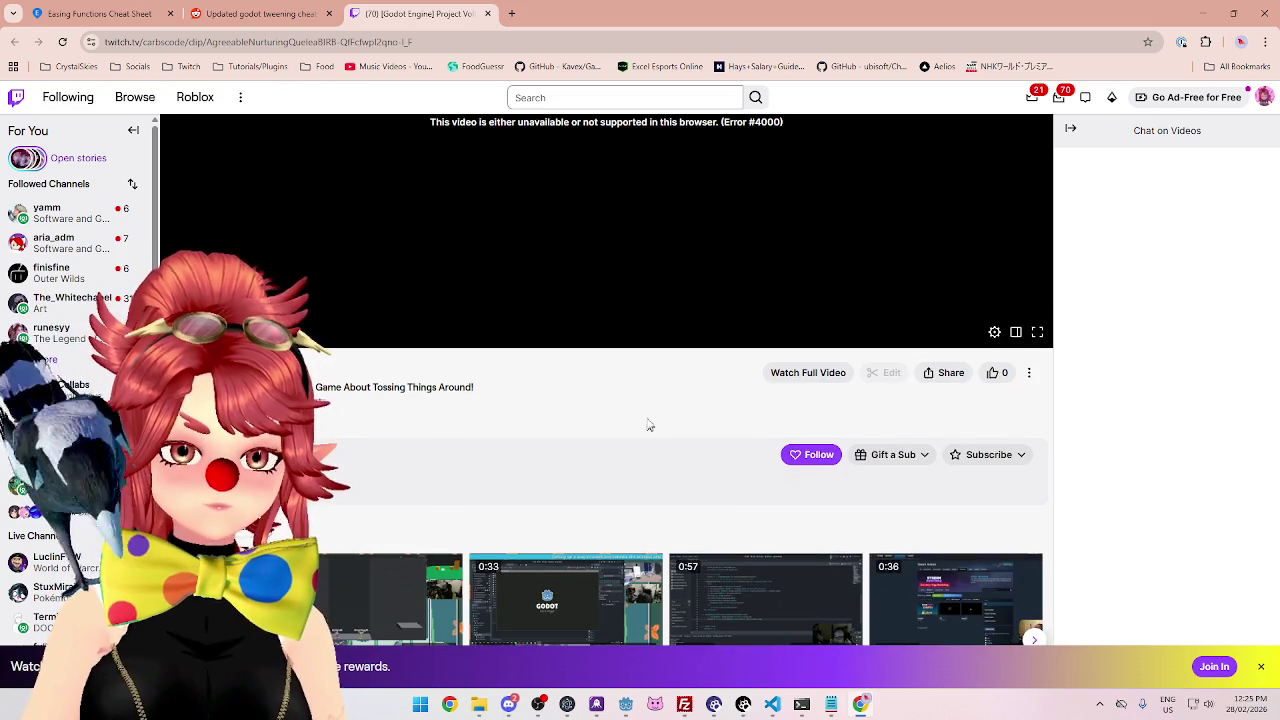
pyautogui.scroll(-1, 628, 398)
pyautogui.scroll(-1, 628, 398)
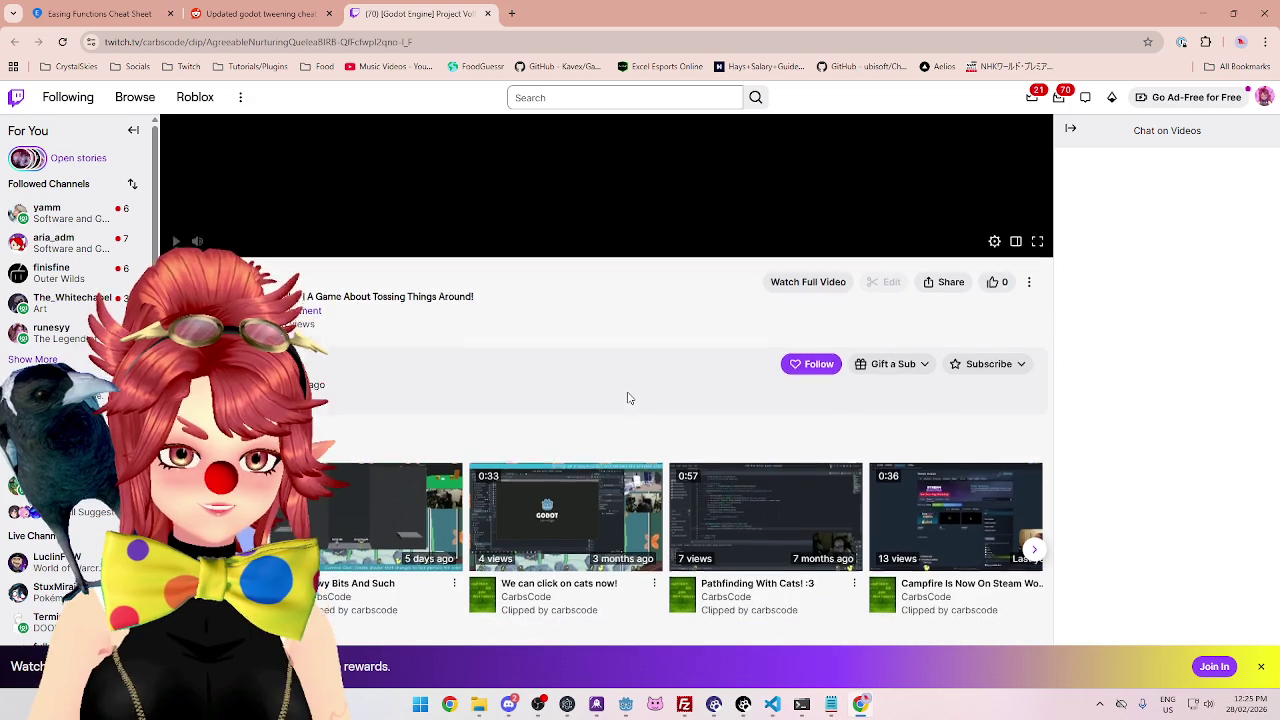
pyautogui.scroll(-1, 604, 294)
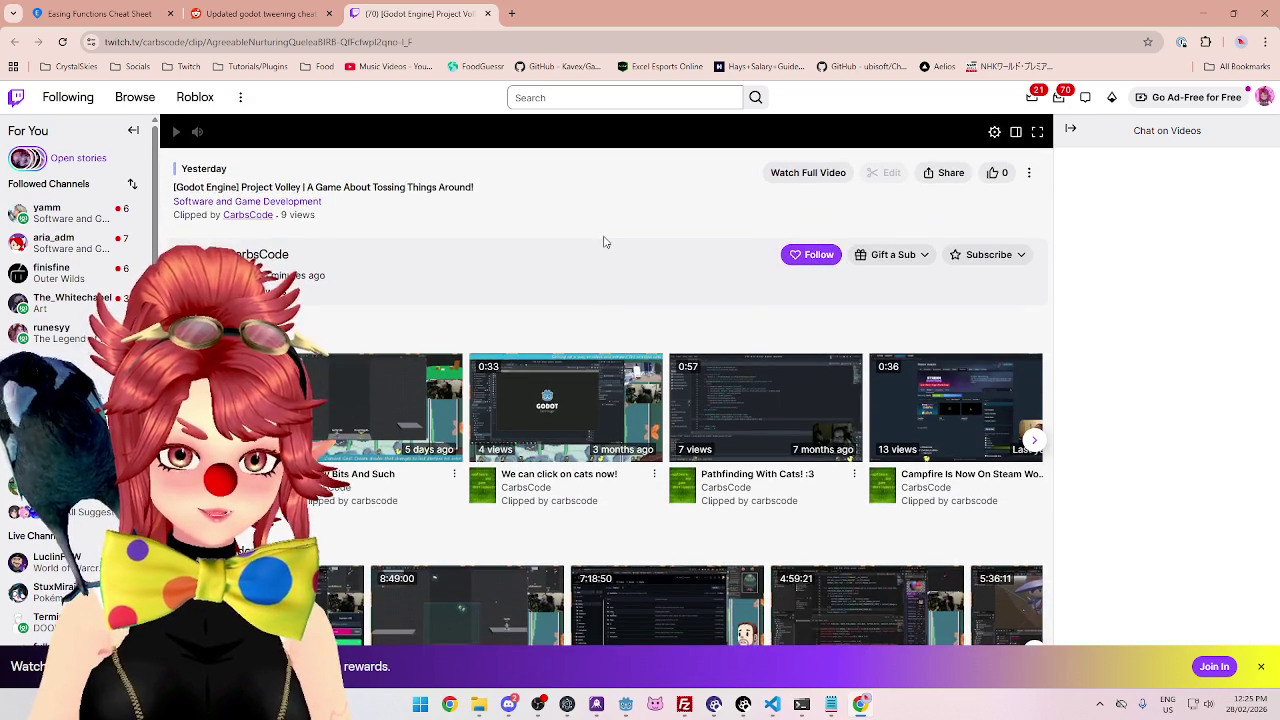
pyautogui.scroll(-2, 604, 292)
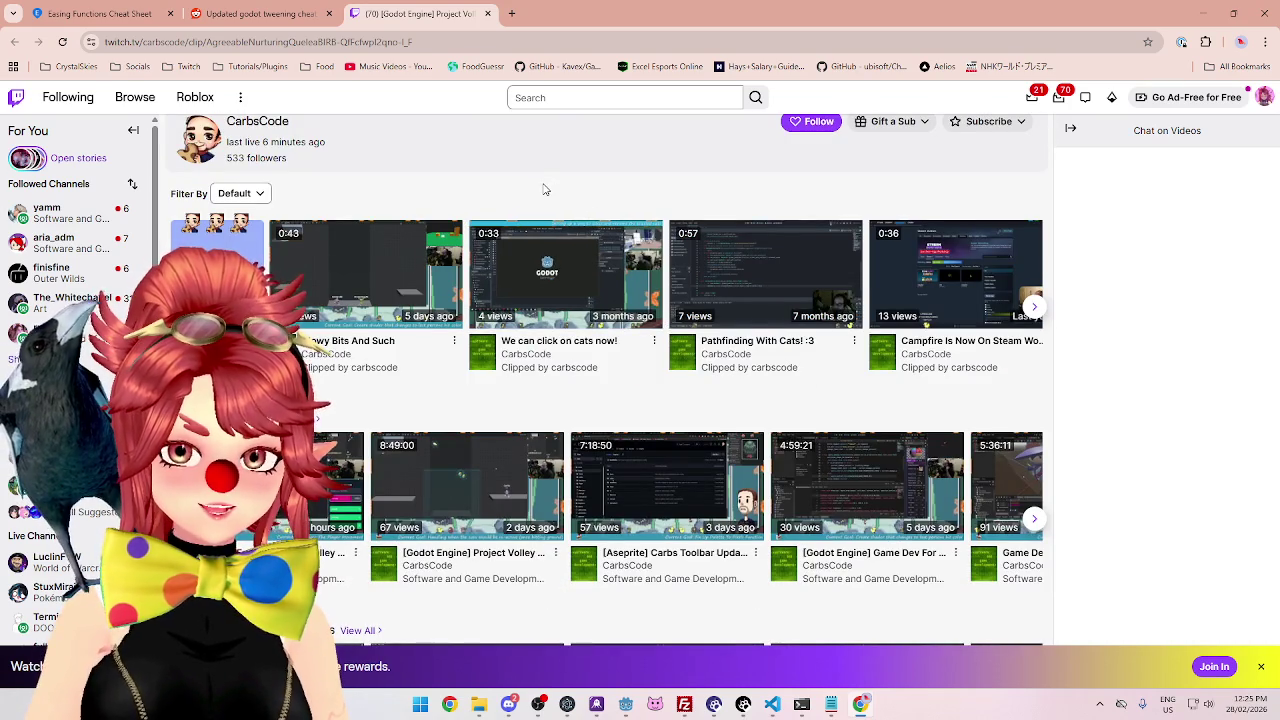
pyautogui.scroll(1, 545, 189)
pyautogui.scroll(-2, 367, 342)
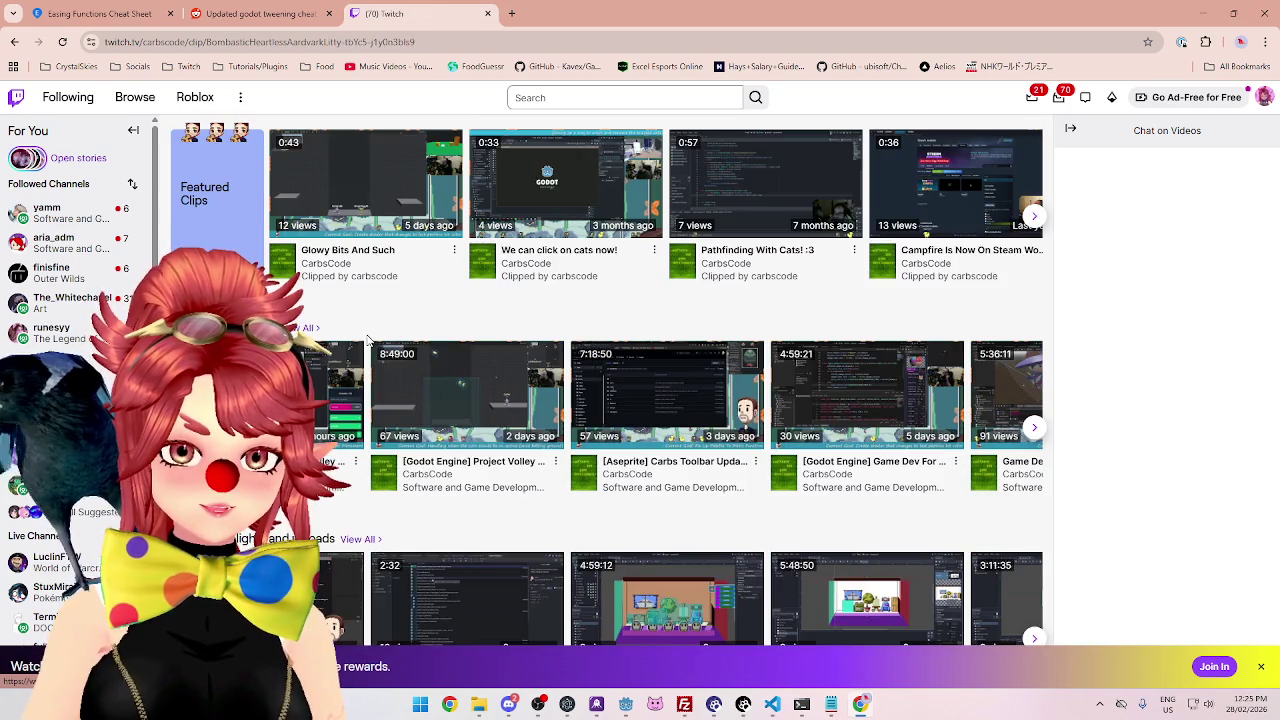
# Scroll the Glowy Bits And Such clip page and pause its video.
pyautogui.scroll(6, 550, 420)
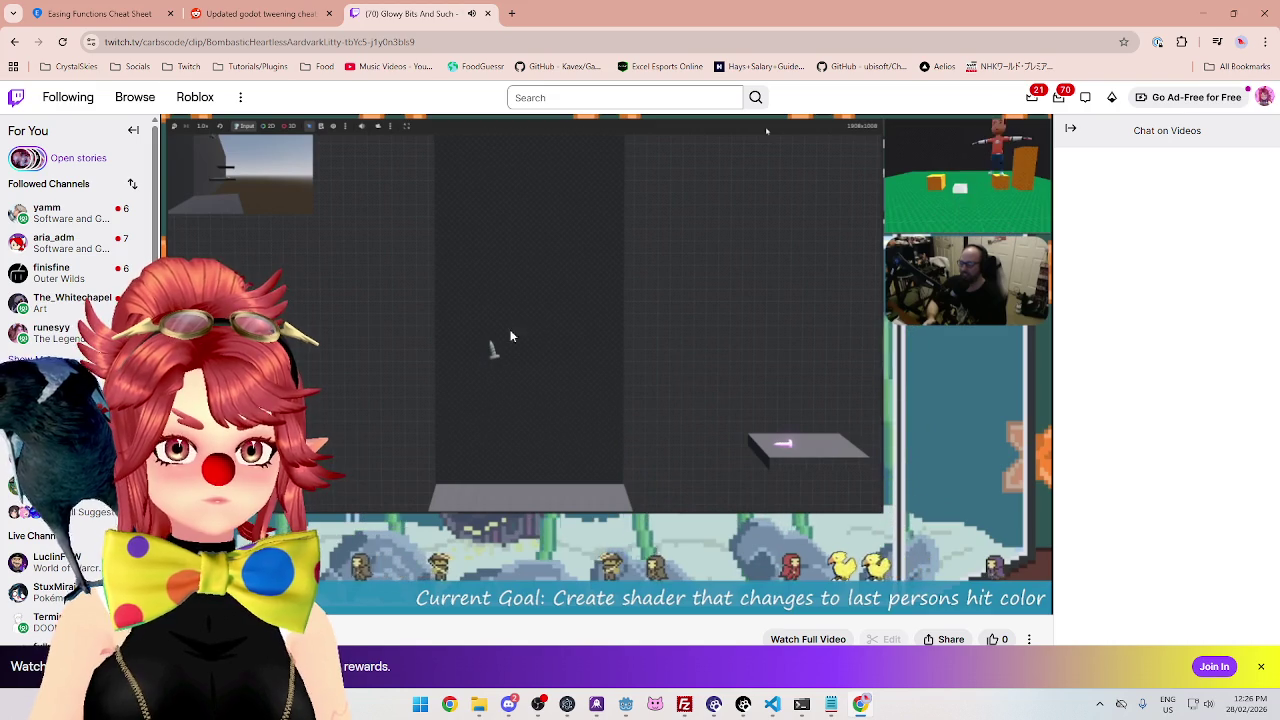
pyautogui.scroll(-5, 603, 395)
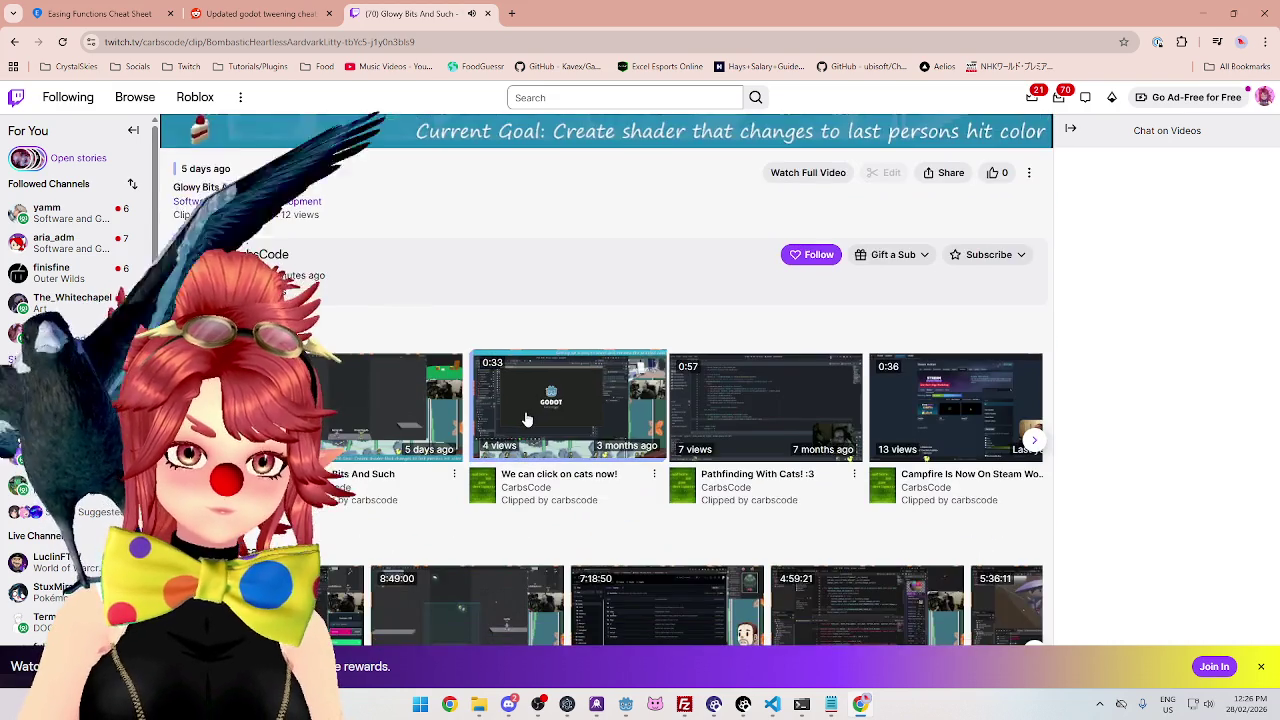
pyautogui.scroll(-2, 527, 419)
pyautogui.scroll(6, 484, 420)
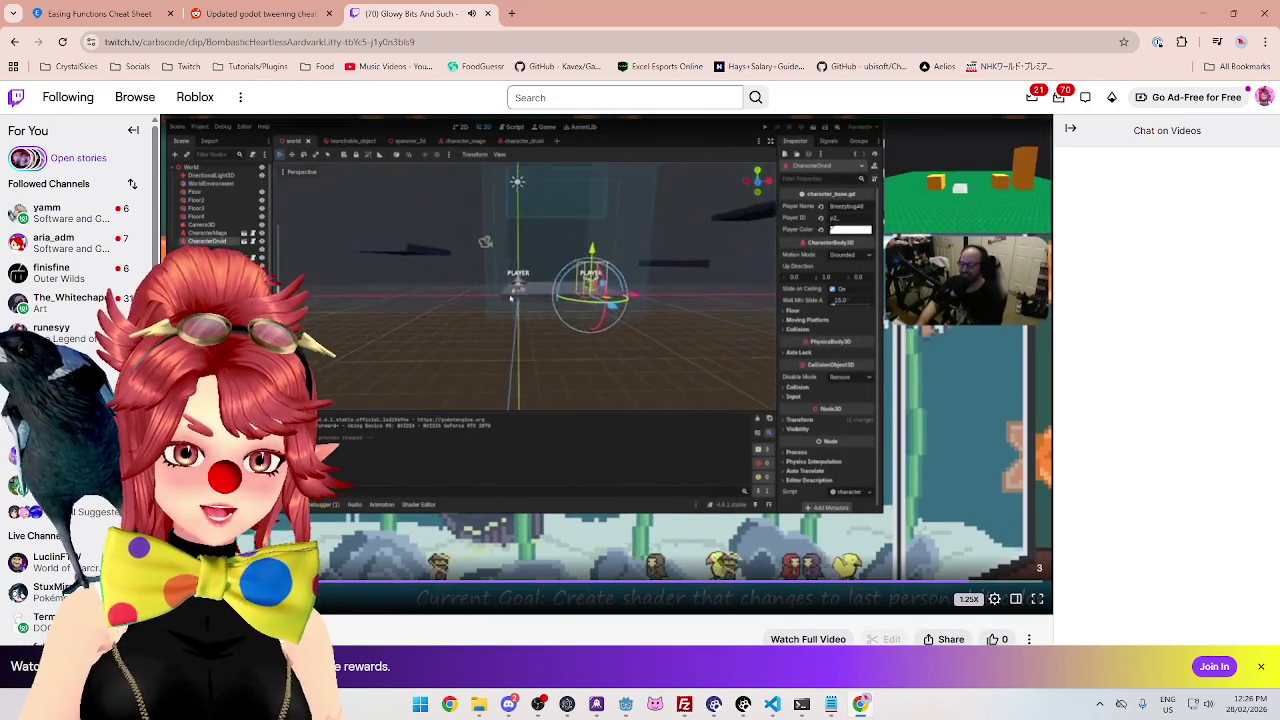
pyautogui.click(535, 336)
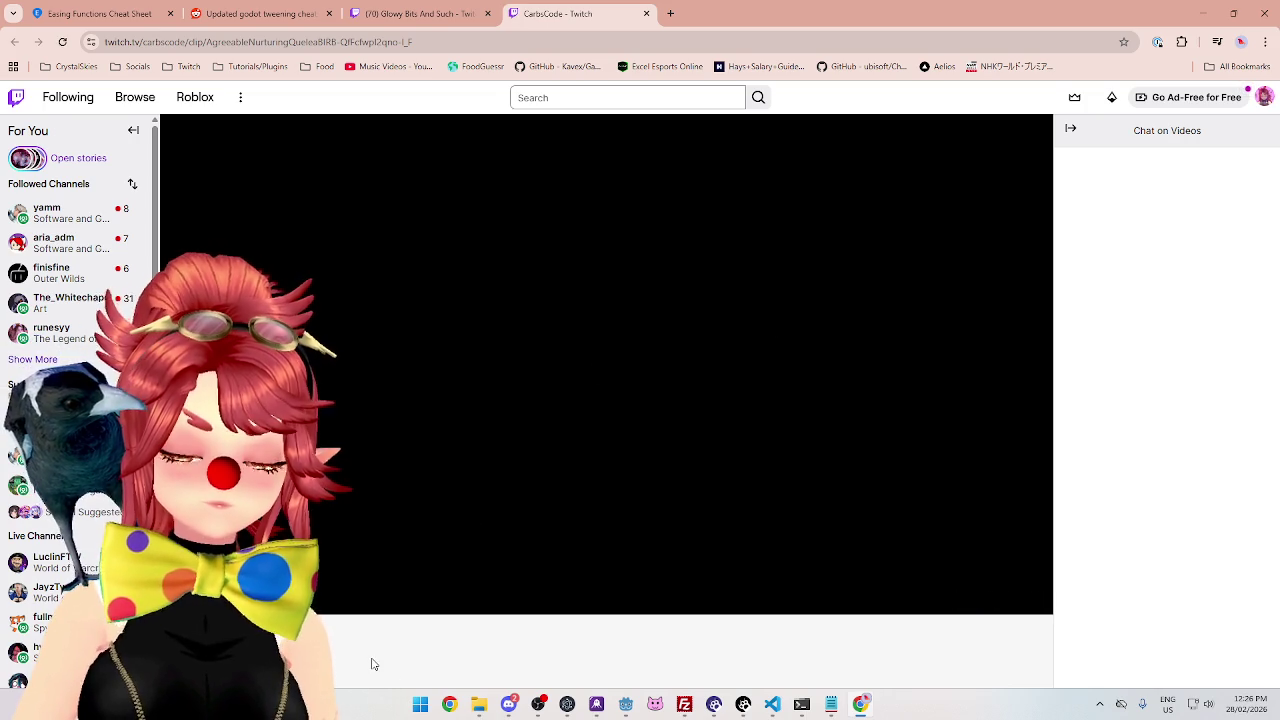
pyautogui.scroll(-2, 516, 328)
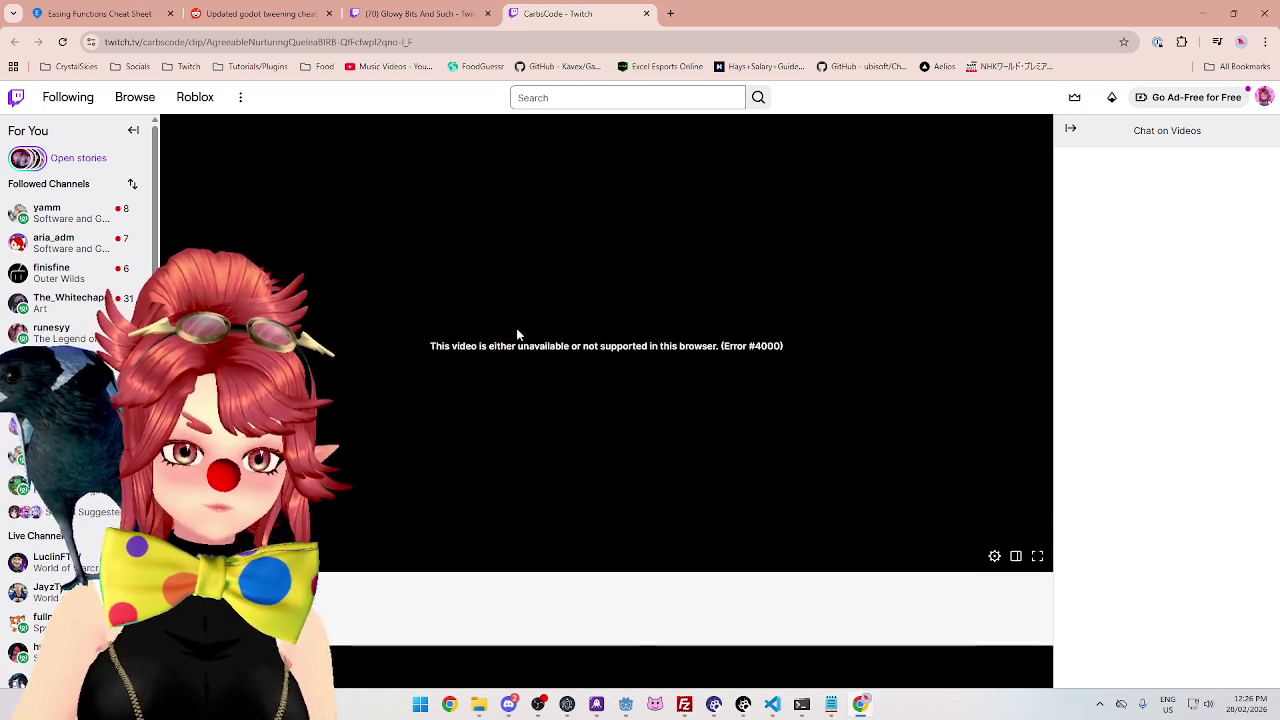
pyautogui.click(646, 14)
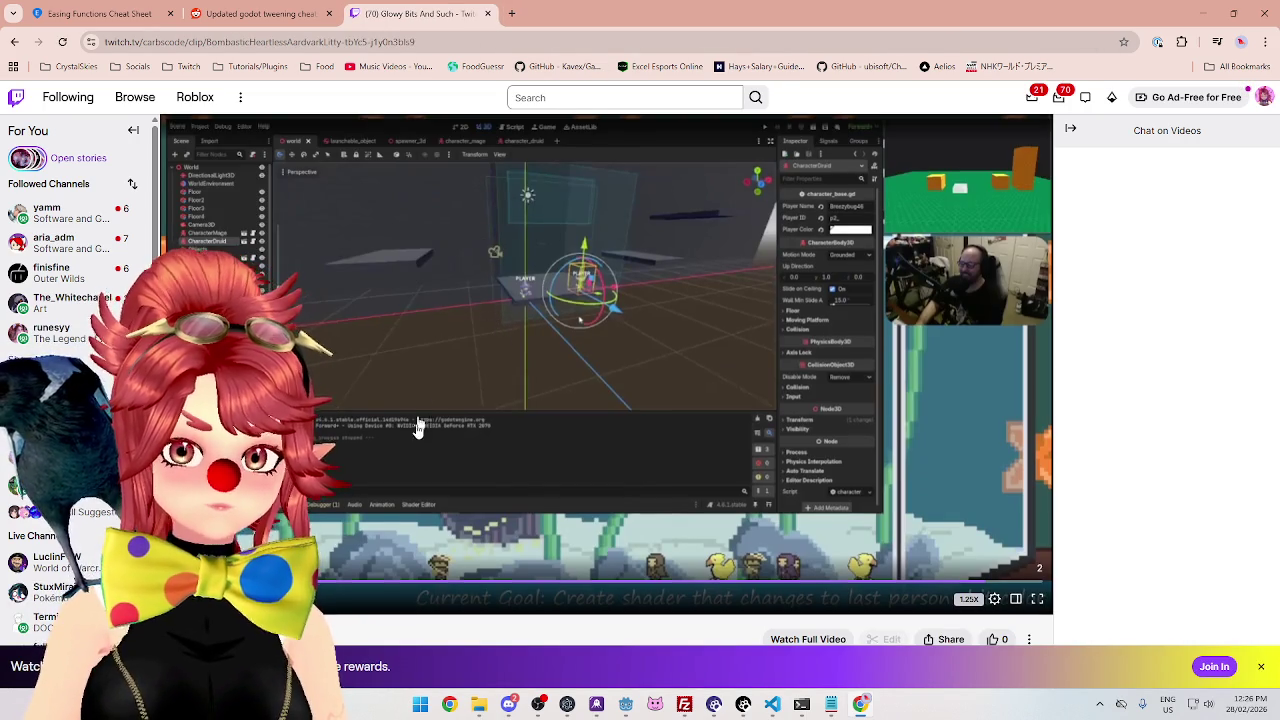
pyautogui.scroll(-6, 394, 457)
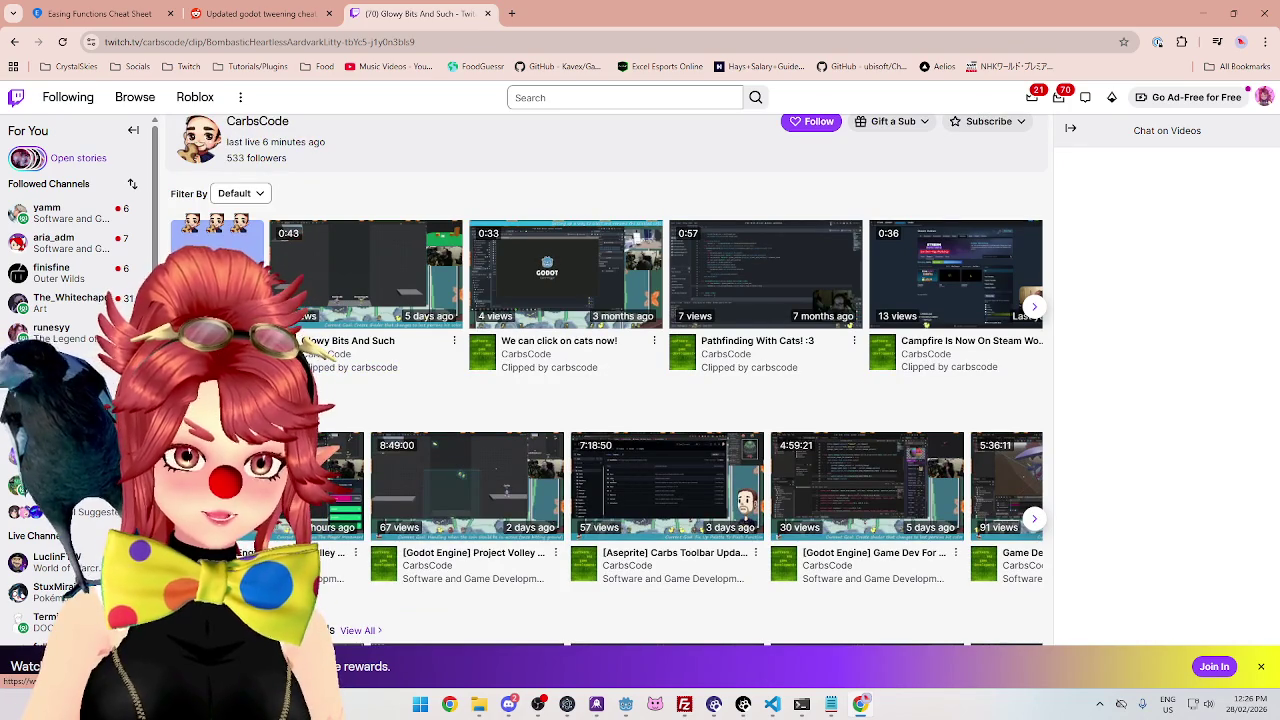
pyautogui.scroll(-4, 606, 380)
pyautogui.scroll(6, 606, 380)
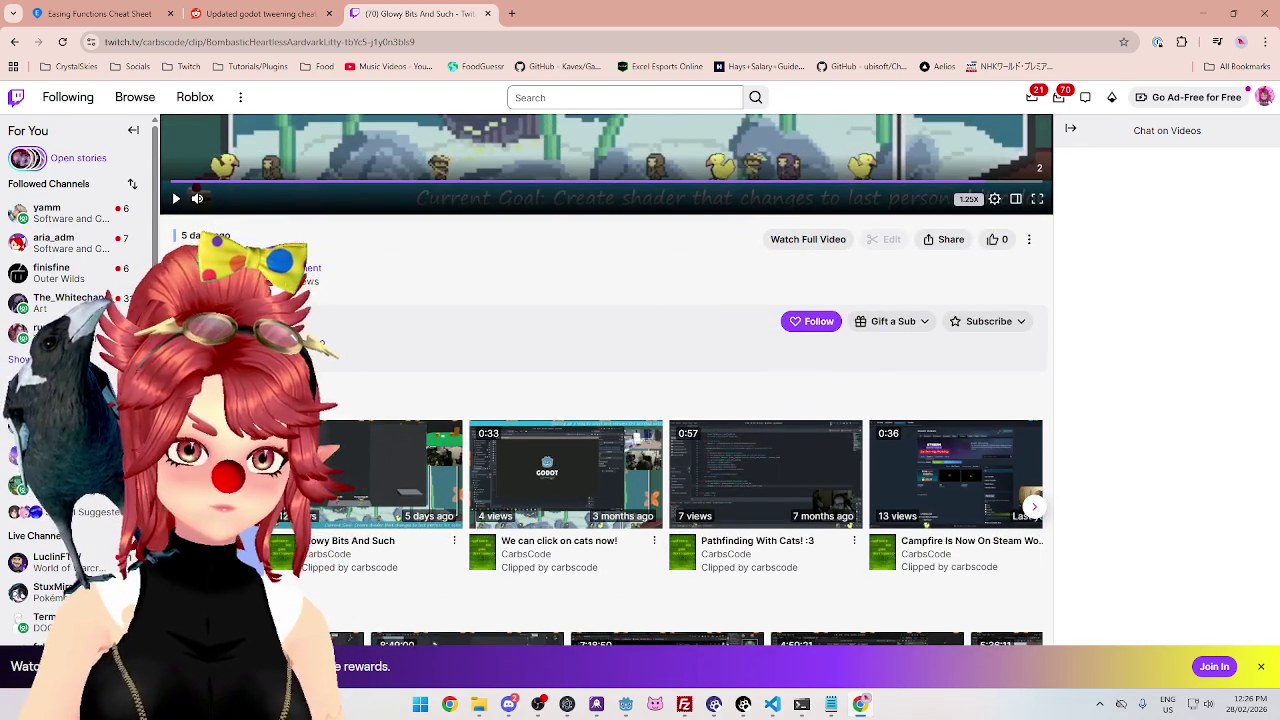
pyautogui.hotkey('alt', 'Left')
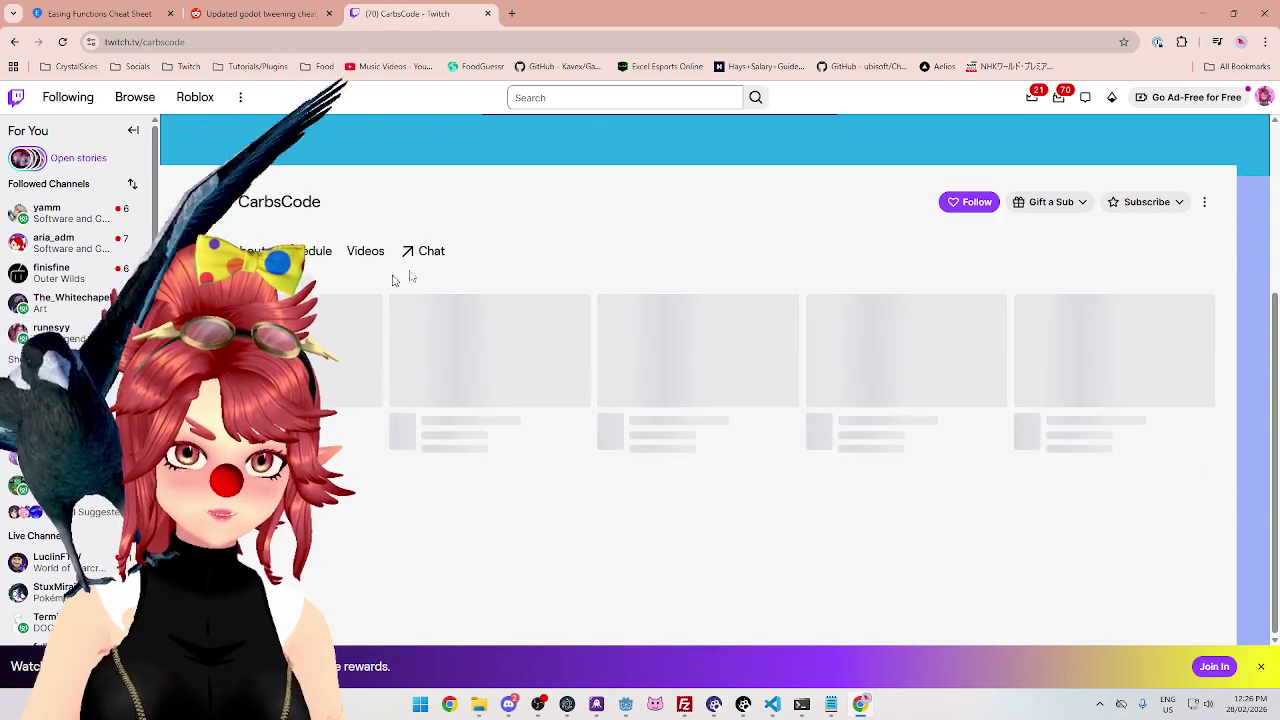
pyautogui.click(365, 251)
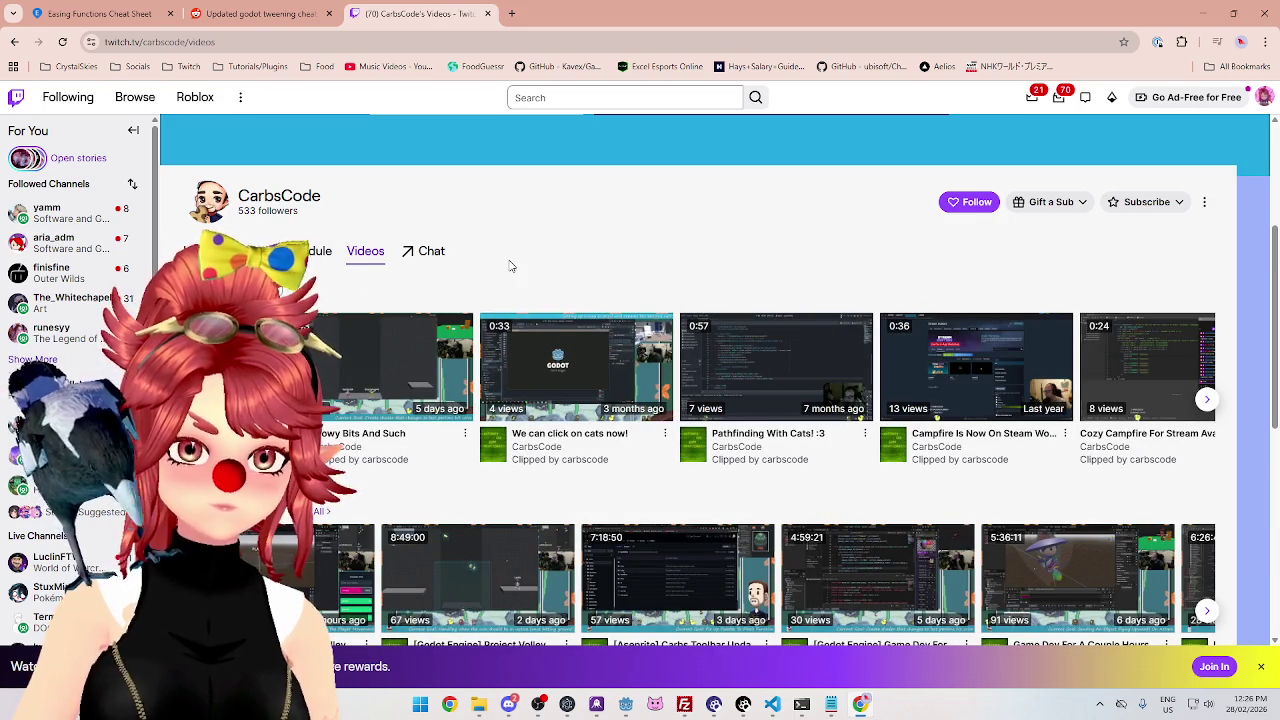
pyautogui.click(966, 201)
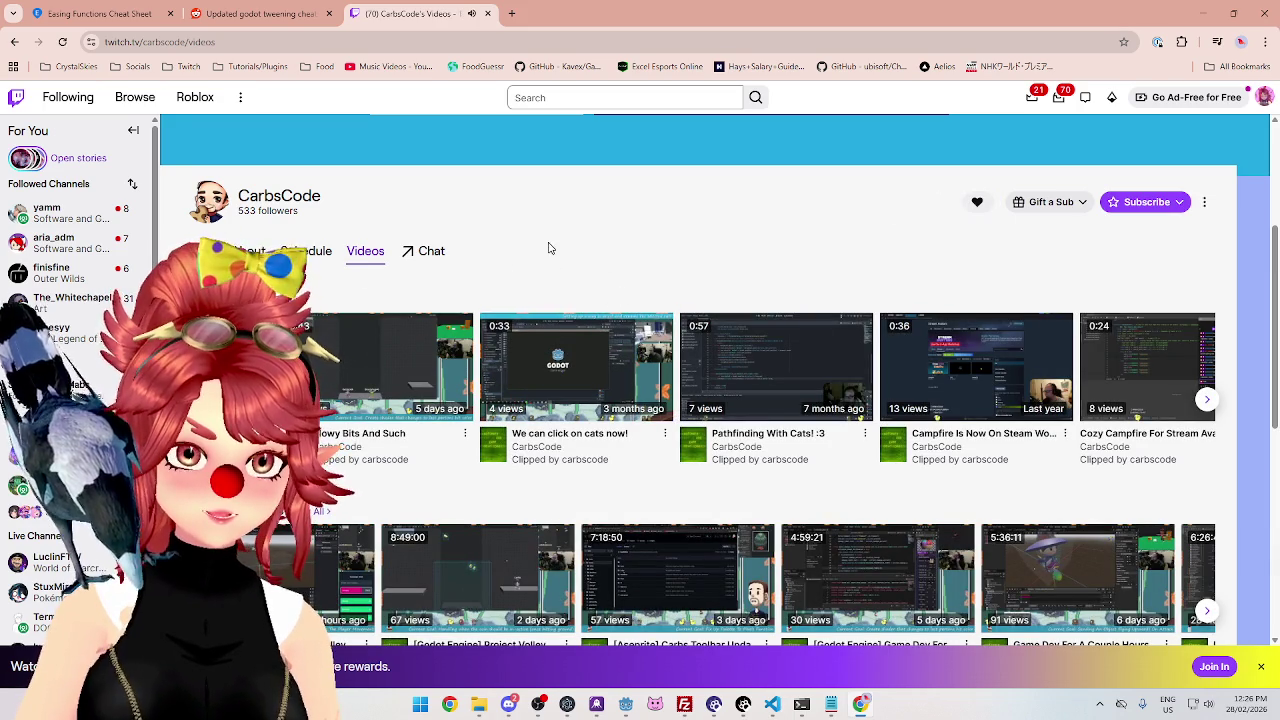
pyautogui.scroll(-2, 350, 290)
pyautogui.scroll(2, 365, 320)
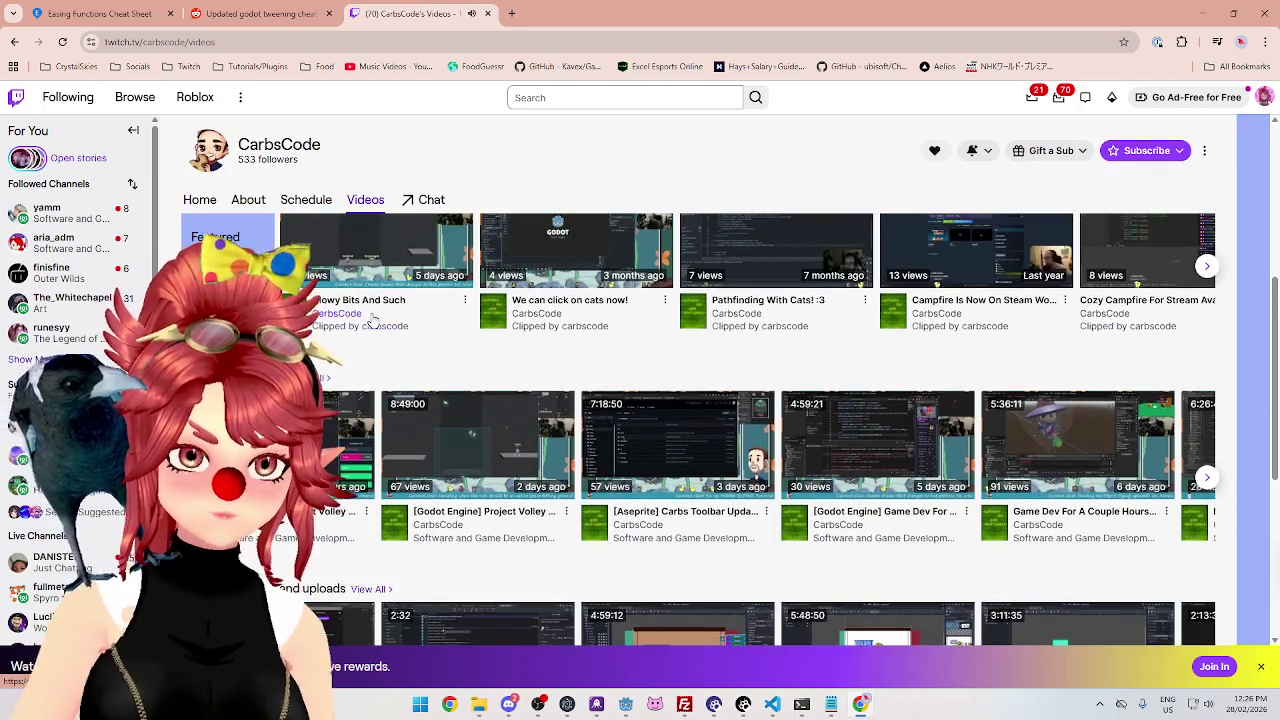
pyautogui.scroll(3, 370, 333)
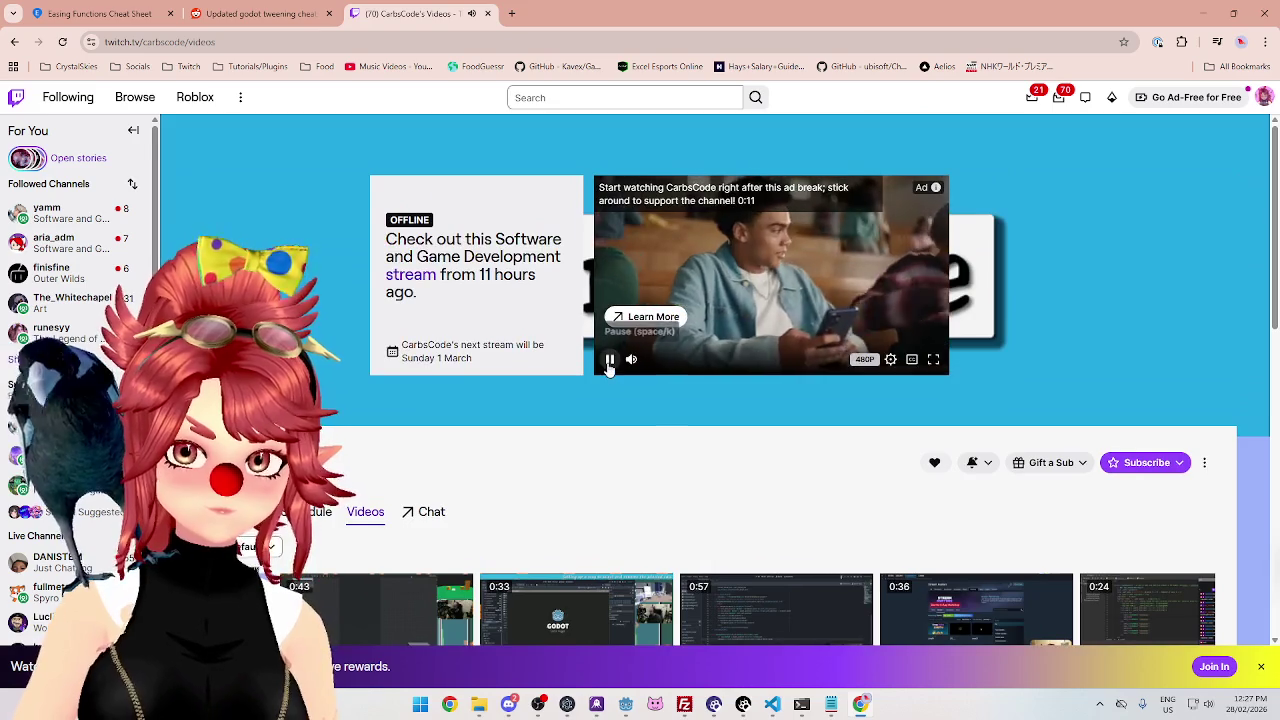
pyautogui.scroll(-3, 539, 468)
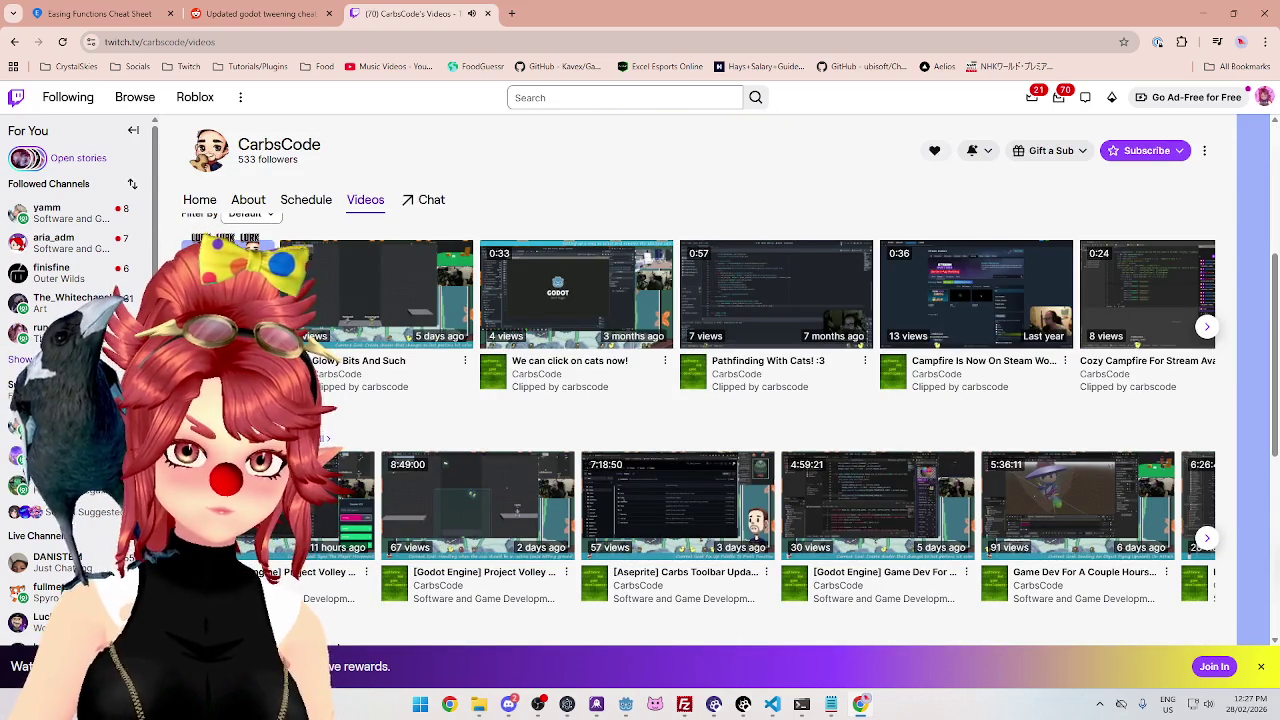
pyautogui.scroll(-5, 632, 384)
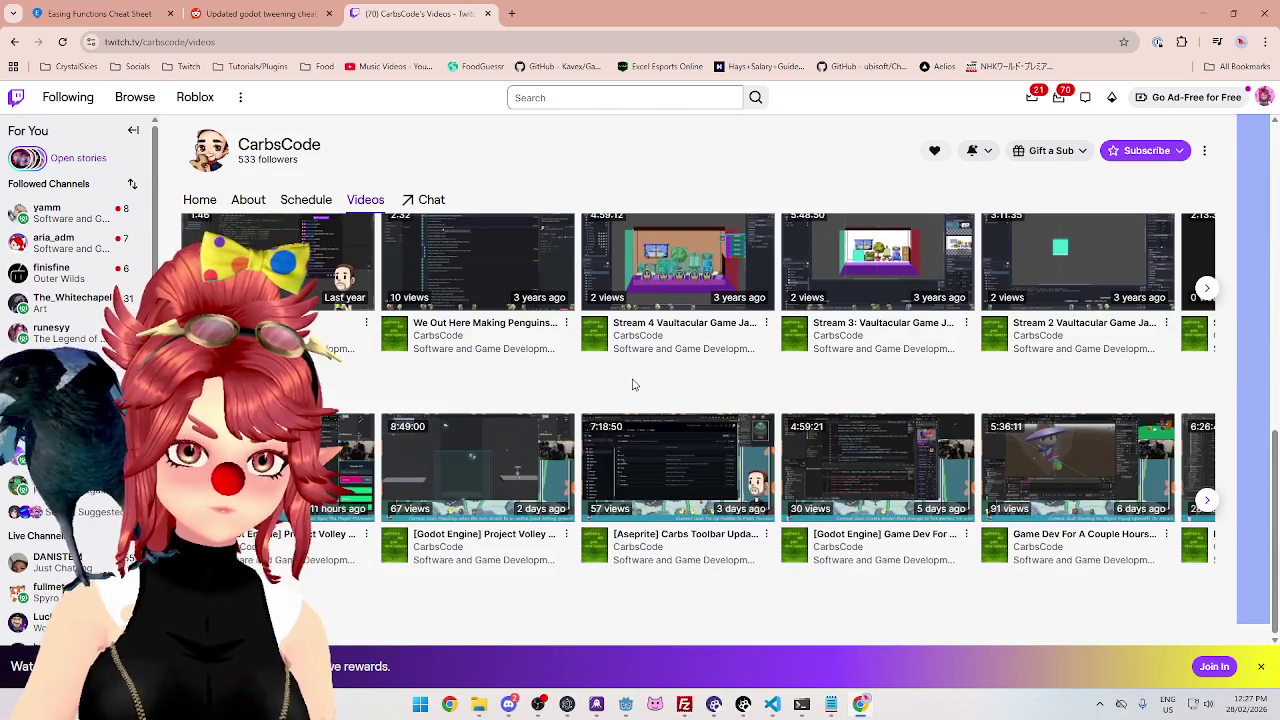
pyautogui.scroll(5, 629, 387)
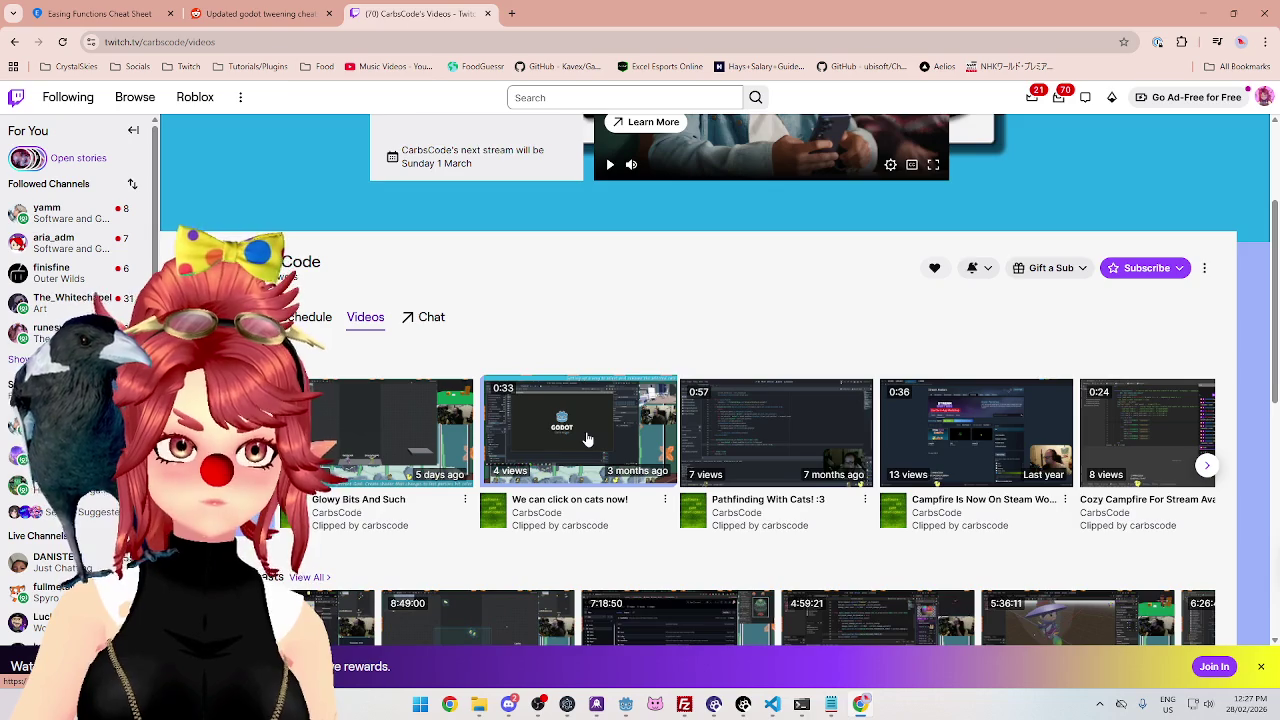
pyautogui.scroll(2, 590, 441)
pyautogui.scroll(-3, 598, 444)
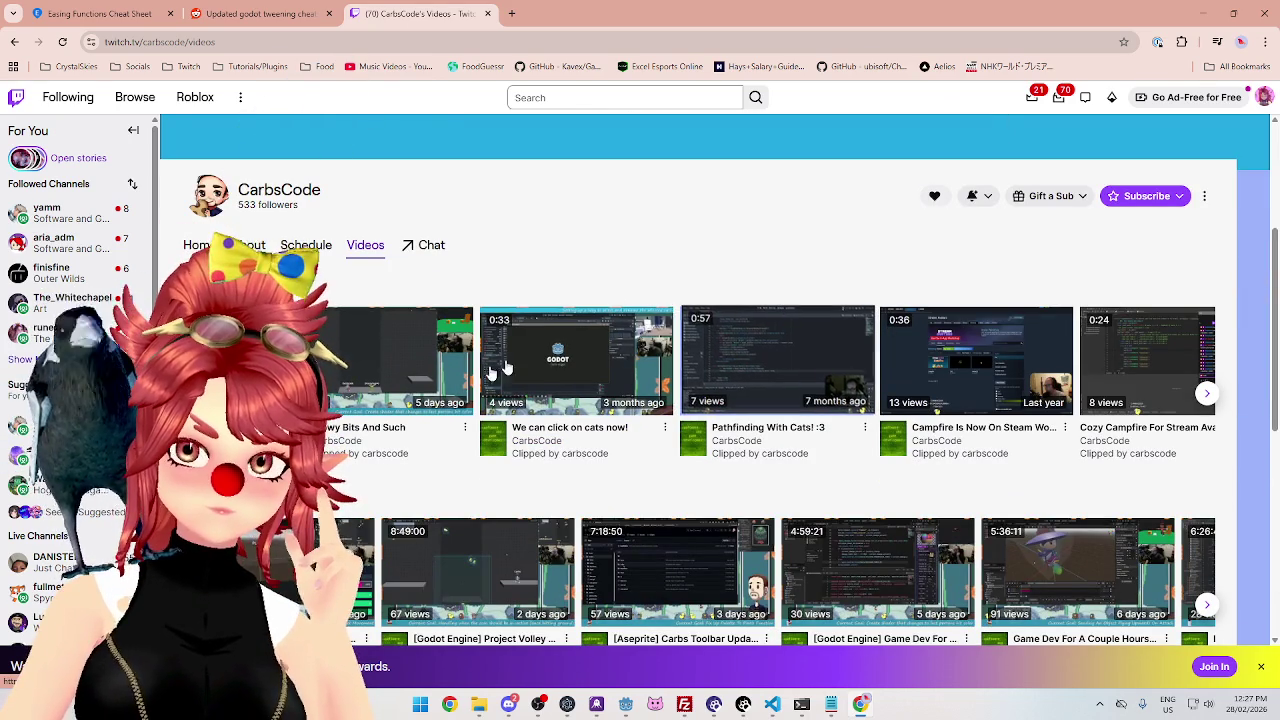
pyautogui.click(509, 309)
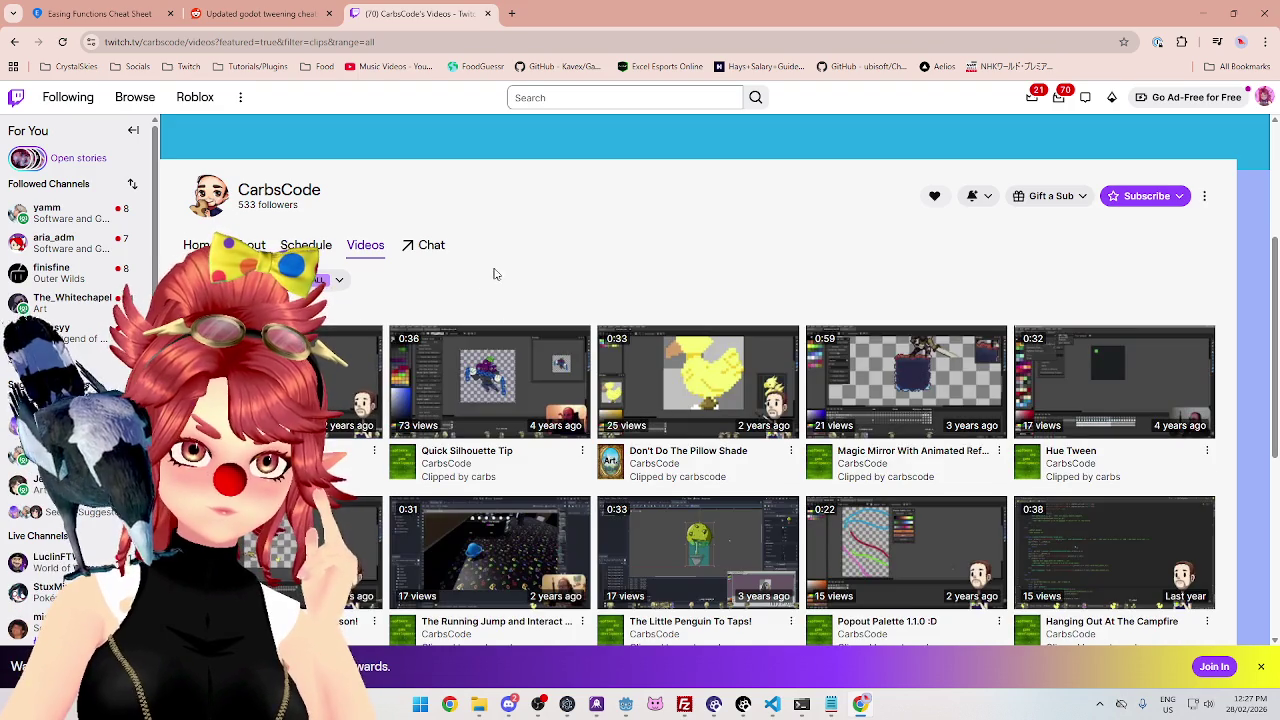
# Filter the CarbsCode clips to 7D and open a Project Volley clip in a new tab.
pyautogui.scroll(-1, 494, 275)
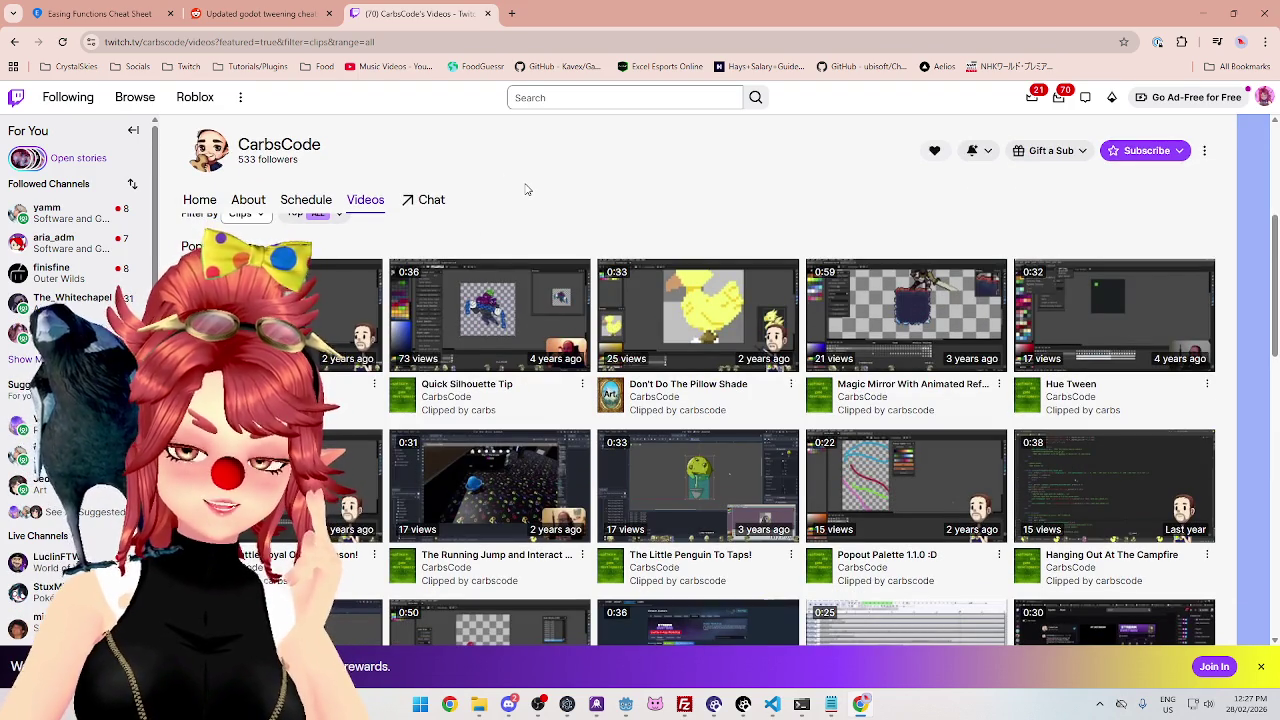
pyautogui.scroll(-1, 527, 189)
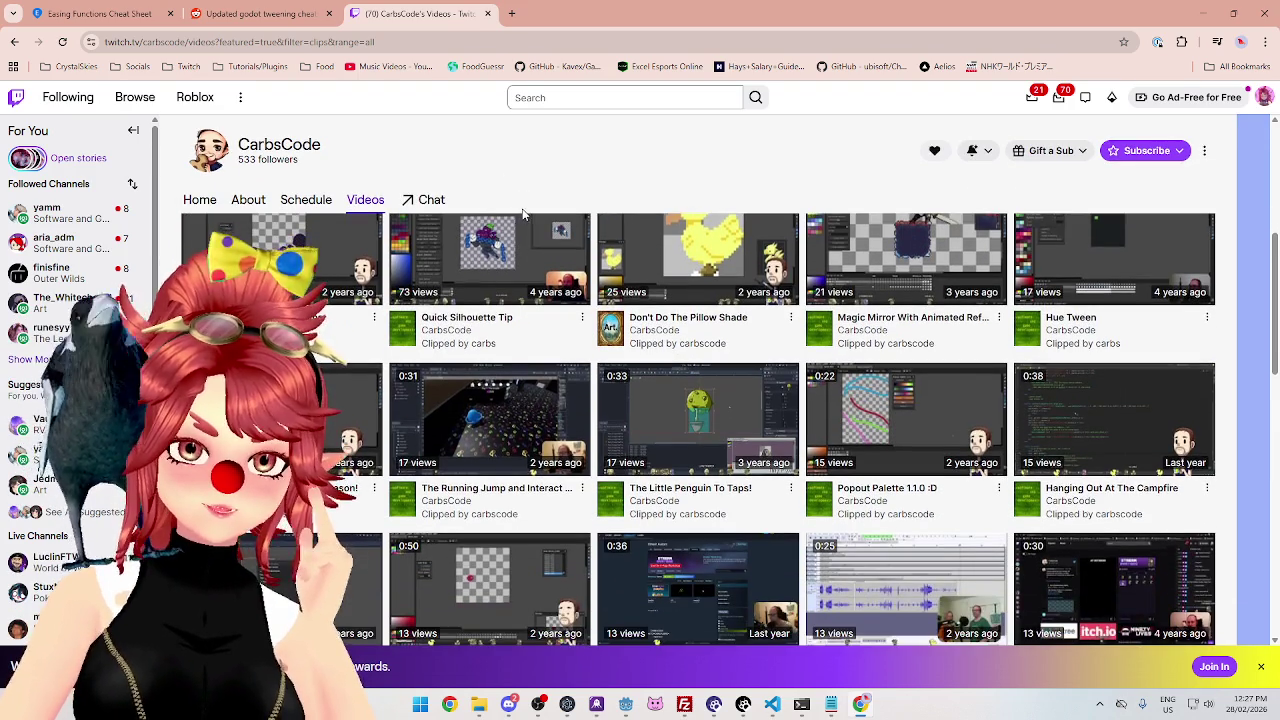
pyautogui.scroll(1, 522, 214)
pyautogui.scroll(1, 522, 214)
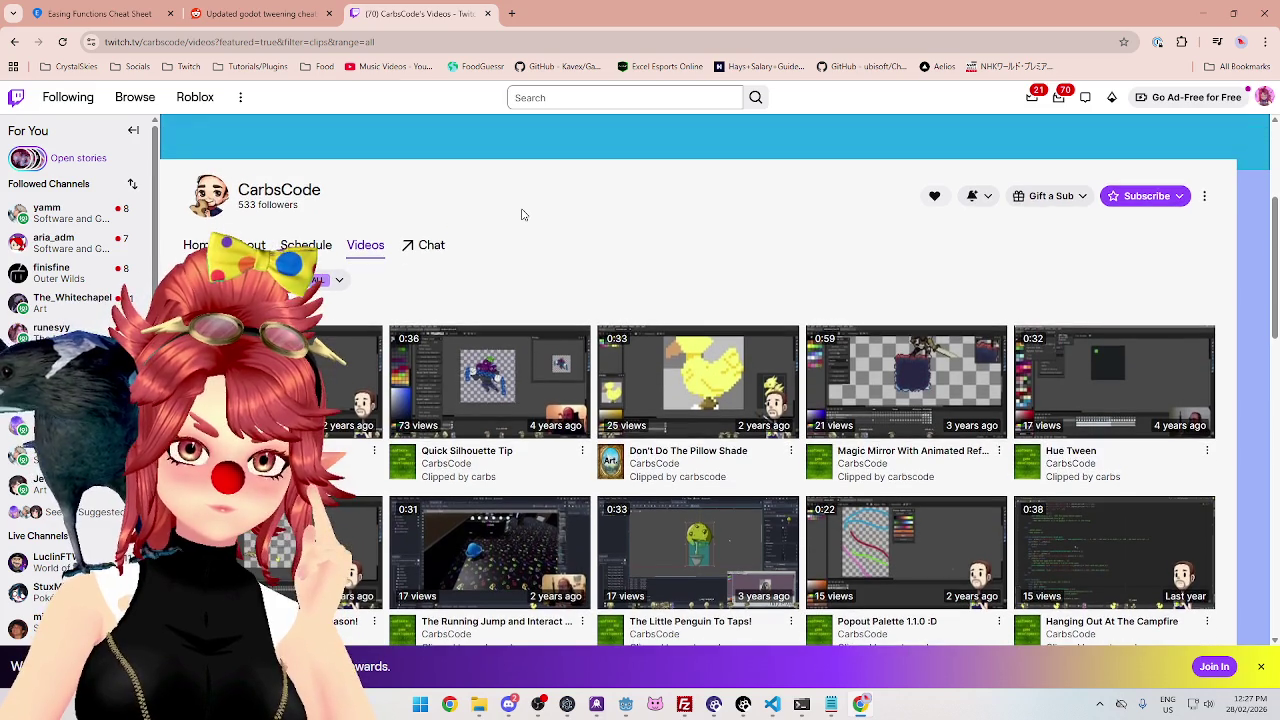
pyautogui.click(62, 42)
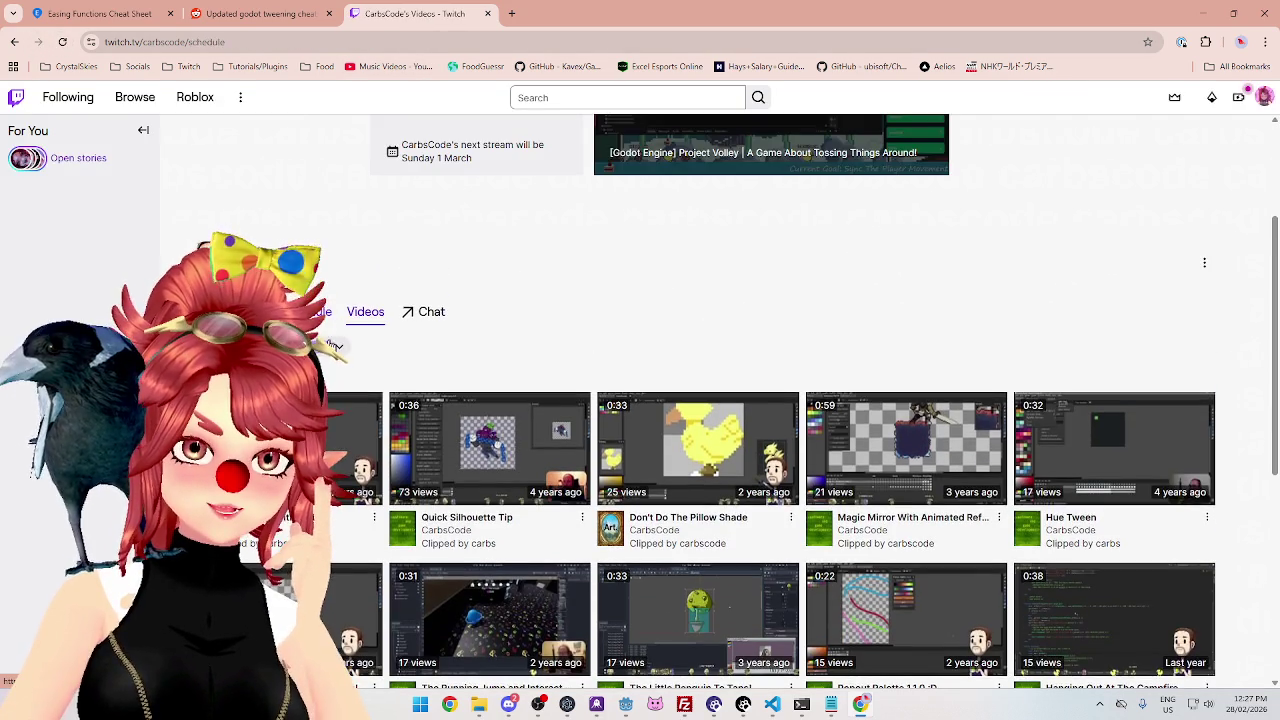
pyautogui.click(365, 312)
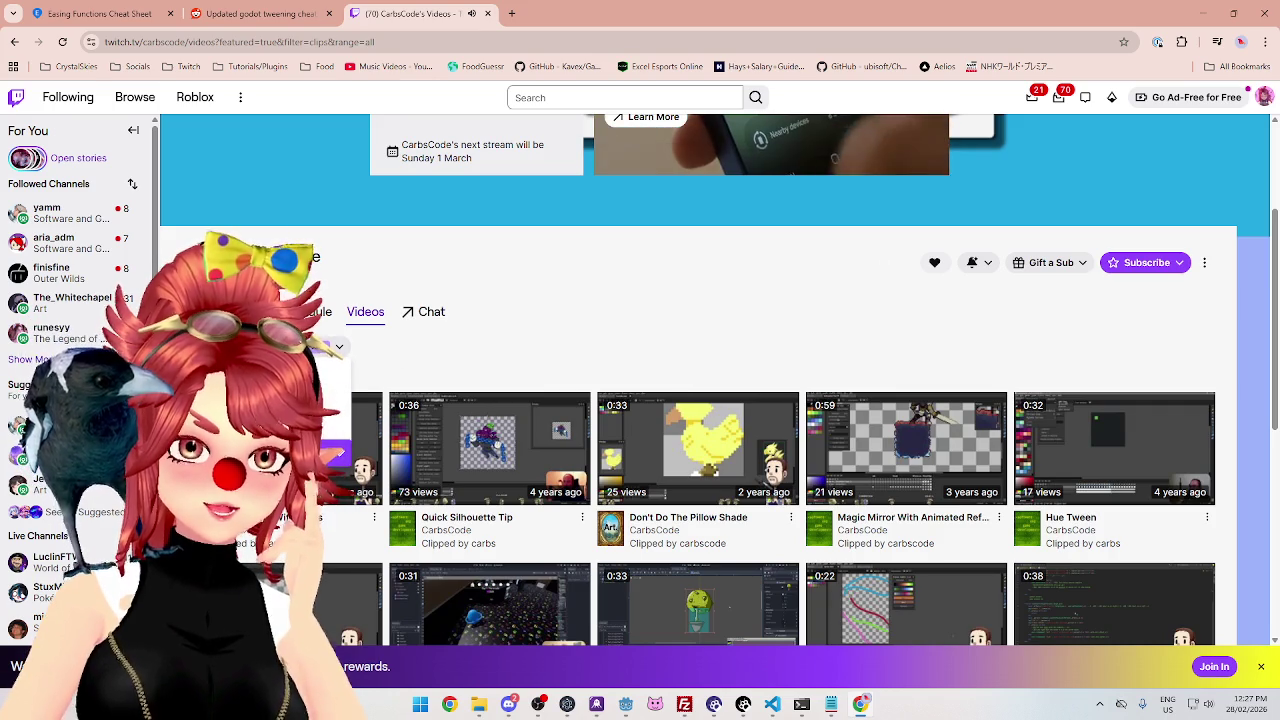
pyautogui.click(335, 392)
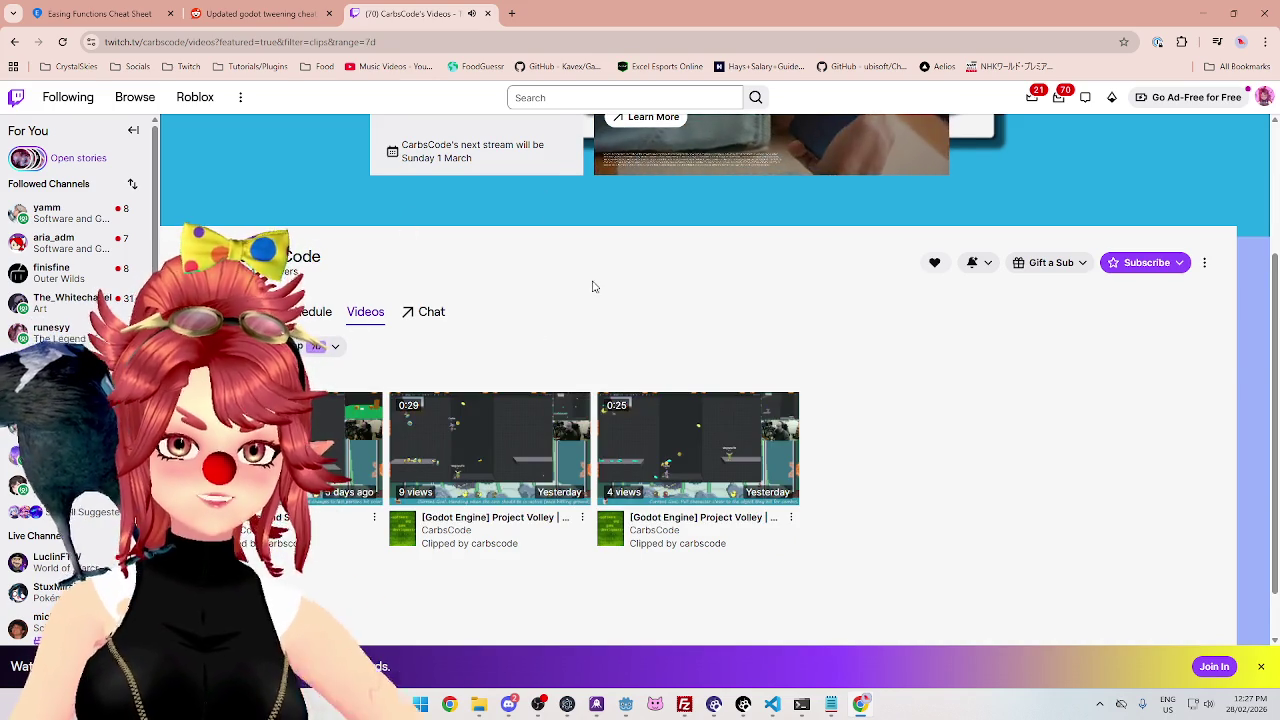
pyautogui.scroll(2, 656, 261)
pyautogui.scroll(-2, 574, 451)
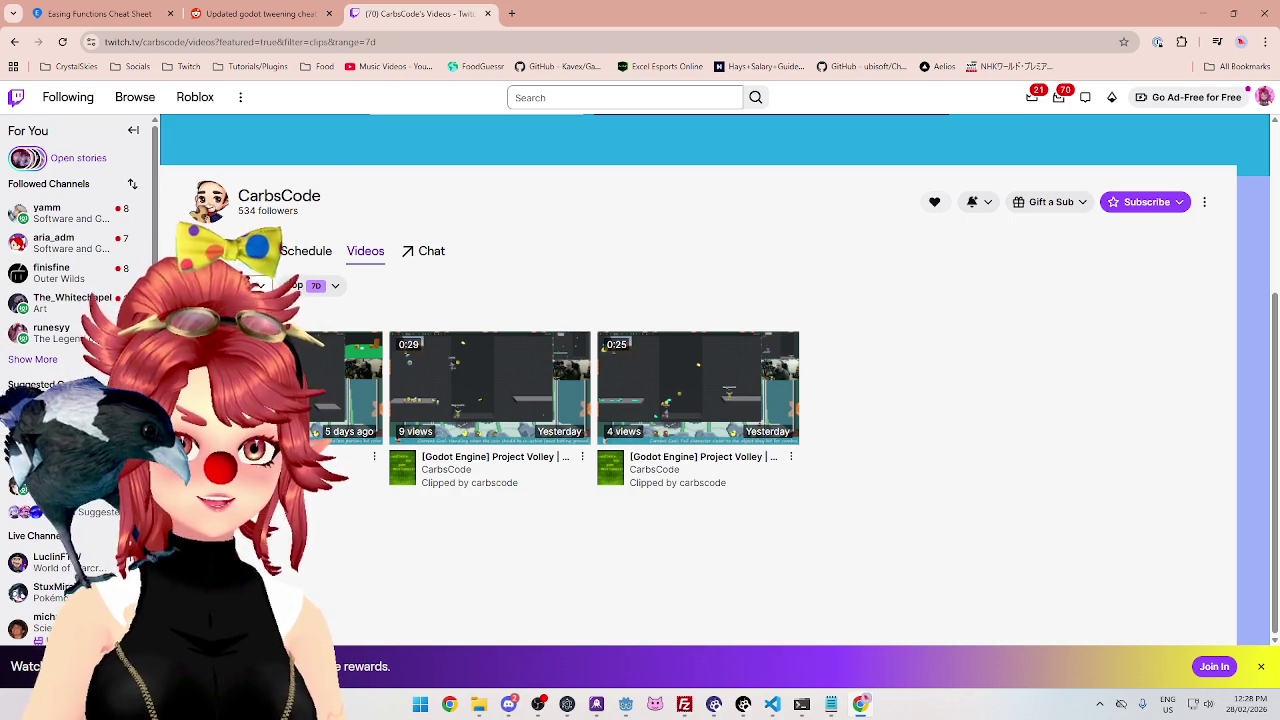
pyautogui.middleClick(405, 365)
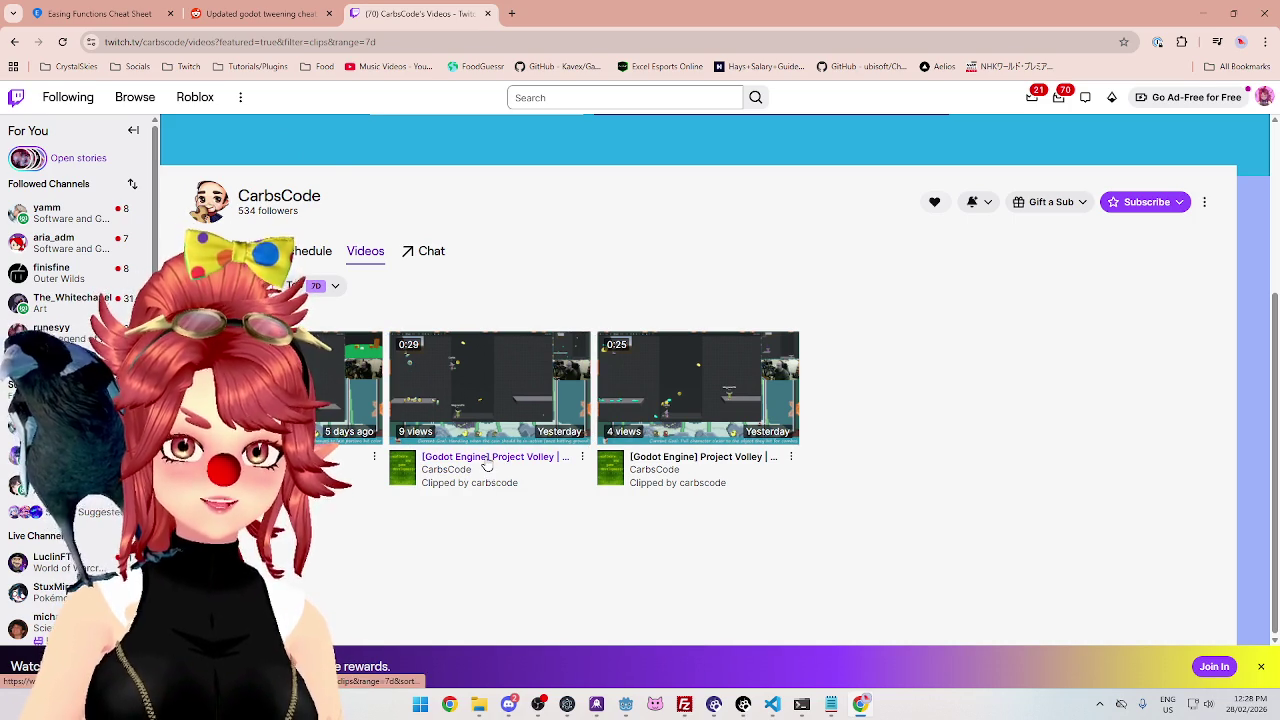
# View the Project Volley clip in its tab, then close both Twitch tabs.
pyautogui.click(560, 14)
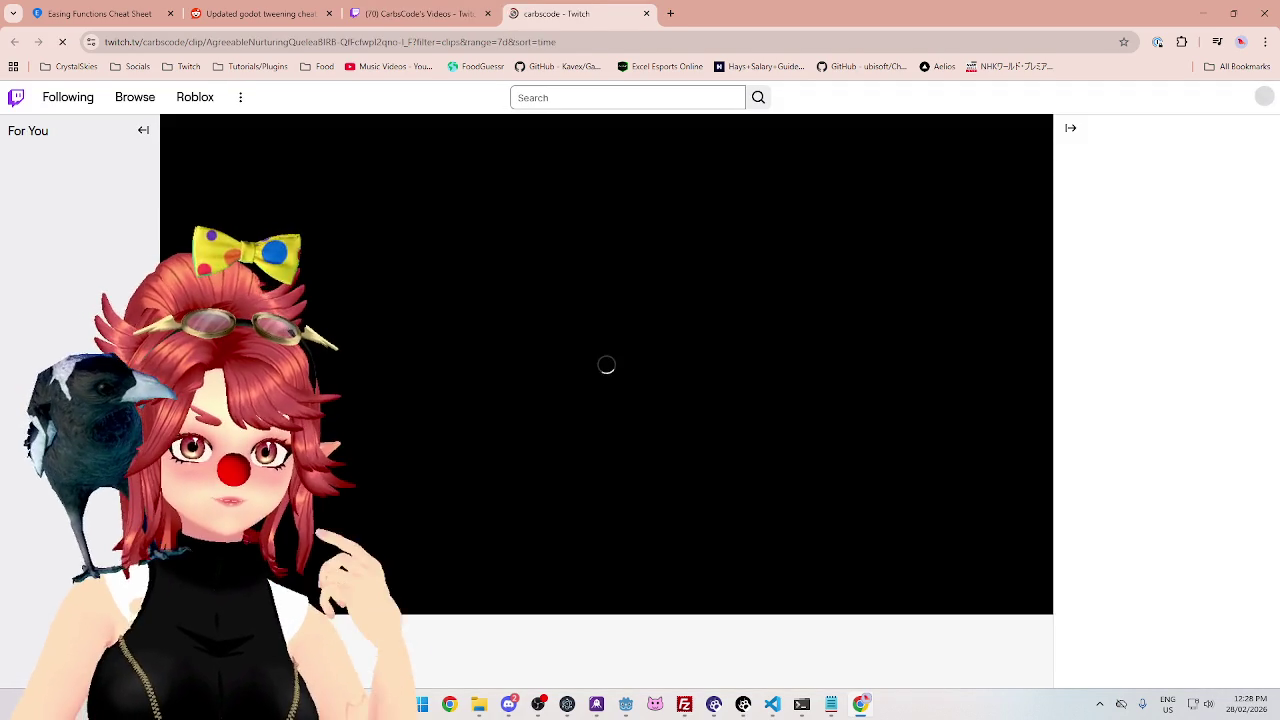
pyautogui.hotkey('ctrl', 'shift', 'Tab')
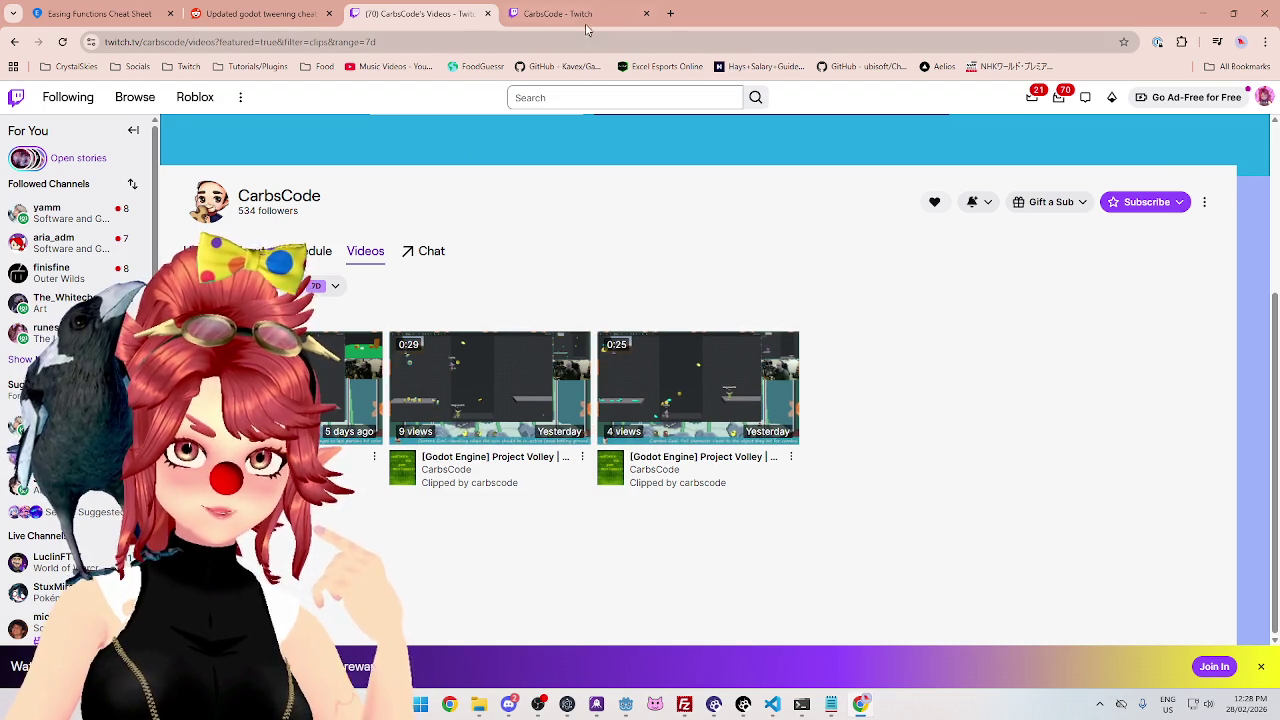
pyautogui.hotkey('ctrl', 'Tab')
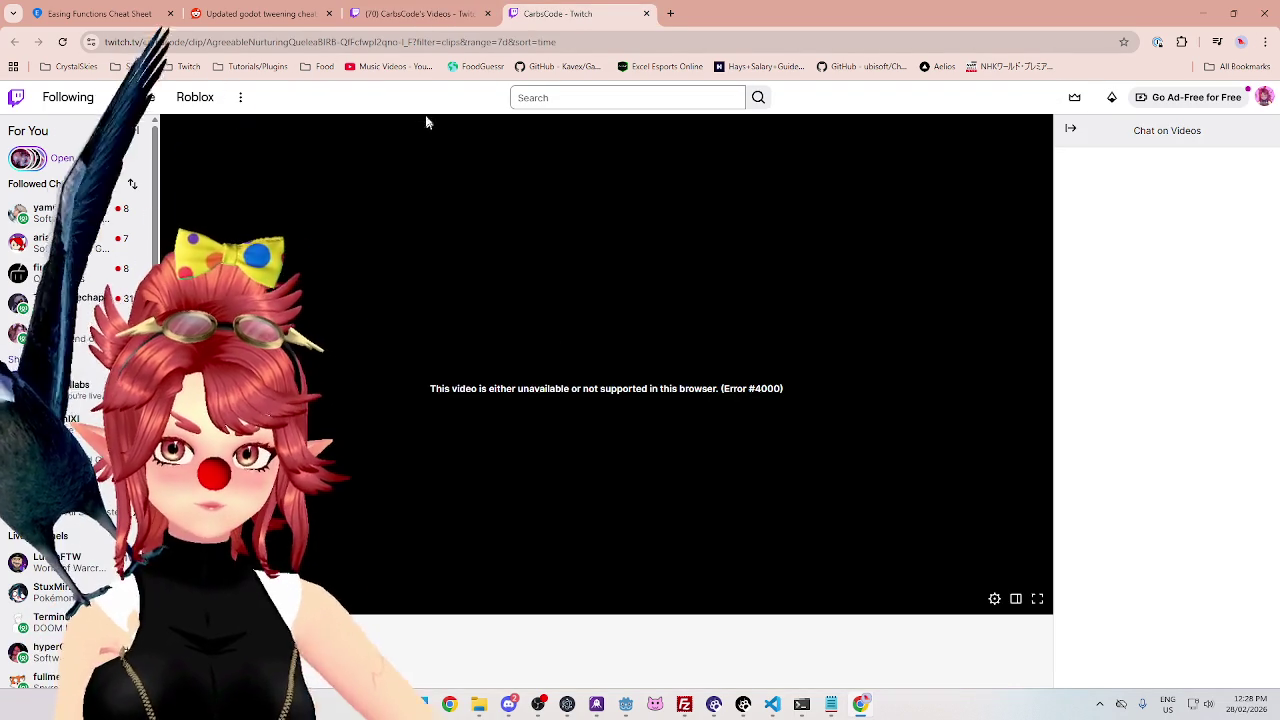
pyautogui.click(415, 14)
pyautogui.click(667, 444)
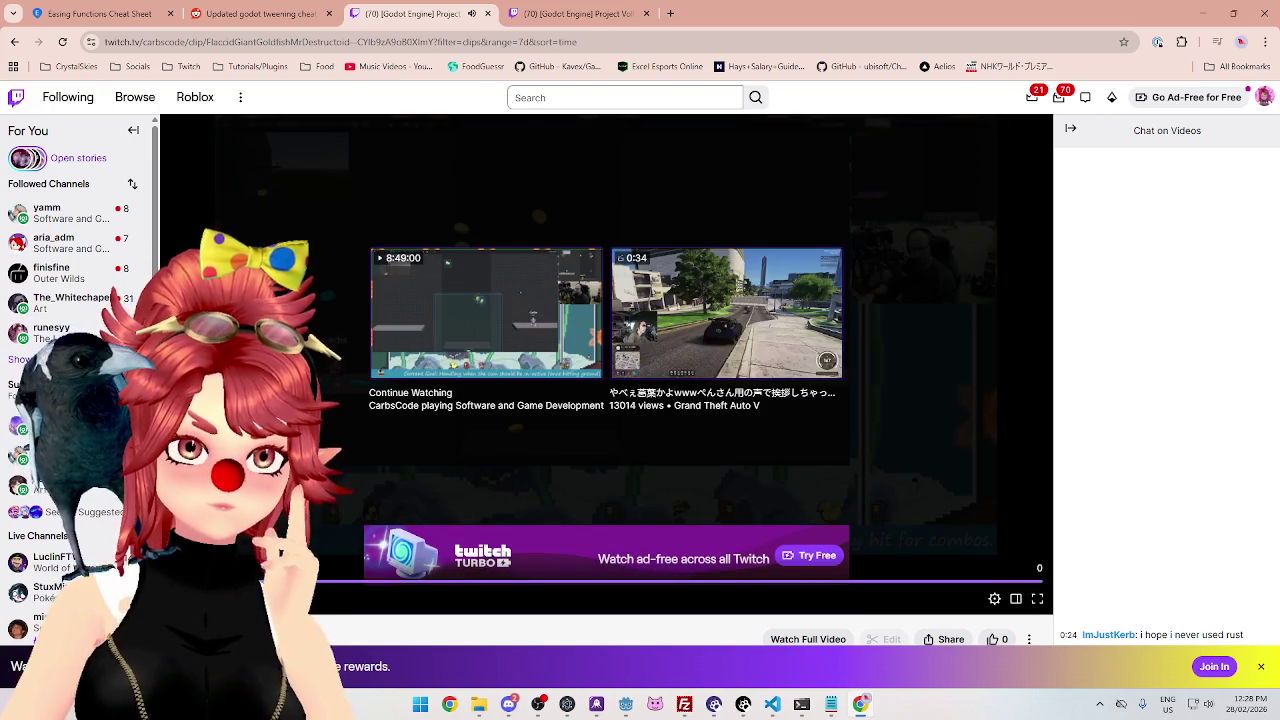
pyautogui.click(646, 15)
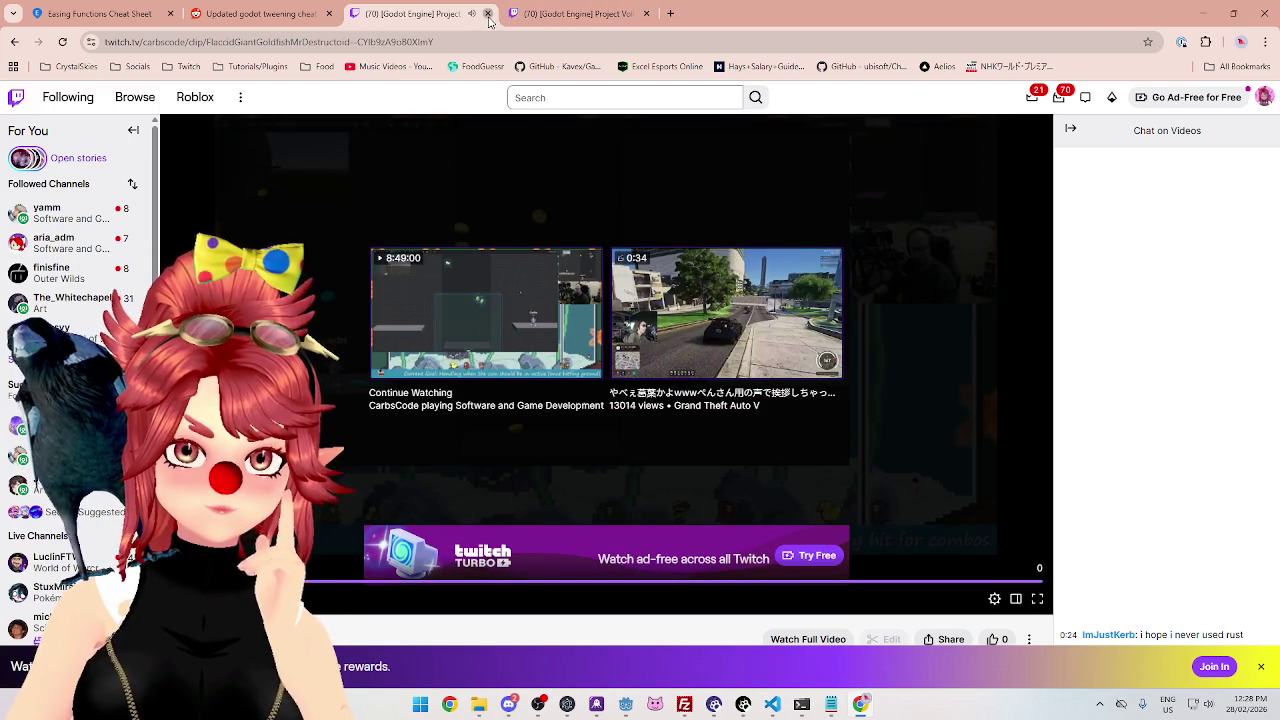
pyautogui.hotkey('ctrl', 'w')
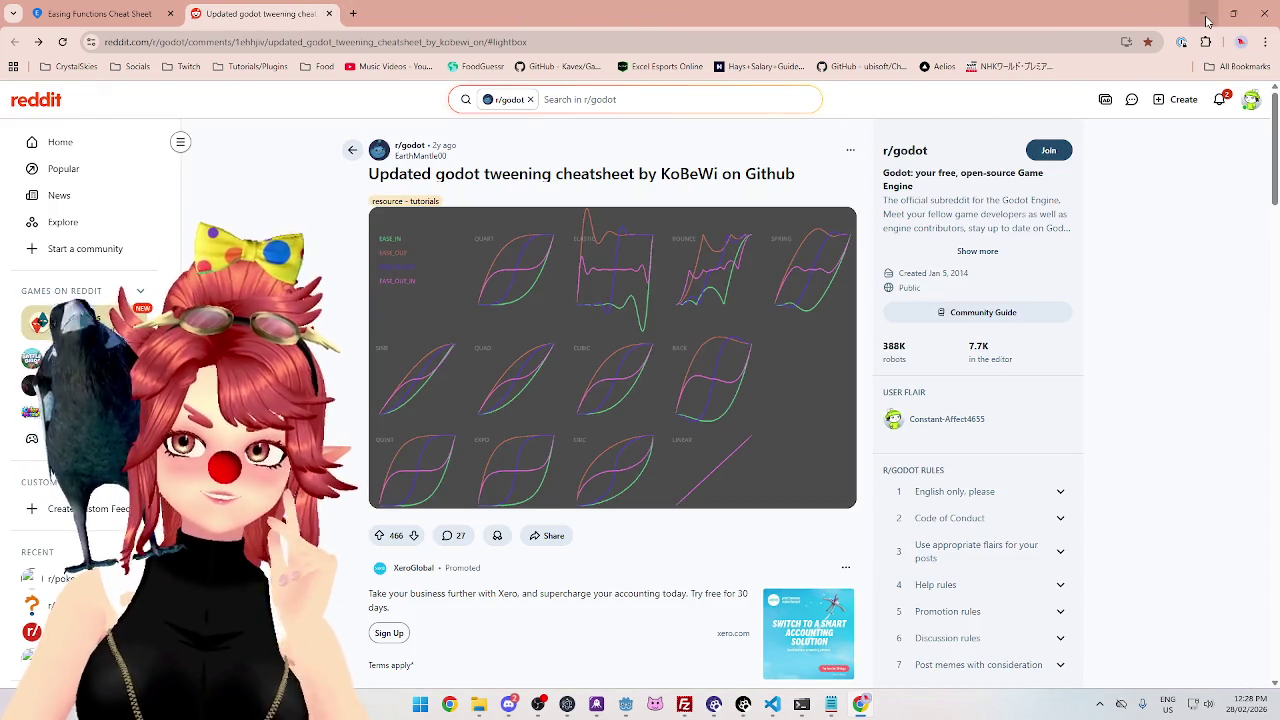
# Hide Chrome and save player_manager.gd and monster_slime.gd in Godot.
pyautogui.click(1204, 14)
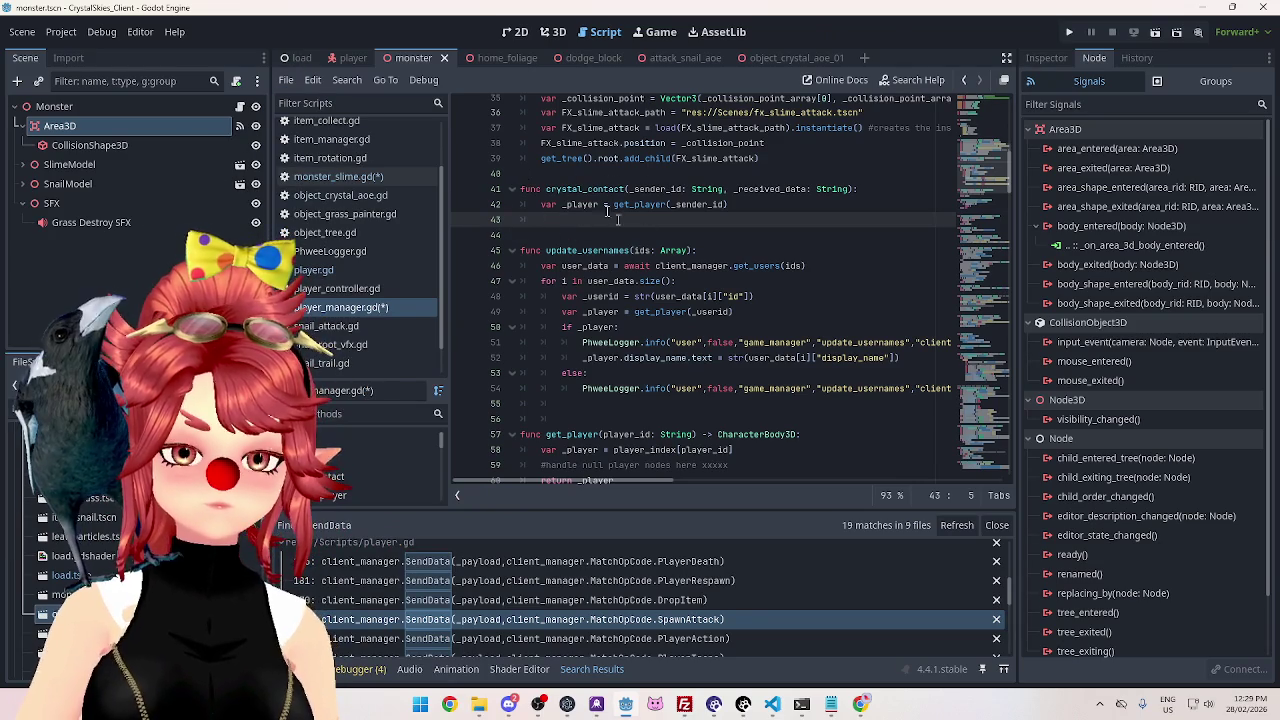
pyautogui.hotkey('ctrl', 's')
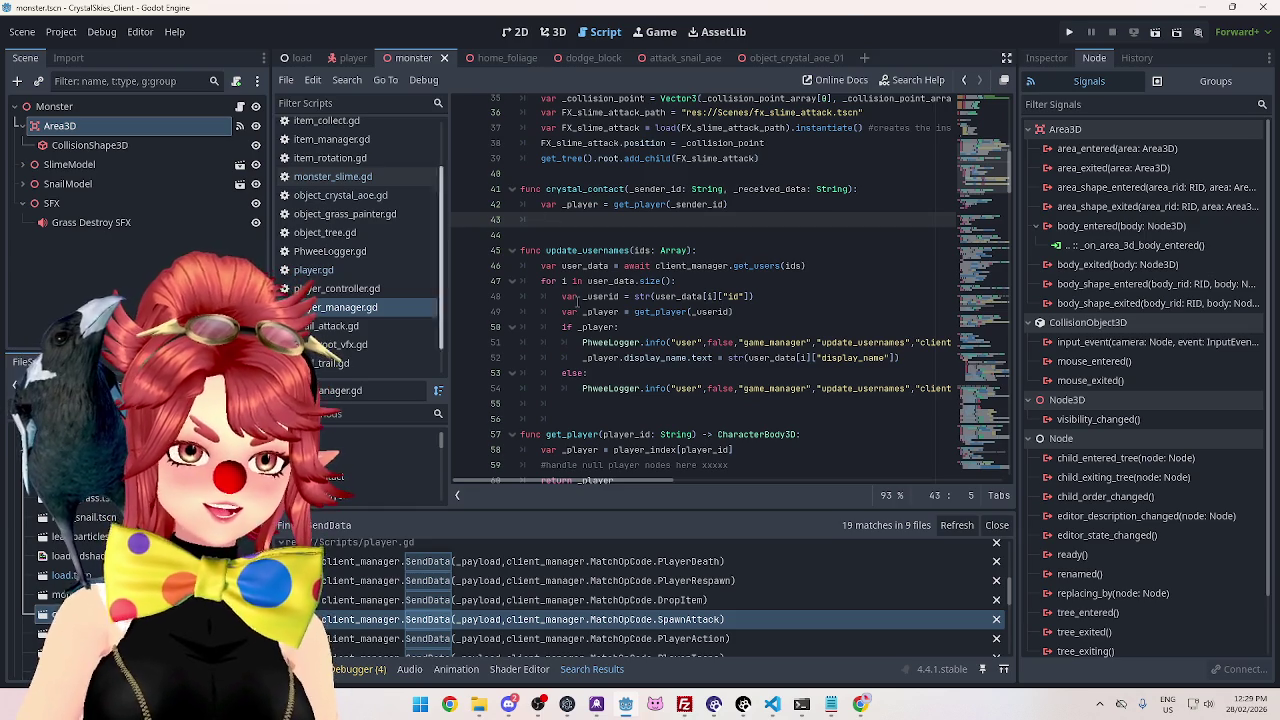
# Bring the Twitch Clips Manager window to the front and maximize it.
pyautogui.click(860, 704)
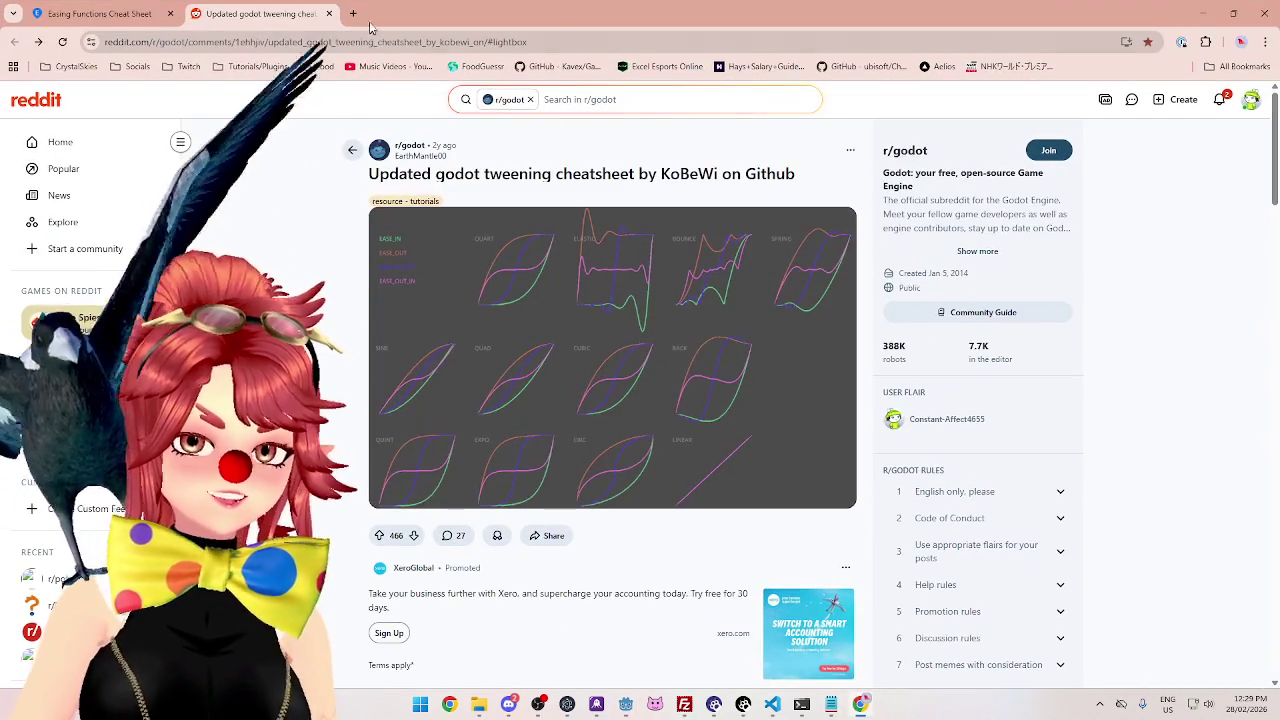
pyautogui.click(355, 14)
pyautogui.hotkey('ctrl', 'w')
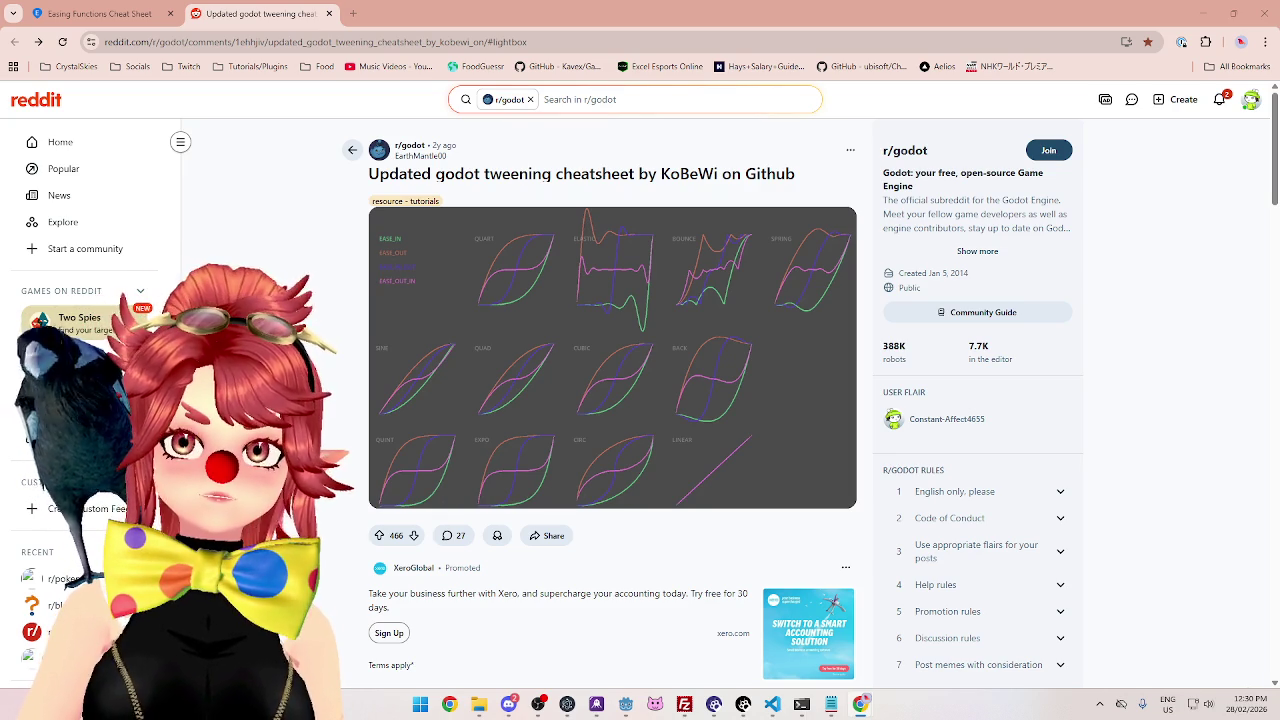
pyautogui.hotkey('alt', 'Tab')
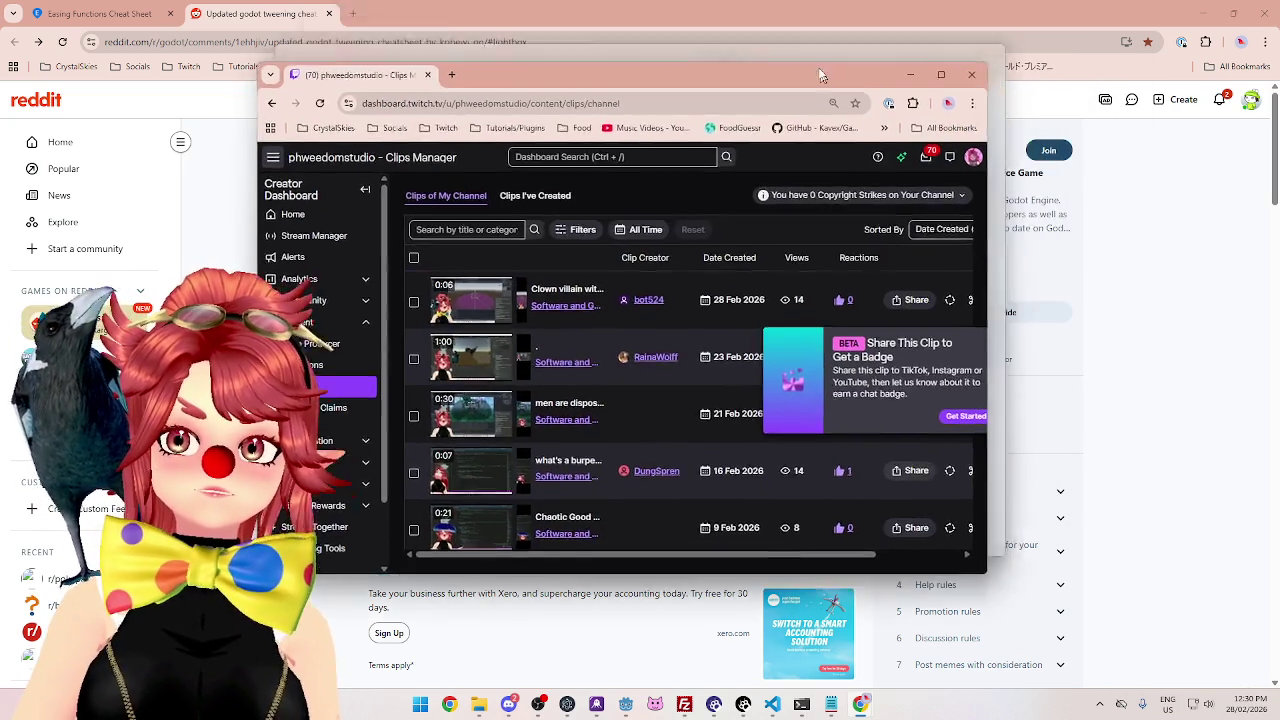
pyautogui.click(931, 12)
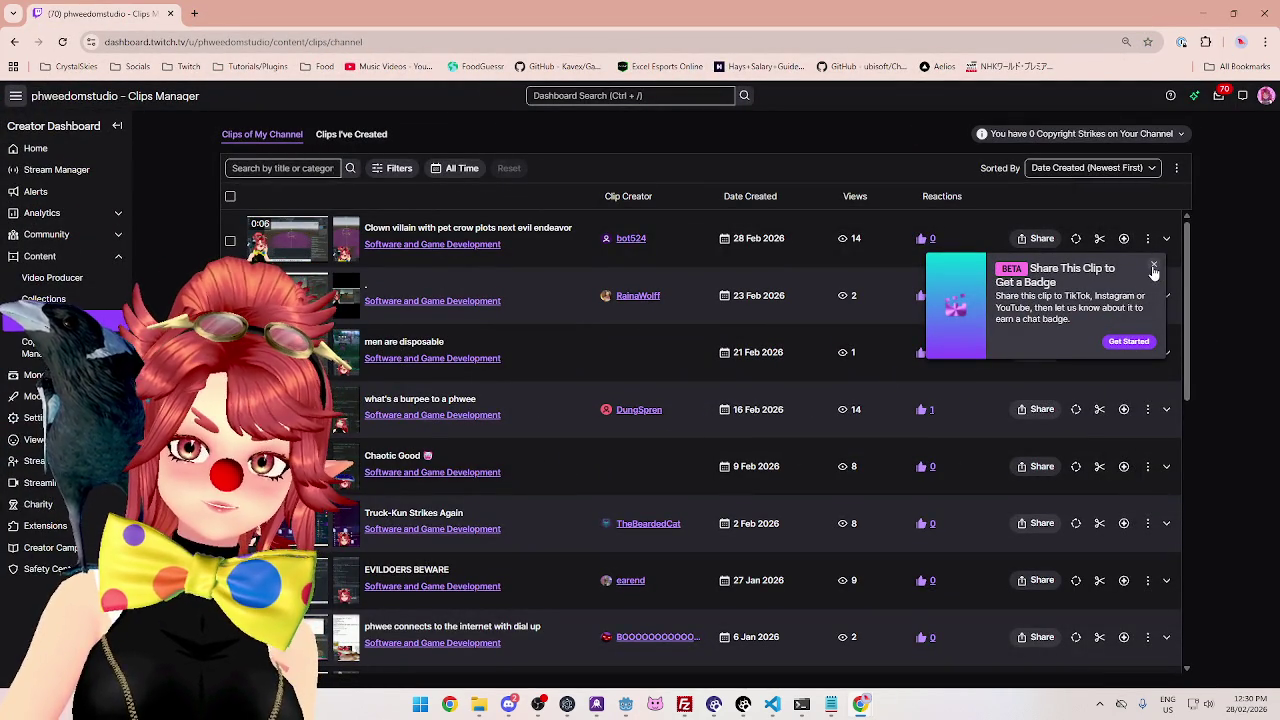
# Feature the newest clip, 'Clown villain with pet crow plots next evil endeavor', on the channel.
pyautogui.click(1153, 269)
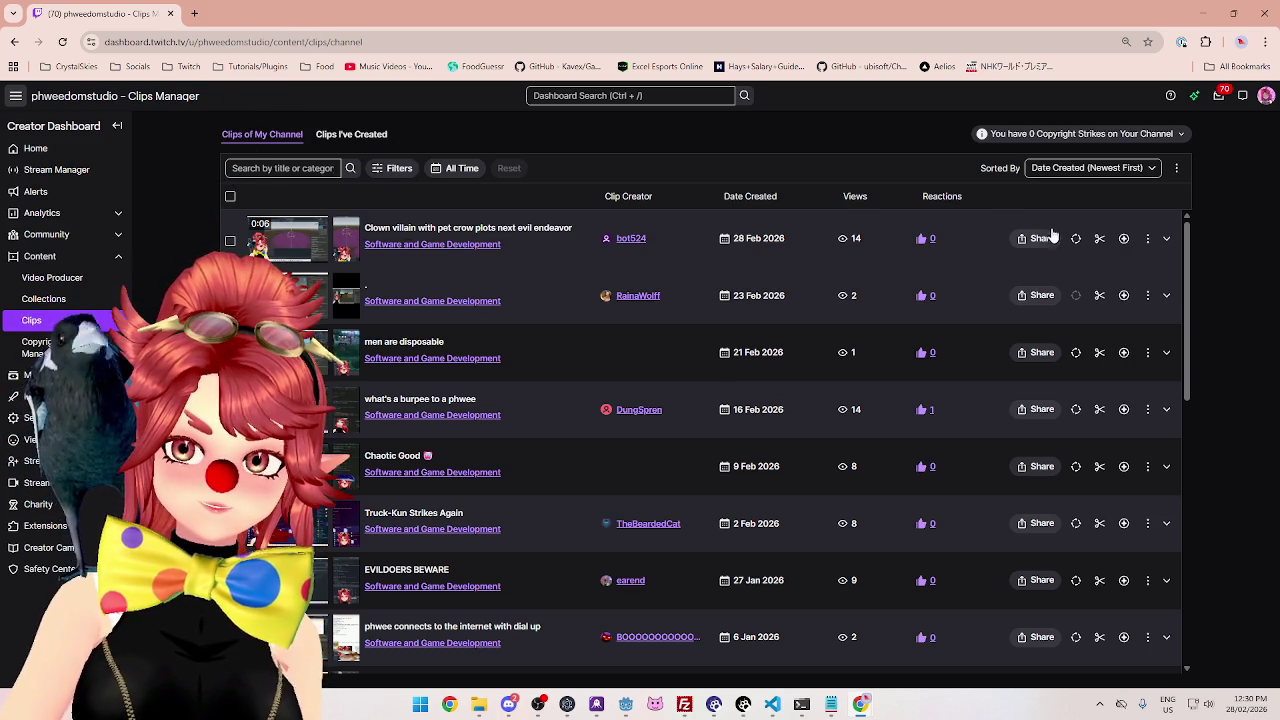
pyautogui.click(1165, 243)
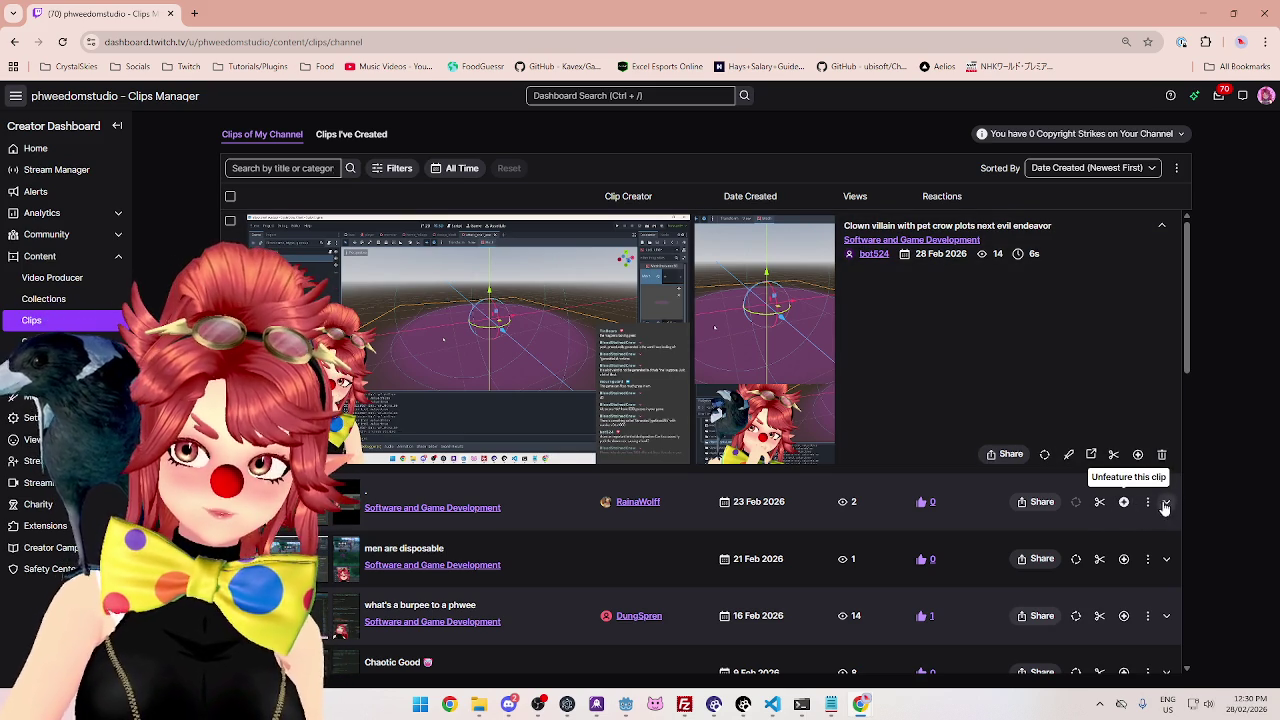
pyautogui.click(1137, 454)
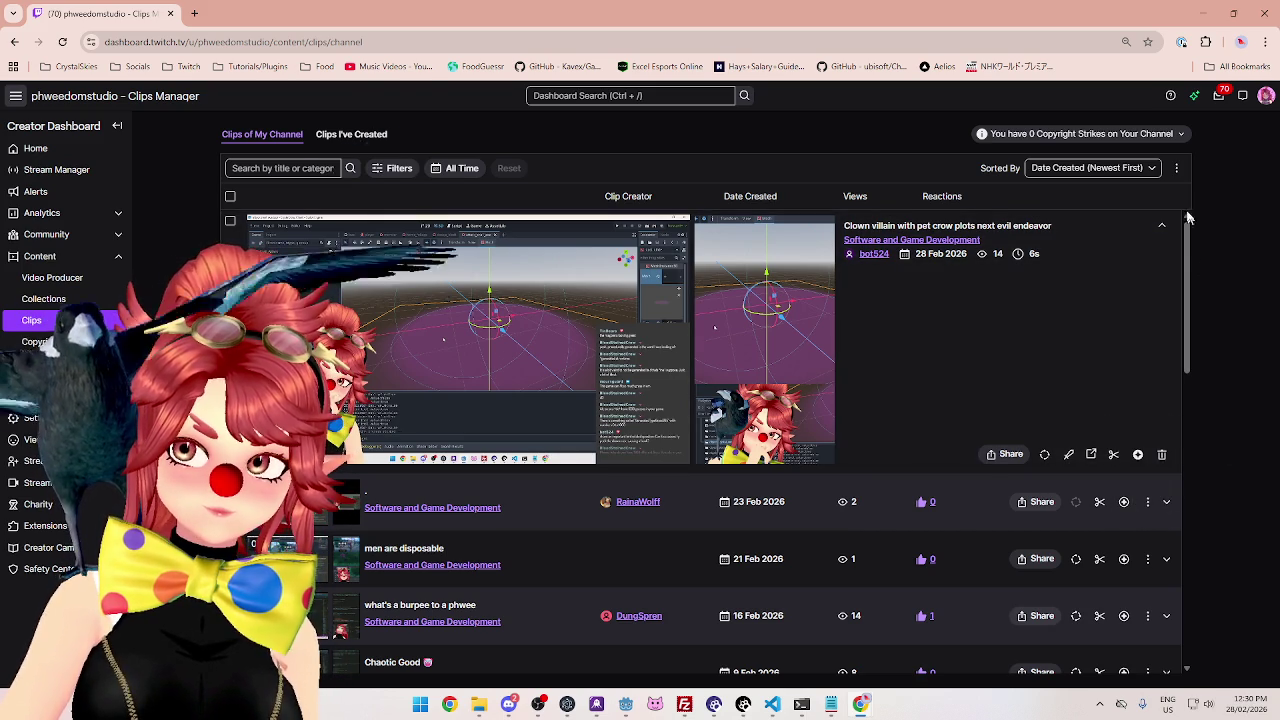
pyautogui.click(1160, 227)
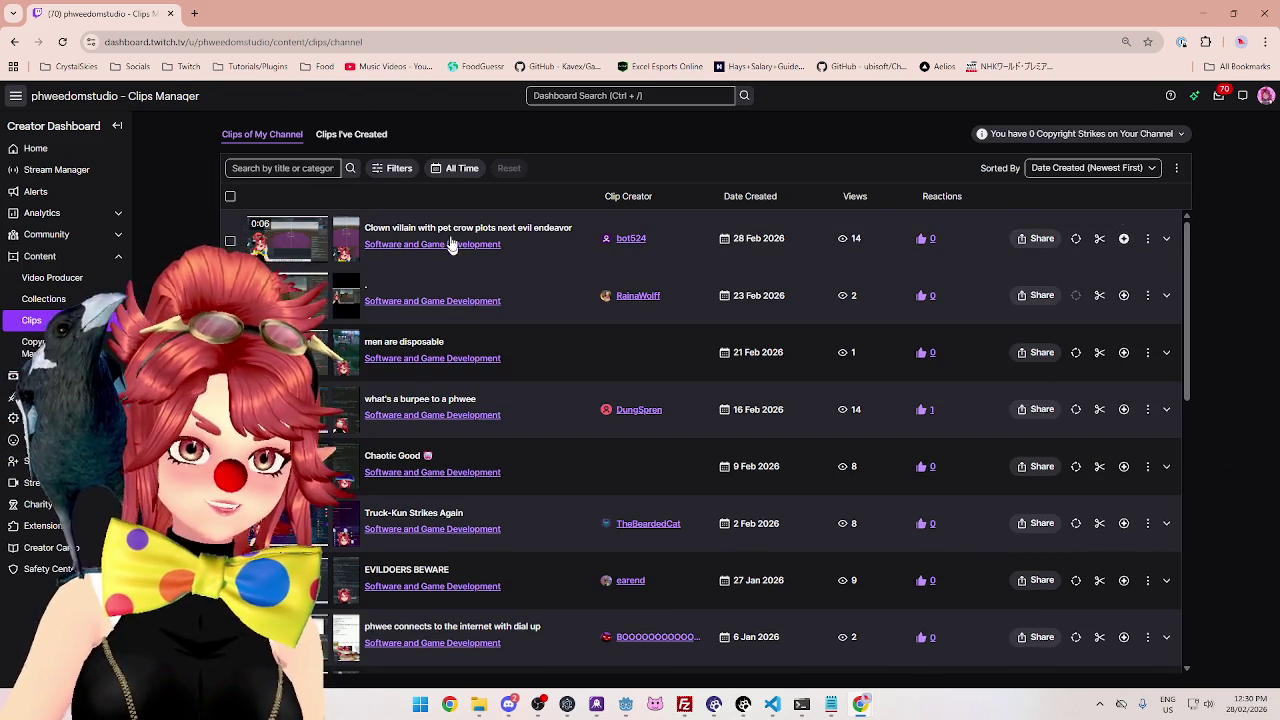
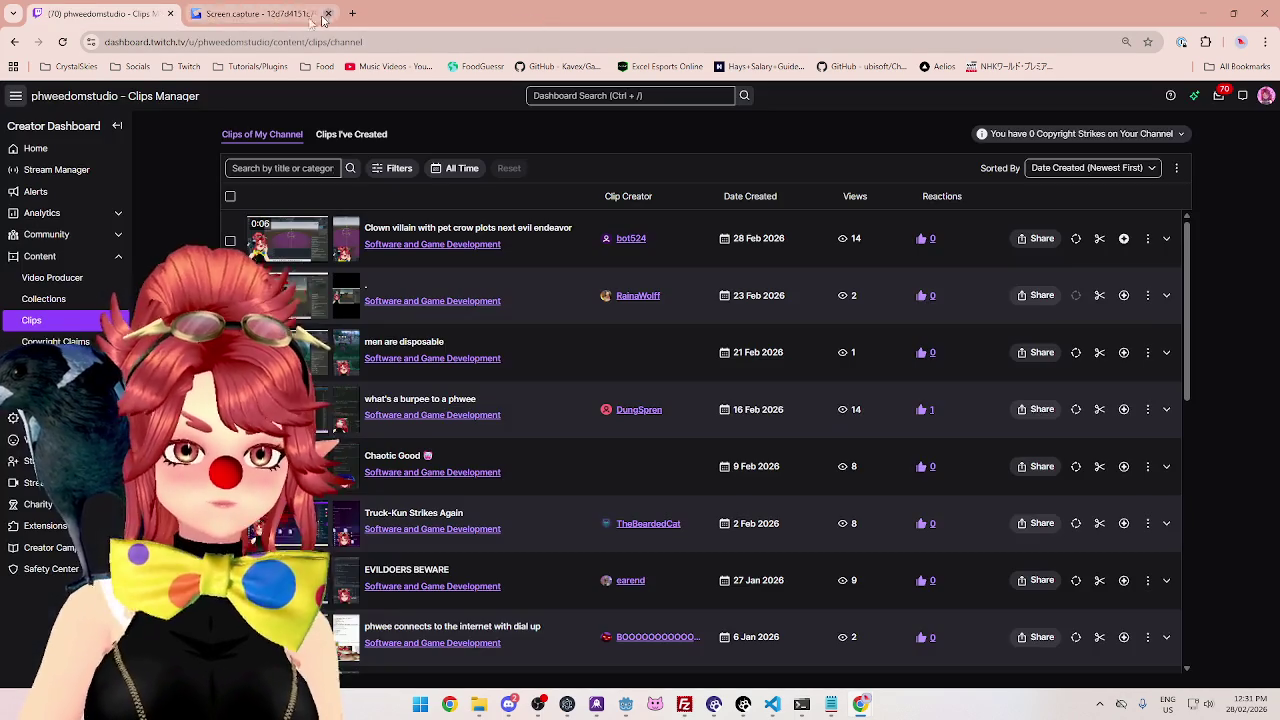
# Close the Gyazo capture and Twitch Clips Manager tabs and switch back to Godot.
pyautogui.click(329, 13)
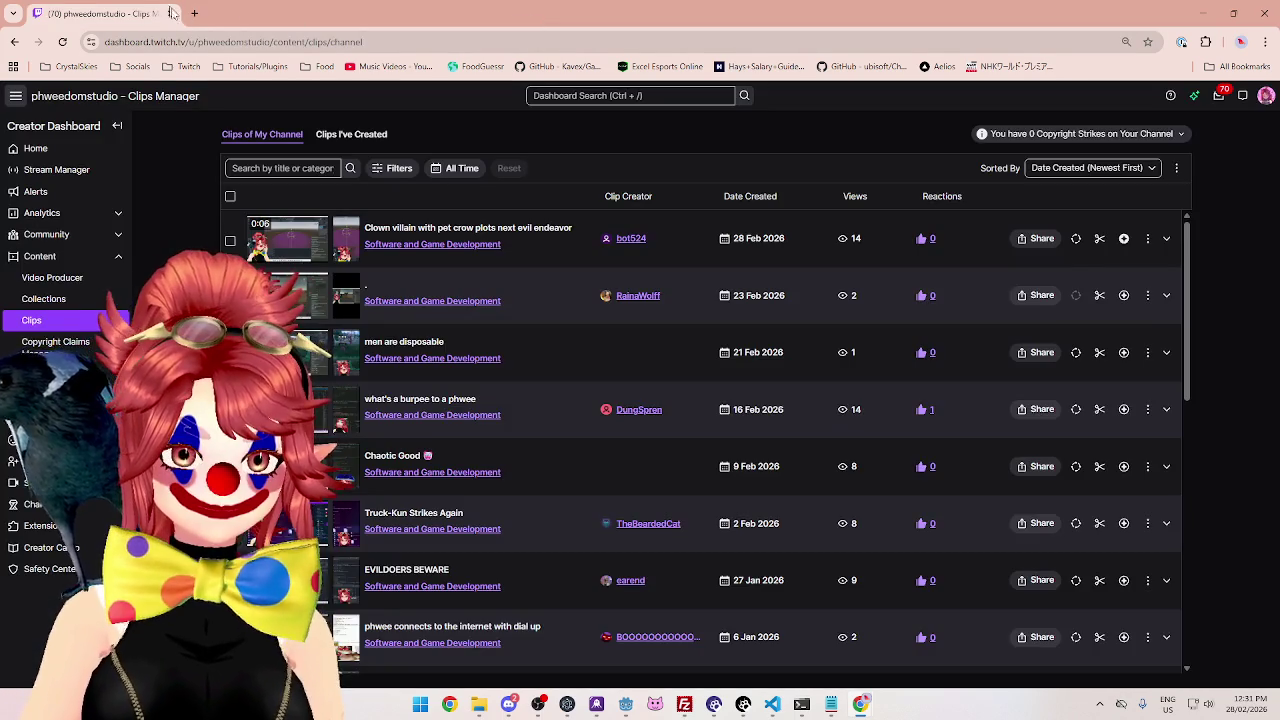
pyautogui.click(170, 14)
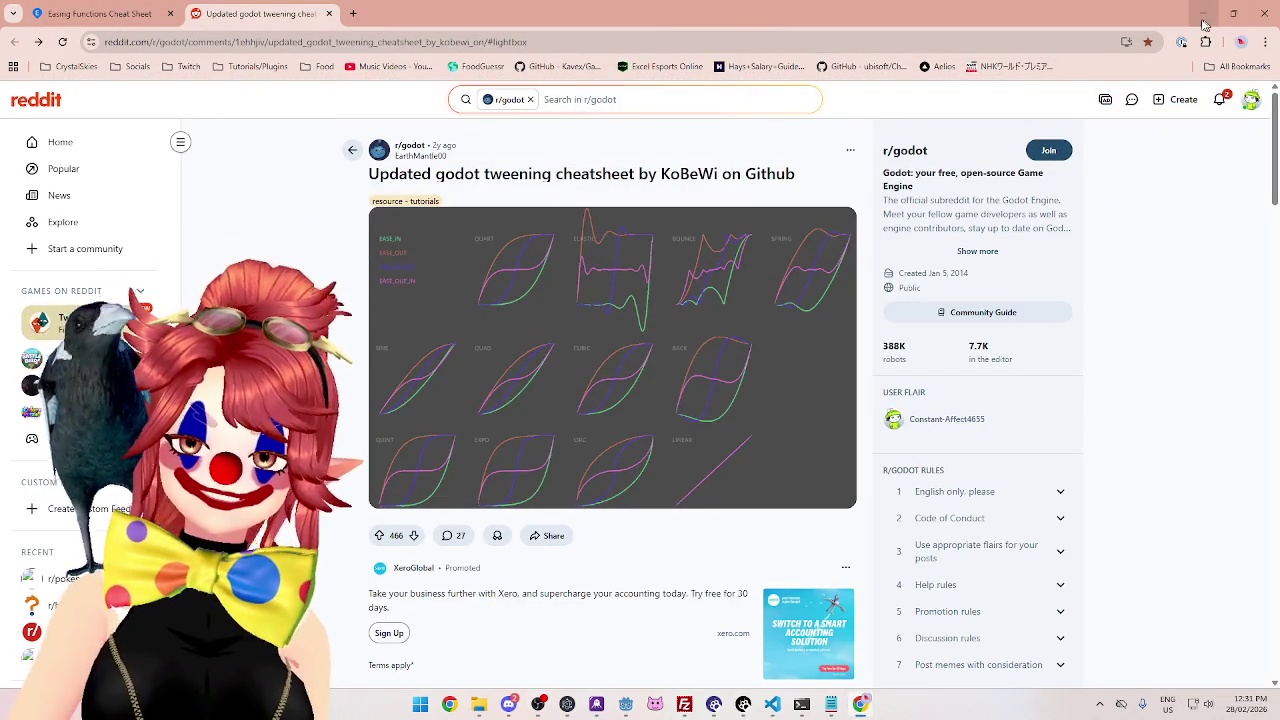
pyautogui.hotkey('alt', 'Tab')
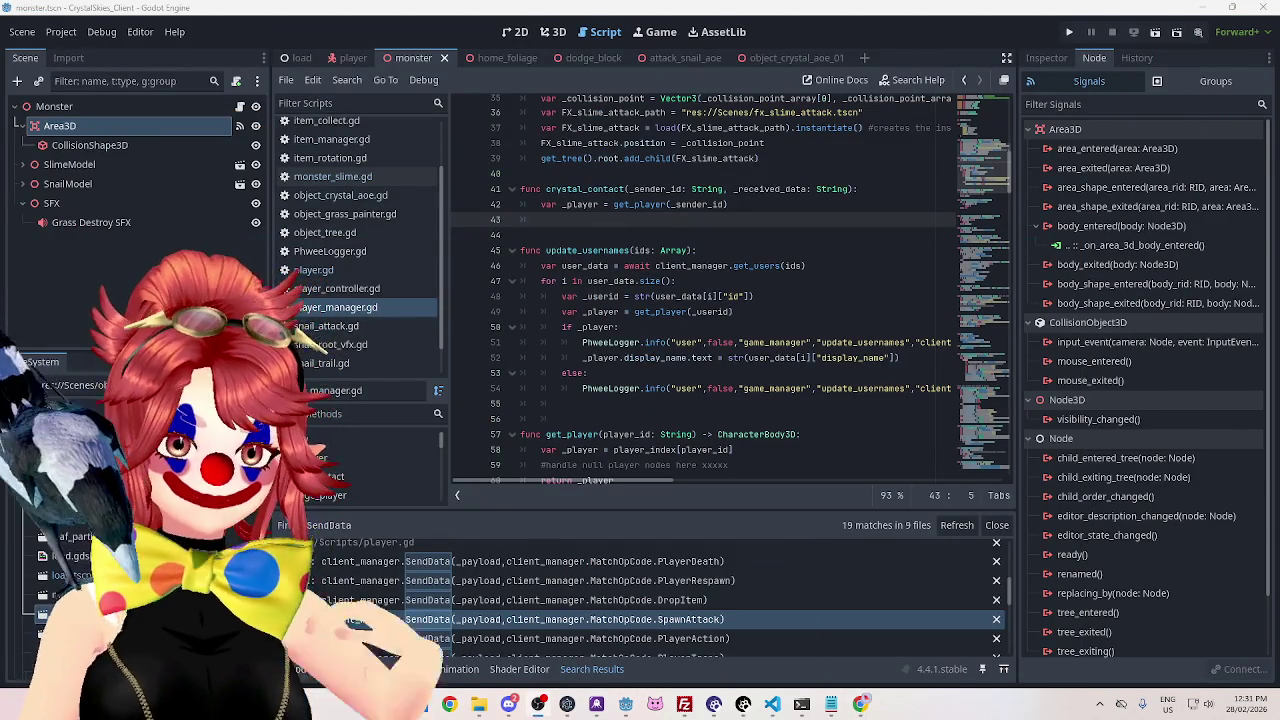
# Give the FileSystem list more height, scroll through it, and start a new empty scene.
pyautogui.moveTo(130, 352); pyautogui.dragTo(130, 248)
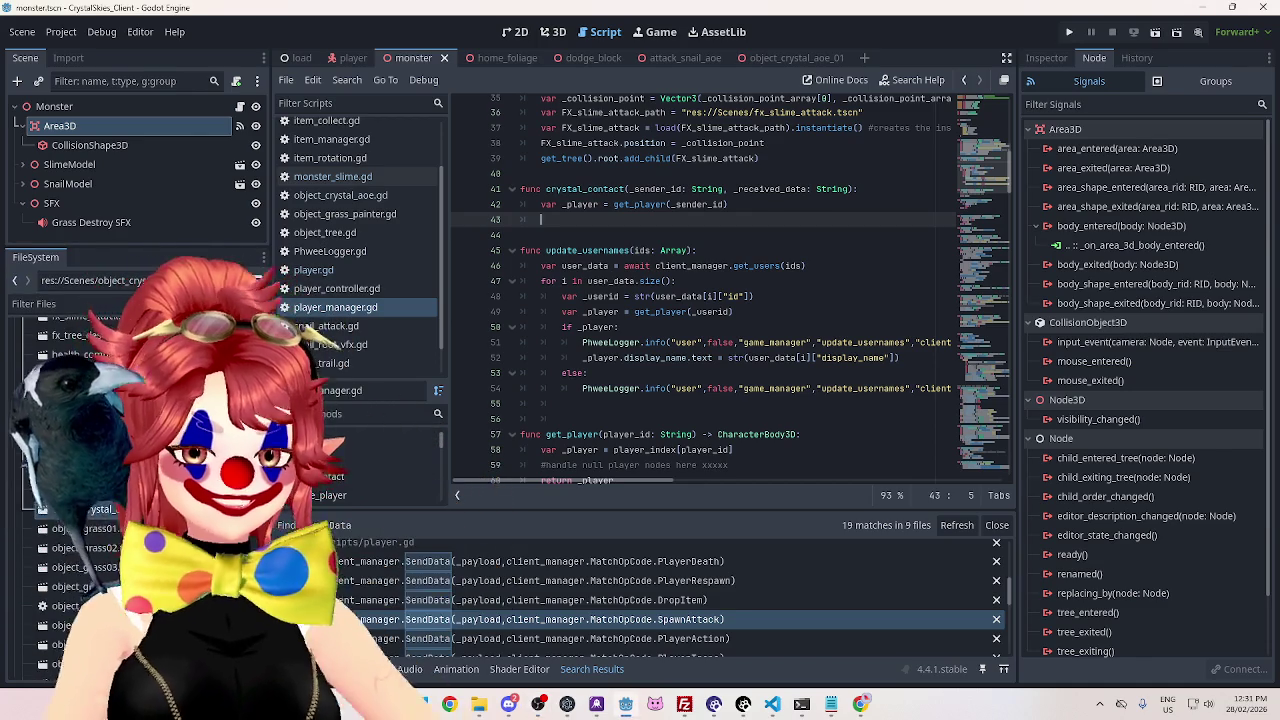
pyautogui.scroll(-3, 140, 480)
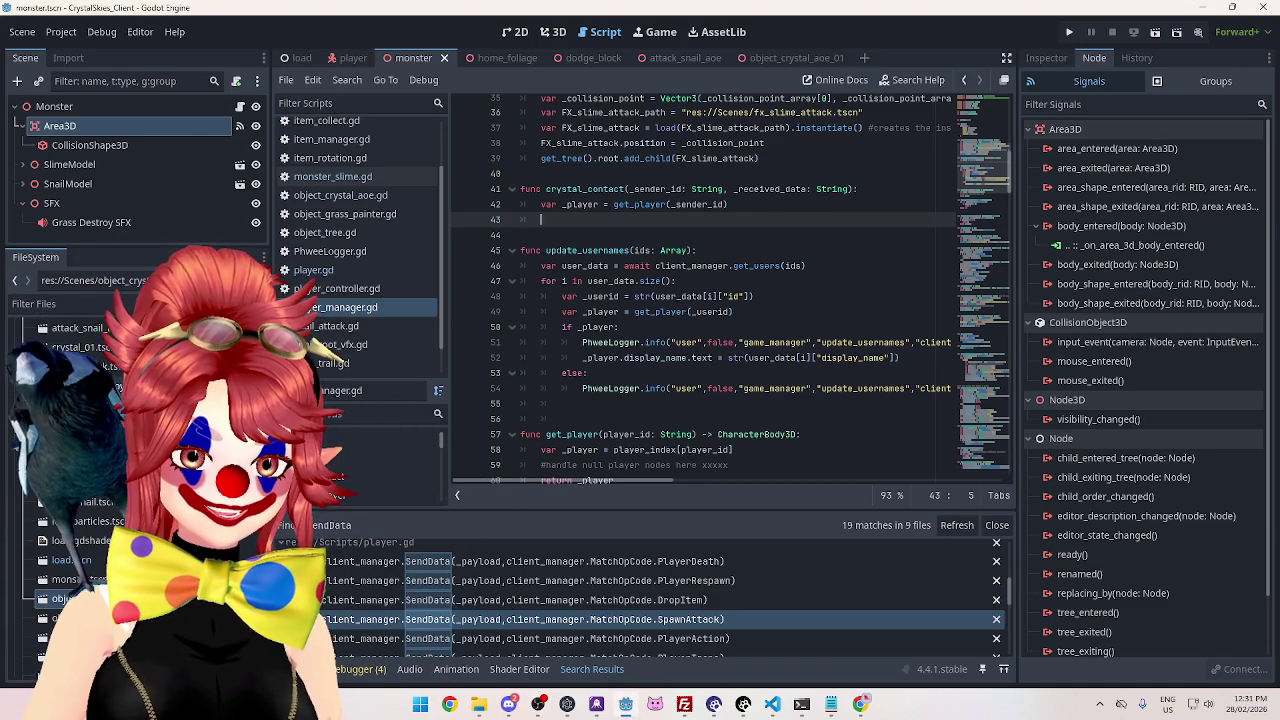
pyautogui.scroll(-5, 140, 480)
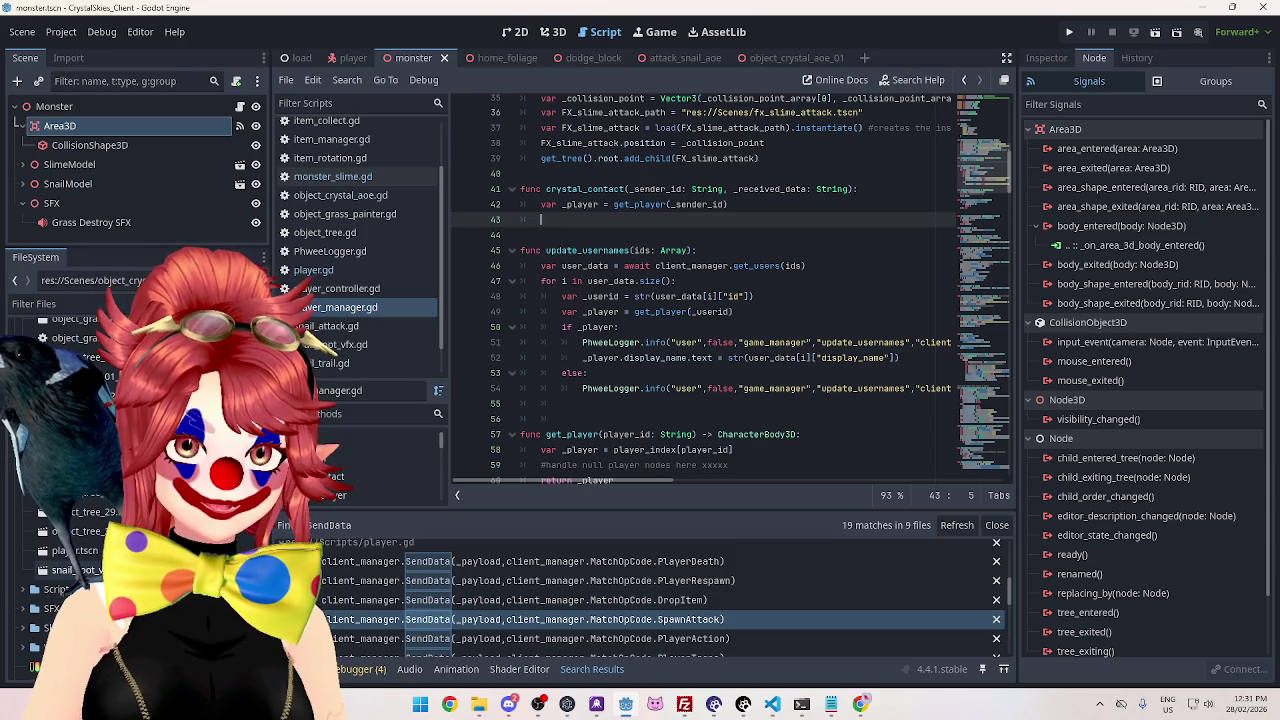
pyautogui.hotkey('ctrl', 'n')
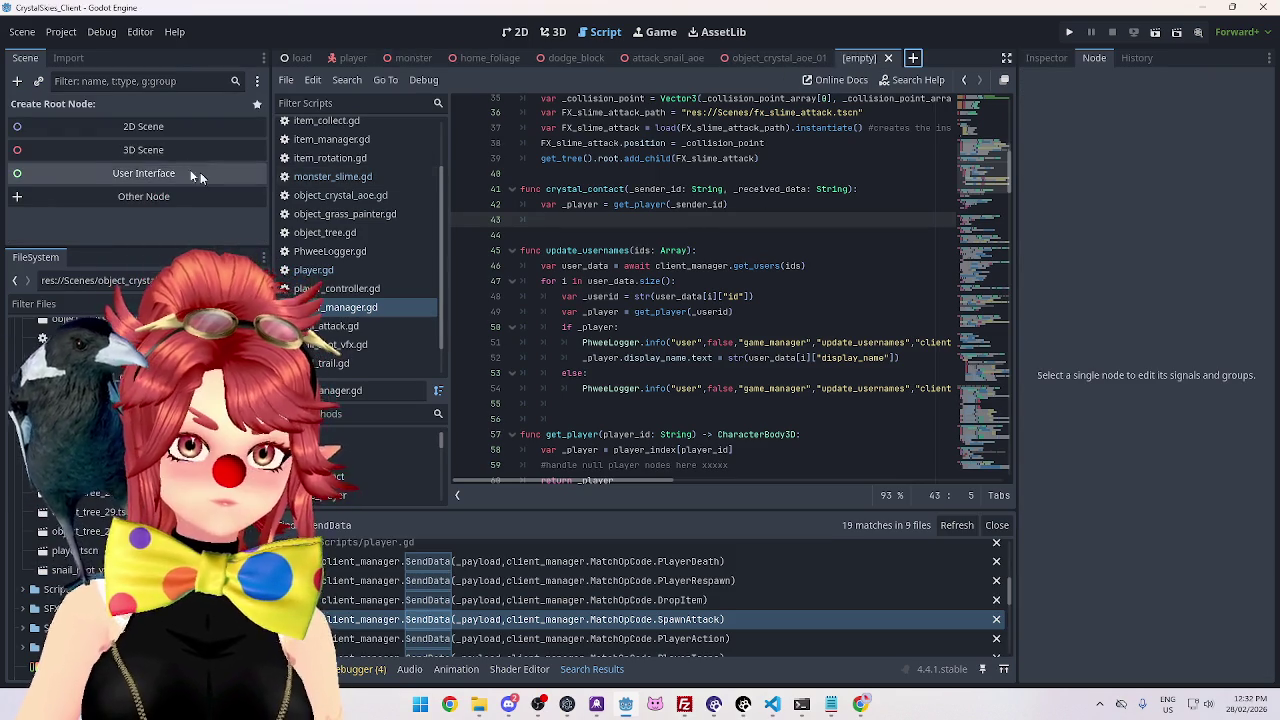
# Give the new scene a 3D Scene root and save it as crystal_aoe_fx.tscn in res://Scenes.
pyautogui.click(145, 154)
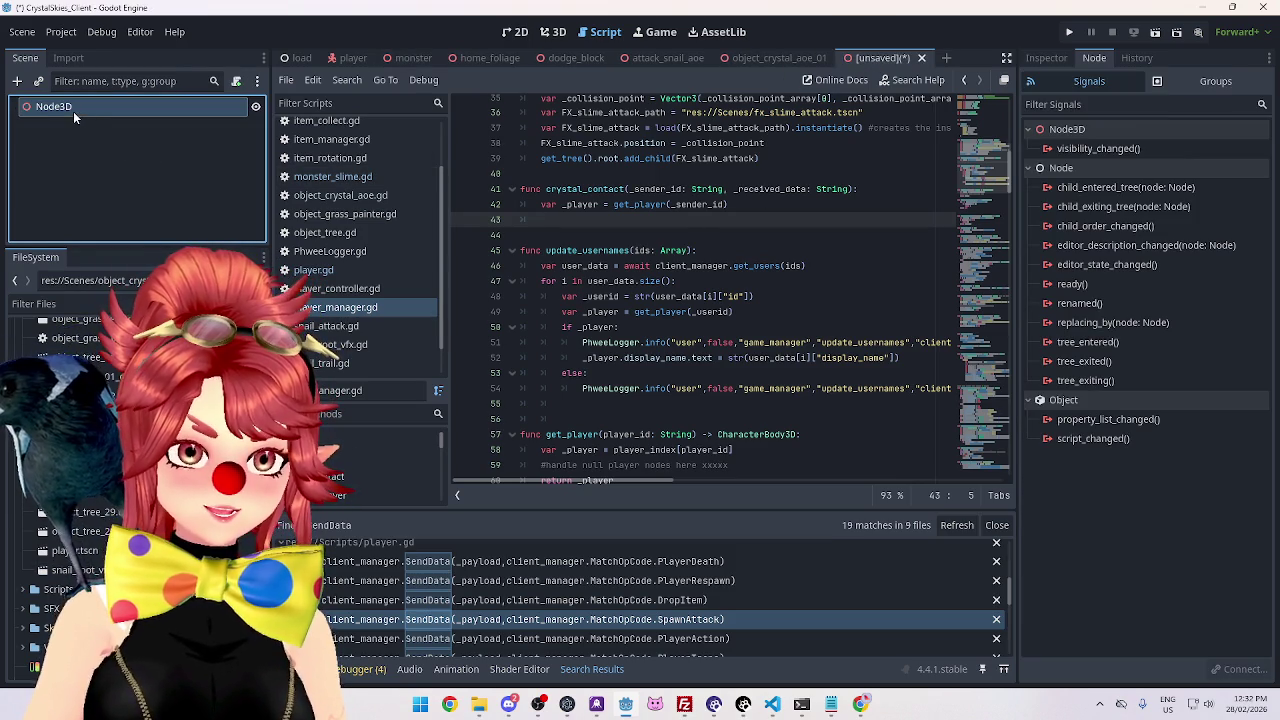
pyautogui.hotkey('ctrl', 's')
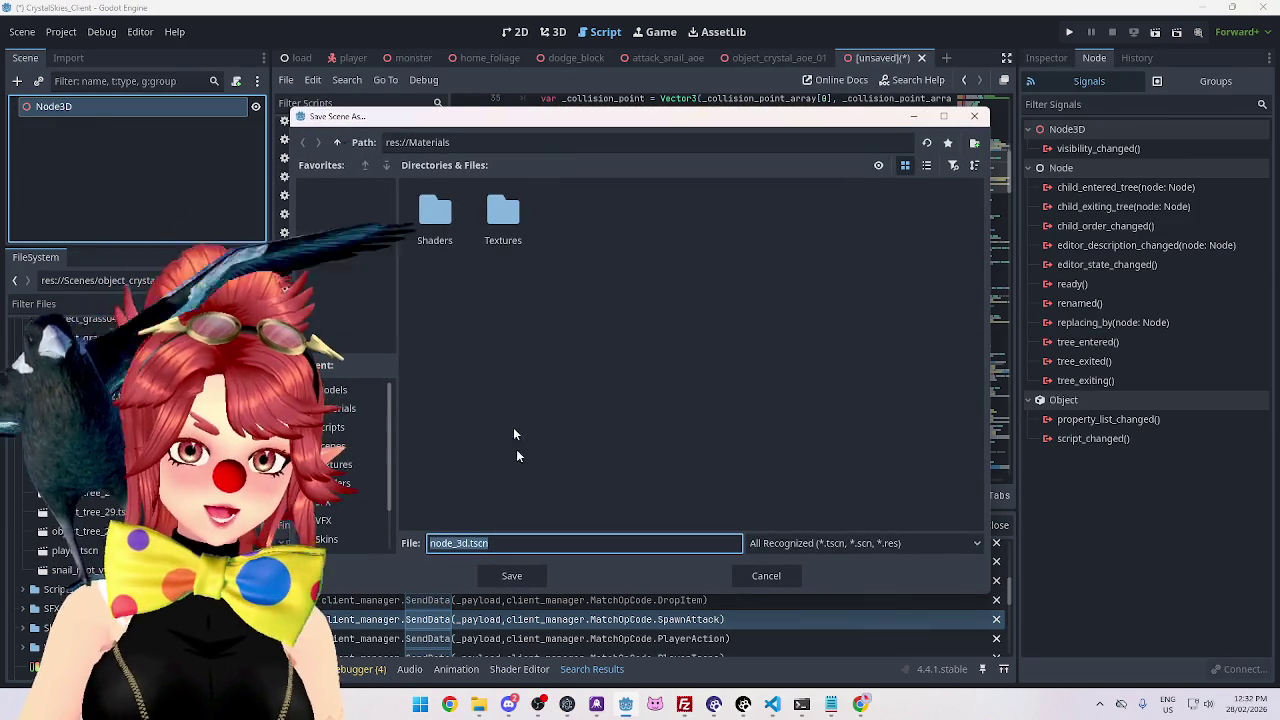
pyautogui.click(337, 142)
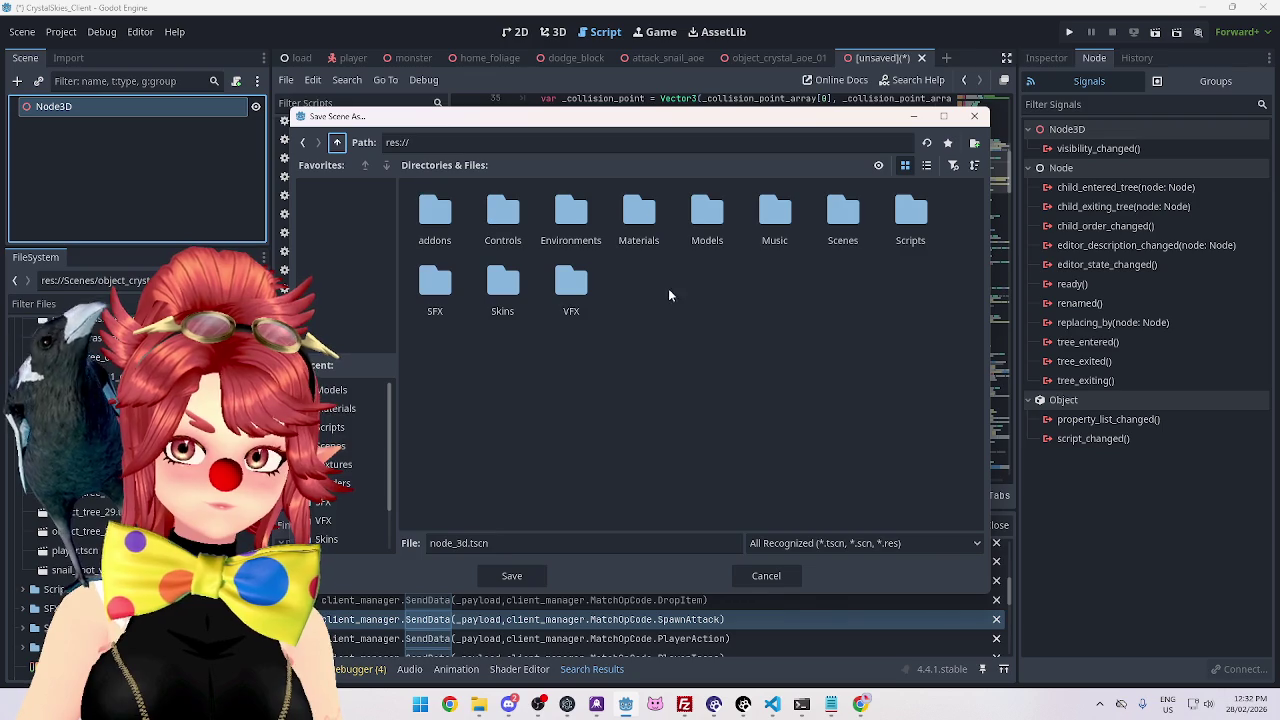
pyautogui.doubleClick(865, 238)
pyautogui.click(466, 543)
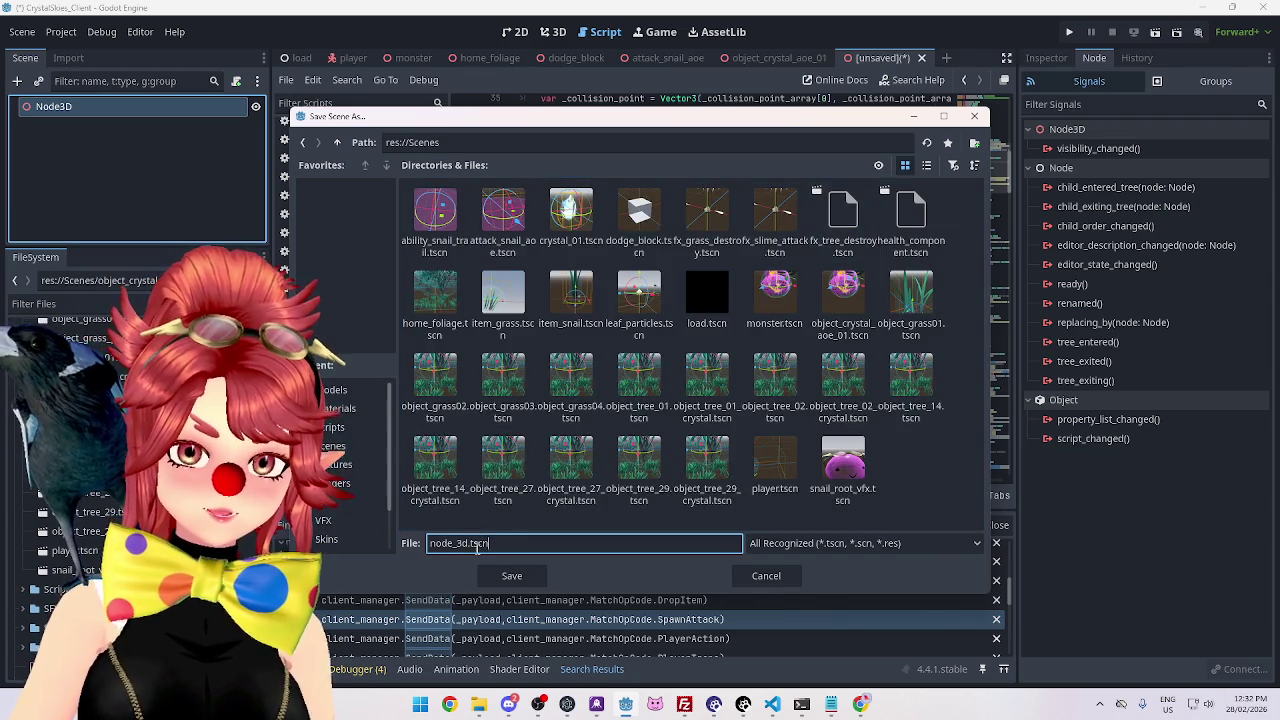
pyautogui.moveTo(466, 543); pyautogui.dragTo(404, 528)
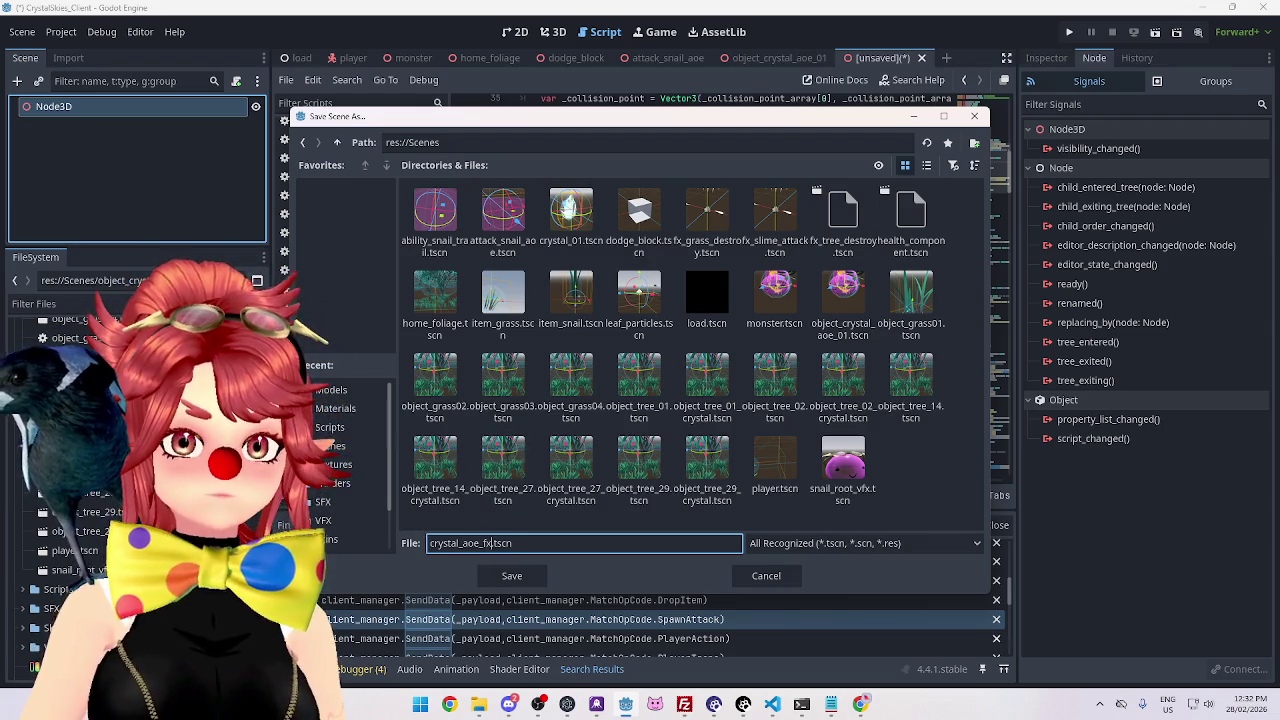
pyautogui.press('Return')
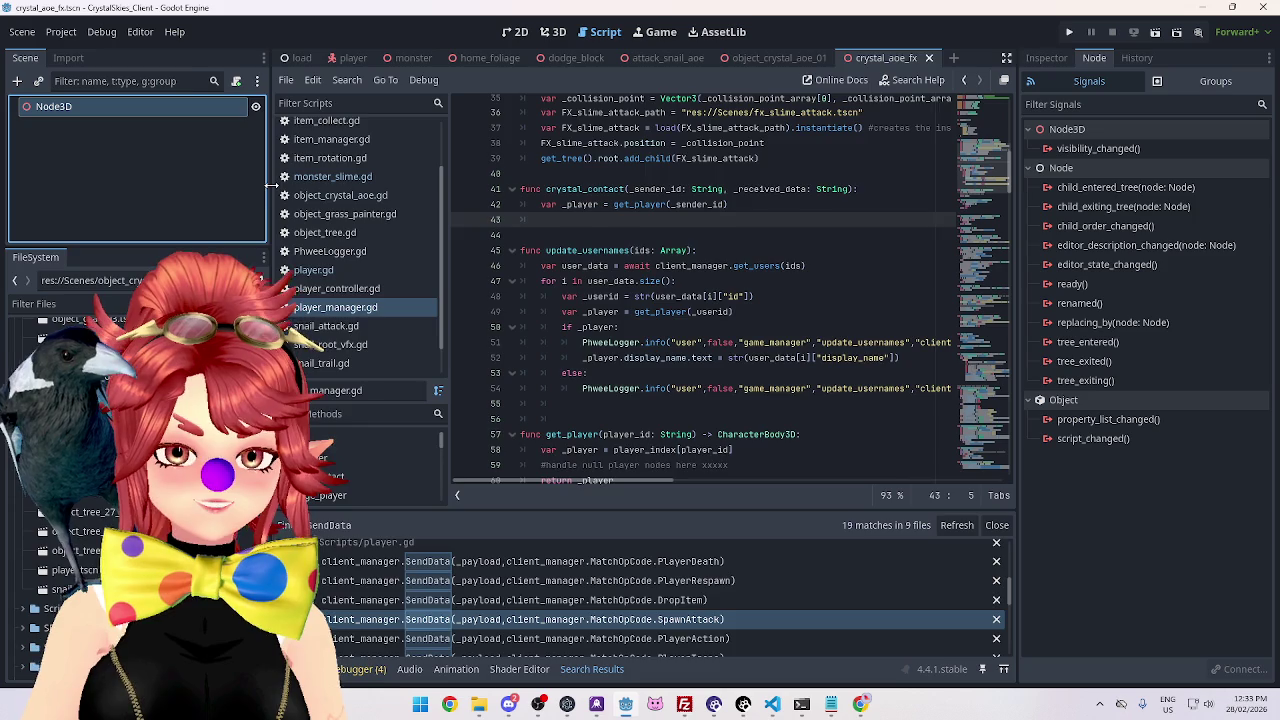
# Narrow the scene/file docks and the script list, then place the cursor on empty line 43.
pyautogui.moveTo(271, 185); pyautogui.dragTo(221, 186)
pyautogui.moveTo(400, 253)
pyautogui.mouseDown()
pyautogui.moveTo(372, 256)
pyautogui.moveTo(381, 261)
pyautogui.mouseUp()
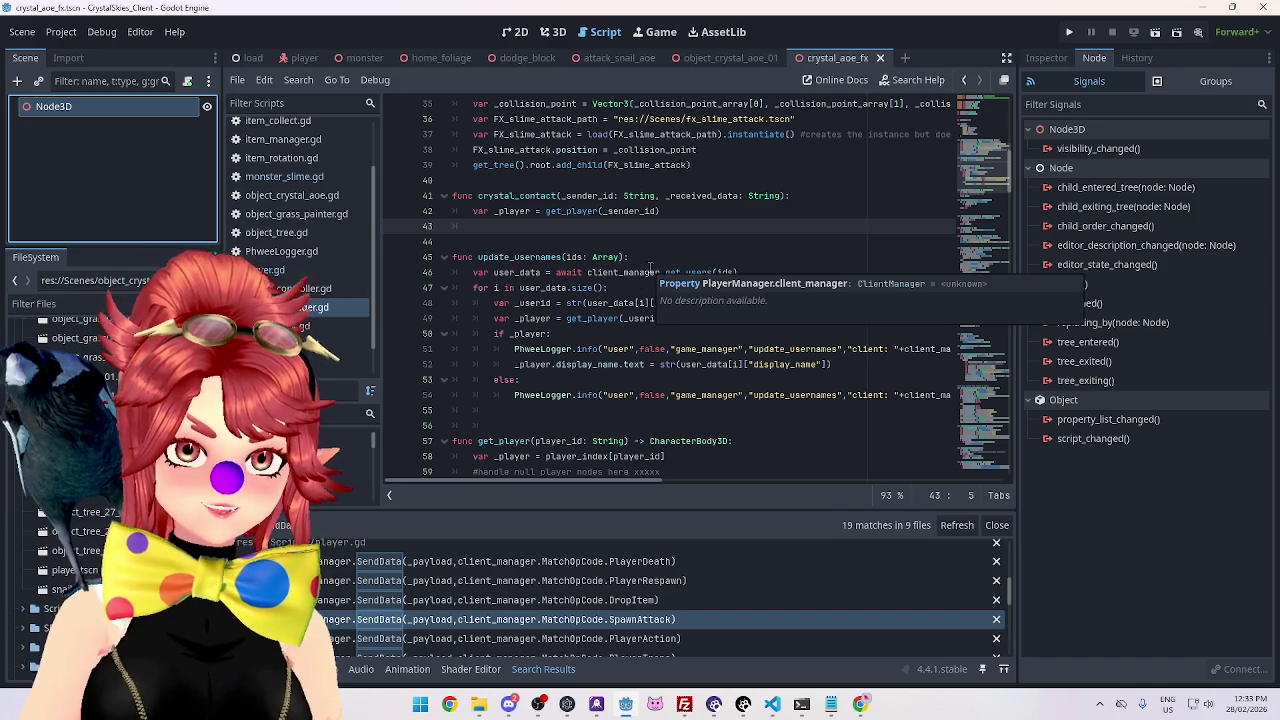
pyautogui.click(682, 256)
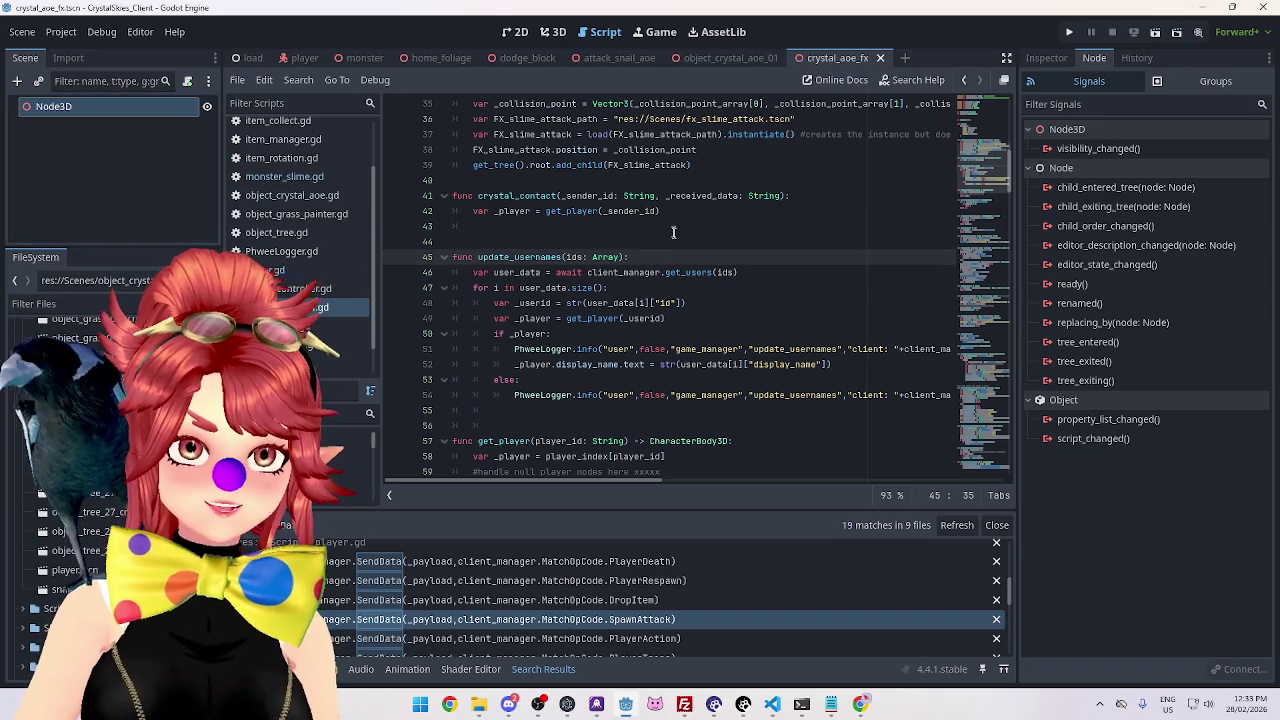
pyautogui.click(671, 230)
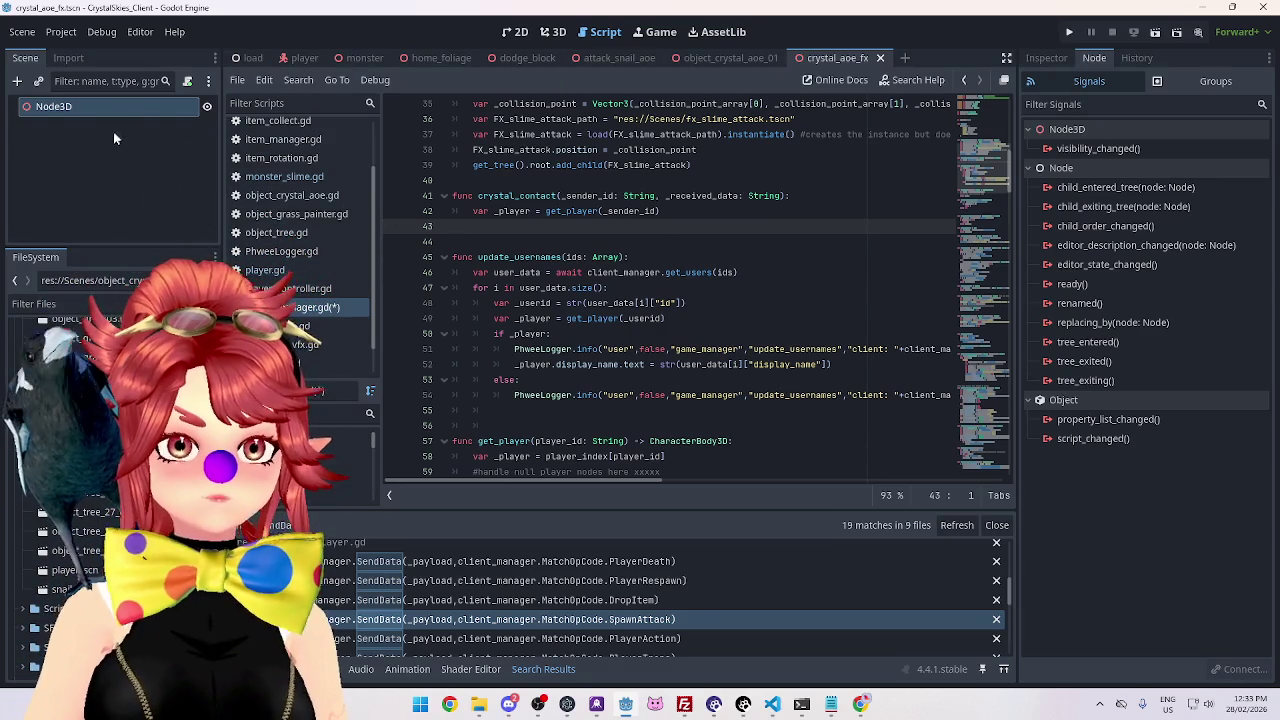
# In the 3D view, add a GPUParticles3D child under Node3D and select it.
pyautogui.click(561, 34)
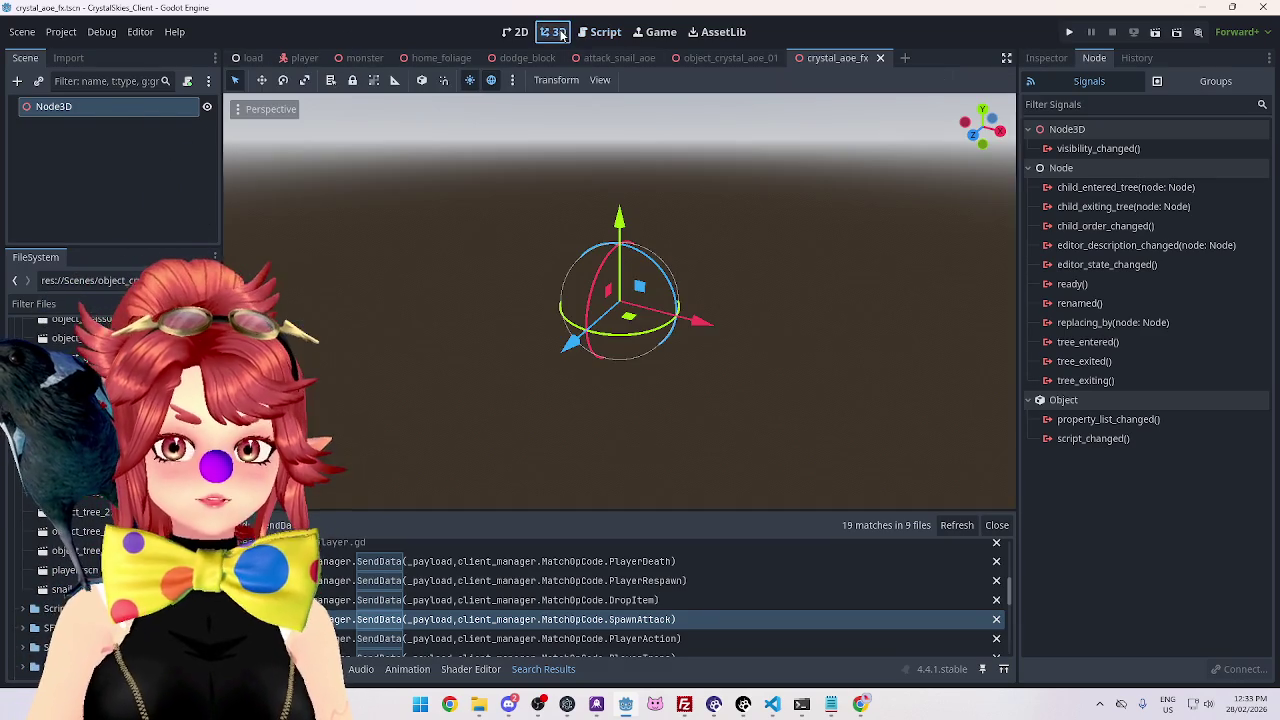
pyautogui.click(110, 240)
pyautogui.rightClick(80, 106)
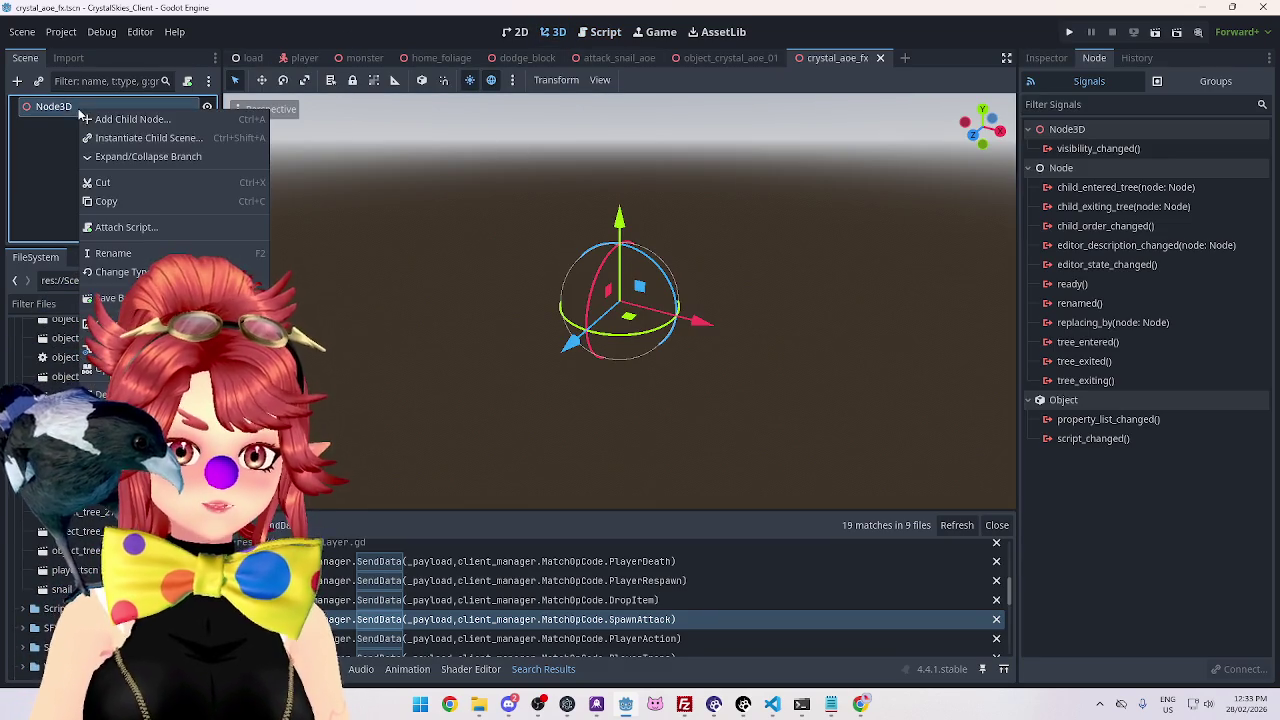
pyautogui.click(130, 119)
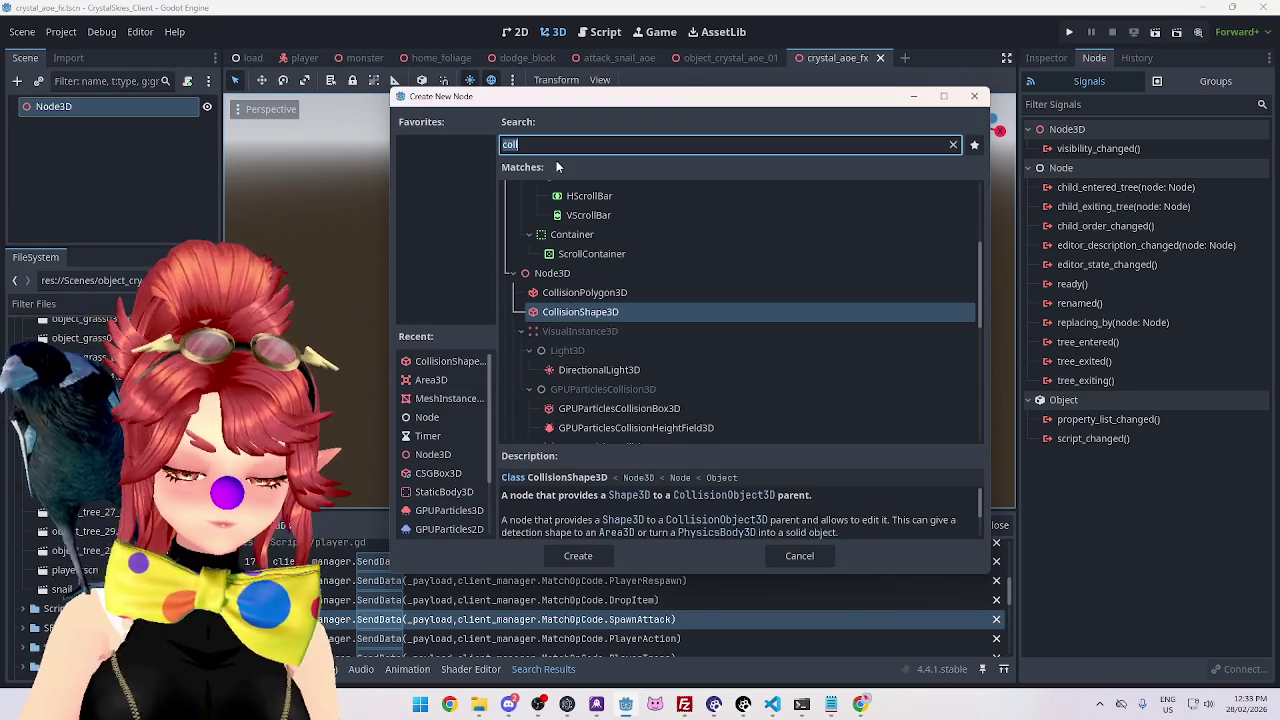
pyautogui.write('par')
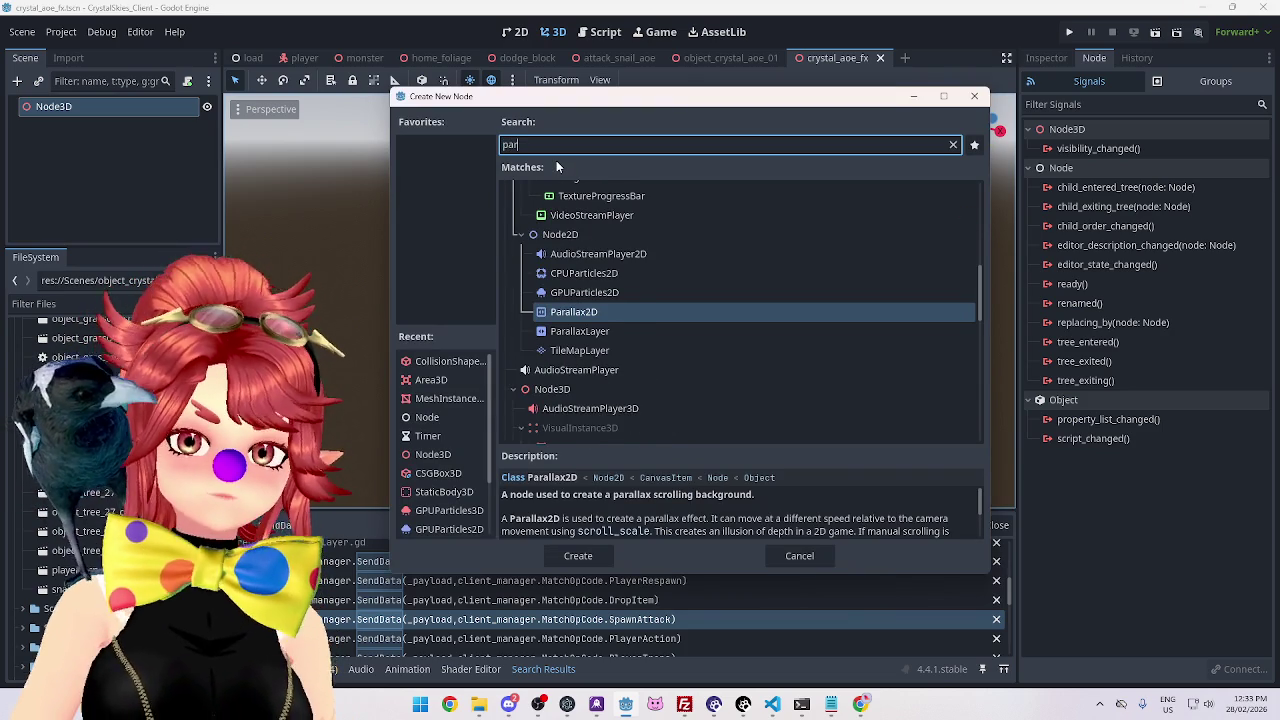
pyautogui.write('t')
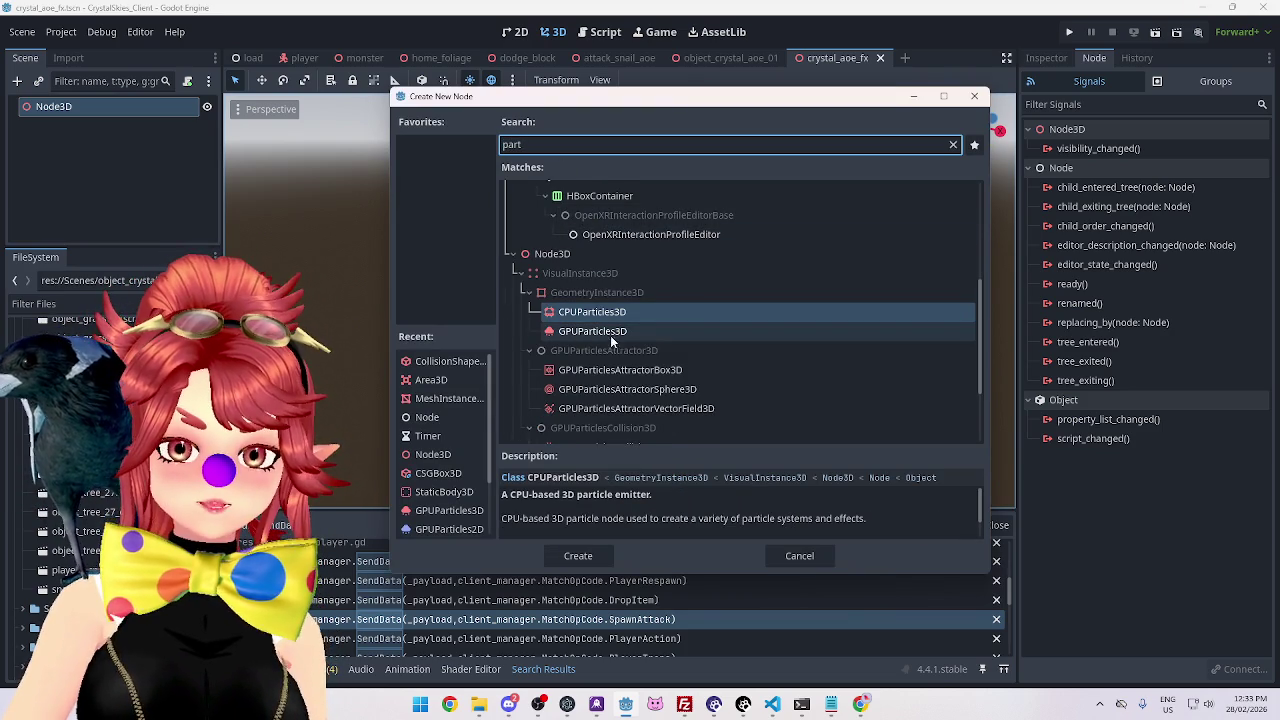
pyautogui.doubleClick(605, 332)
pyautogui.click(82, 146)
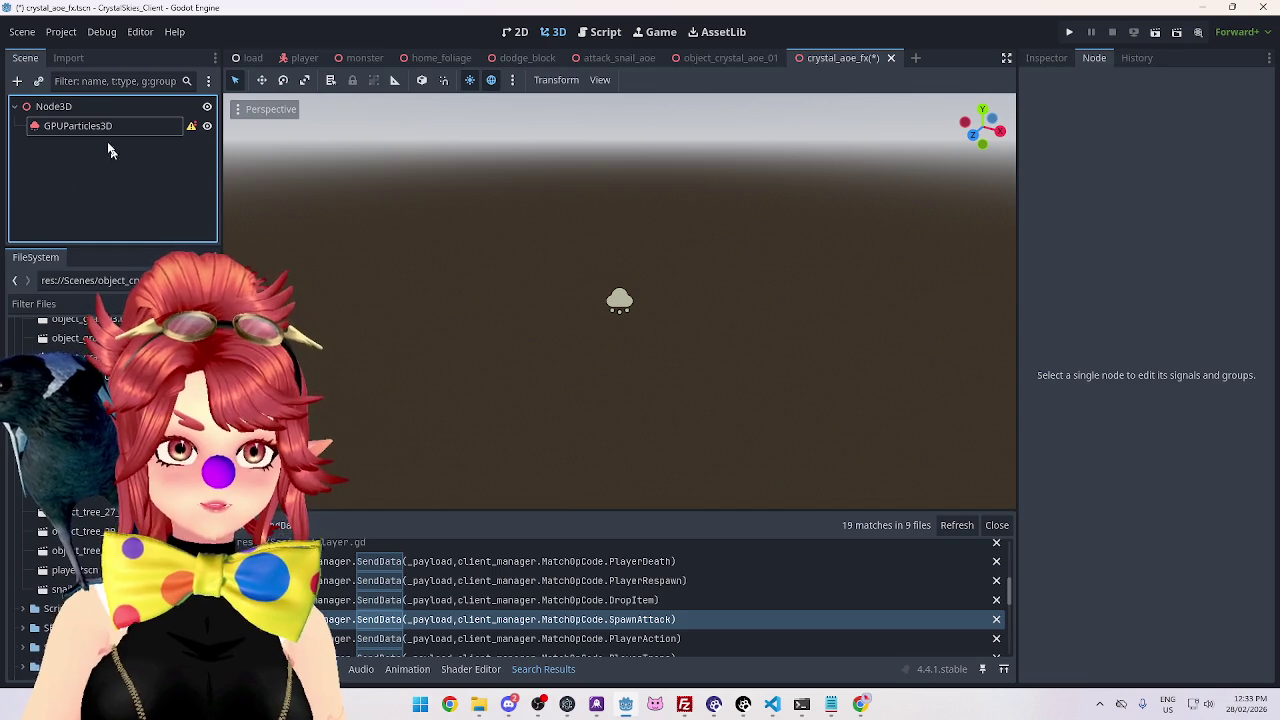
pyautogui.click(106, 125)
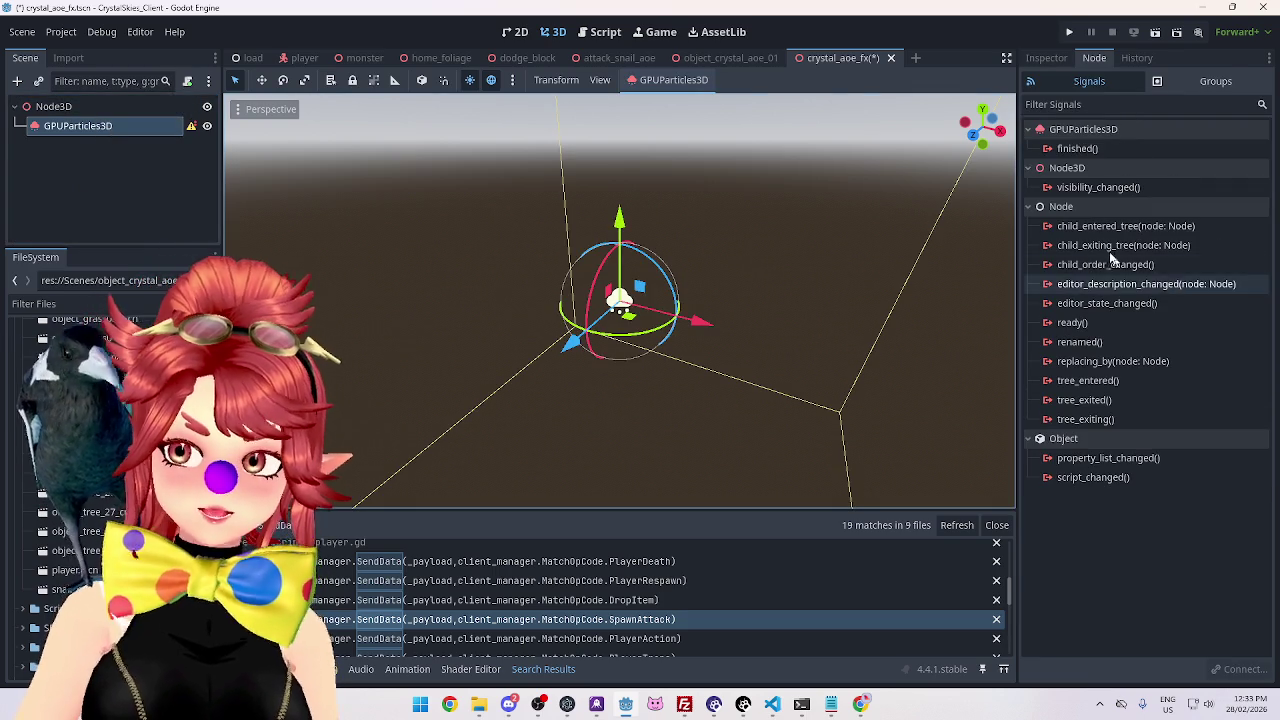
pyautogui.click(1046, 60)
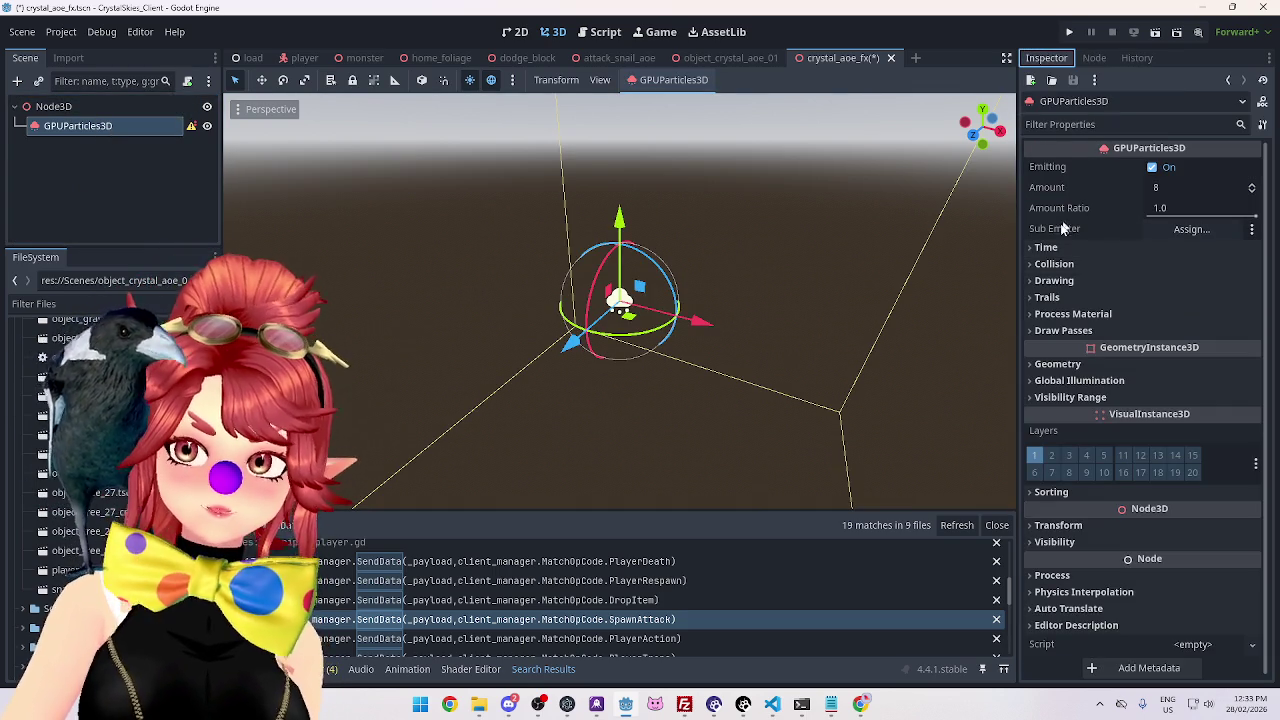
# Assign a new ParticleProcessMaterial to the GPUParticles3D's Process Material slot.
pyautogui.click(1060, 314)
pyautogui.scroll(-1, 1127, 322)
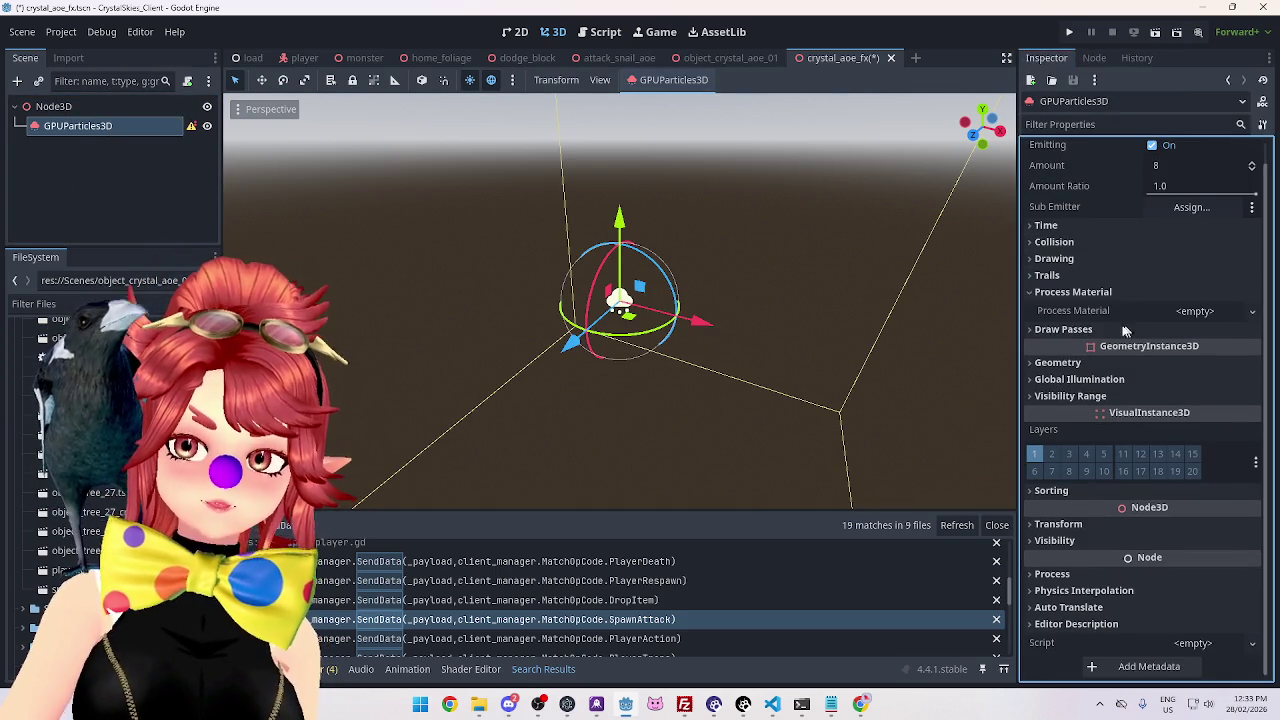
pyautogui.click(1127, 325)
pyautogui.scroll(-3, 1101, 297)
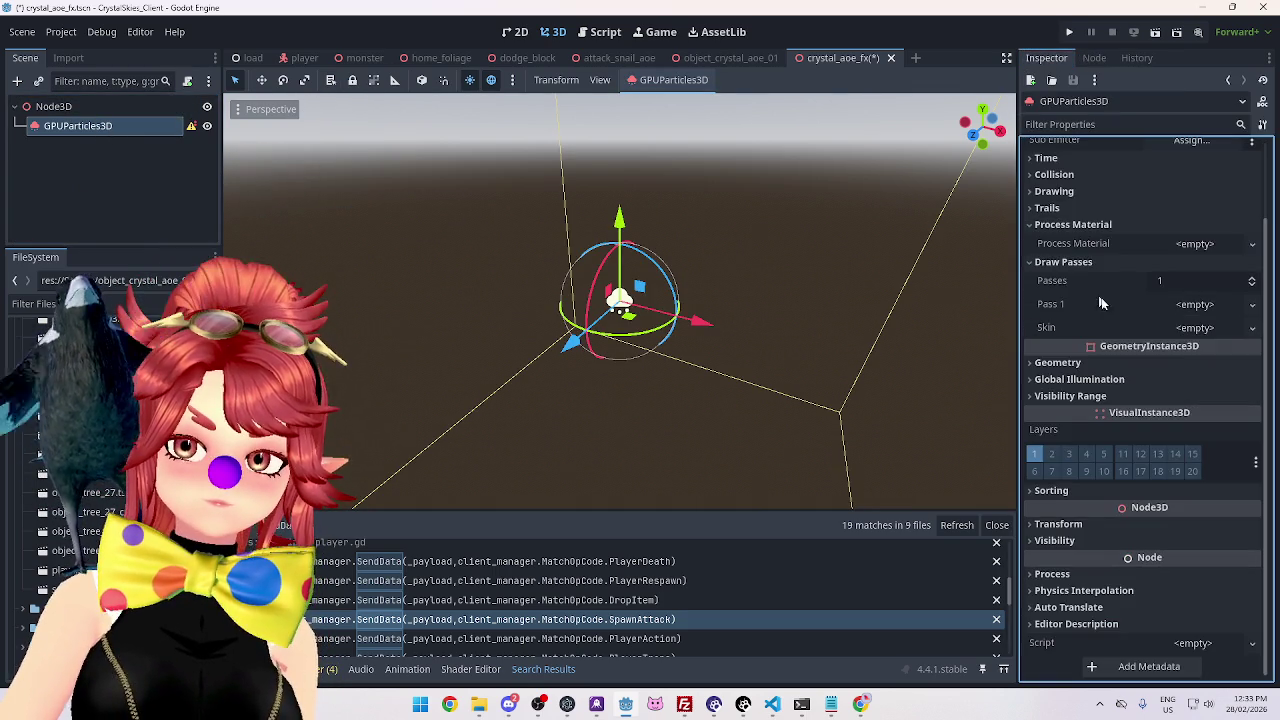
pyautogui.click(1205, 244)
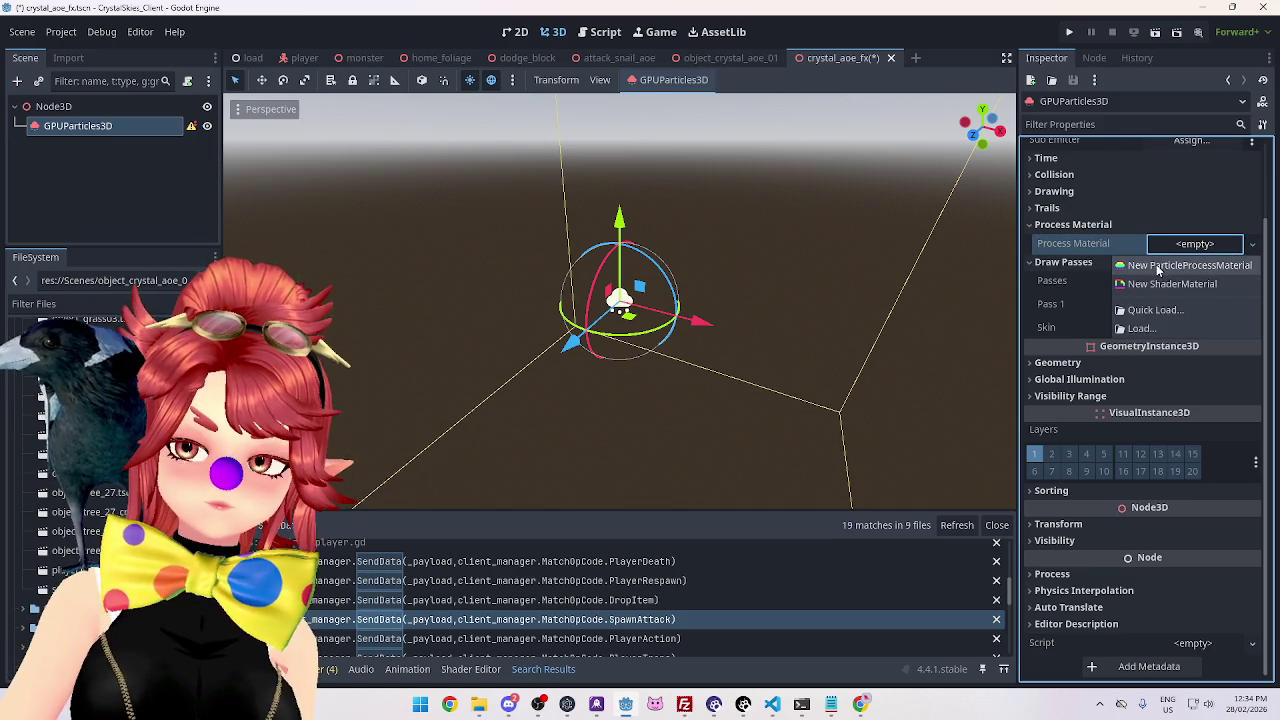
pyautogui.click(1188, 264)
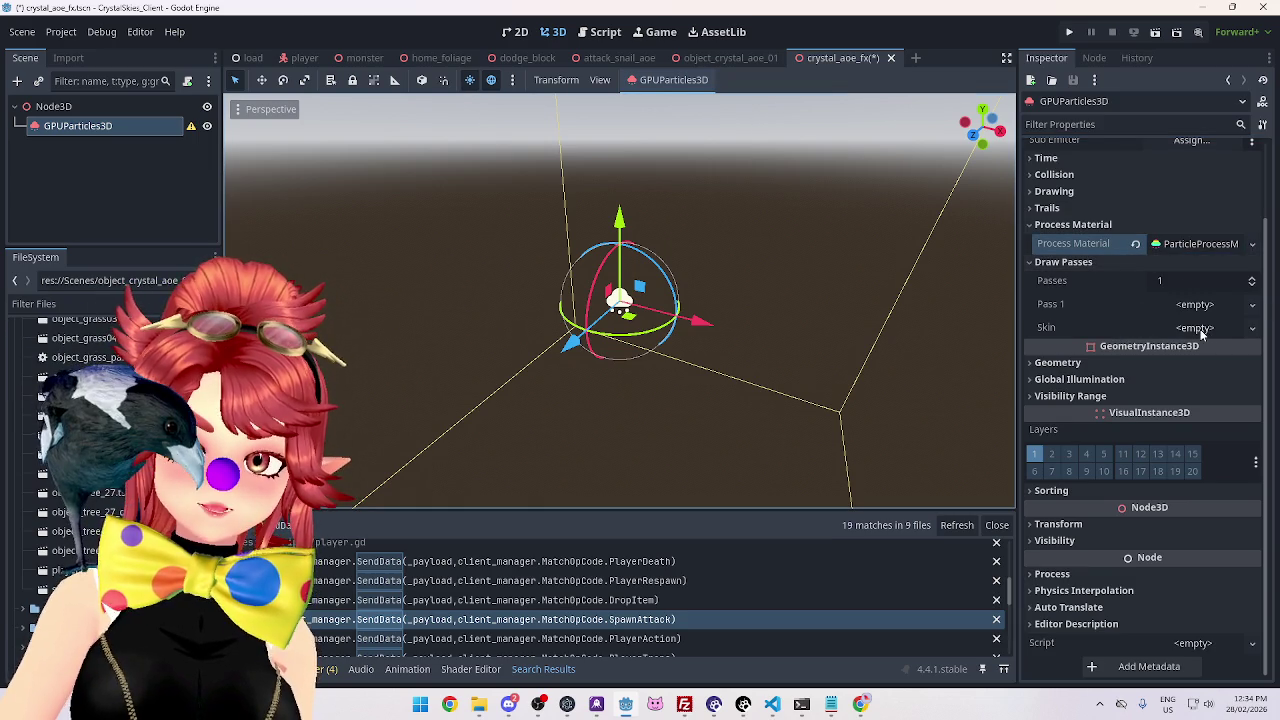
# Look over the Draw Passes skin options, then expand the new material's properties.
pyautogui.click(1197, 329)
pyautogui.click(1174, 296)
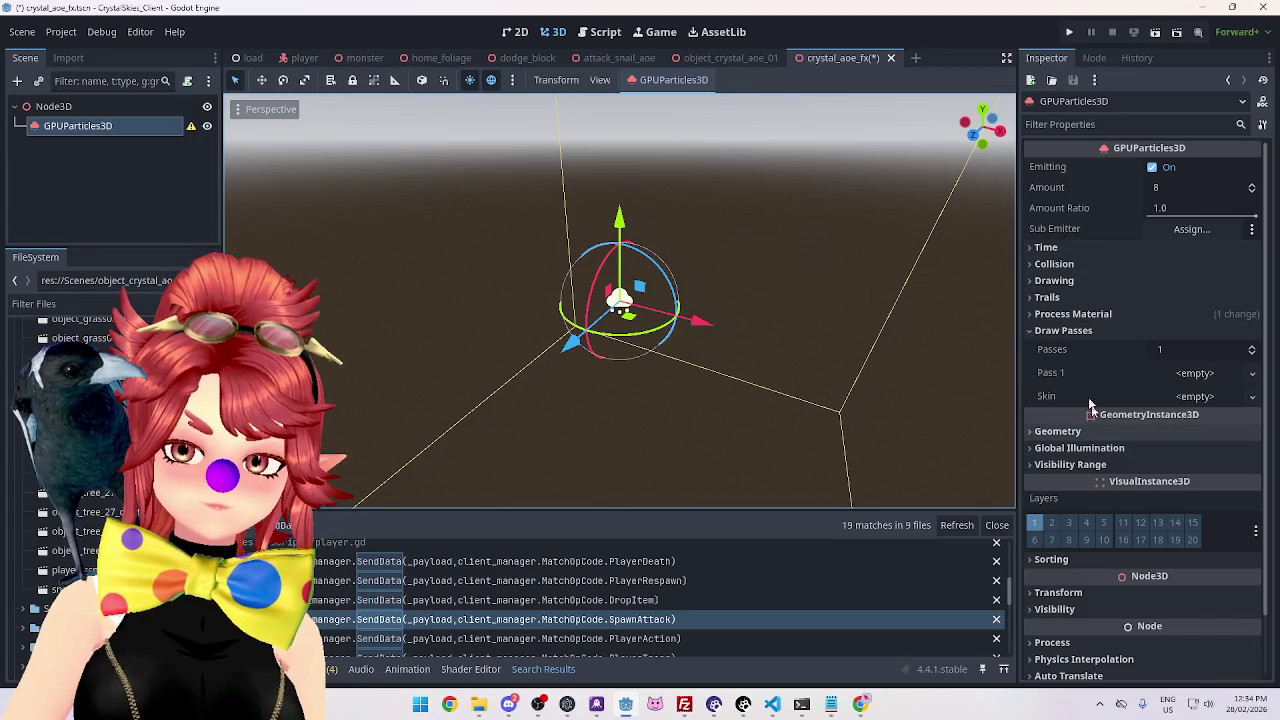
pyautogui.click(1228, 398)
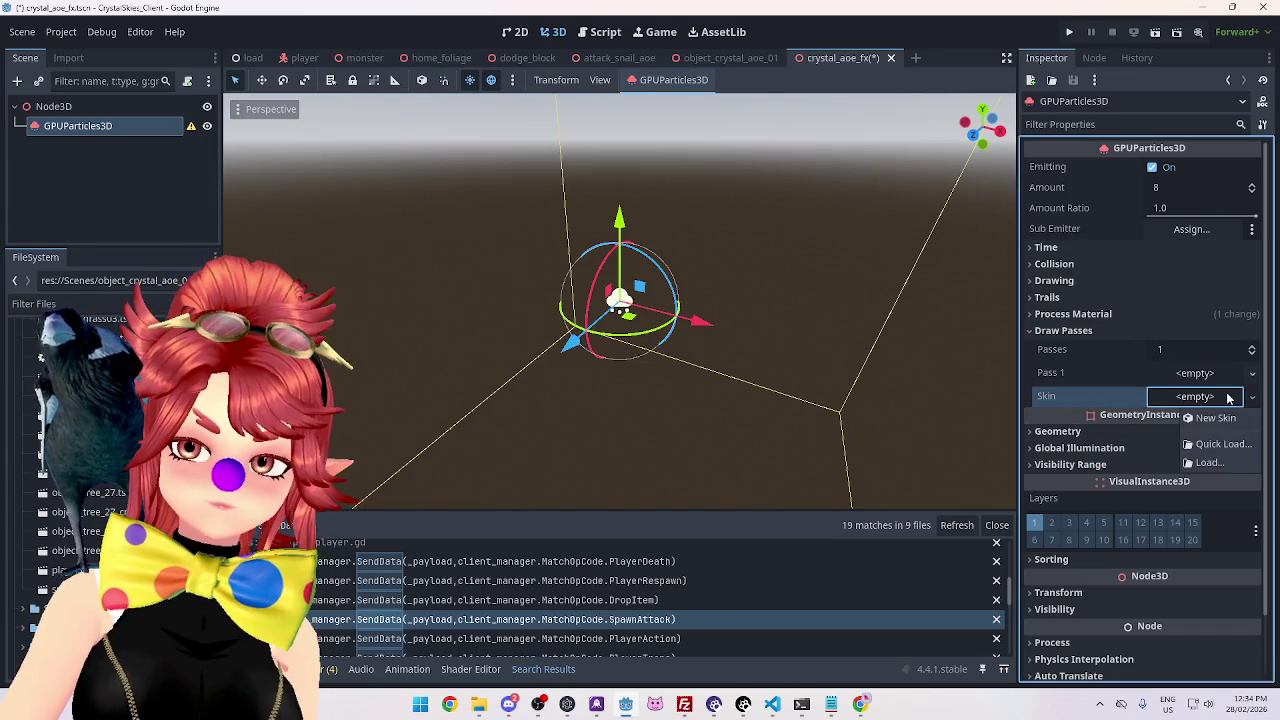
pyautogui.click(1228, 398)
pyautogui.click(1032, 332)
pyautogui.click(1073, 314)
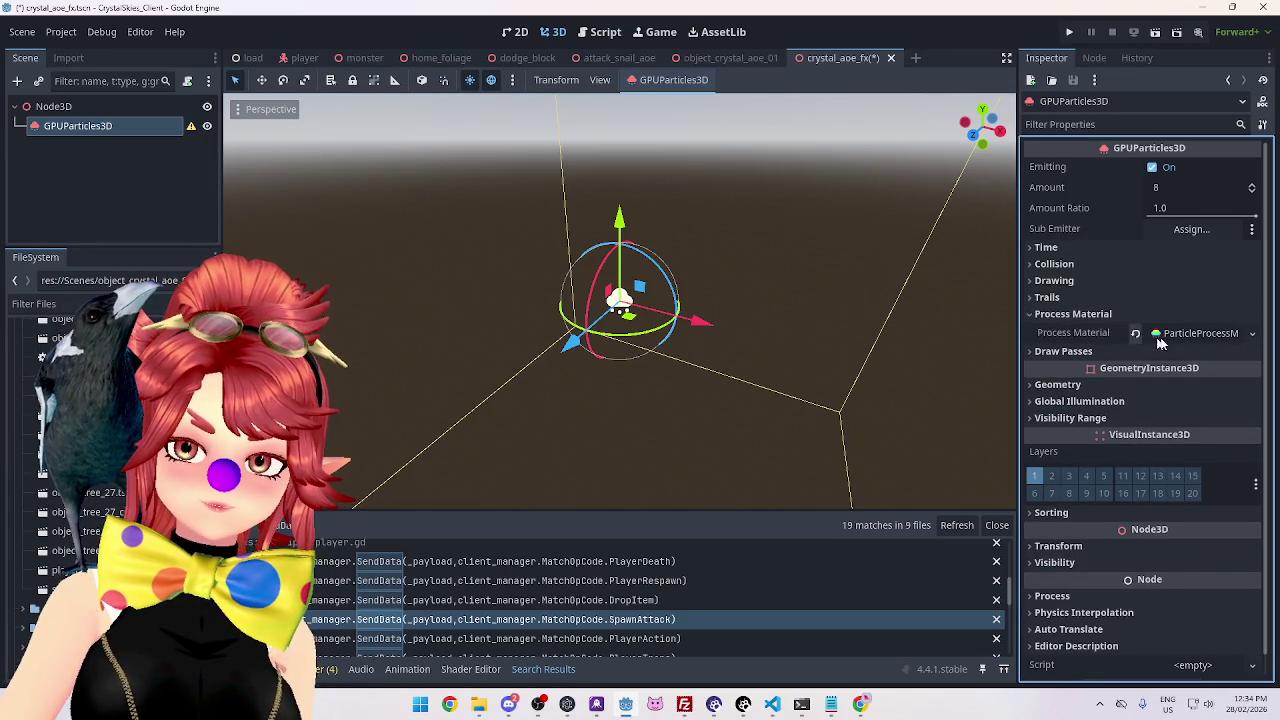
pyautogui.click(1195, 333)
pyautogui.scroll(-2, 1080, 392)
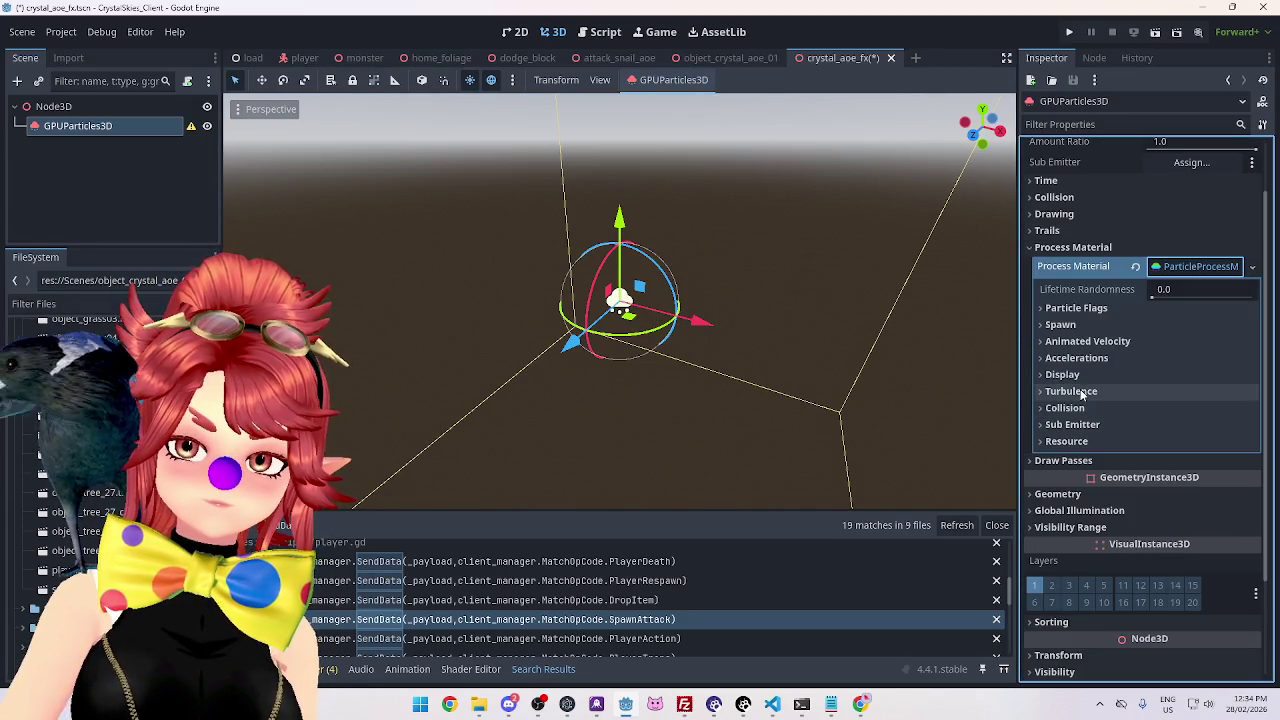
# Widen the Inspector, peek at Spawn and Resource settings, and reselect the GPUParticles3D emitter.
pyautogui.moveTo(1016, 314); pyautogui.dragTo(857, 317)
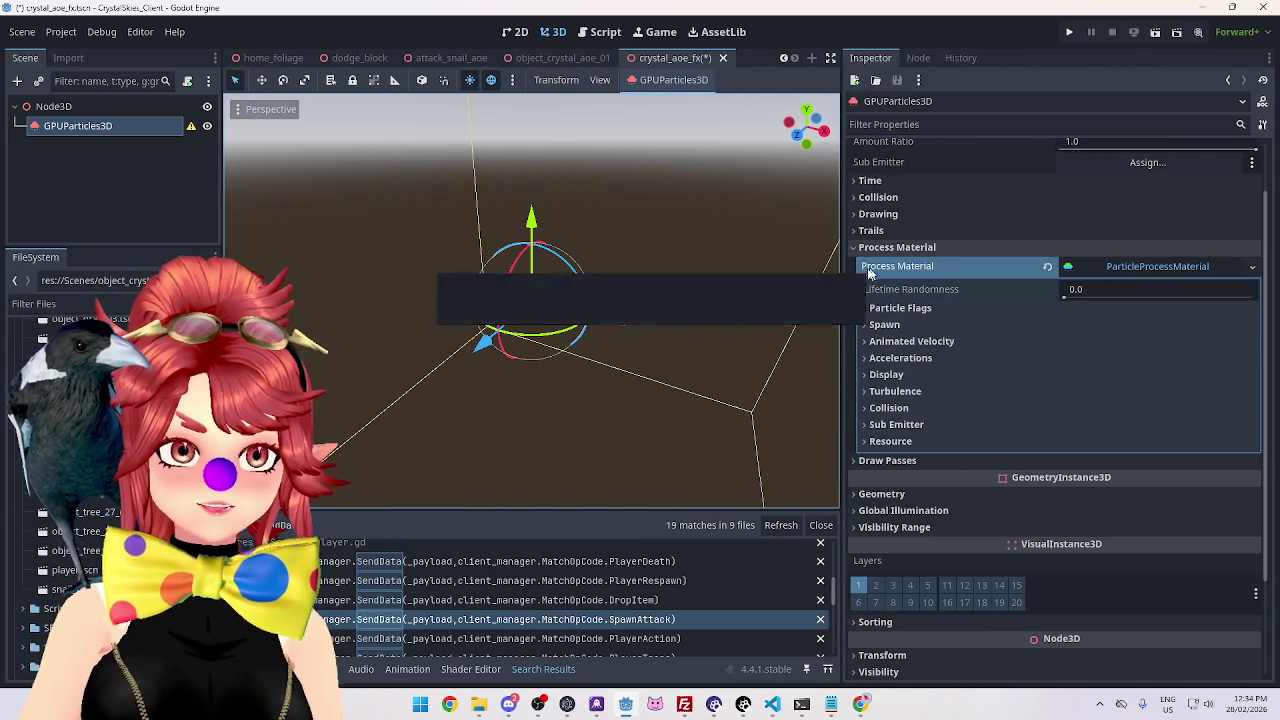
pyautogui.click(878, 325)
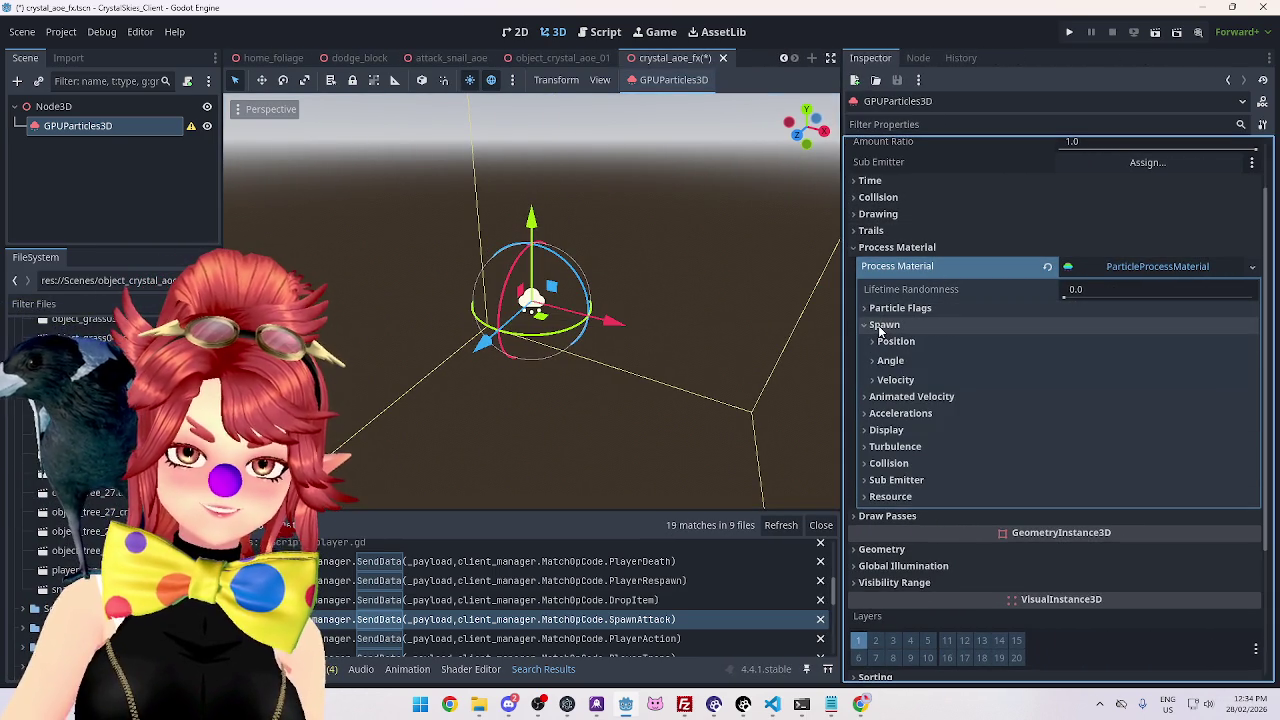
pyautogui.click(880, 325)
pyautogui.click(885, 441)
pyautogui.click(885, 441)
pyautogui.click(897, 247)
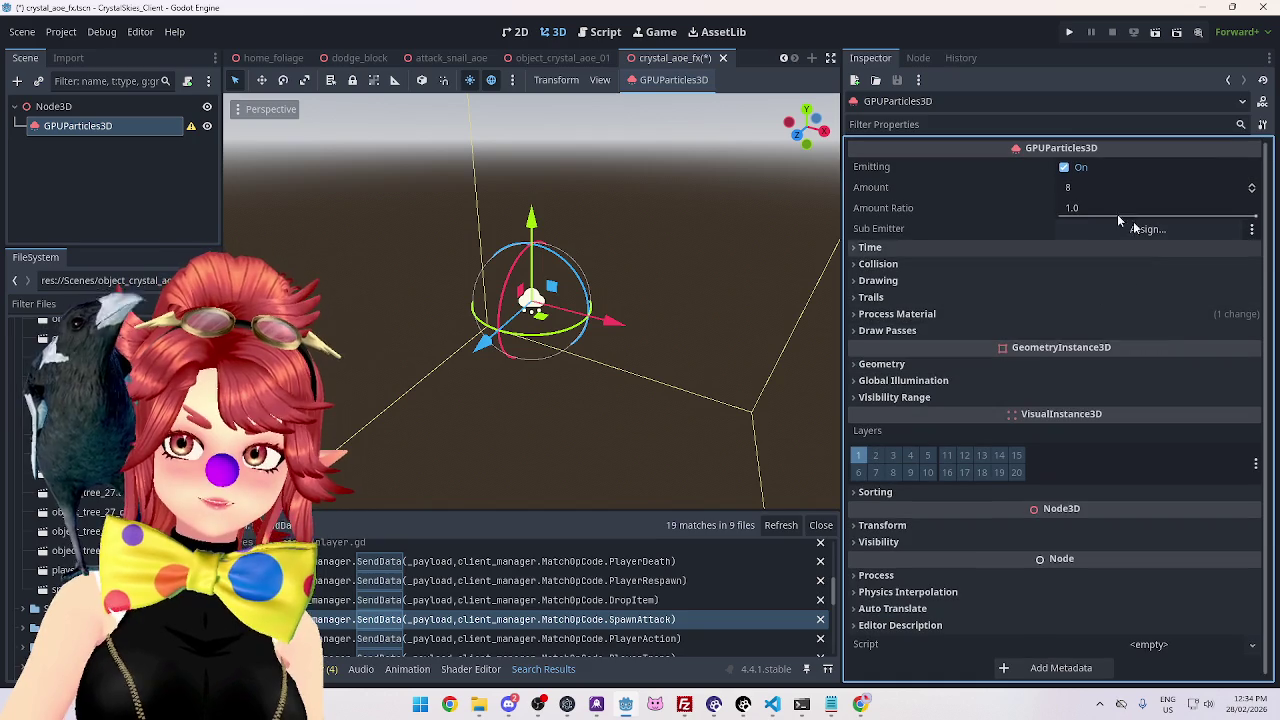
pyautogui.click(53, 106)
pyautogui.click(74, 128)
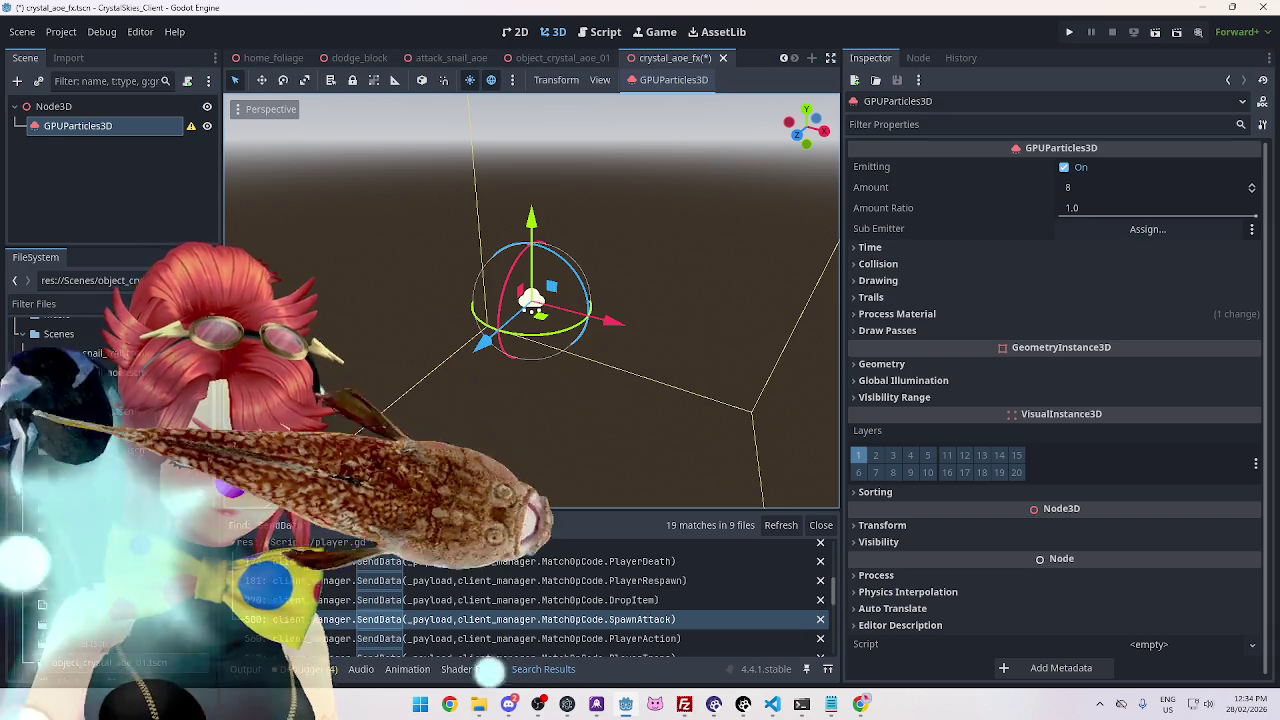
pyautogui.doubleClick(90, 400)
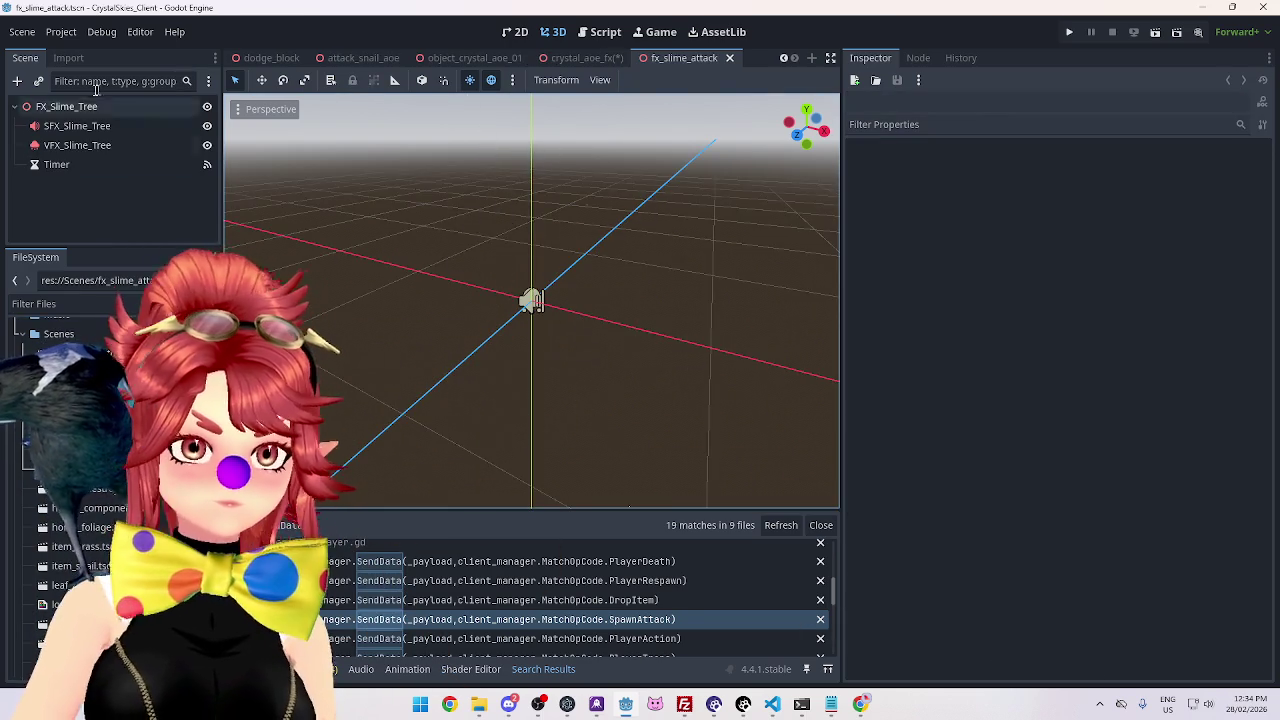
pyautogui.click(79, 150)
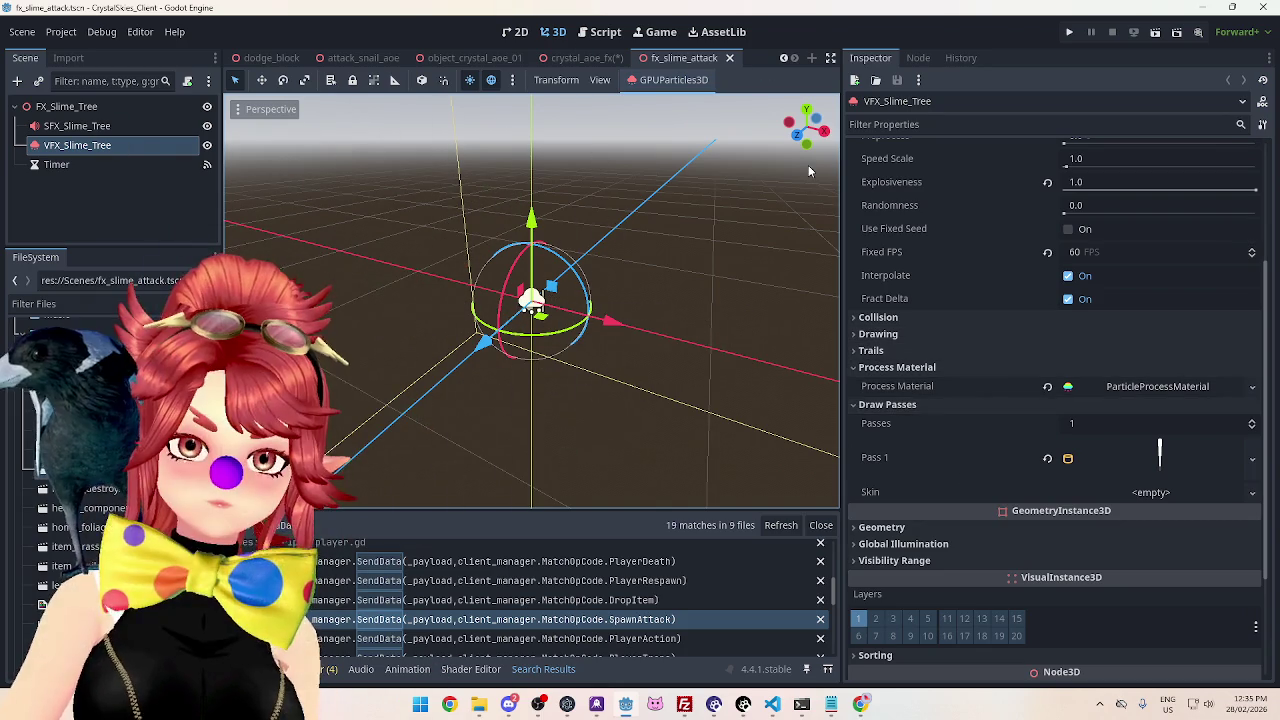
pyautogui.click(730, 57)
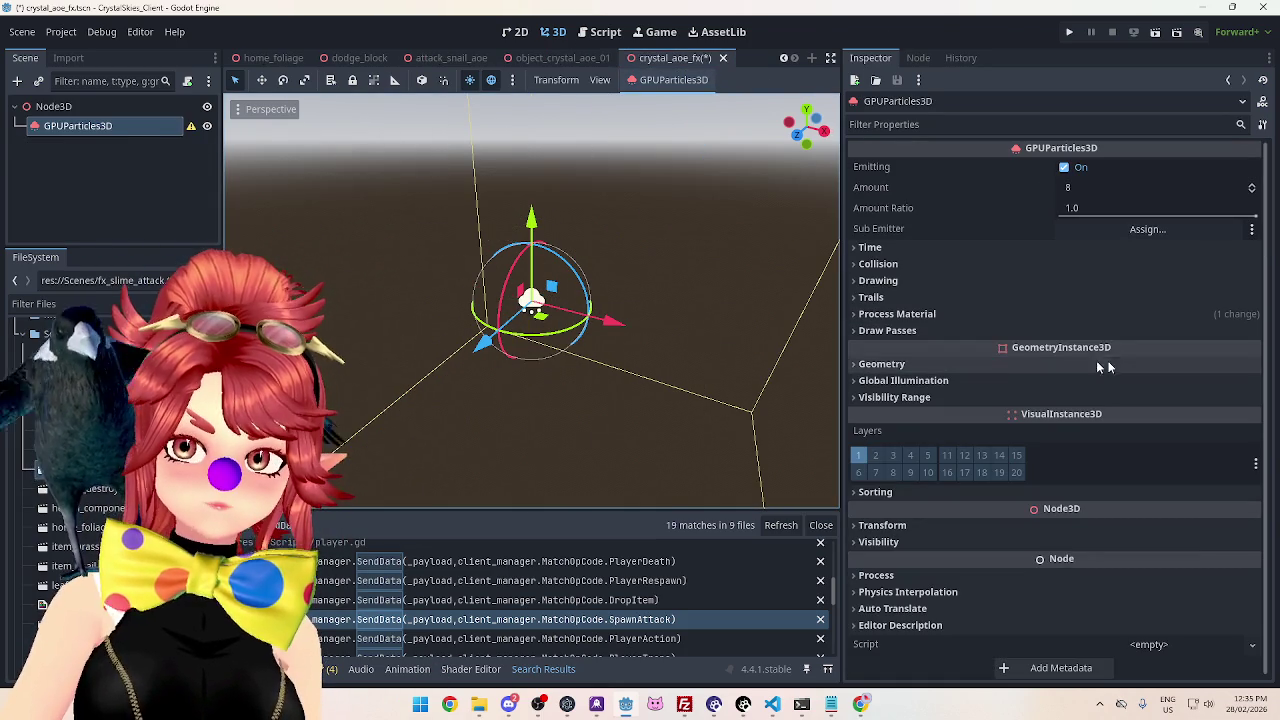
# Check Pass 1's mesh choices, then open crystal01.glb's Advanced Import Settings from Models.
pyautogui.click(887, 330)
pyautogui.click(1251, 372)
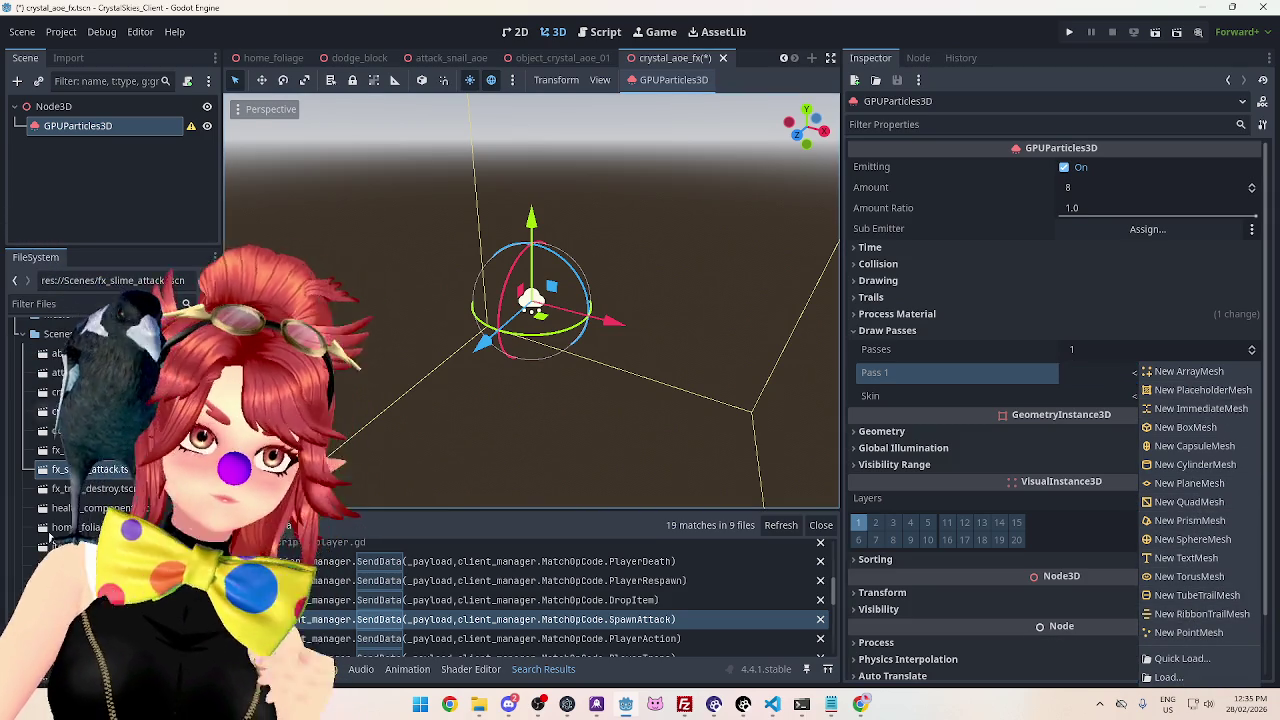
pyautogui.click(18, 328)
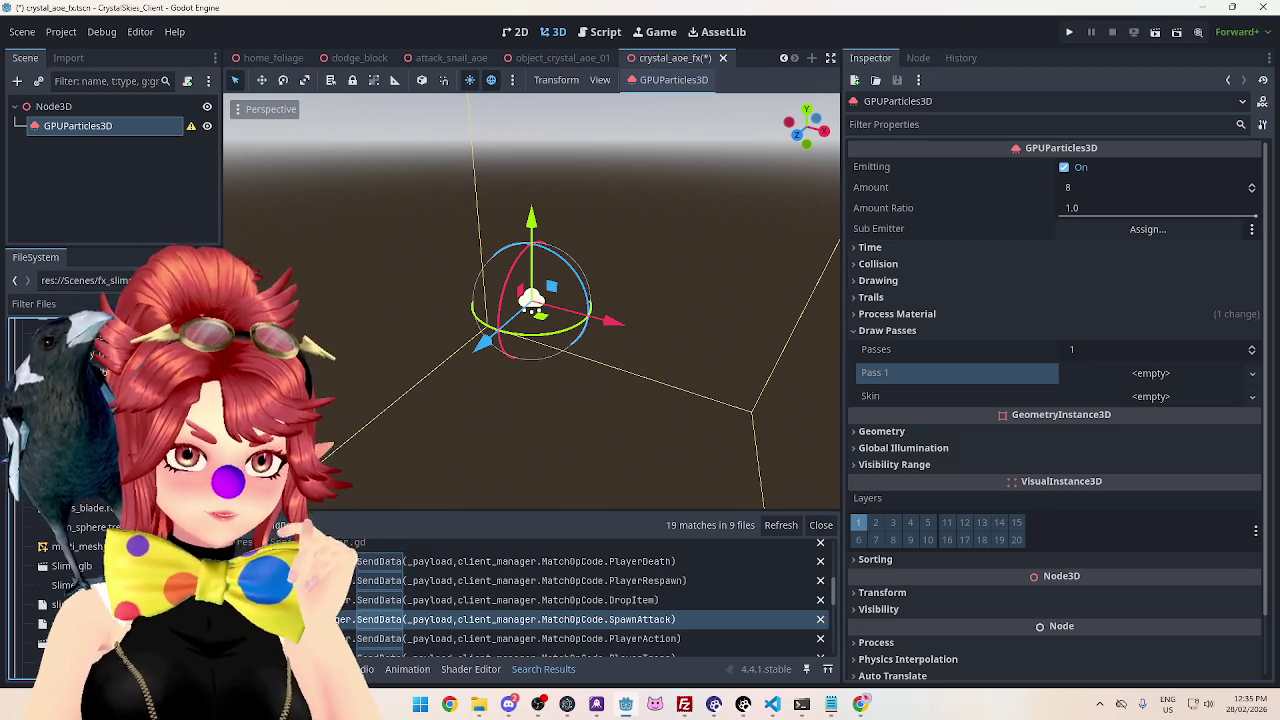
pyautogui.click(80, 500)
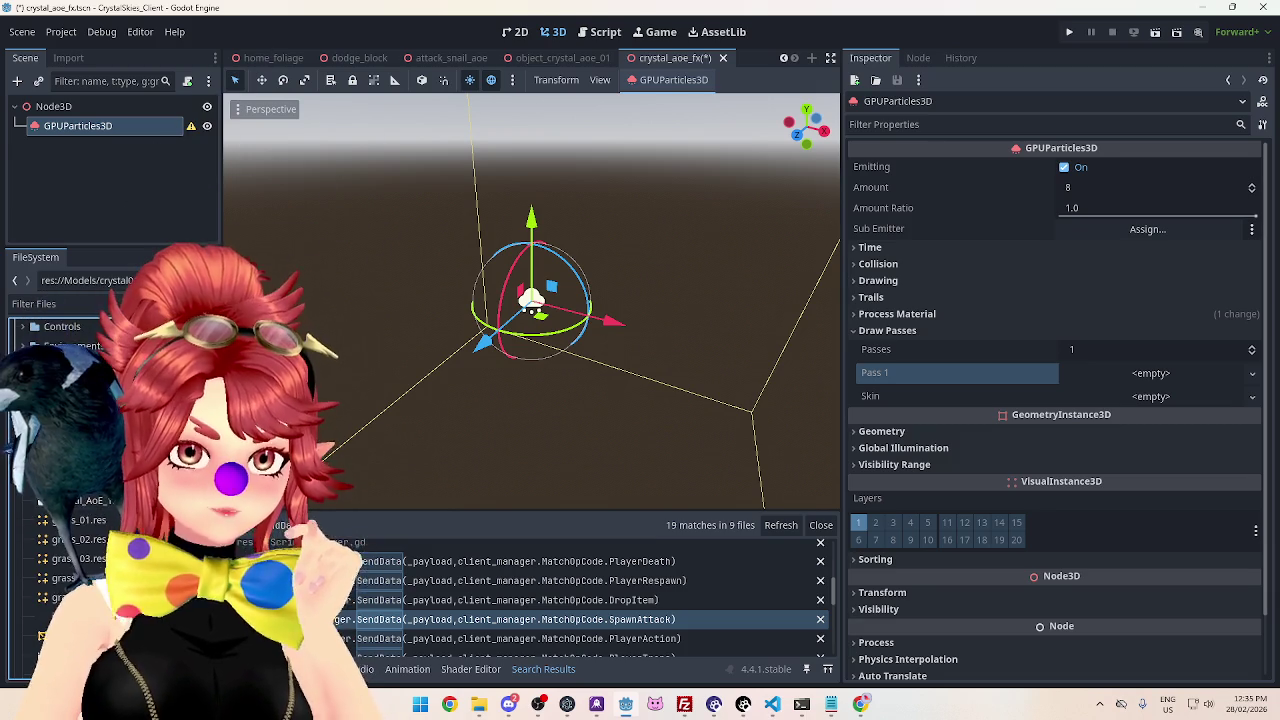
pyautogui.moveTo(250, 430)
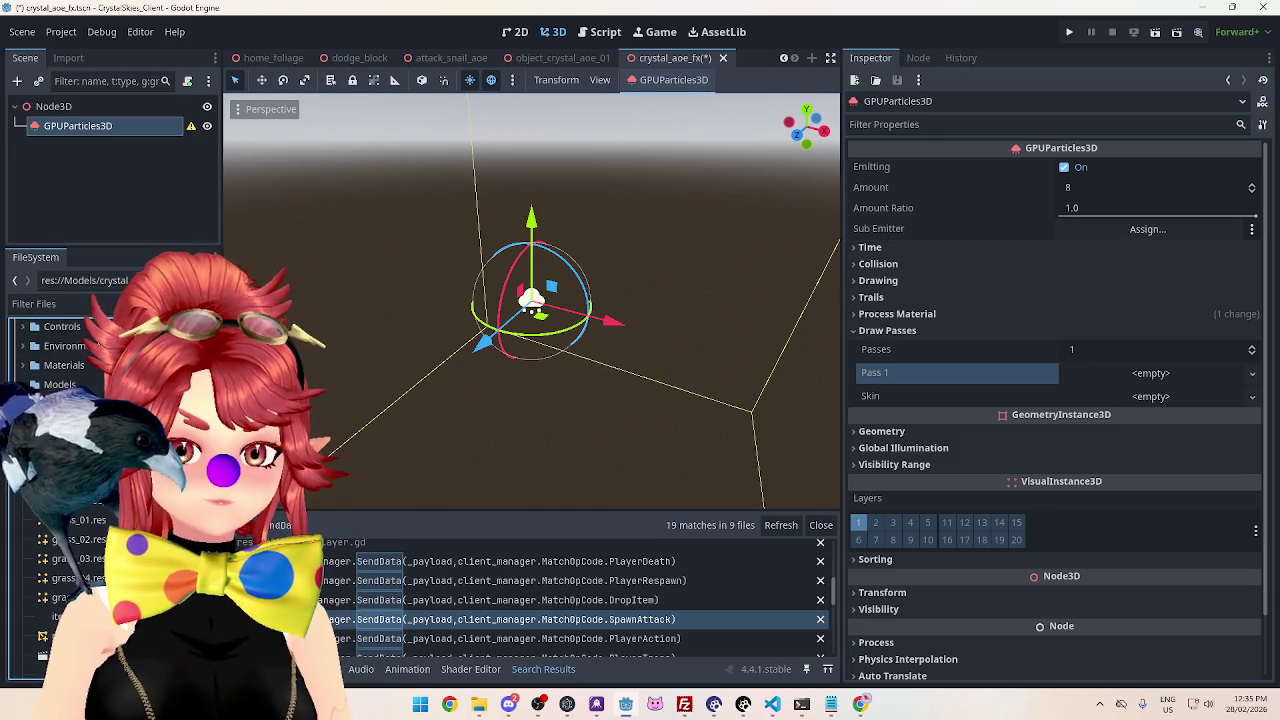
pyautogui.doubleClick(80, 480)
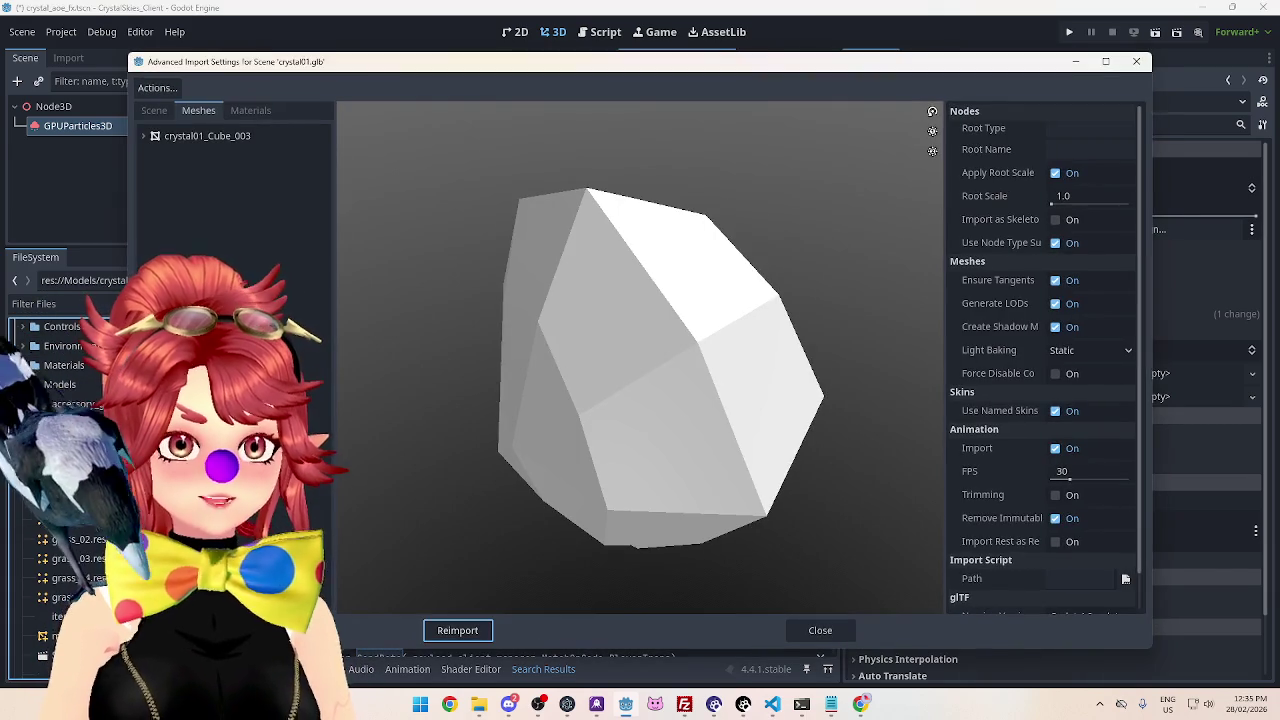
# Save the crystal01_Cube_003 mesh to Models as crystal_01 and reimport crystal01.glb.
pyautogui.click(146, 136)
pyautogui.click(203, 156)
pyautogui.click(216, 136)
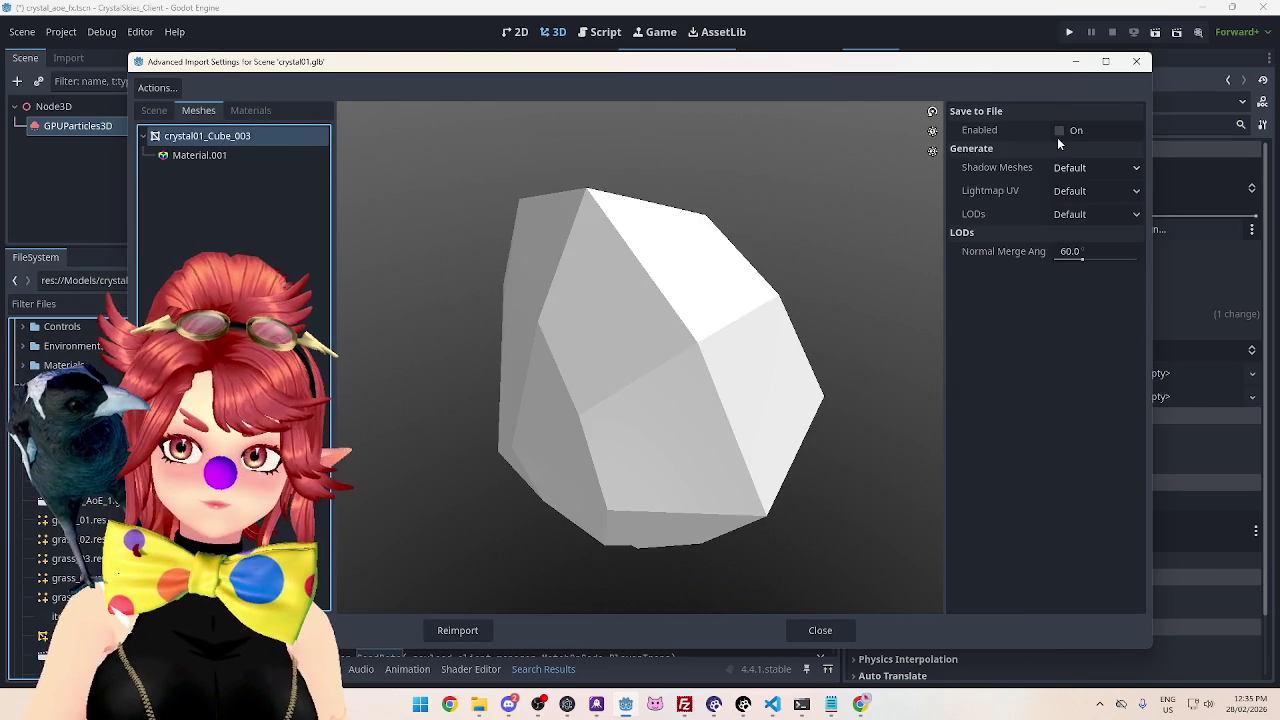
pyautogui.click(1058, 131)
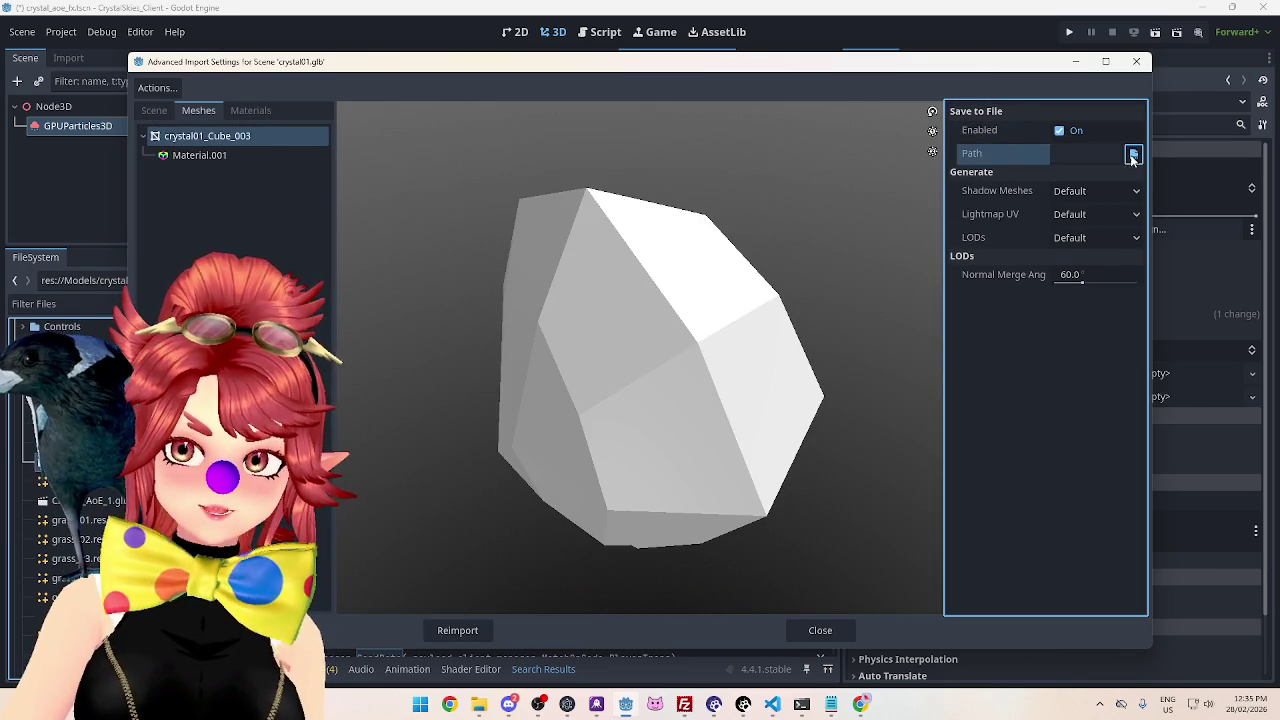
pyautogui.click(1133, 156)
pyautogui.doubleClick(706, 214)
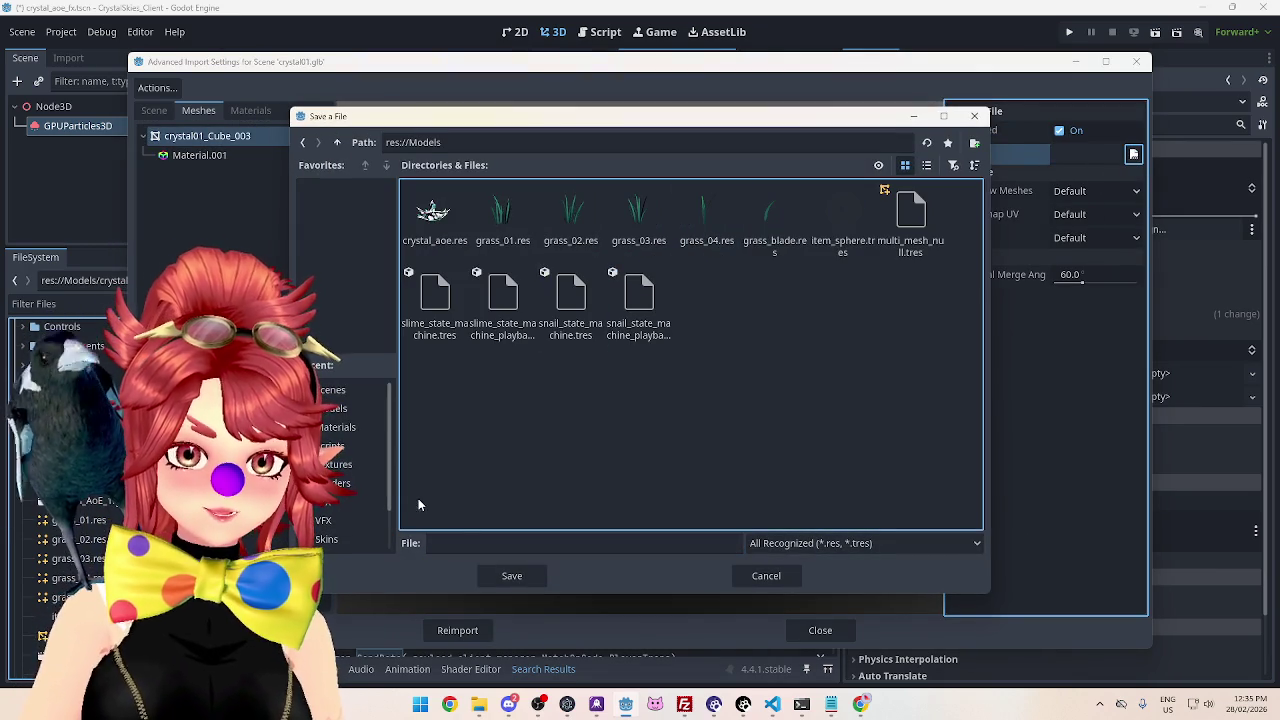
pyautogui.click(444, 543)
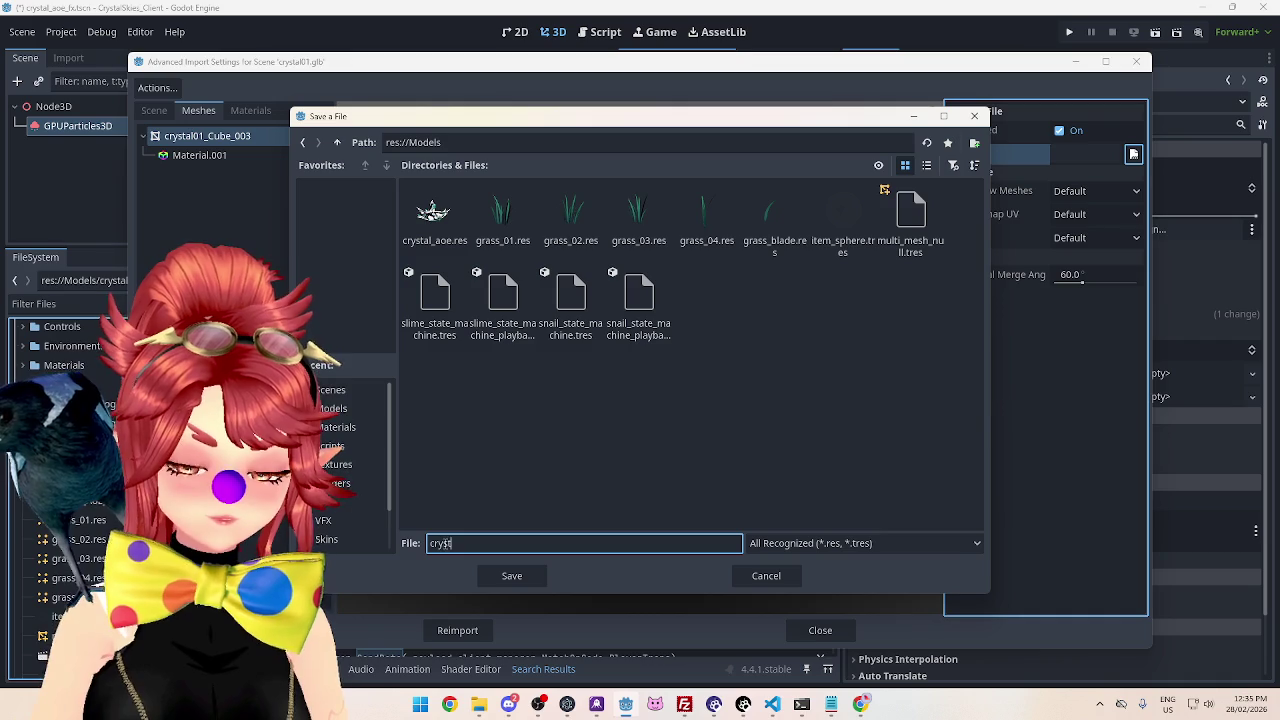
pyautogui.click(520, 580)
pyautogui.click(470, 630)
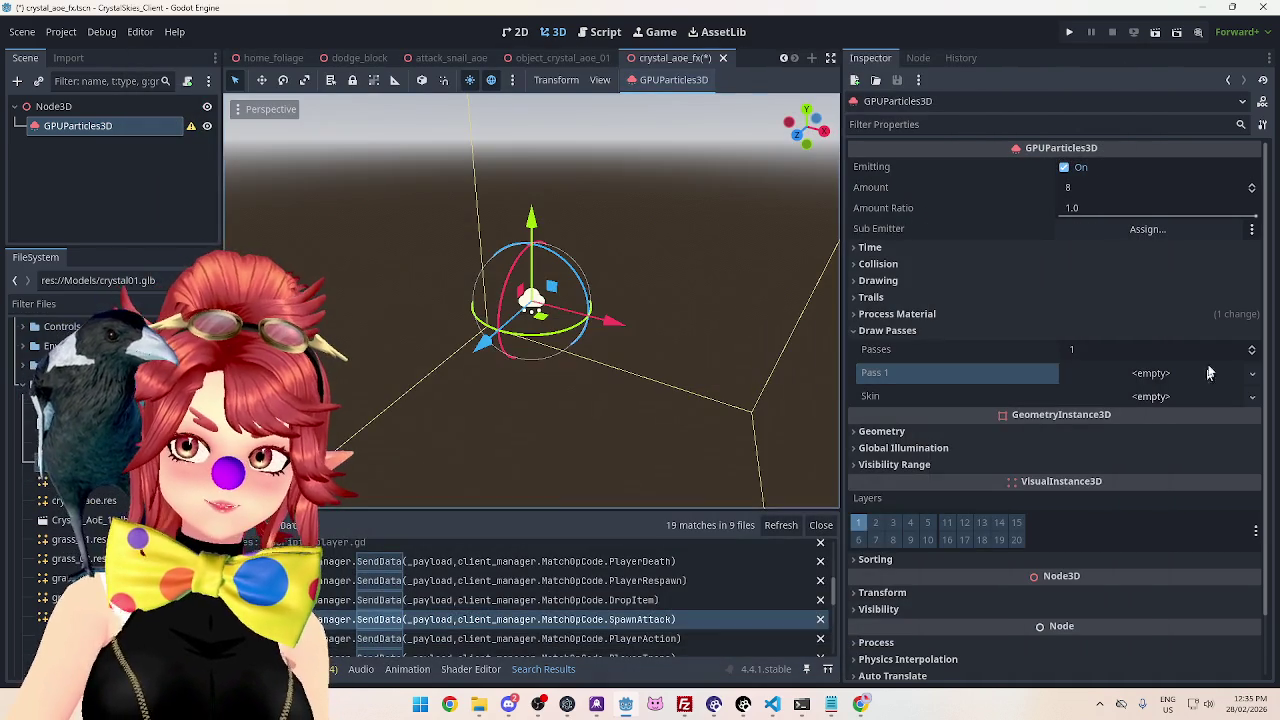
# Assign the crystal_01 mesh to Draw Passes Pass 1 and view the falling crystals.
pyautogui.moveTo(92, 496)
pyautogui.mouseDown()
pyautogui.moveTo(505, 440)
pyautogui.moveTo(1135, 230)
pyautogui.moveTo(1108, 380)
pyautogui.mouseUp()
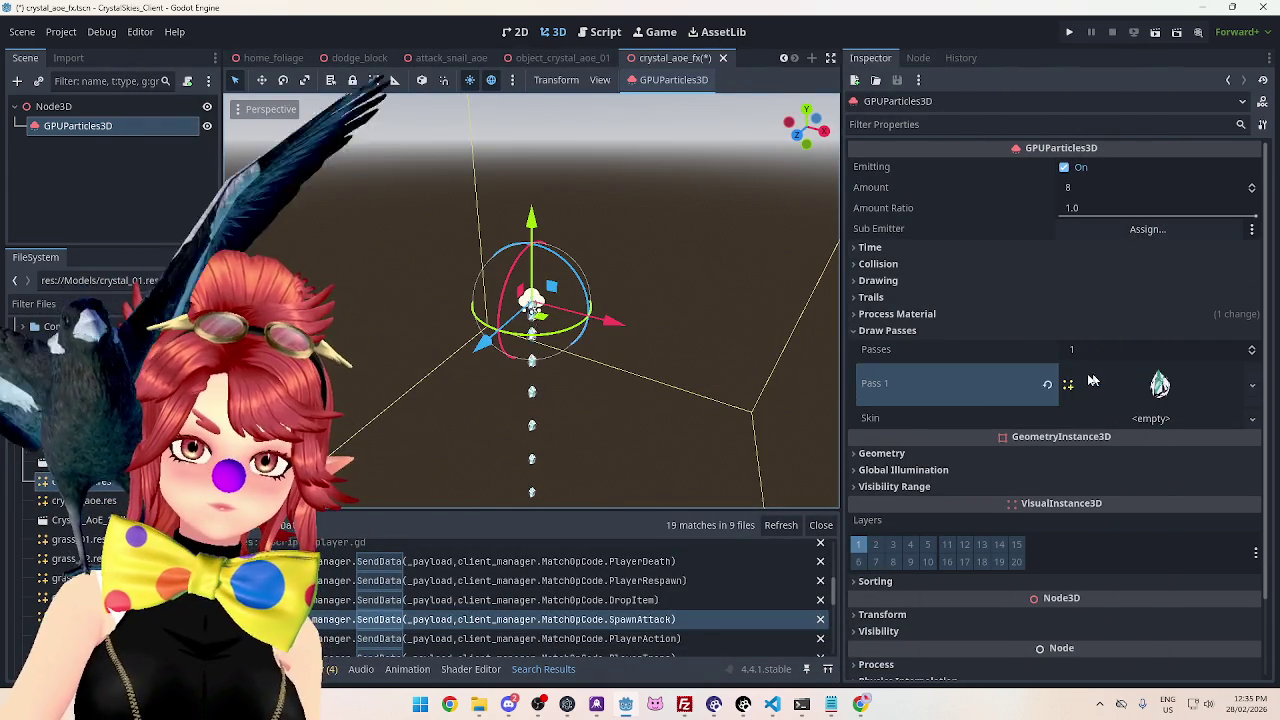
pyautogui.moveTo(617, 351); pyautogui.dragTo(600, 357)
pyautogui.scroll(3, 557, 392)
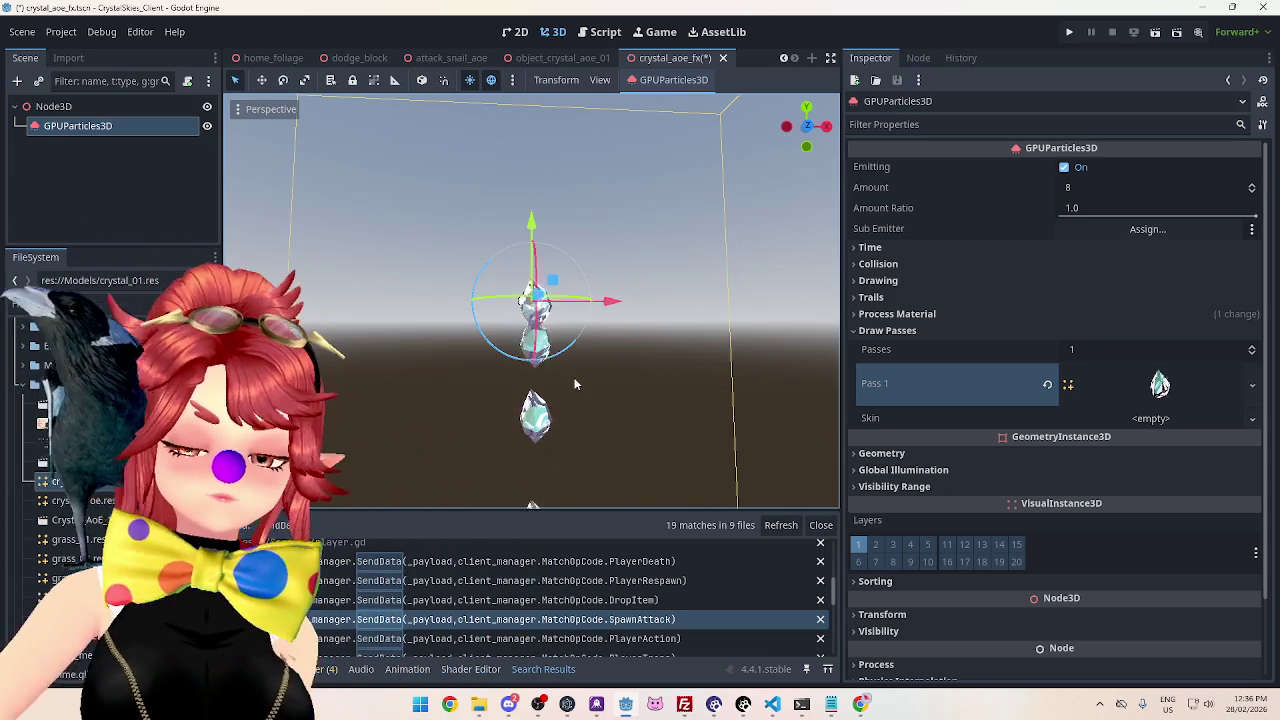
pyautogui.moveTo(623, 271)
pyautogui.mouseDown()
pyautogui.moveTo(666, 334)
pyautogui.moveTo(615, 290)
pyautogui.mouseUp()
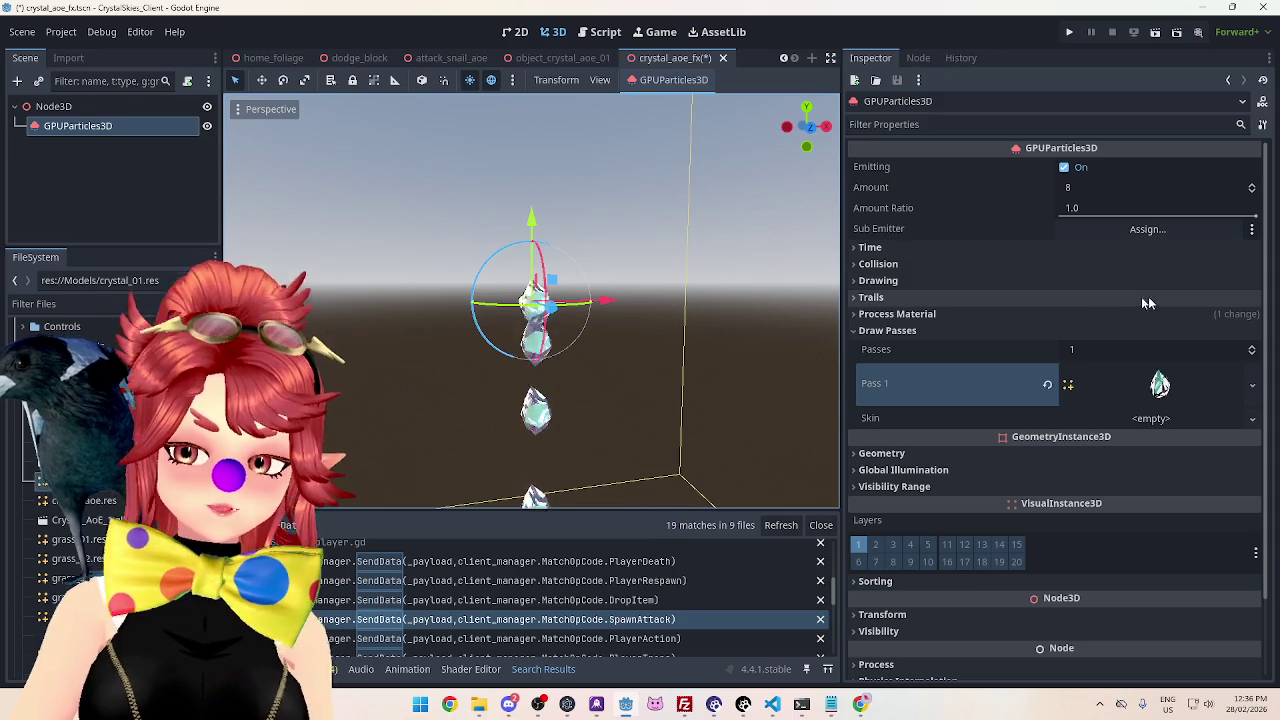
pyautogui.click(860, 331)
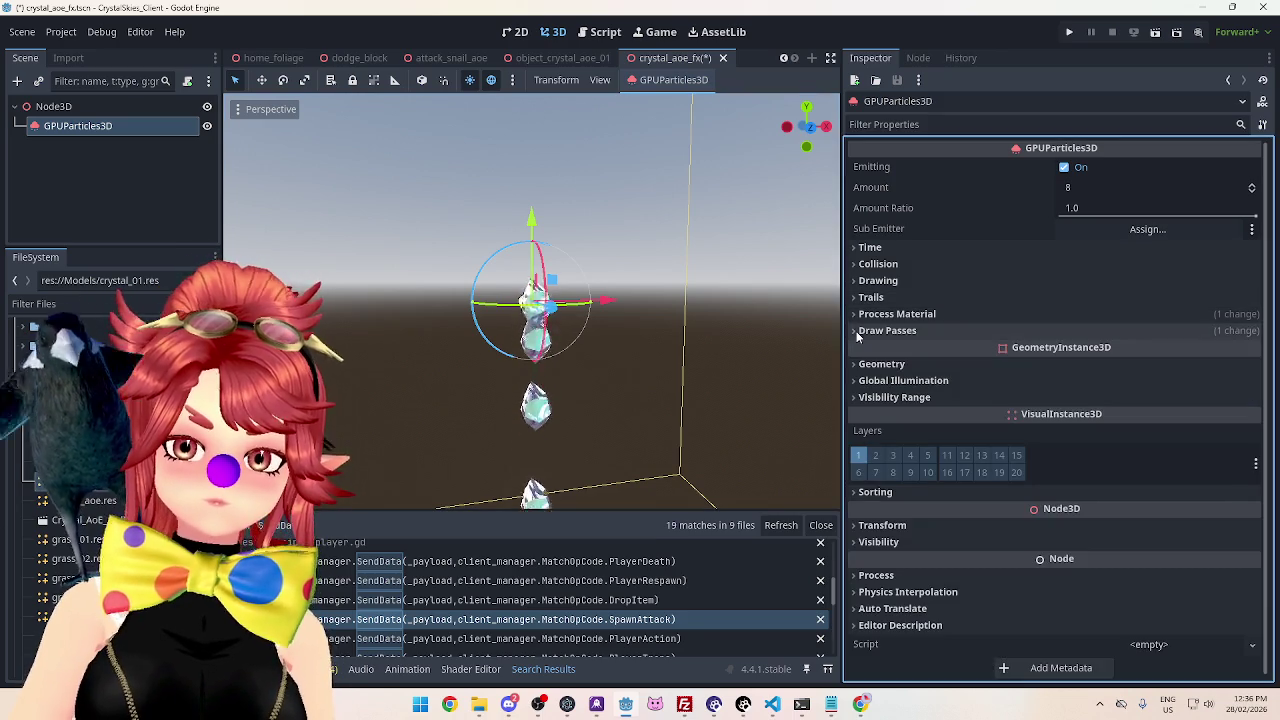
# Browse the material's Spawn, Accelerations > Gravity and Animated Velocity groups, ending on spawn velocity.
pyautogui.click(862, 314)
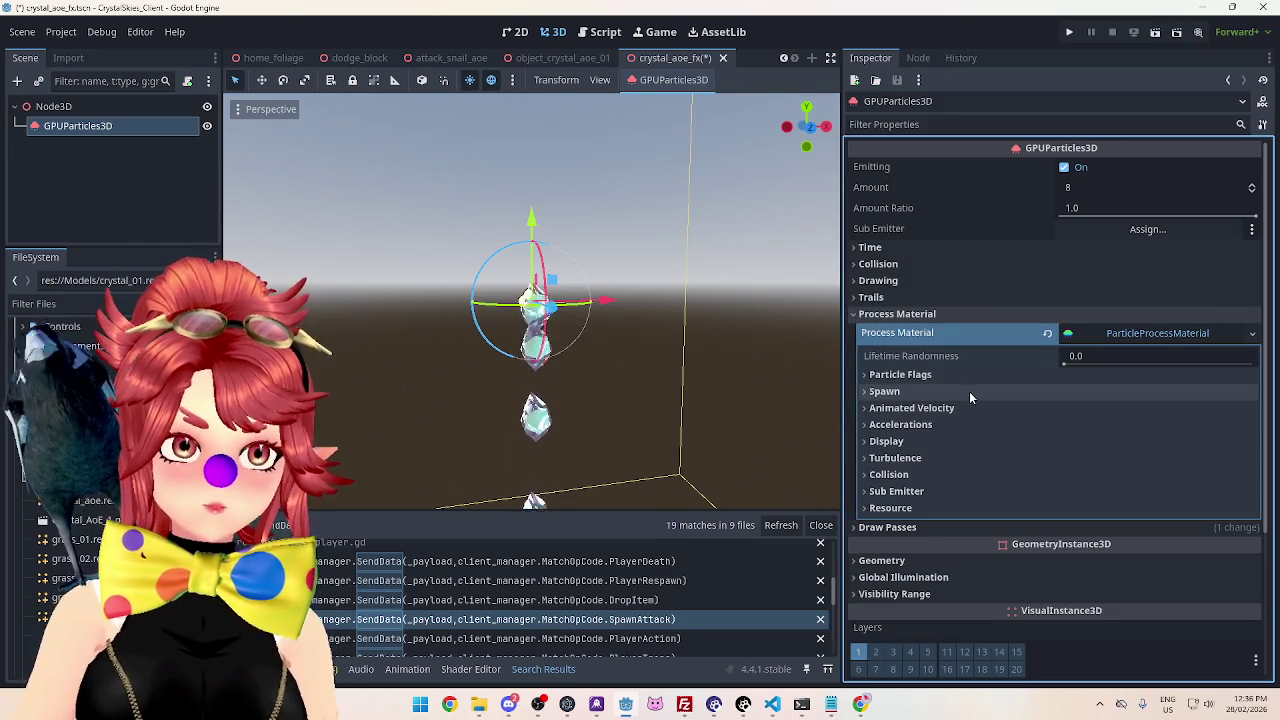
pyautogui.scroll(-2, 1014, 363)
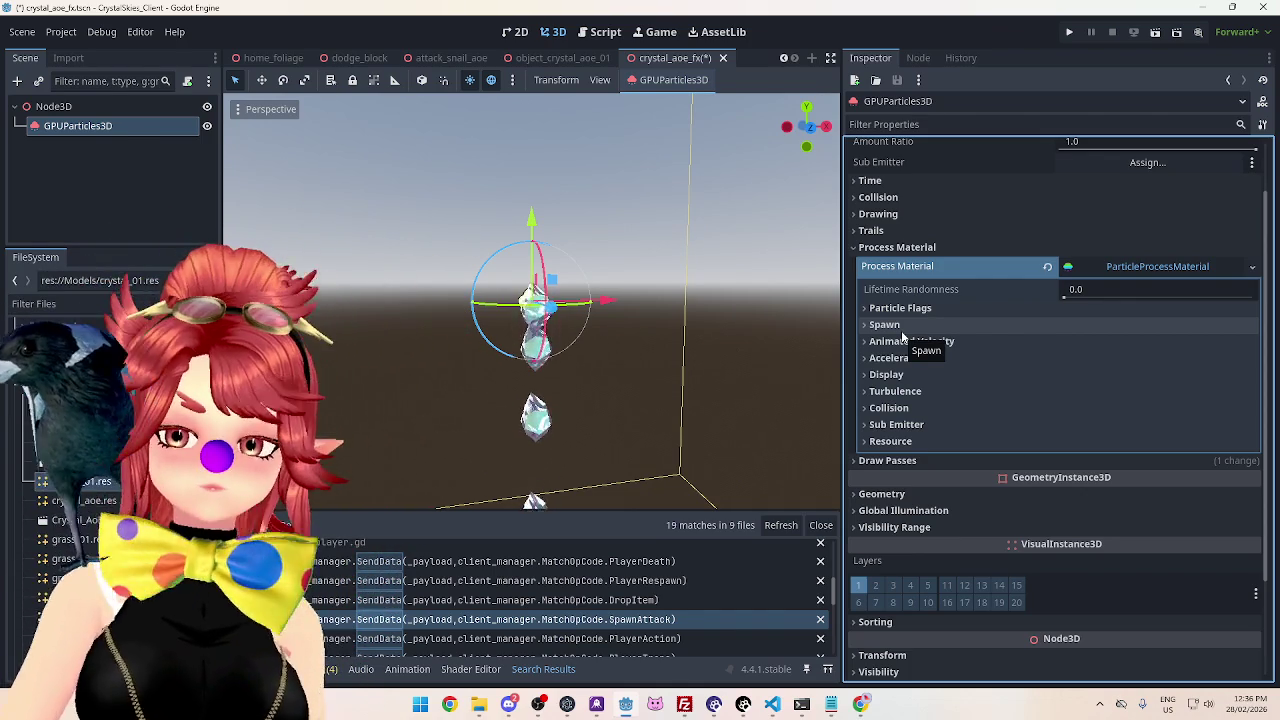
pyautogui.click(886, 325)
pyautogui.click(886, 325)
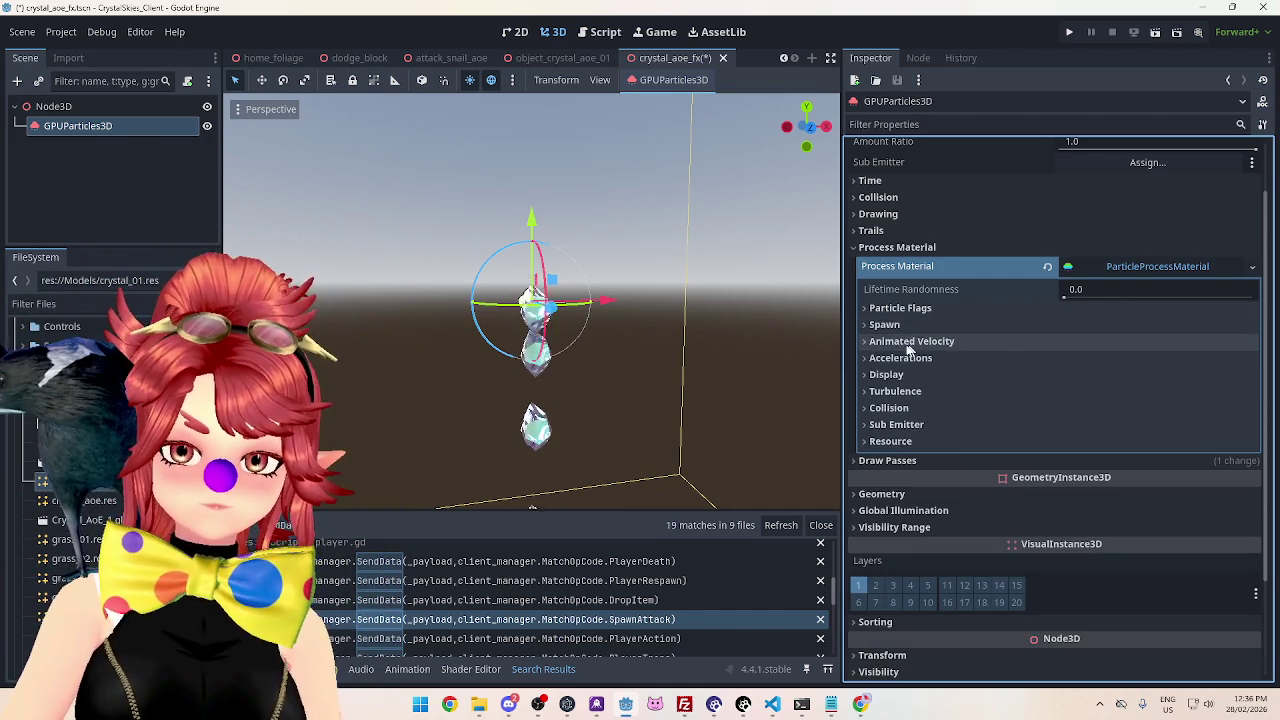
pyautogui.click(874, 358)
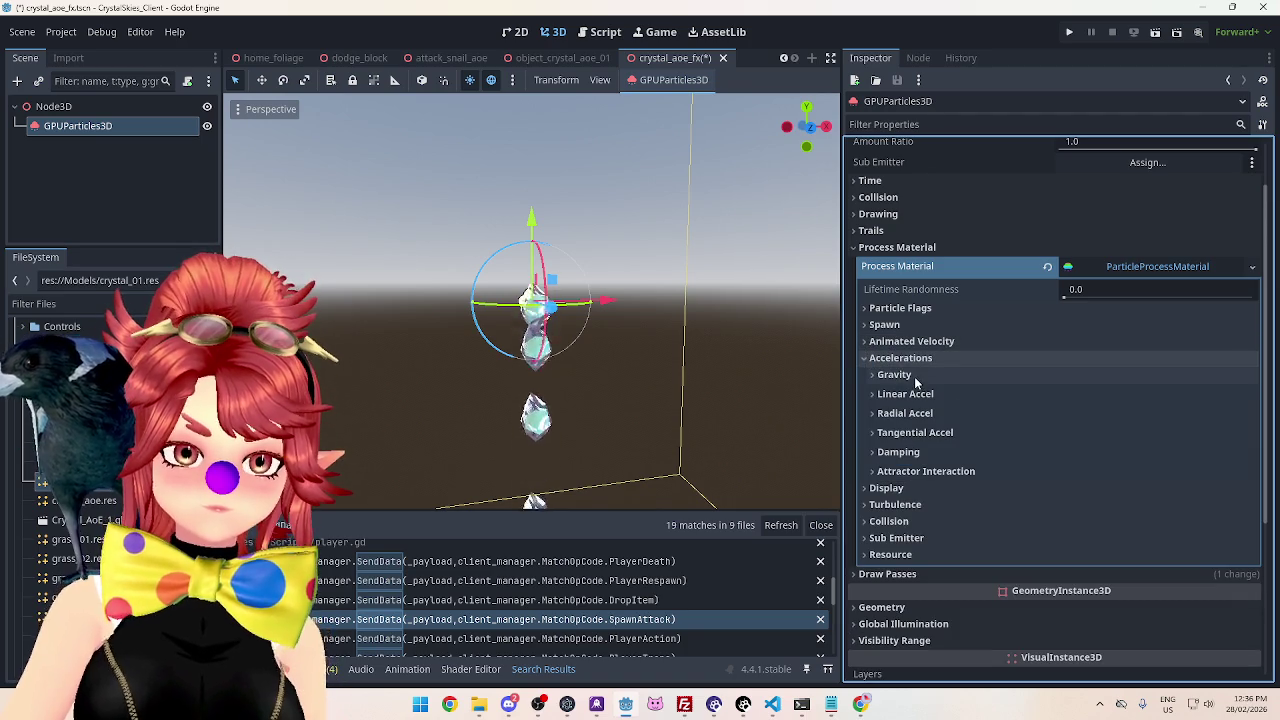
pyautogui.click(876, 375)
pyautogui.click(876, 375)
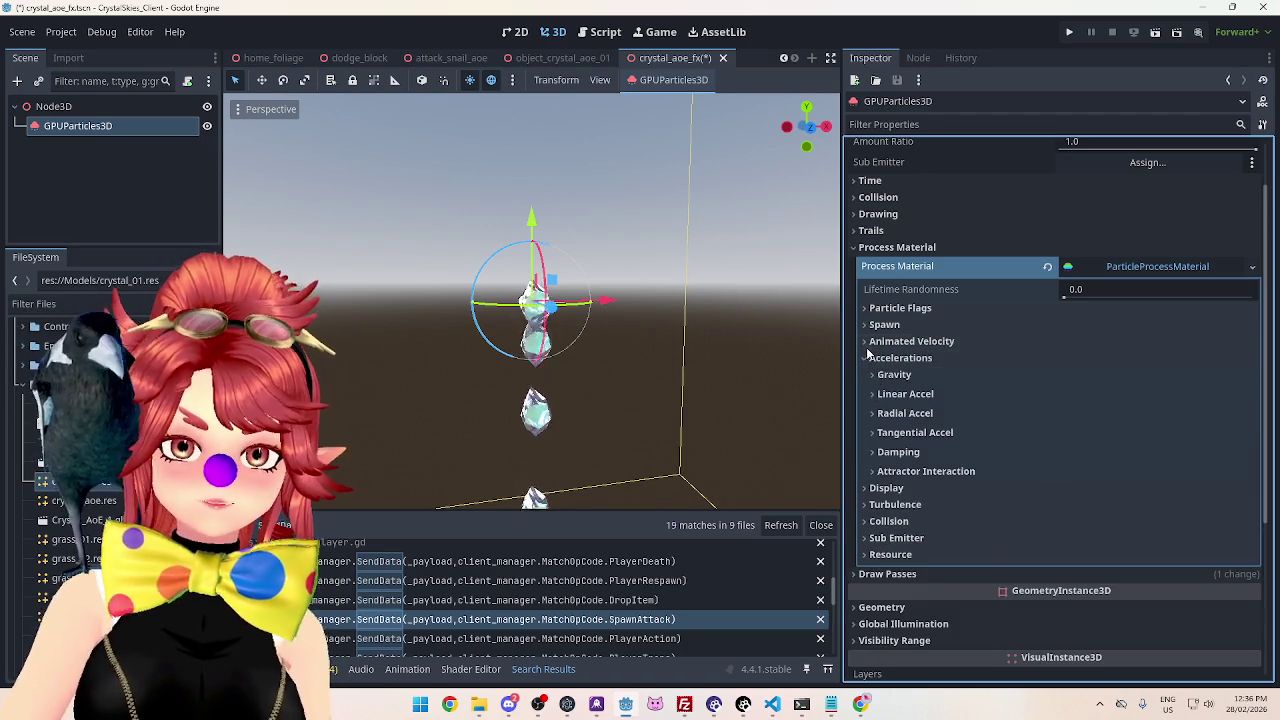
pyautogui.click(868, 358)
pyautogui.click(890, 341)
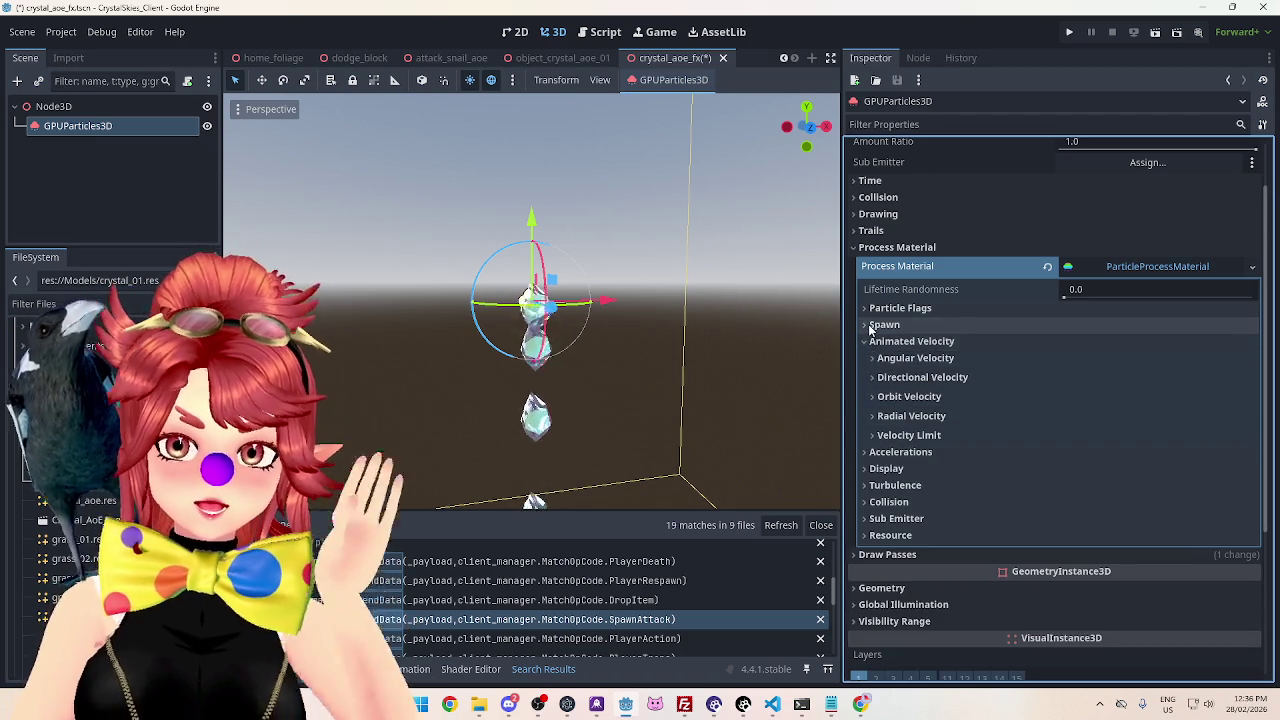
pyautogui.click(884, 324)
pyautogui.click(908, 381)
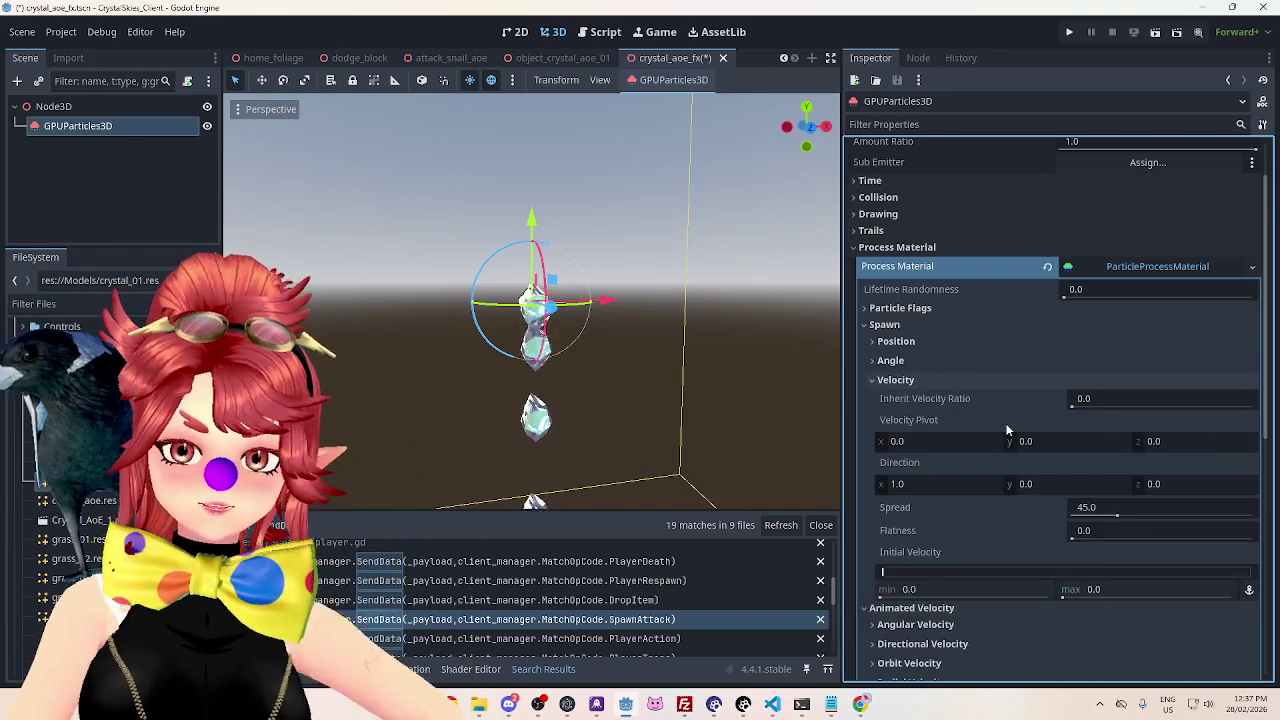
# Zero the velocity direction's X and Y and raise the initial velocity maximum toward 7.56.
pyautogui.scroll(-2, 1000, 430)
pyautogui.click(934, 414)
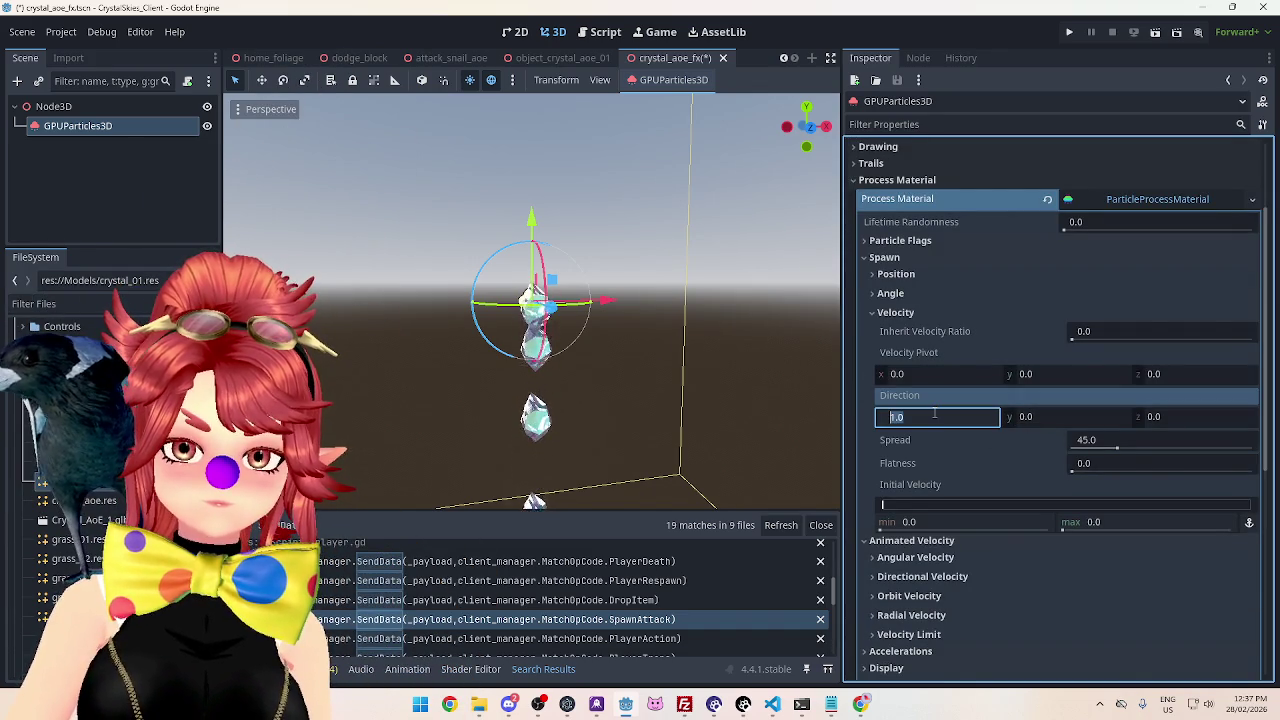
pyautogui.write('0')
pyautogui.press('Tab')
pyautogui.write('5')
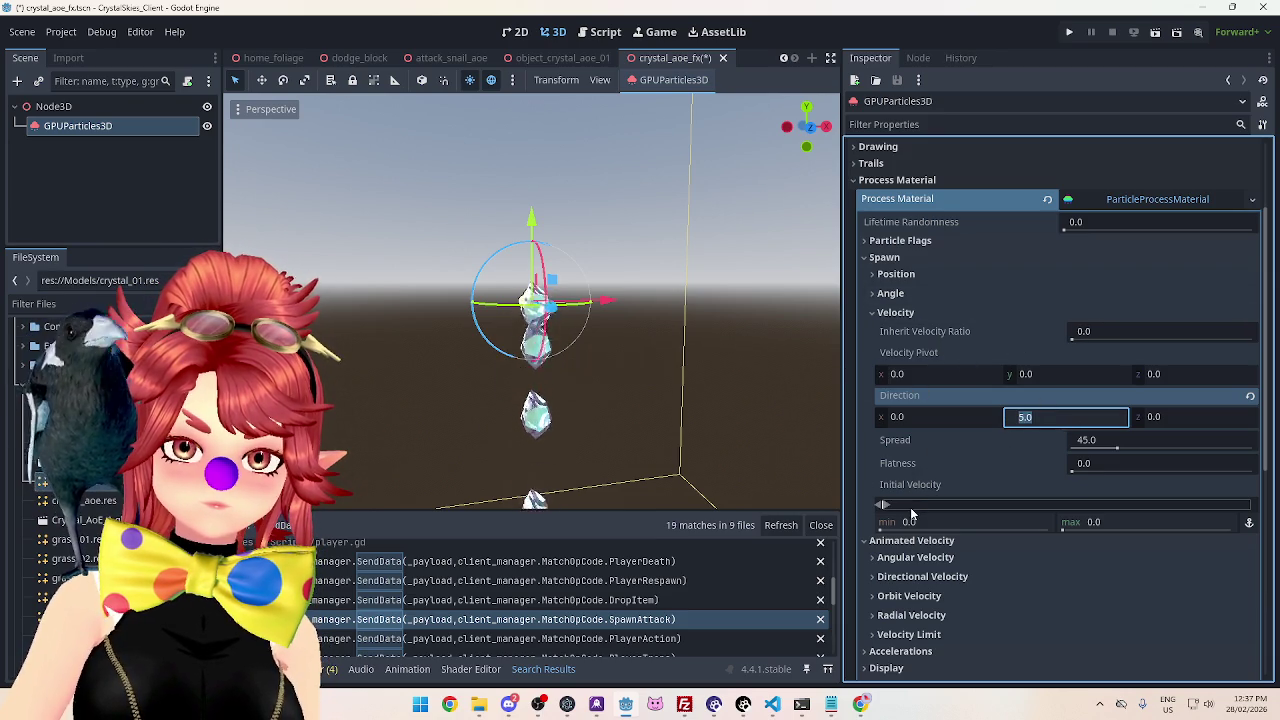
pyautogui.moveTo(887, 507)
pyautogui.mouseDown()
pyautogui.moveTo(960, 506)
pyautogui.moveTo(893, 506)
pyautogui.mouseUp()
pyautogui.write('0')
pyautogui.press('Return')
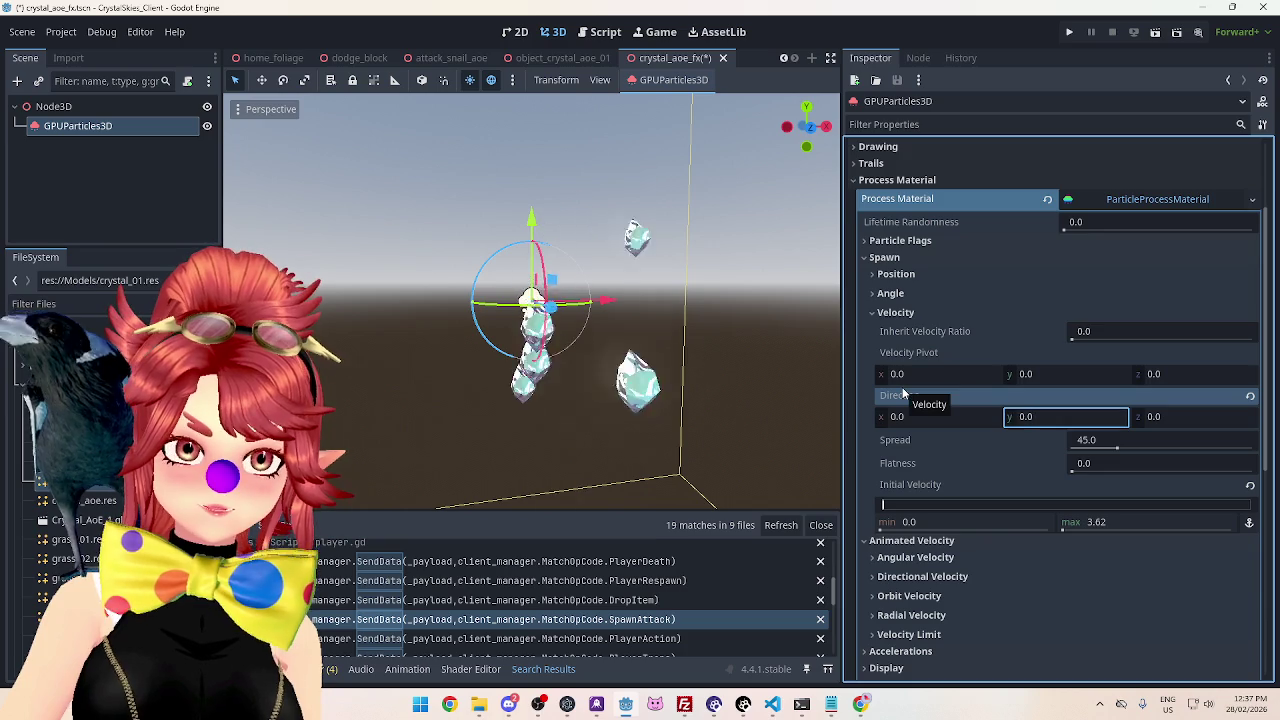
pyautogui.moveTo(610, 340); pyautogui.dragTo(676, 341)
pyautogui.moveTo(1063, 529); pyautogui.dragTo(1064, 533)
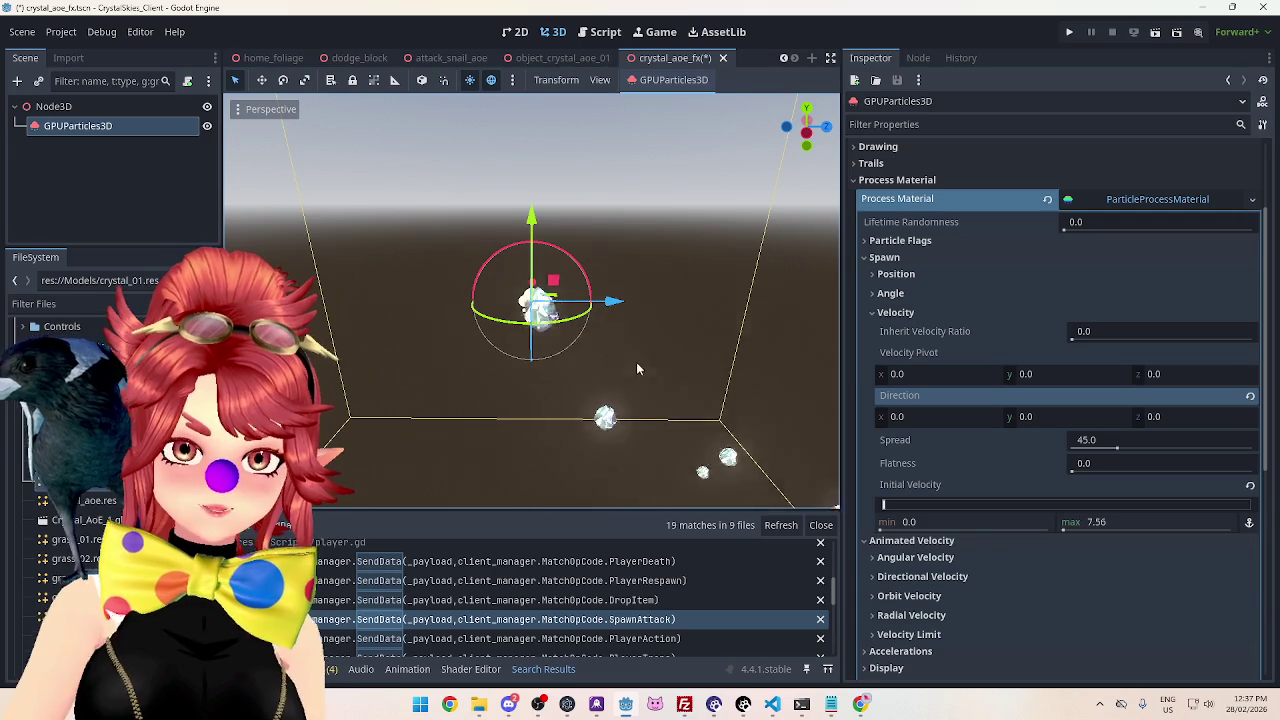
# Set the velocity direction Y to 1 so the crystals burst upward.
pyautogui.click(1061, 418)
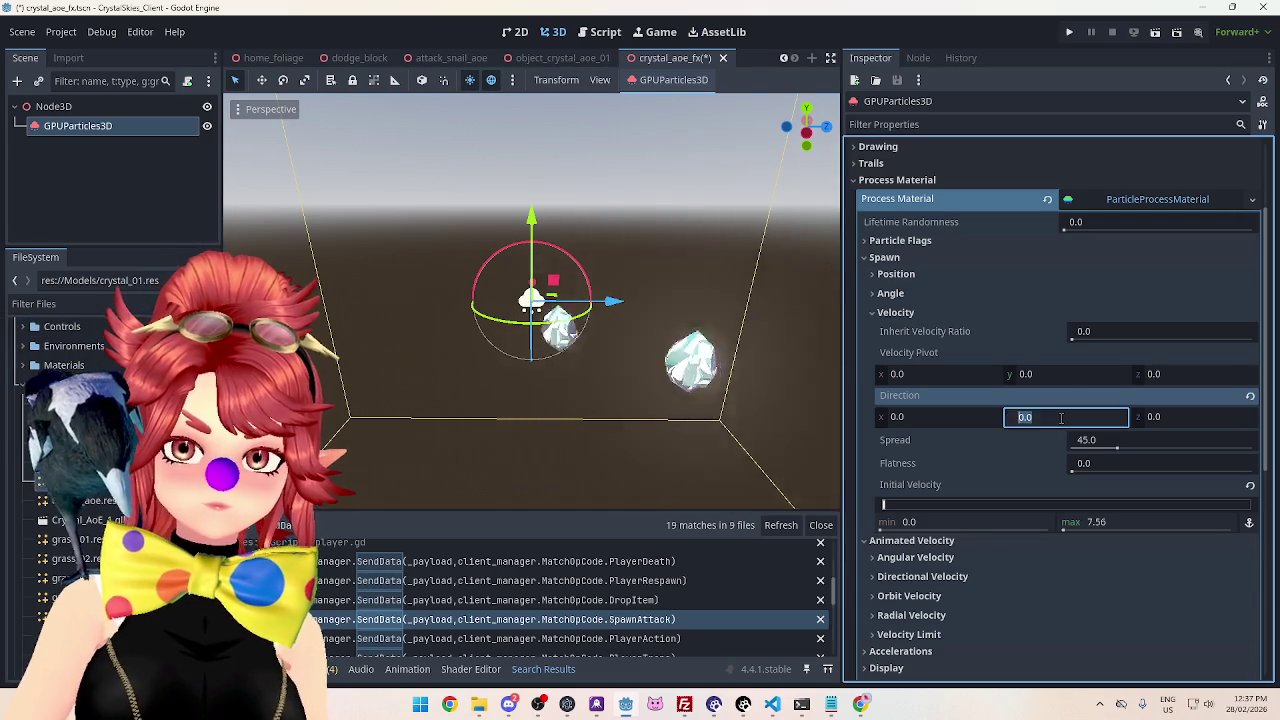
pyautogui.write('1')
pyautogui.press('Return')
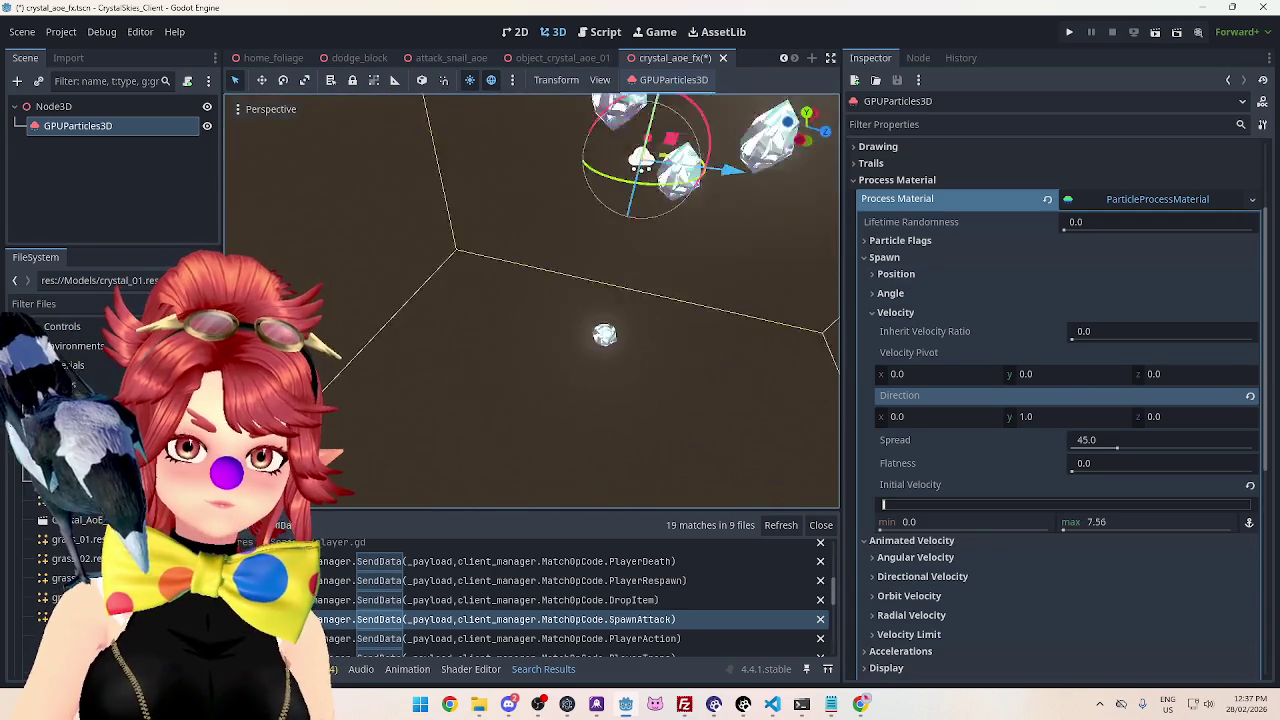
pyautogui.moveTo(768, 222); pyautogui.dragTo(585, 540)
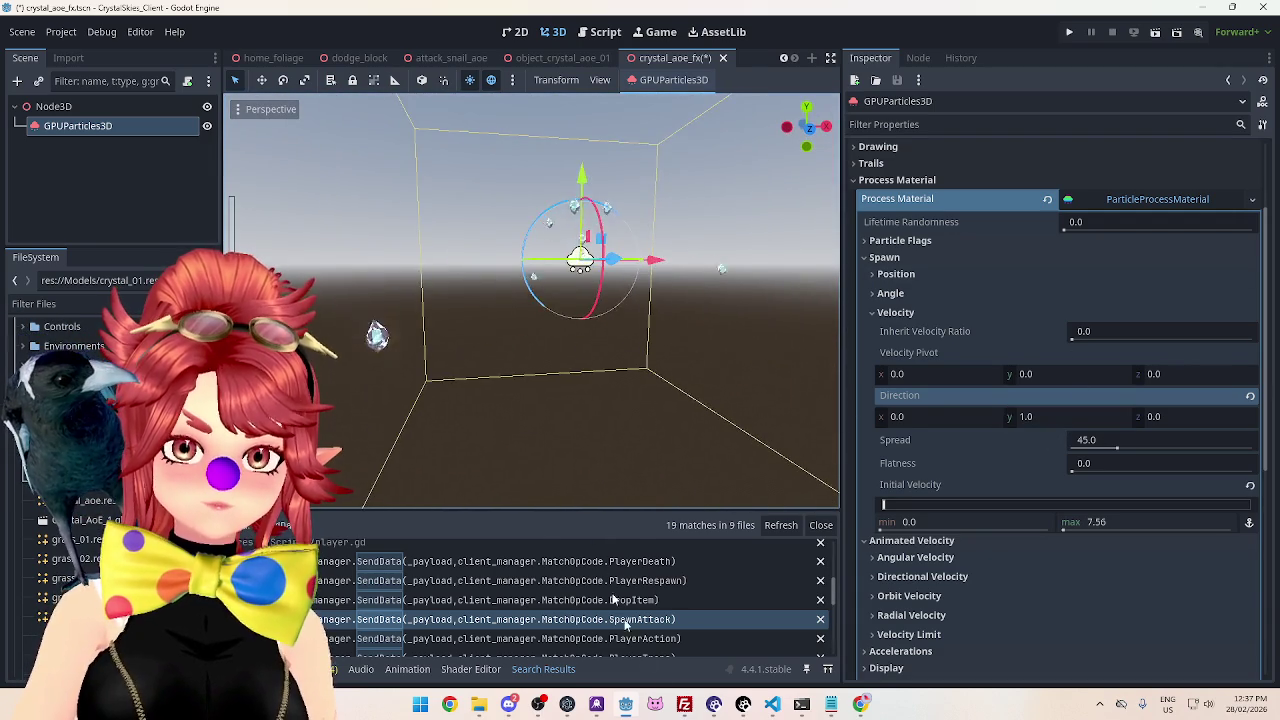
pyautogui.scroll(1, 585, 560)
pyautogui.moveTo(617, 396)
pyautogui.mouseDown()
pyautogui.moveTo(602, 366)
pyautogui.moveTo(616, 364)
pyautogui.mouseUp()
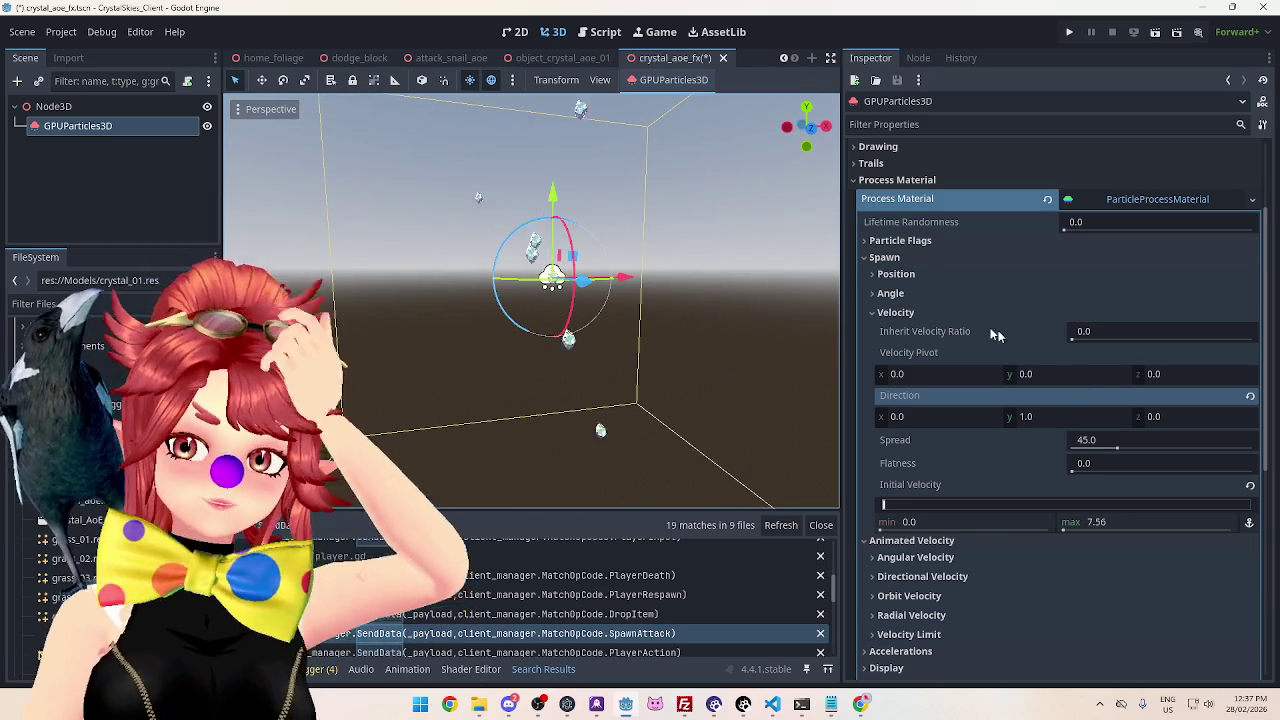
pyautogui.click(920, 313)
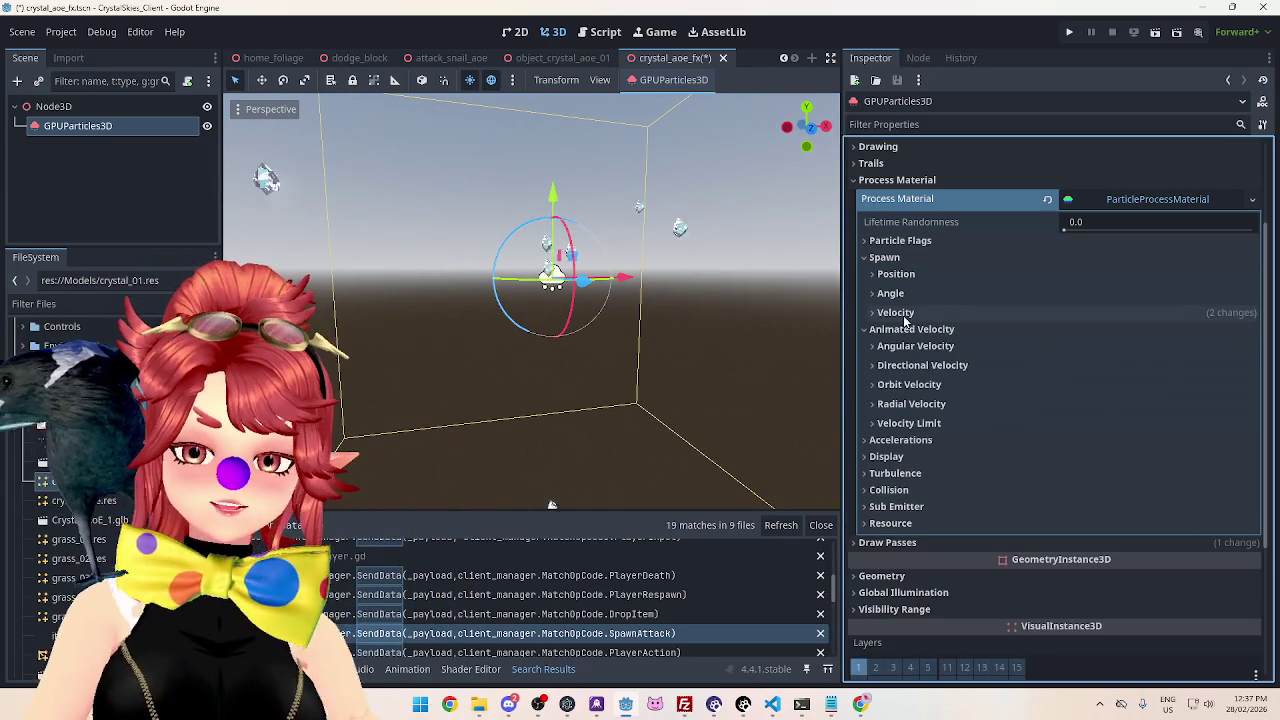
pyautogui.click(905, 347)
pyautogui.moveTo(1147, 410); pyautogui.dragTo(1153, 410)
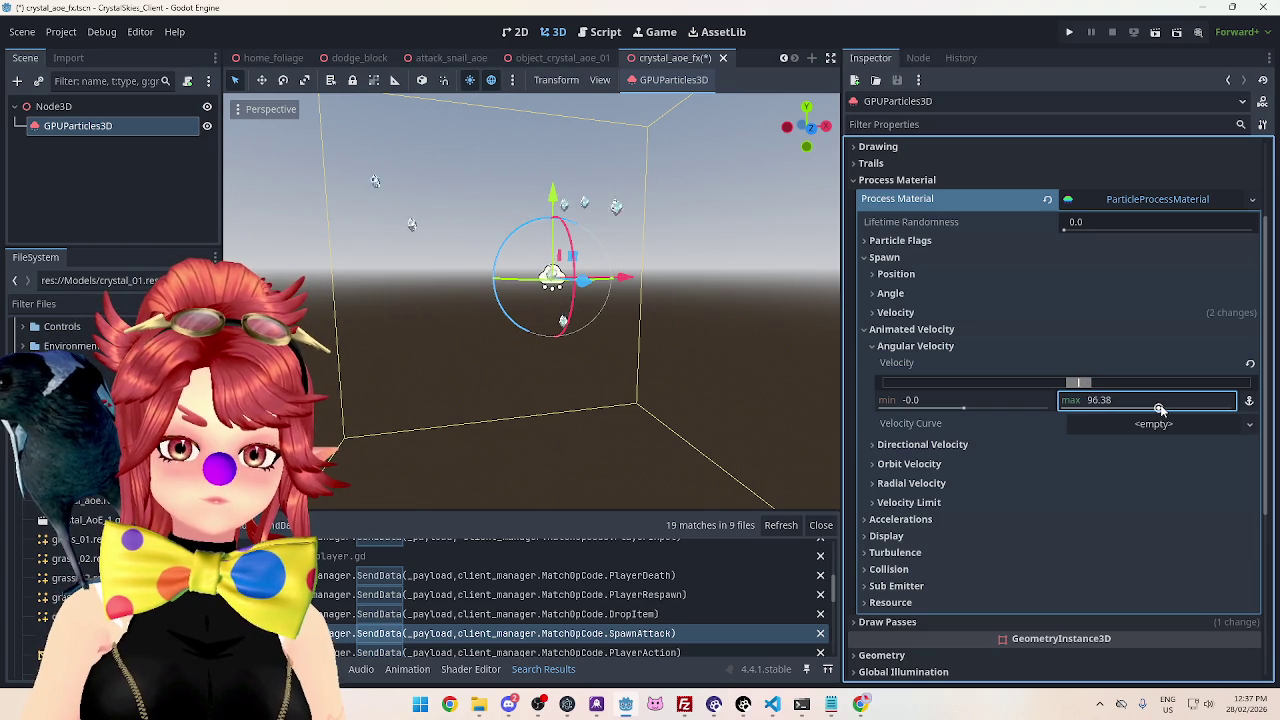
pyautogui.click(875, 346)
pyautogui.click(876, 366)
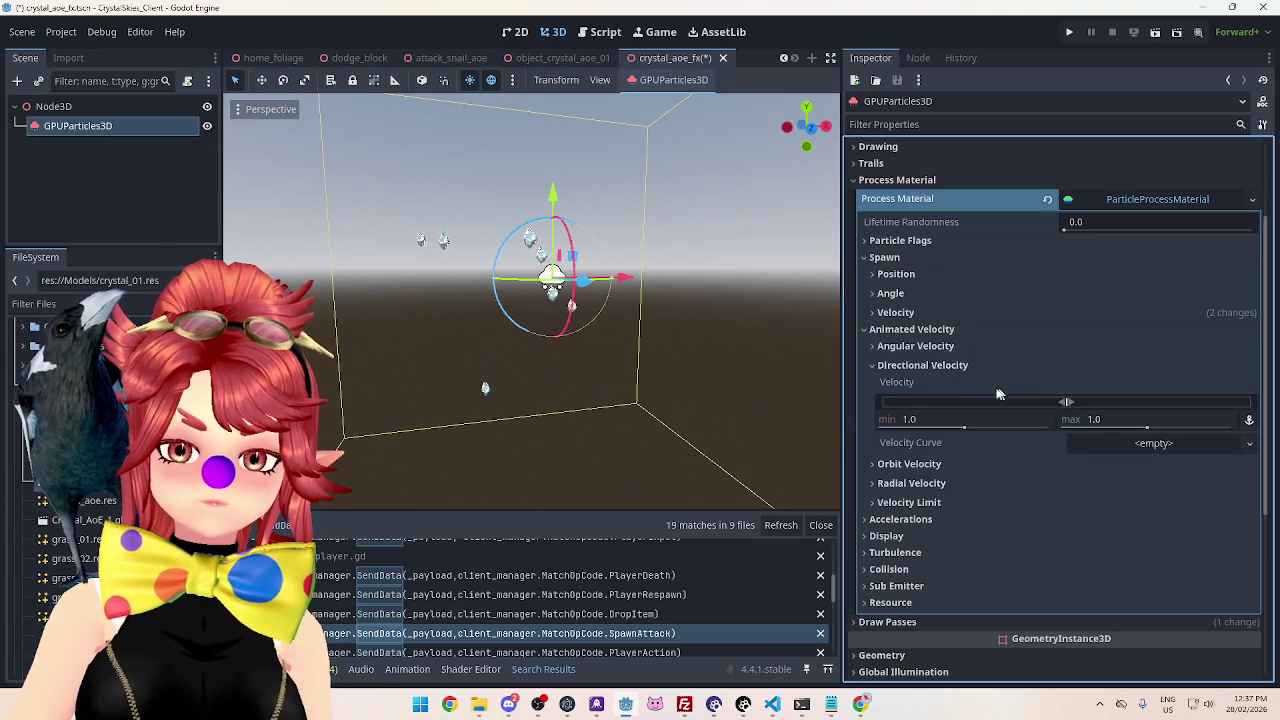
pyautogui.moveTo(1147, 428); pyautogui.dragTo(1181, 428)
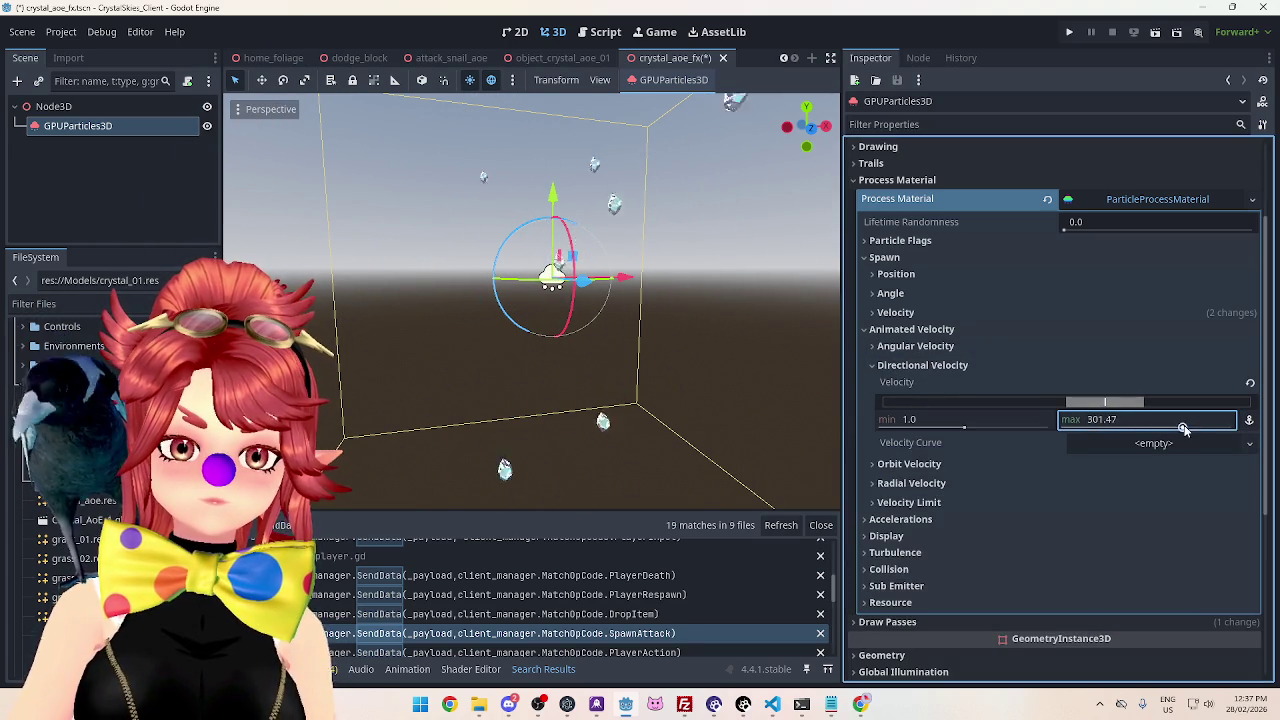
pyautogui.click(1250, 384)
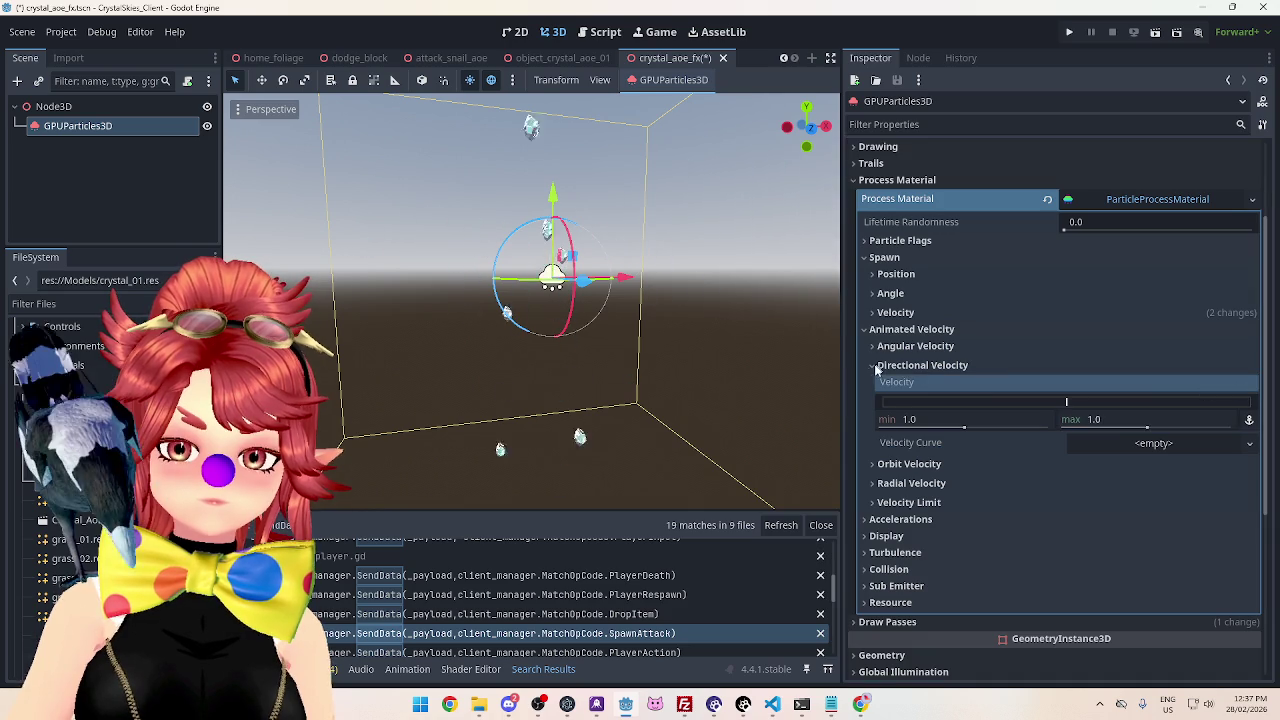
pyautogui.click(876, 366)
pyautogui.click(876, 385)
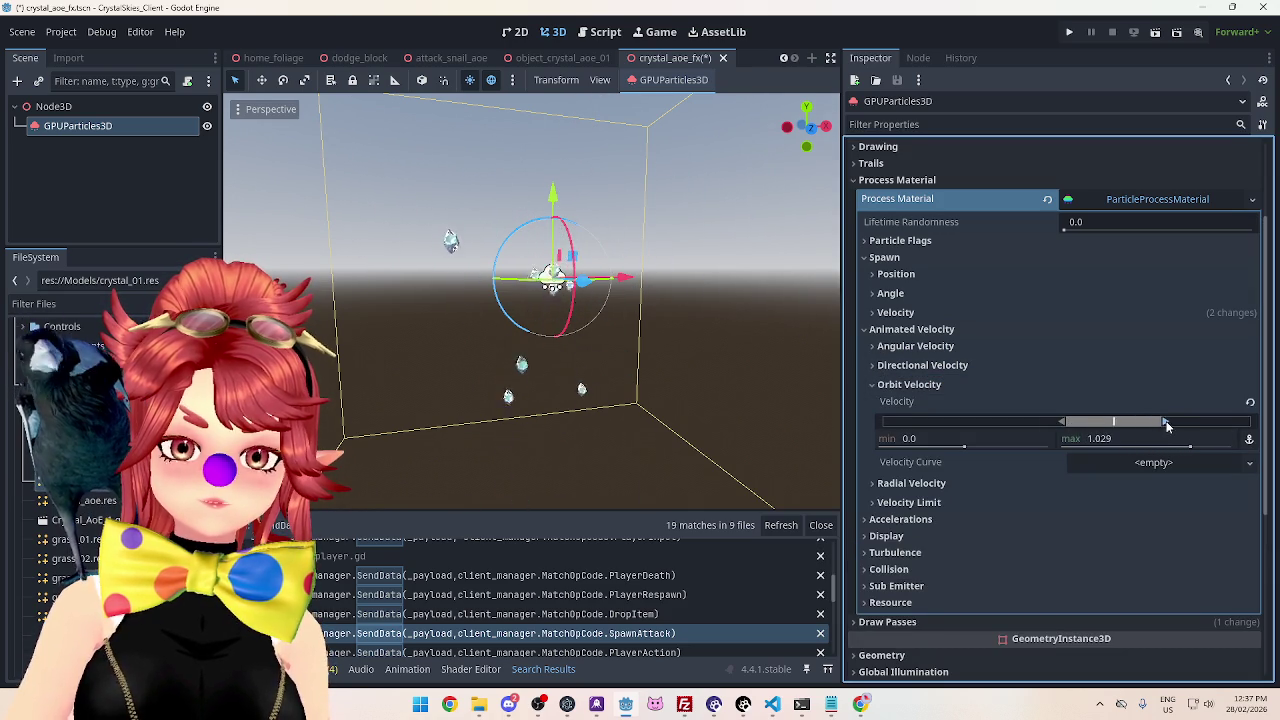
pyautogui.click(1249, 403)
pyautogui.click(876, 385)
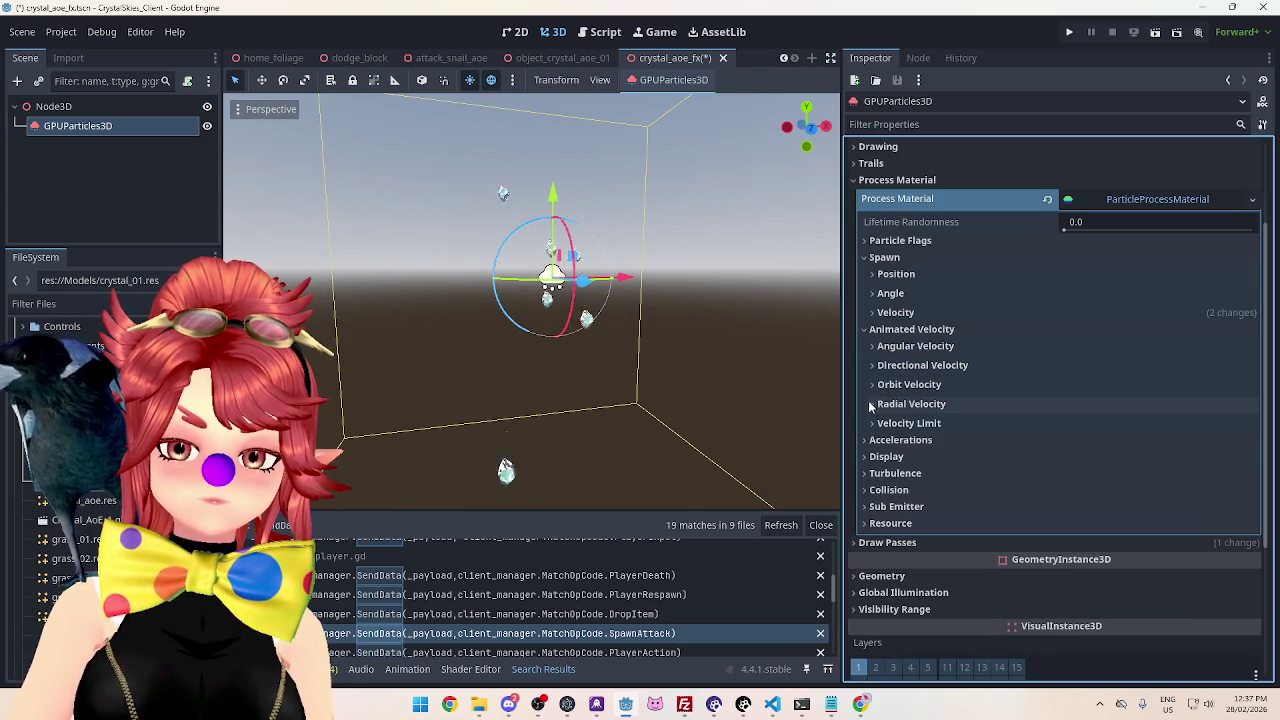
pyautogui.click(876, 403)
pyautogui.moveTo(1069, 441); pyautogui.dragTo(1093, 443)
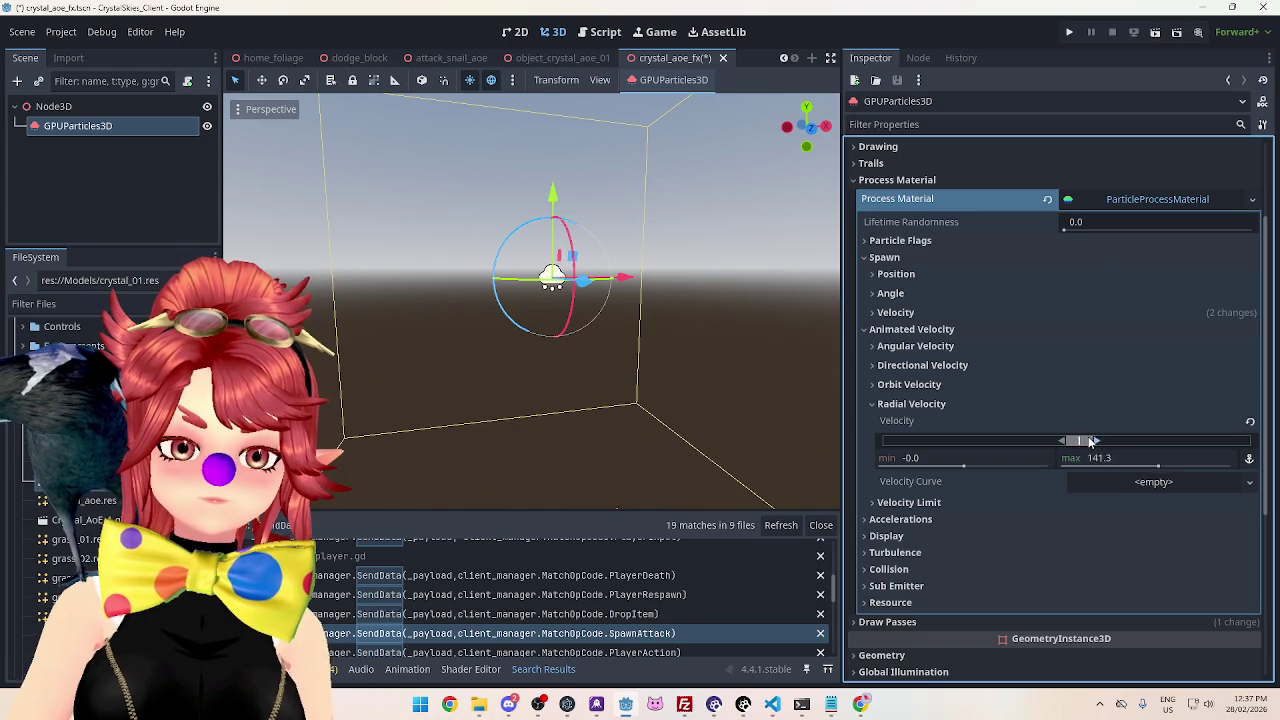
pyautogui.click(876, 404)
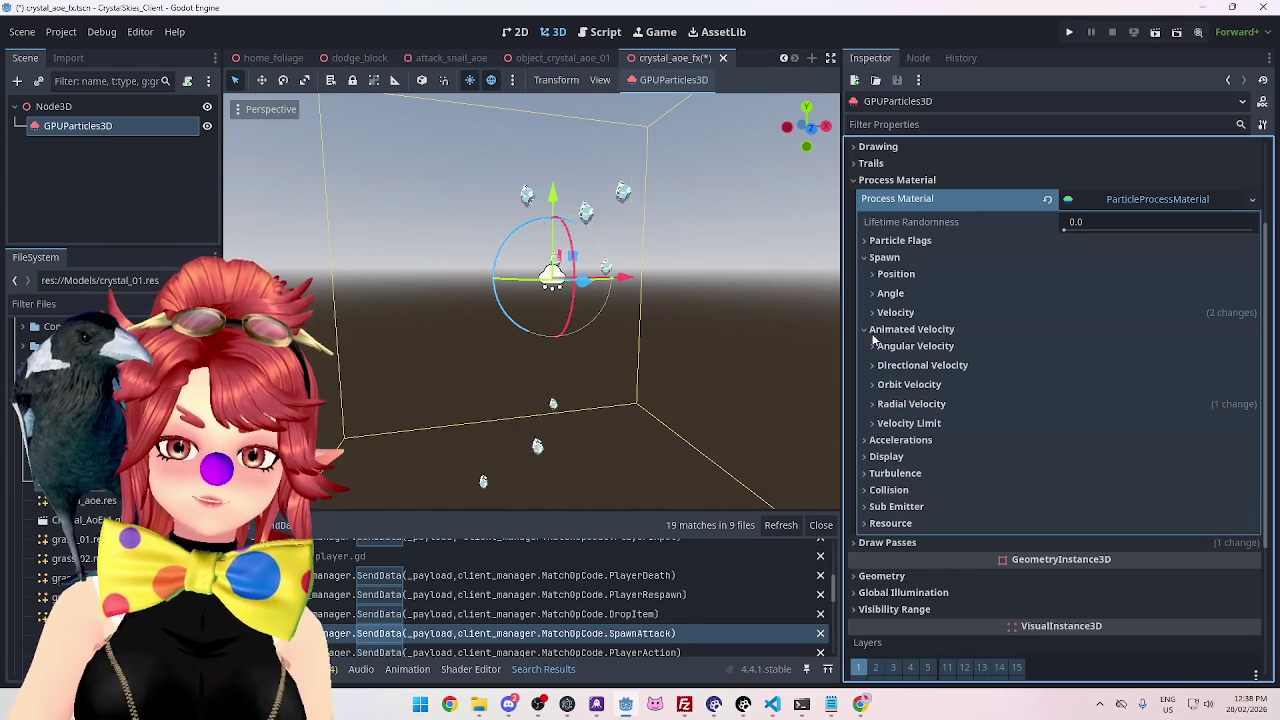
pyautogui.click(912, 404)
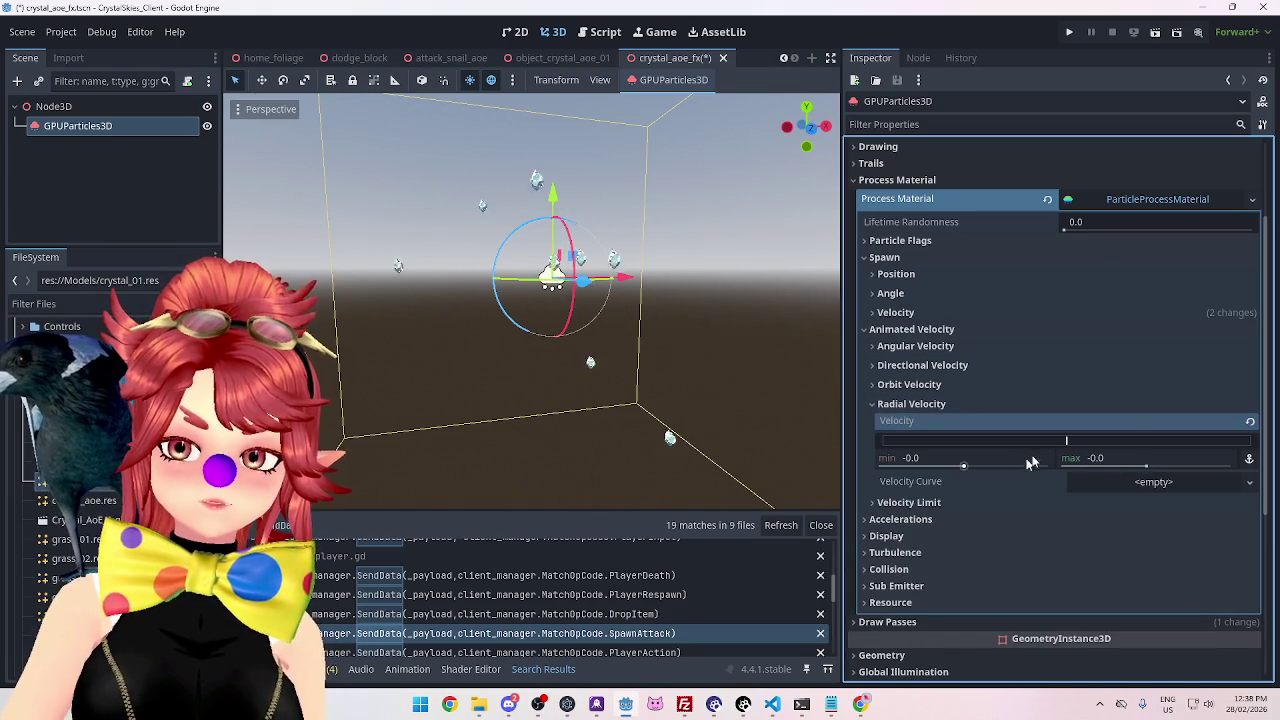
pyautogui.click(1250, 421)
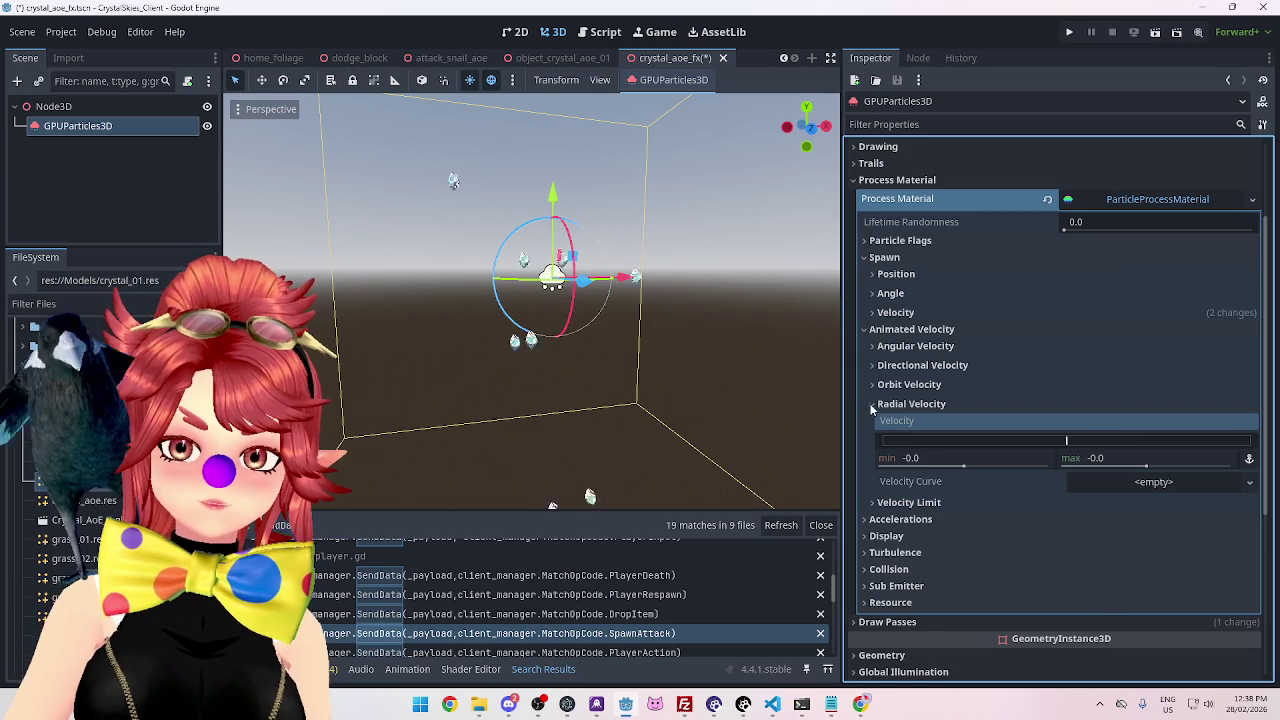
pyautogui.click(871, 404)
pyautogui.click(866, 329)
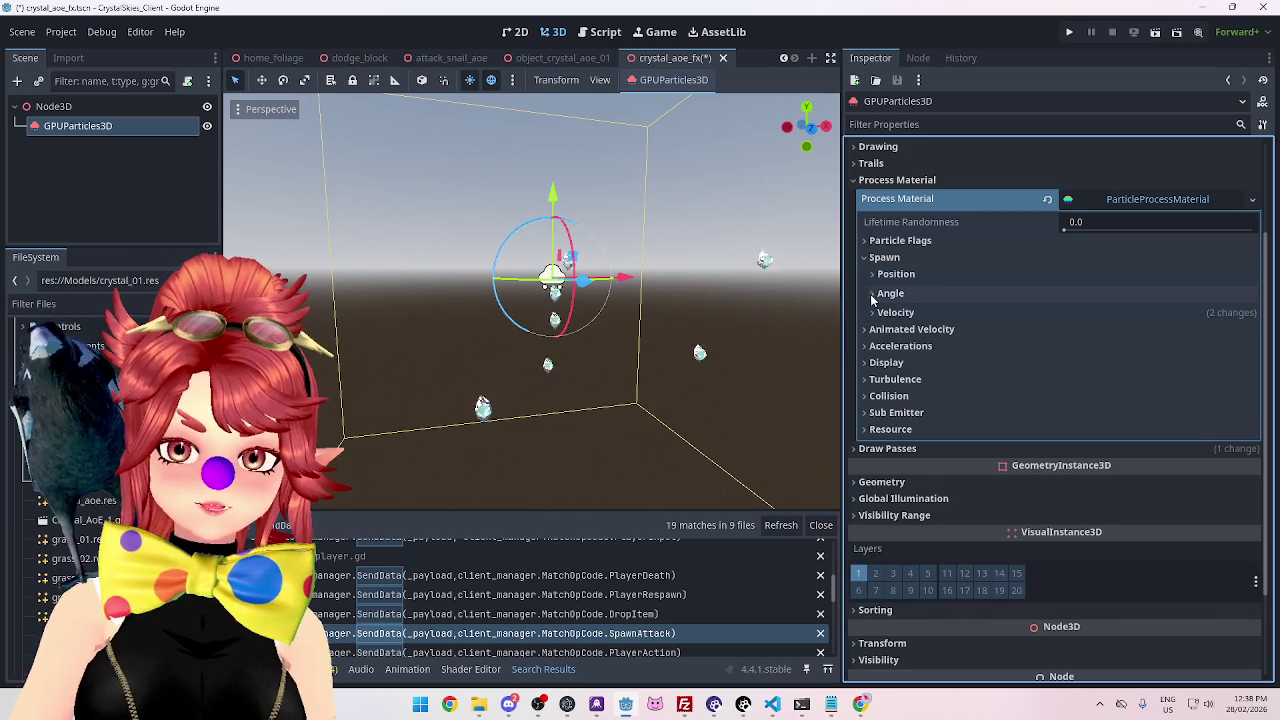
# Try widening the spawn angle range, then revert it to the 0 to 0 degree default.
pyautogui.click(871, 294)
pyautogui.moveTo(1085, 330); pyautogui.dragTo(1148, 338)
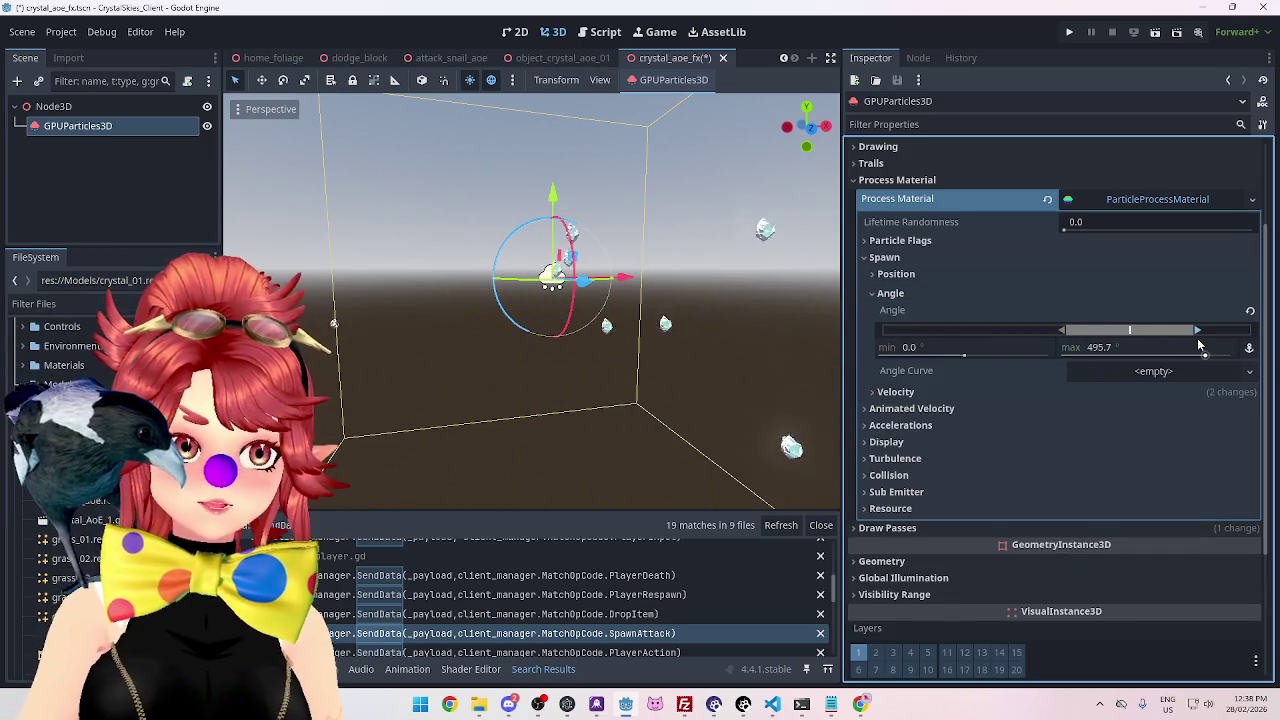
pyautogui.click(1249, 312)
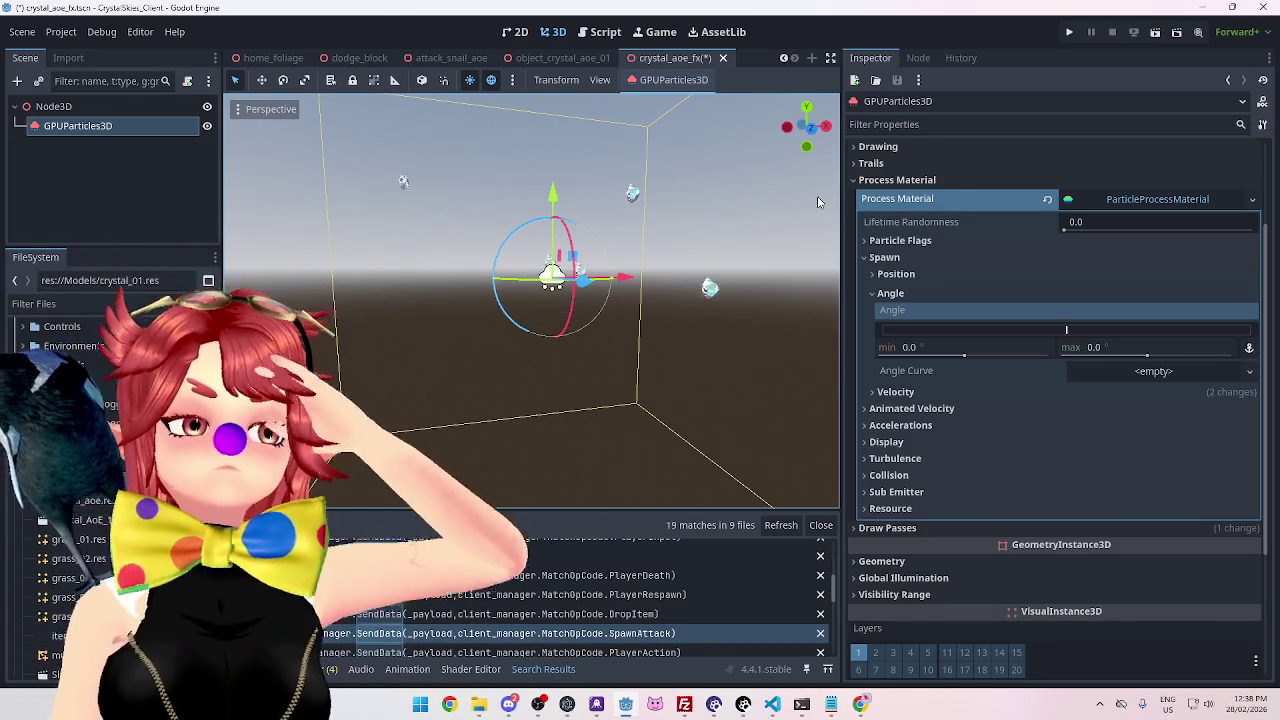
pyautogui.click(870, 180)
# Try particle lifetimes of 0.5 and then 0.2 seconds in the Time settings.
pyautogui.click(866, 246)
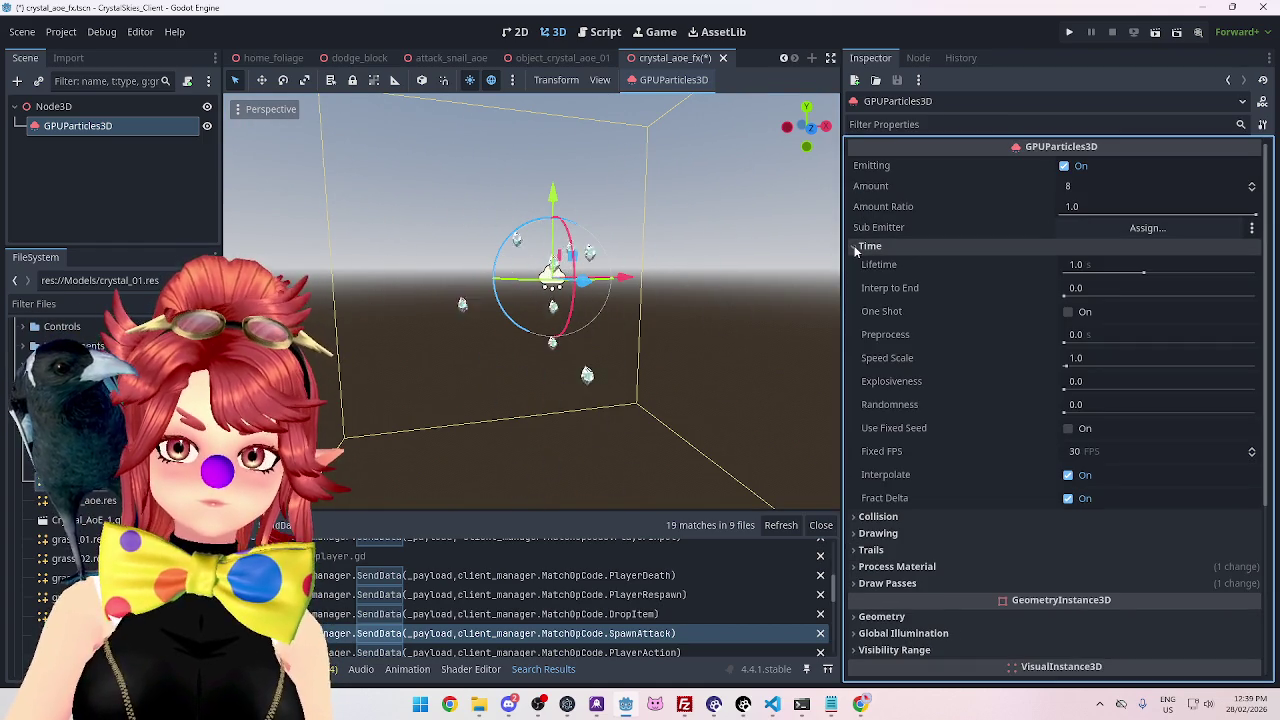
pyautogui.click(1100, 267)
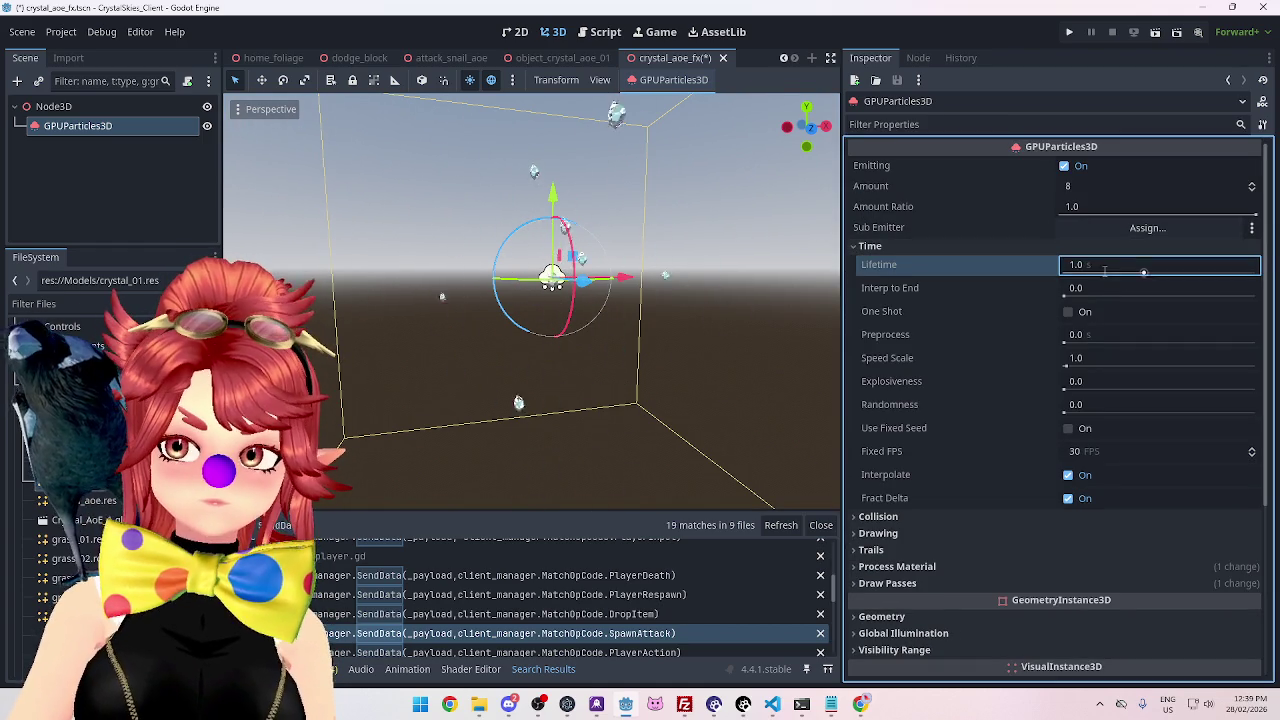
pyautogui.write('0.5')
pyautogui.press('Return')
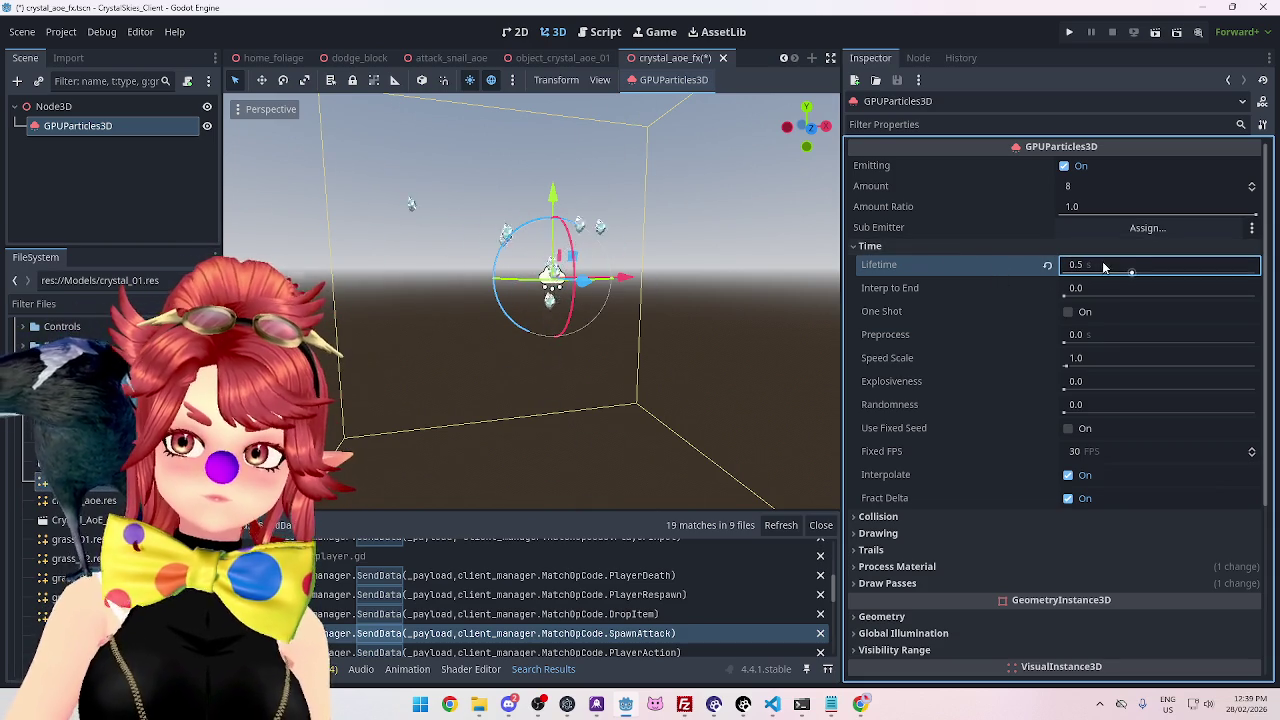
pyautogui.click(1108, 263)
pyautogui.write('0.2')
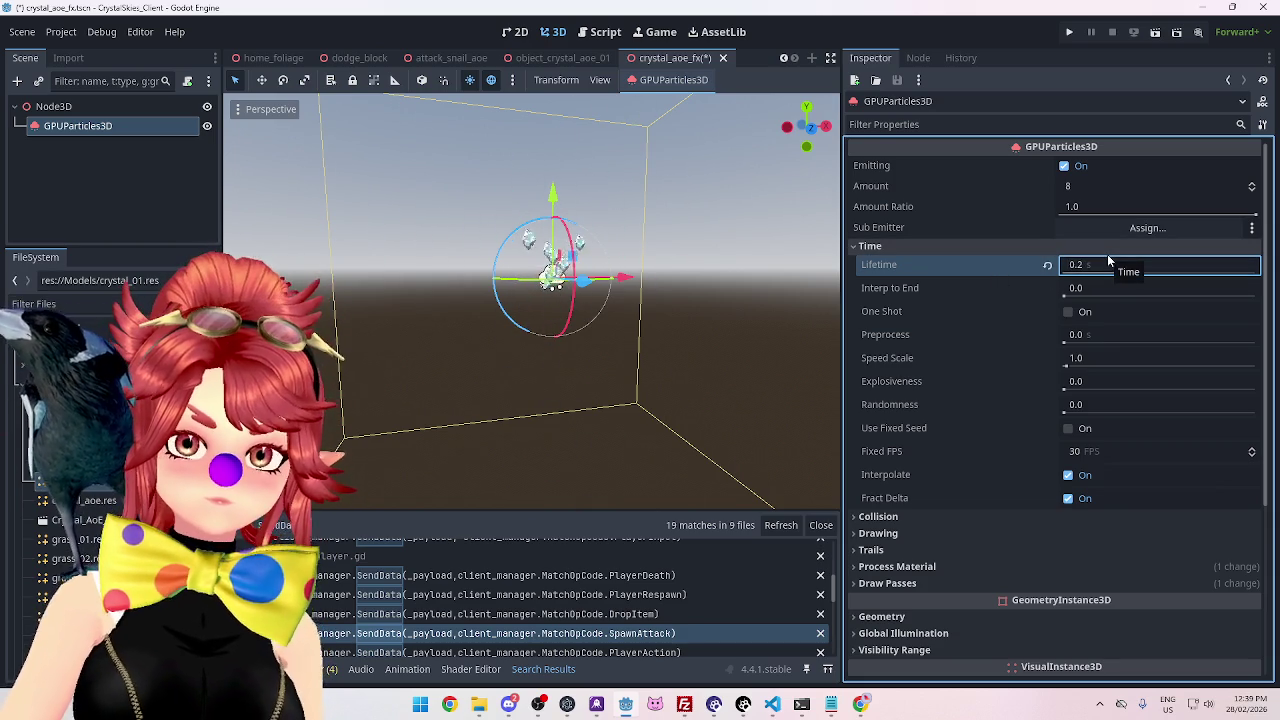
pyautogui.press('Return')
# Set the emitter Amount to 4 and settle the Lifetime at 0.3 seconds.
pyautogui.click(1081, 186)
pyautogui.write('4')
pyautogui.press('Return')
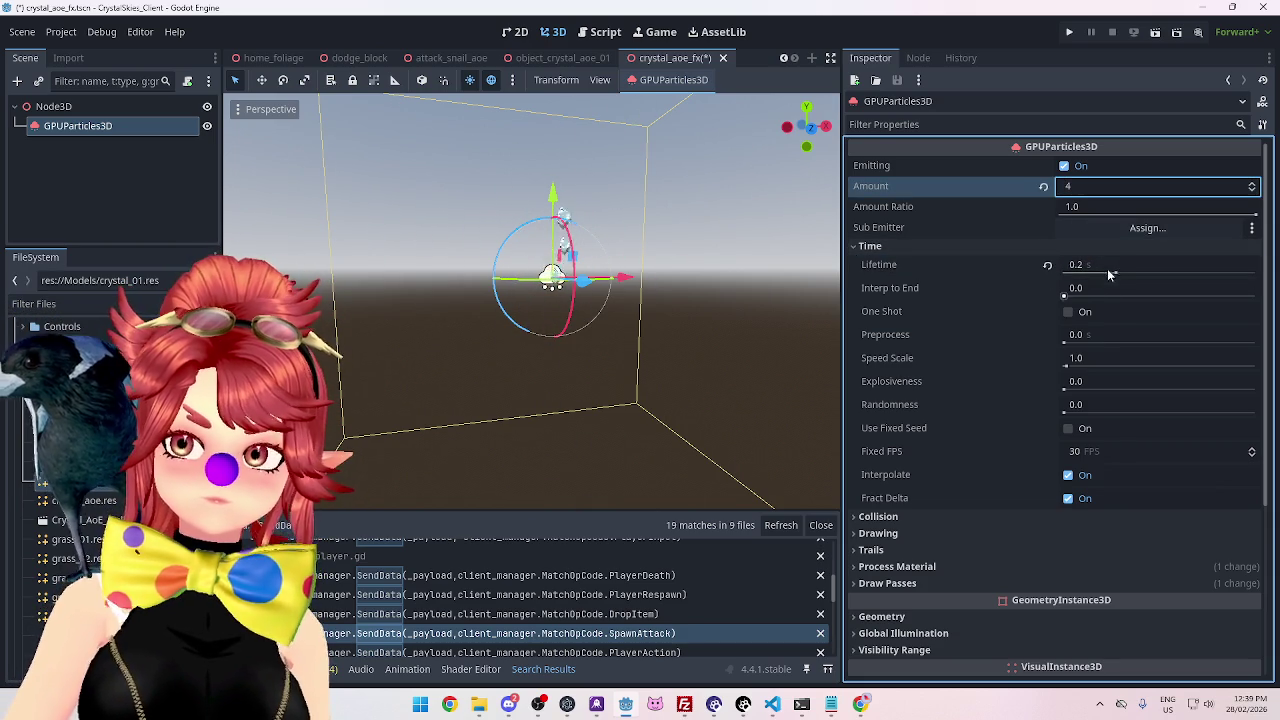
pyautogui.click(1104, 263)
pyautogui.write('0.3')
pyautogui.press('Return')
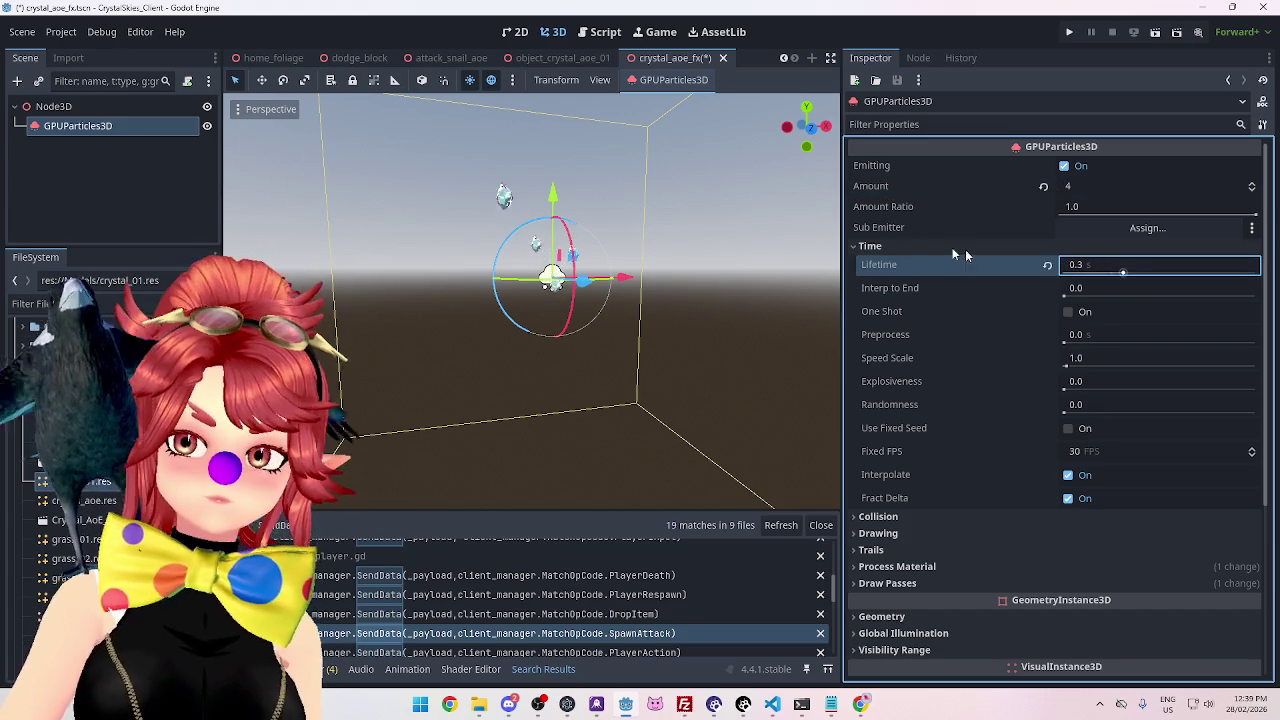
pyautogui.click(872, 247)
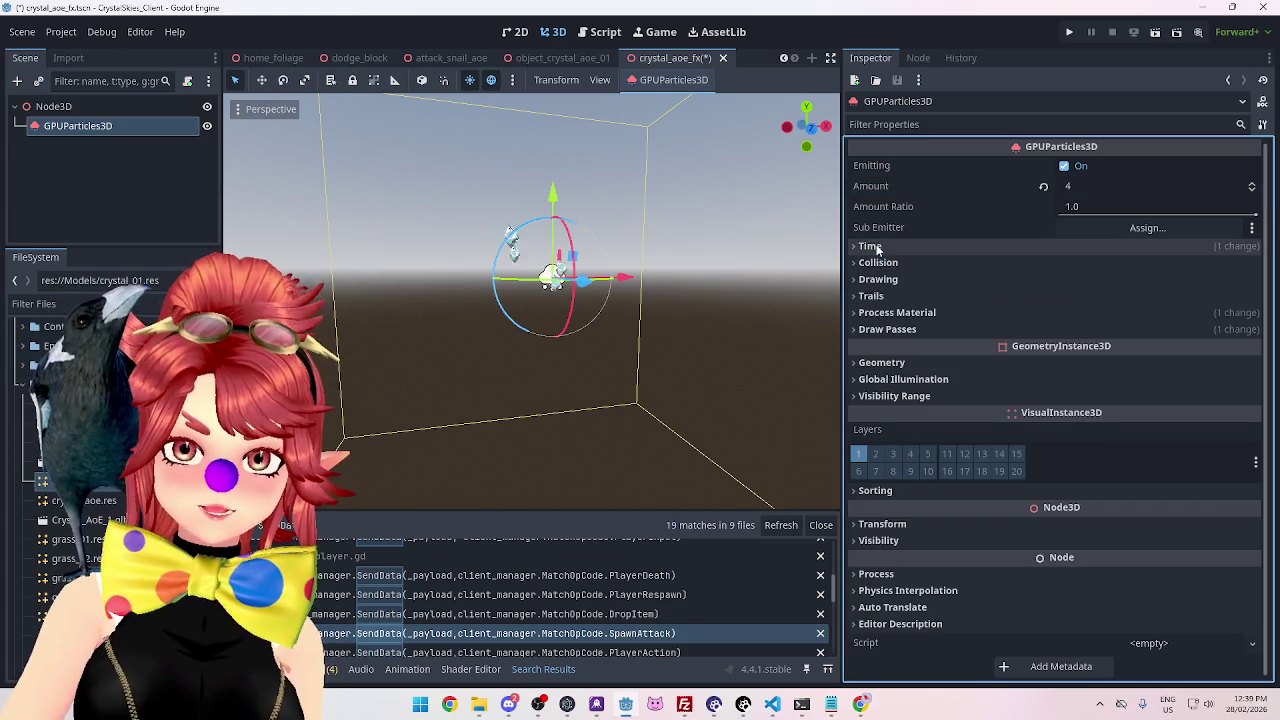
pyautogui.click(895, 312)
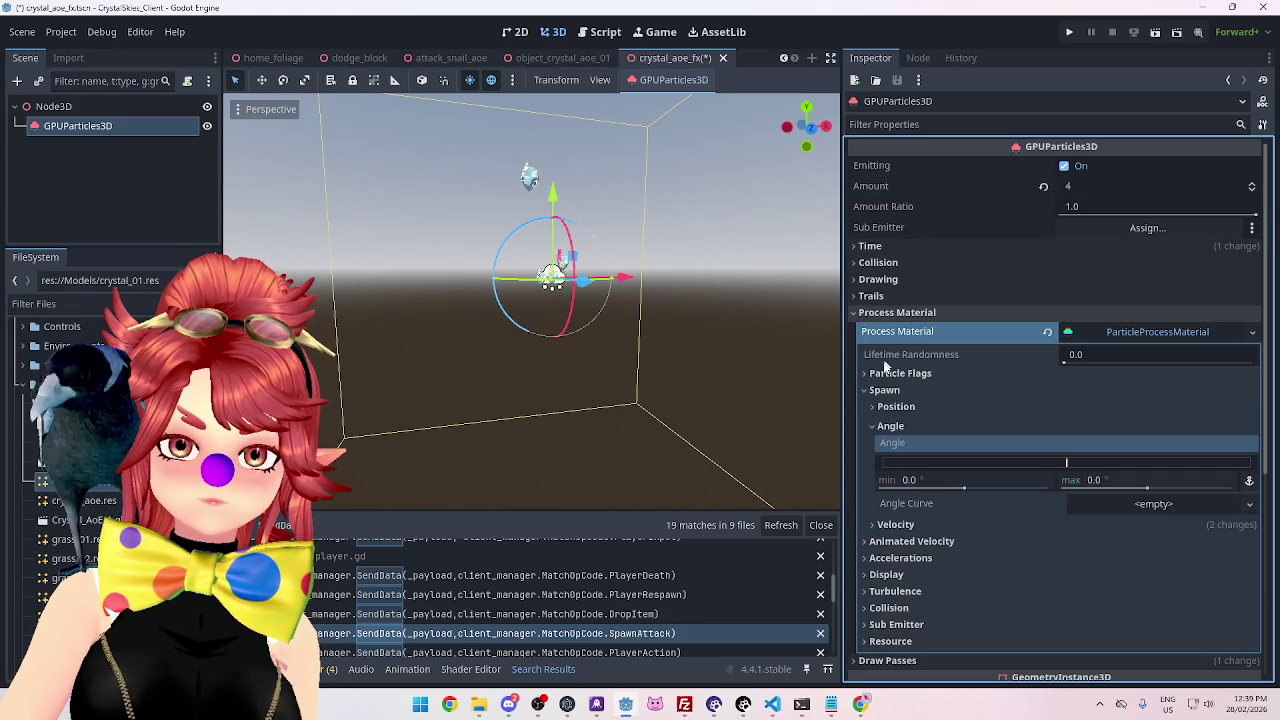
# Expand Process Material and browse past Spawn down to Display > Scale.
pyautogui.click(884, 392)
pyautogui.click(884, 390)
pyautogui.click(872, 424)
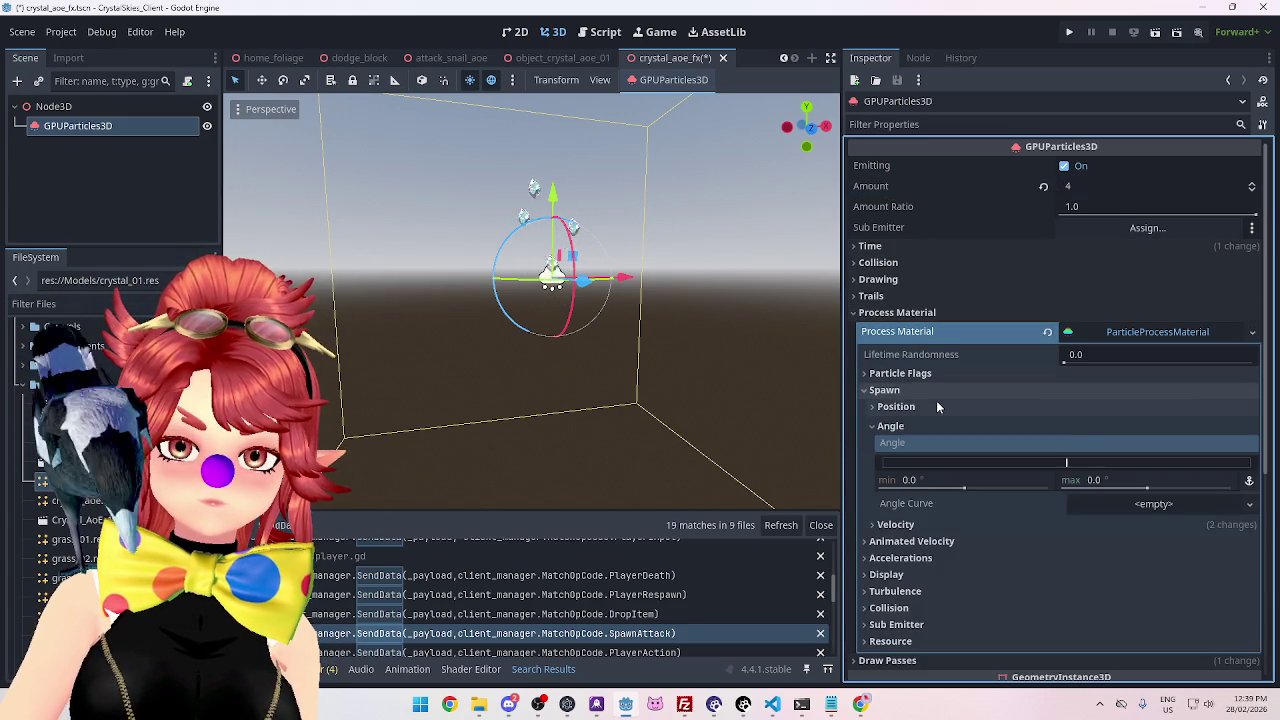
pyautogui.scroll(-1, 870, 420)
pyautogui.click(870, 359)
pyautogui.scroll(-1, 910, 360)
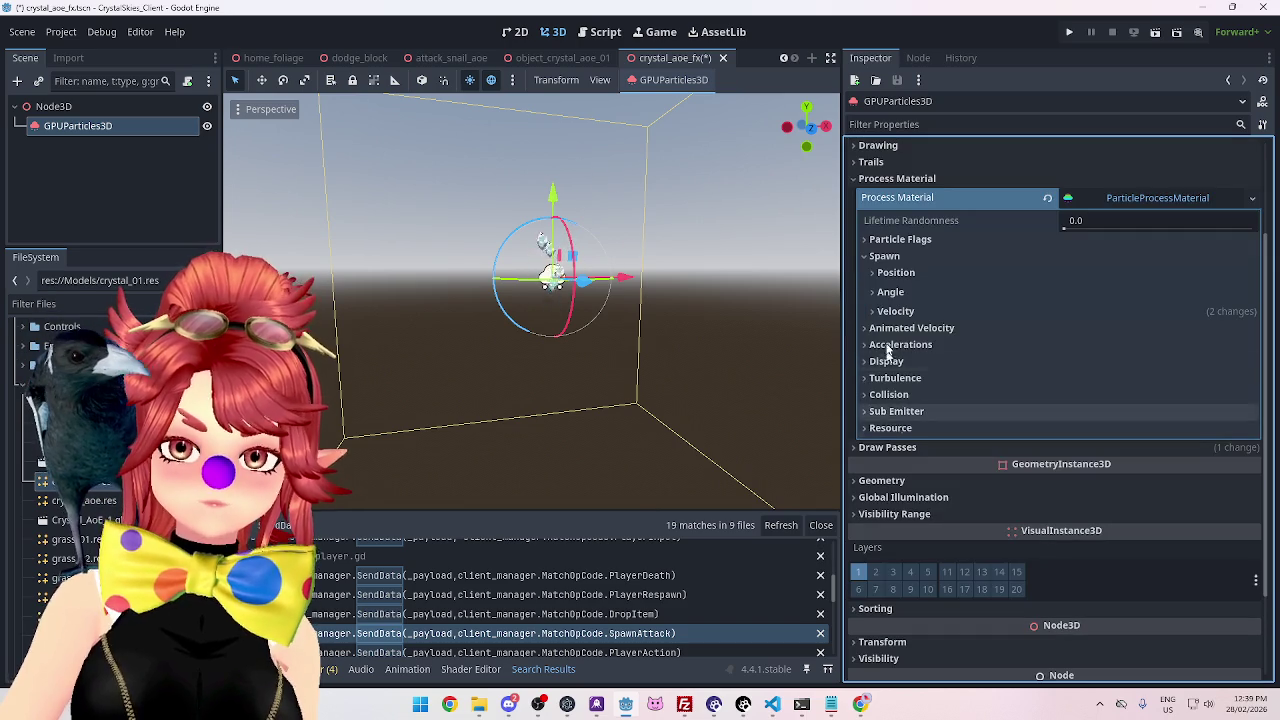
pyautogui.click(864, 256)
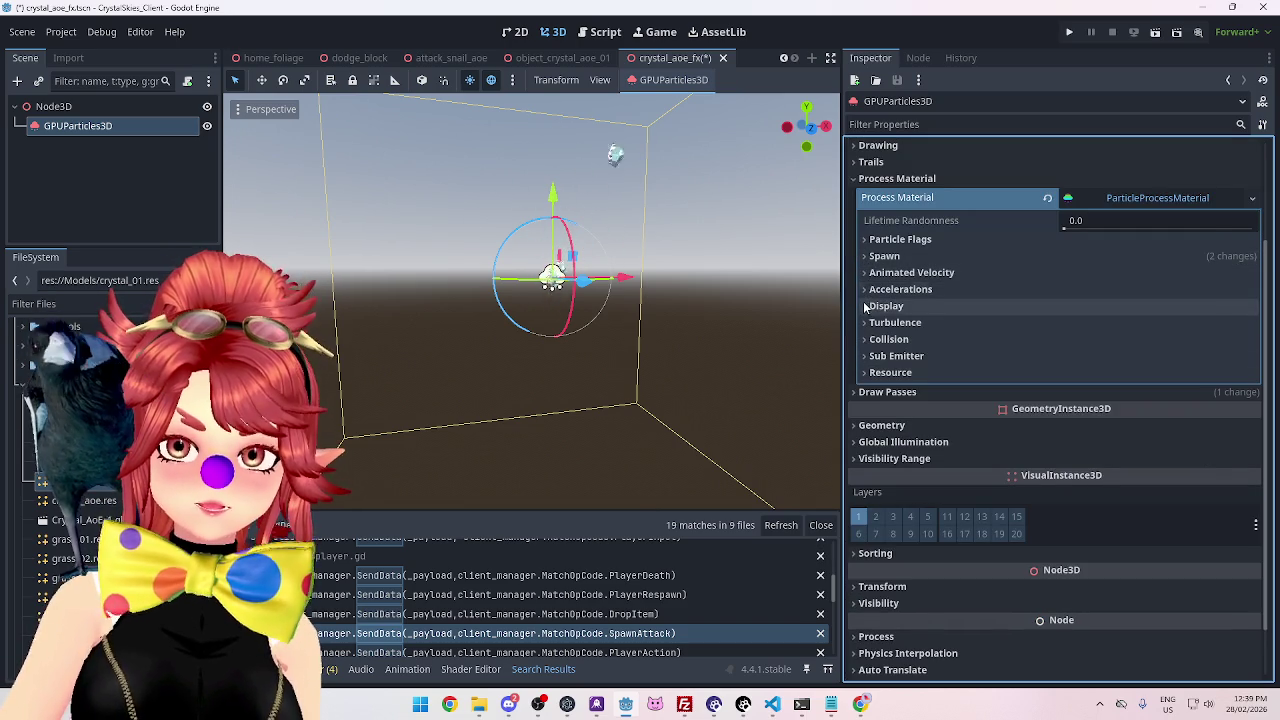
pyautogui.click(868, 306)
pyautogui.click(876, 323)
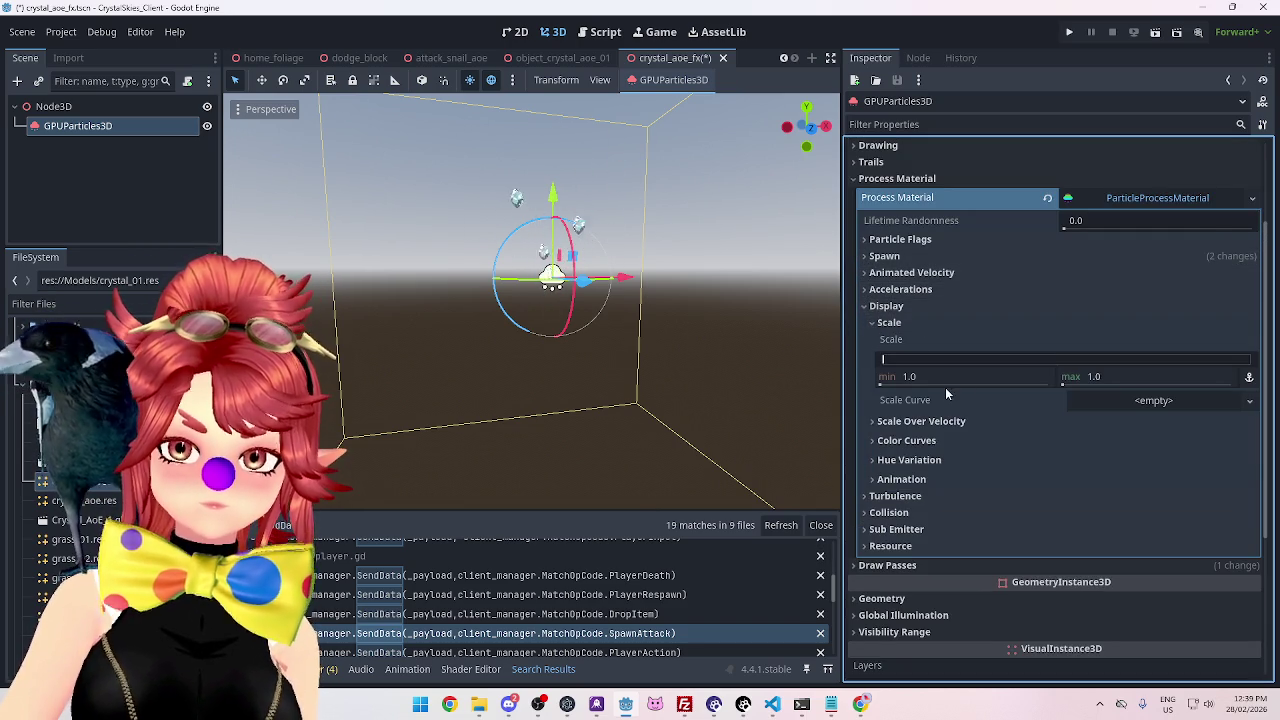
# Assign a new CurveTexture to Scale Curve and open its curve for editing.
pyautogui.click(1249, 400)
pyautogui.click(1163, 382)
pyautogui.click(1136, 401)
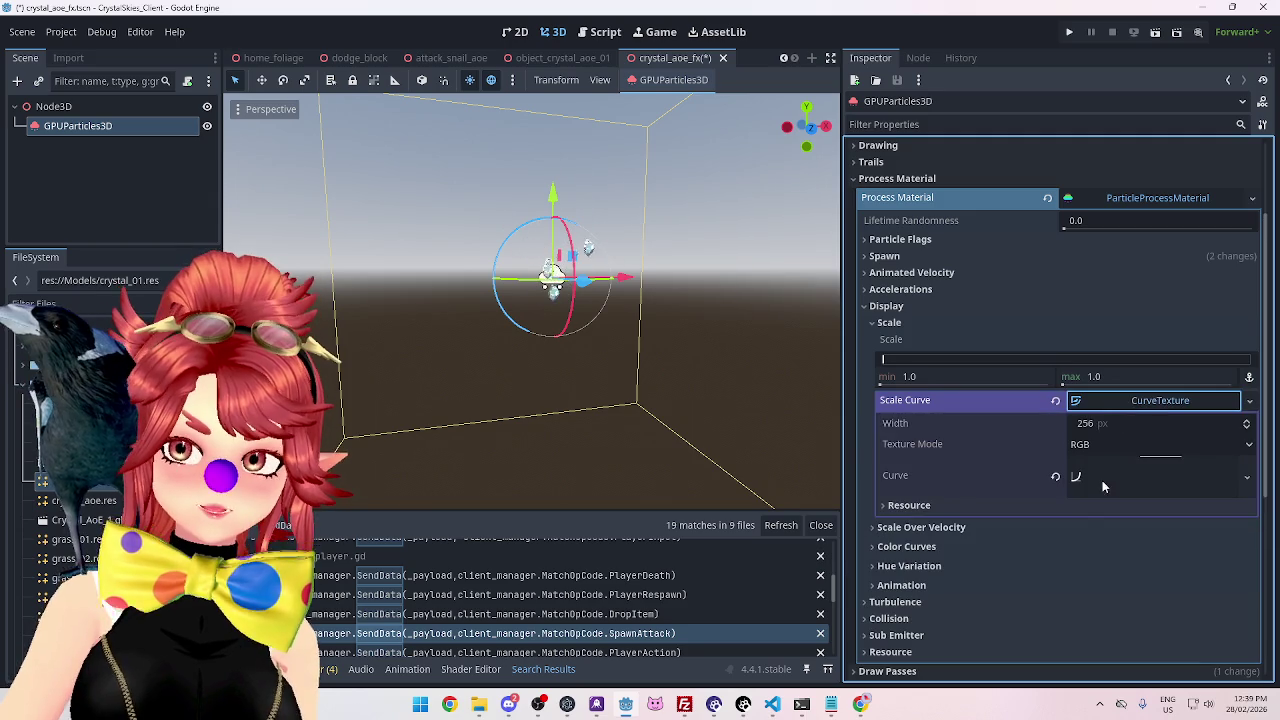
pyautogui.click(1138, 469)
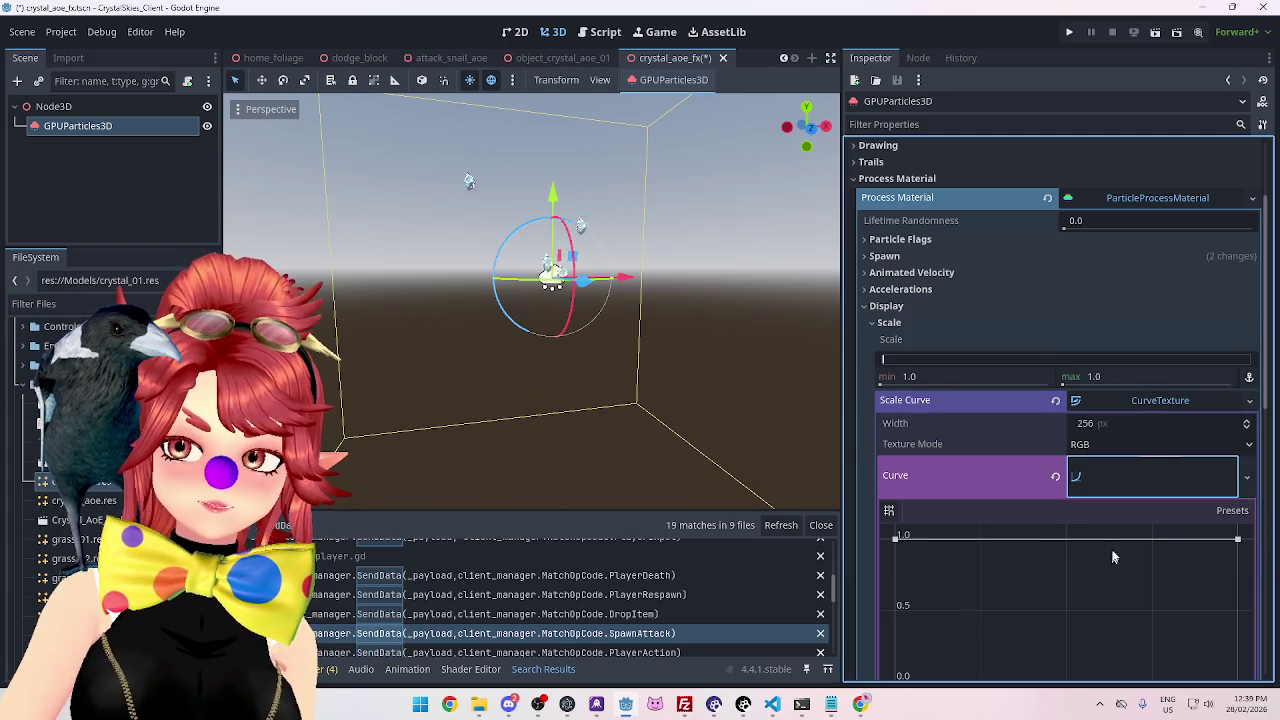
# Pull the scale curve's end down to 0 so crystals shrink away, then save crystal_aoe_fx.
pyautogui.scroll(-3, 1118, 560)
pyautogui.moveTo(1242, 415)
pyautogui.mouseDown()
pyautogui.moveTo(1247, 550)
pyautogui.moveTo(1210, 521)
pyautogui.mouseUp()
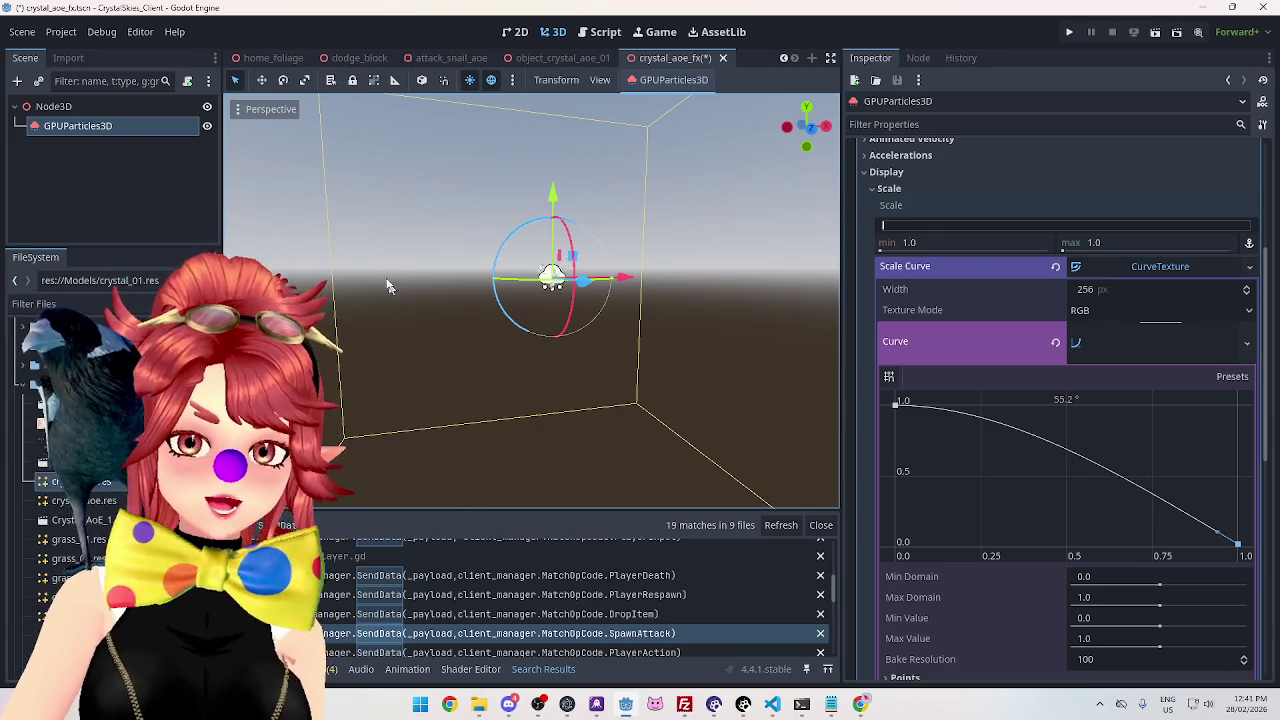
pyautogui.moveTo(440, 322)
pyautogui.mouseDown()
pyautogui.moveTo(573, 374)
pyautogui.moveTo(534, 380)
pyautogui.moveTo(520, 285)
pyautogui.moveTo(530, 305)
pyautogui.moveTo(631, 295)
pyautogui.mouseUp()
pyautogui.hotkey('ctrl', 's')
pyautogui.scroll(2, 907, 263)
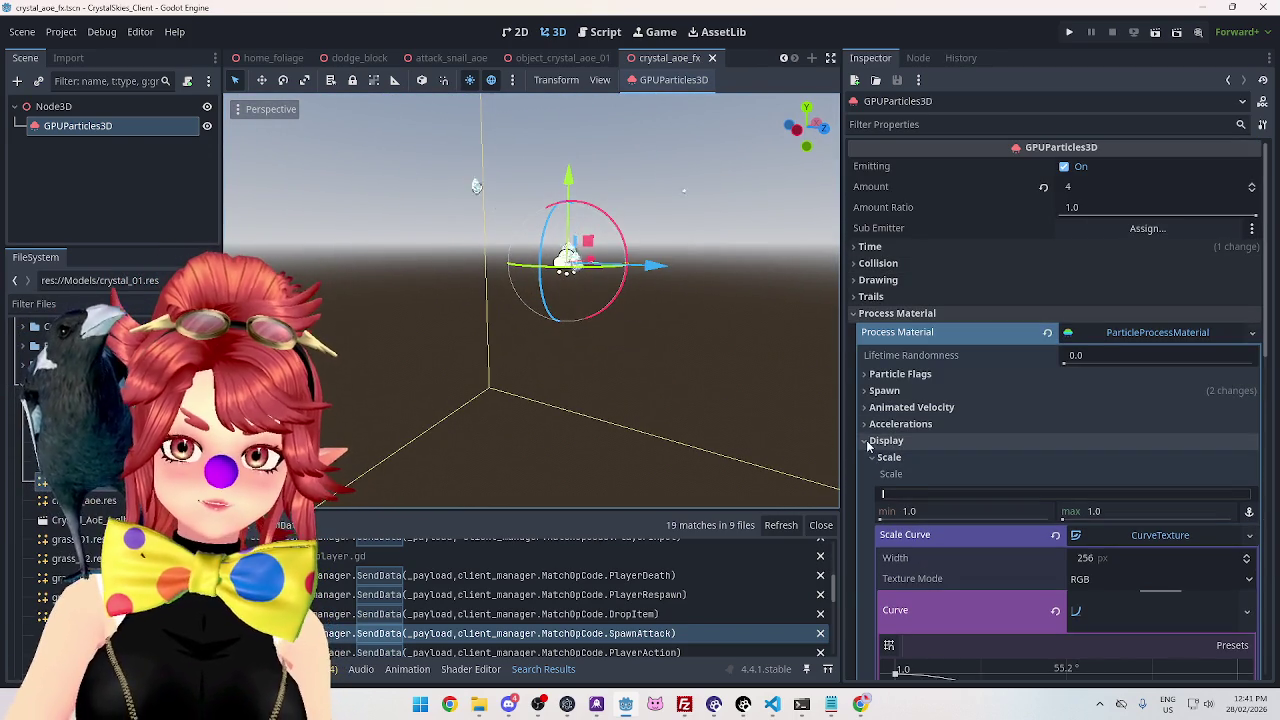
# Browse the emitter's Inspector sections, peeking at Draw Passes, Drawing and Collision settings.
pyautogui.click(868, 441)
pyautogui.click(876, 313)
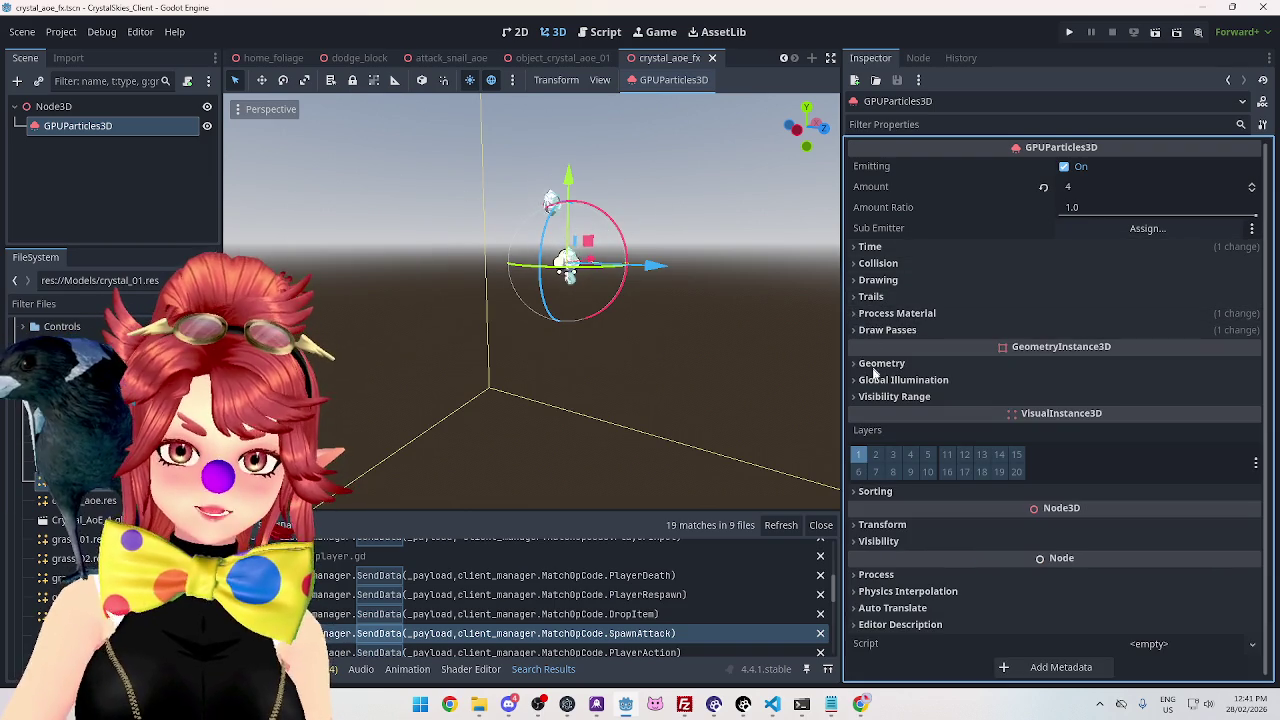
pyautogui.click(868, 316)
pyautogui.click(884, 393)
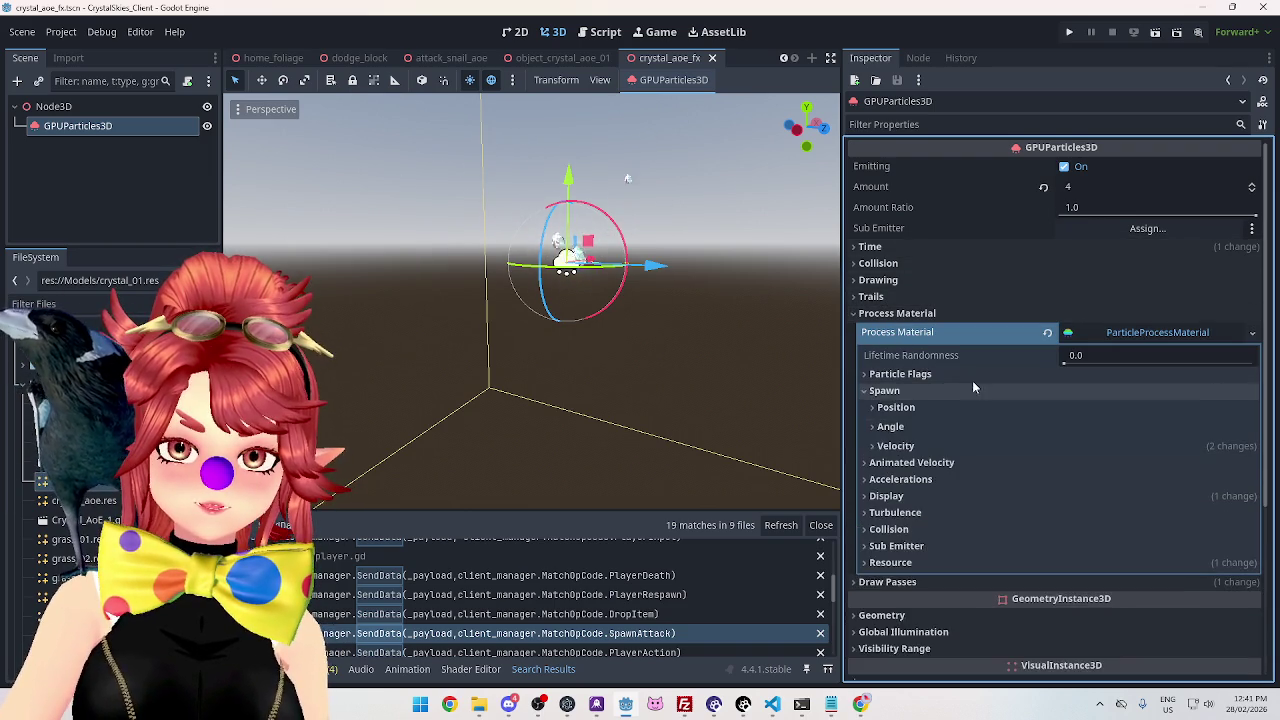
pyautogui.scroll(-1, 890, 370)
pyautogui.click(884, 324)
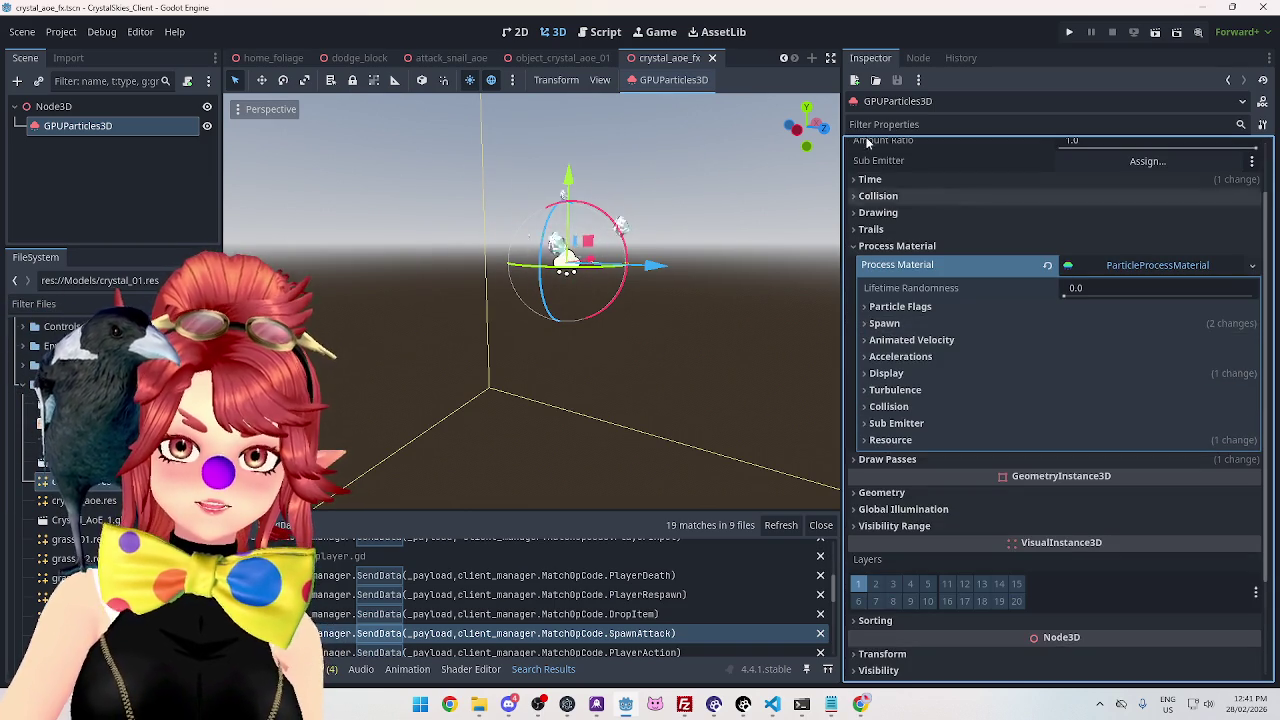
pyautogui.scroll(1, 897, 258)
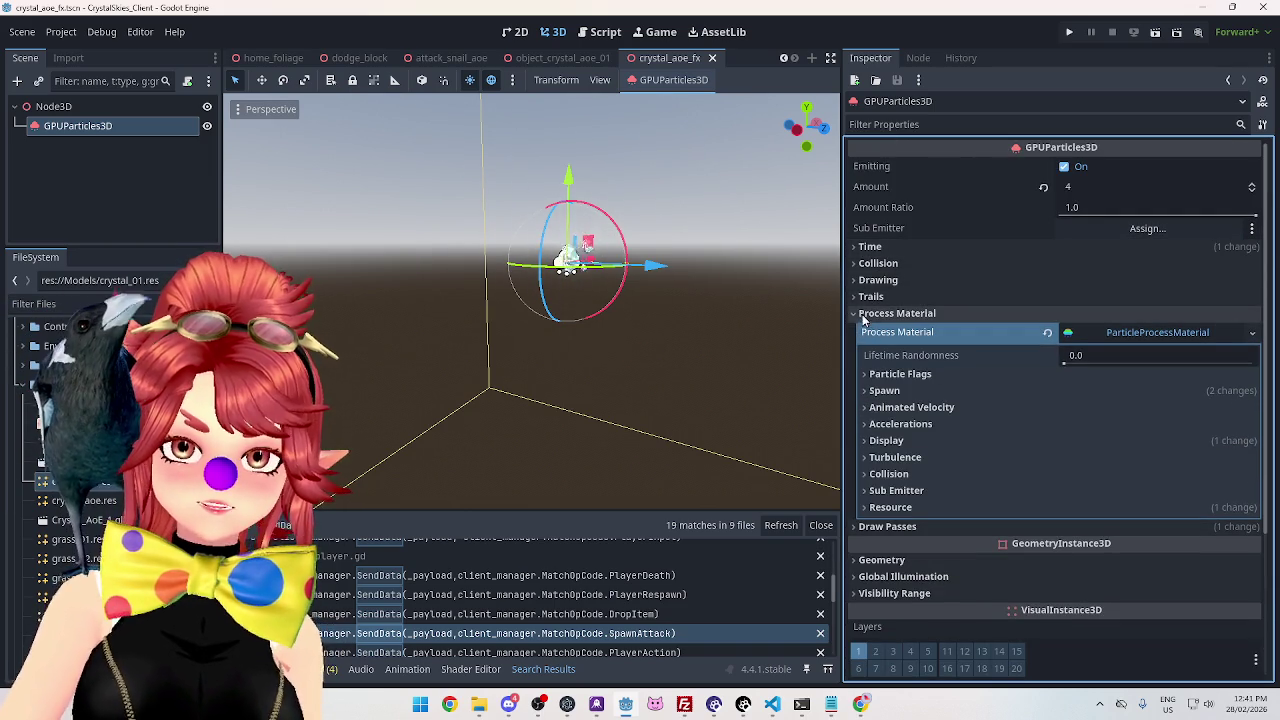
pyautogui.click(864, 528)
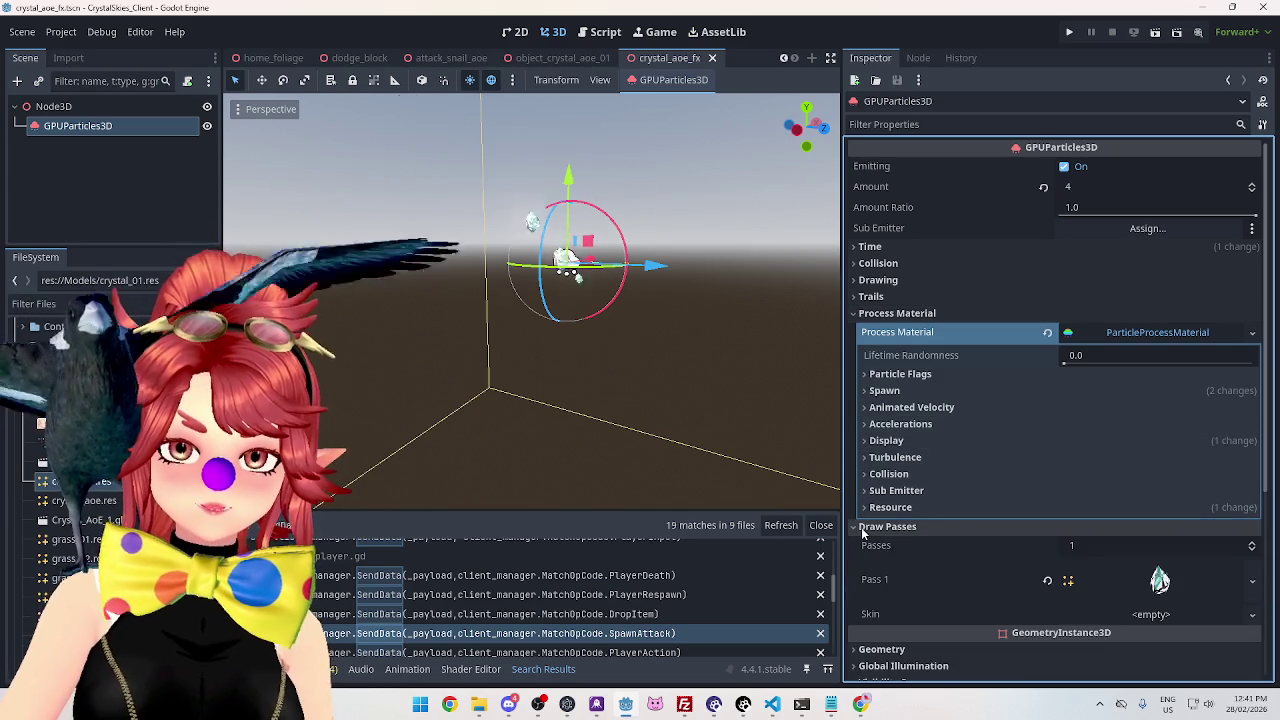
pyautogui.click(864, 528)
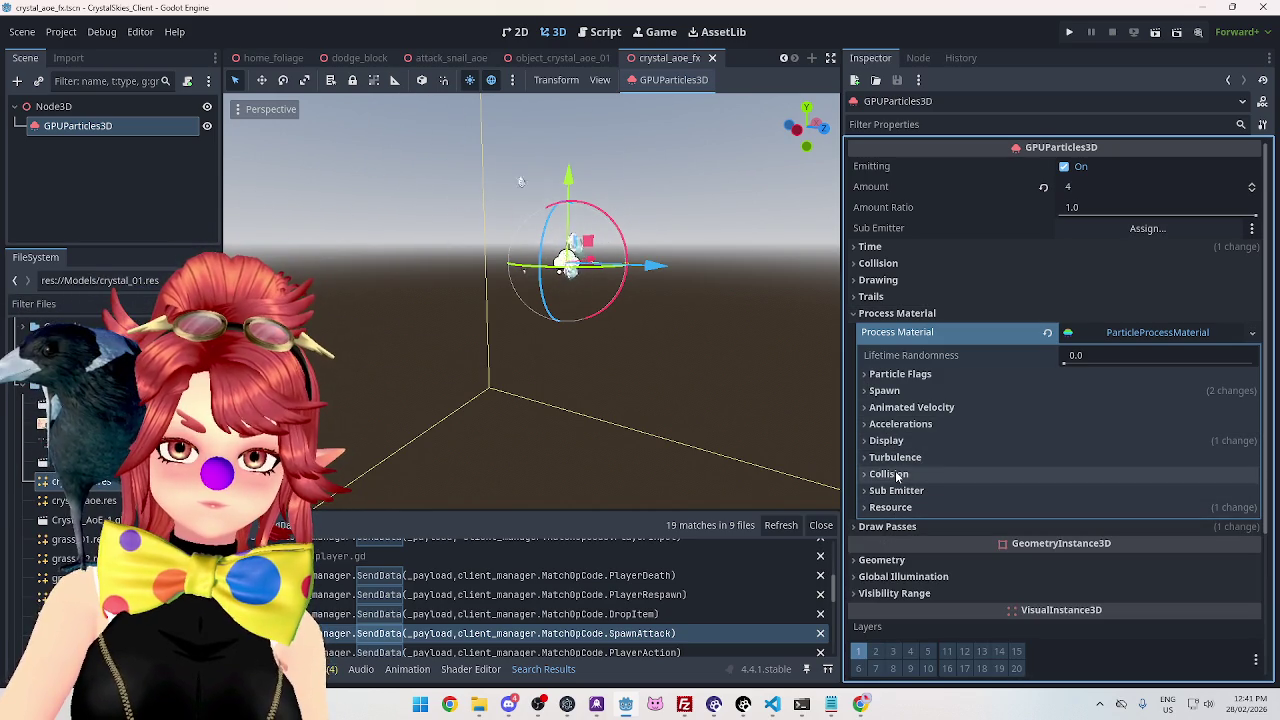
pyautogui.click(884, 391)
pyautogui.click(884, 391)
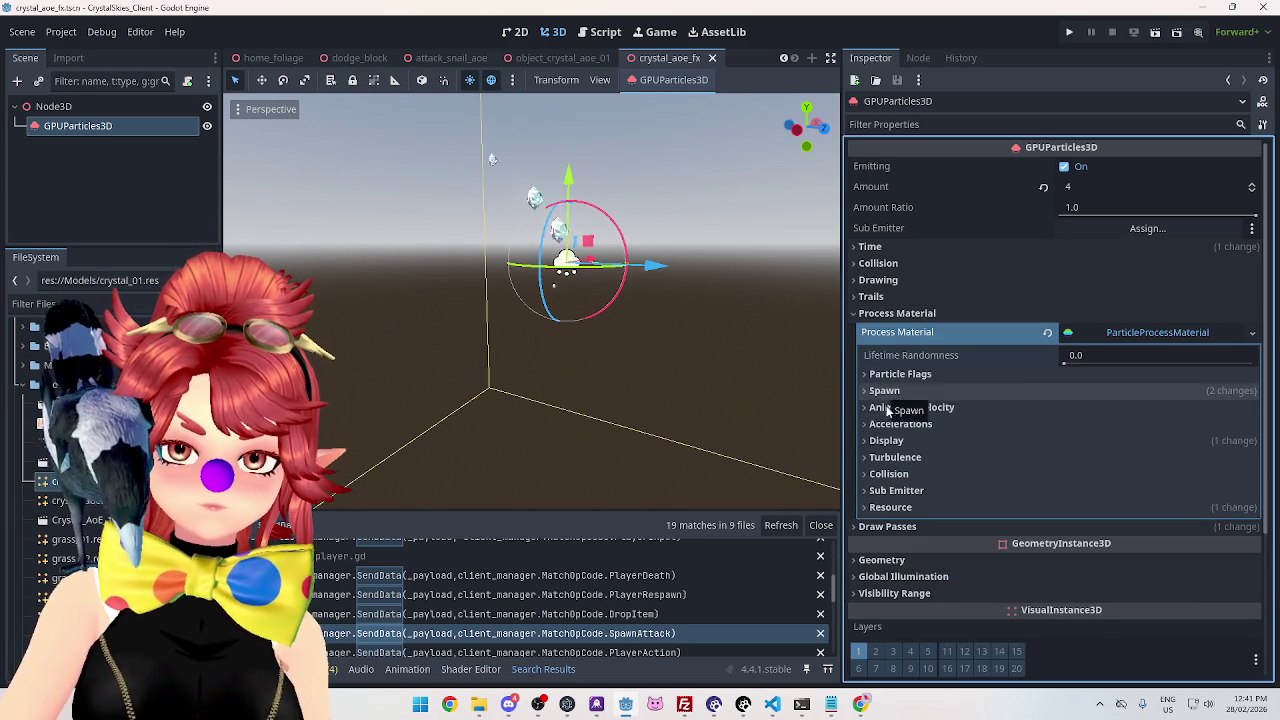
pyautogui.click(868, 281)
pyautogui.click(868, 281)
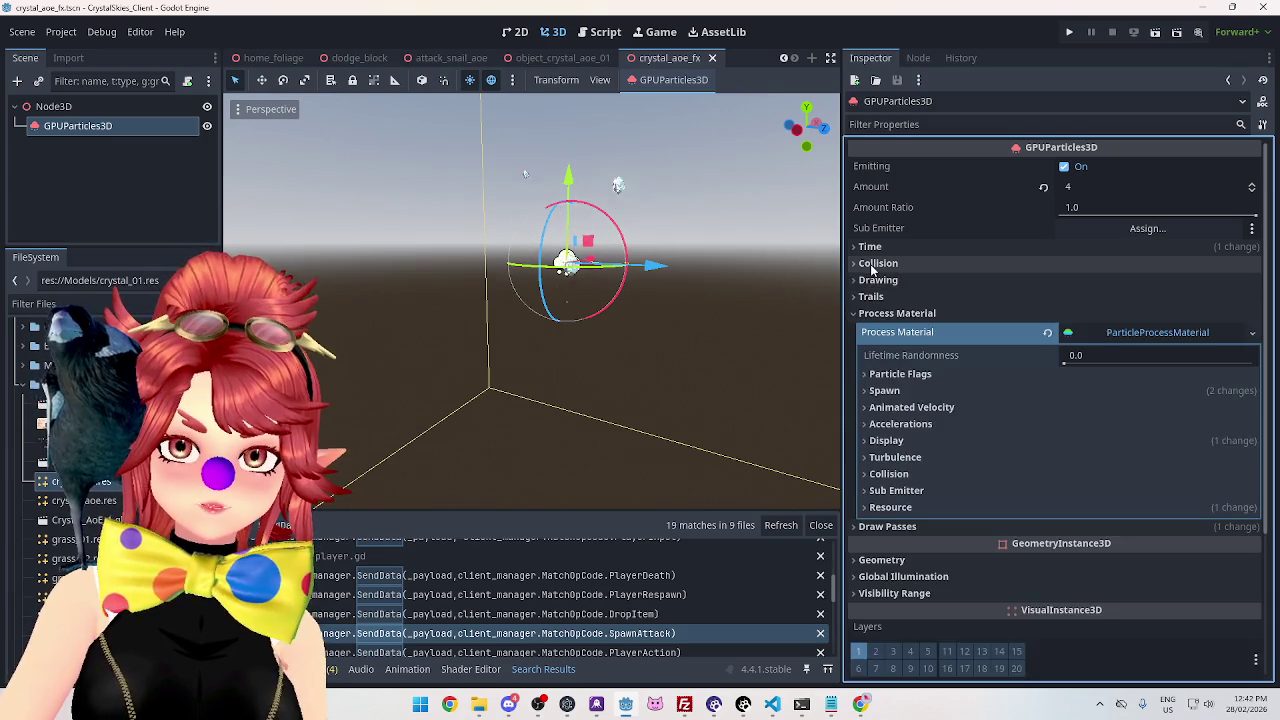
pyautogui.click(868, 263)
pyautogui.click(868, 263)
# Expand Spawn > Position and list the emission shapes, with Point currently chosen.
pyautogui.click(870, 247)
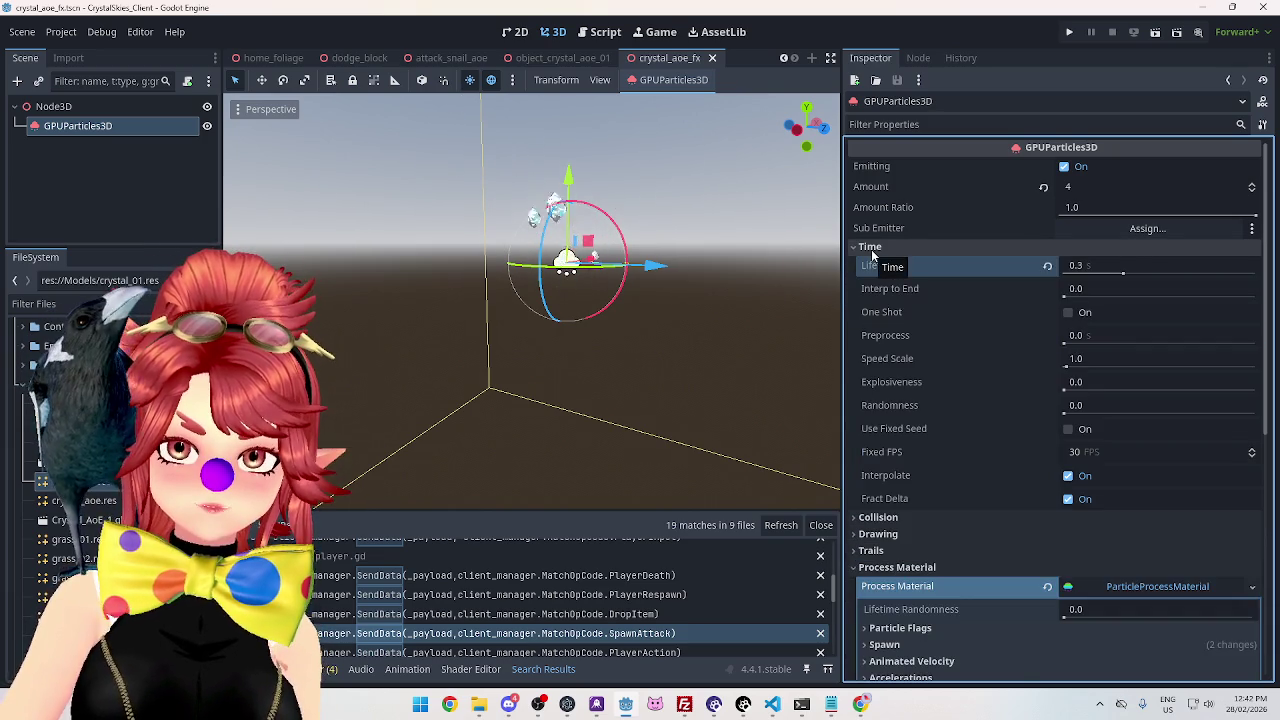
pyautogui.click(872, 250)
pyautogui.scroll(-2, 913, 380)
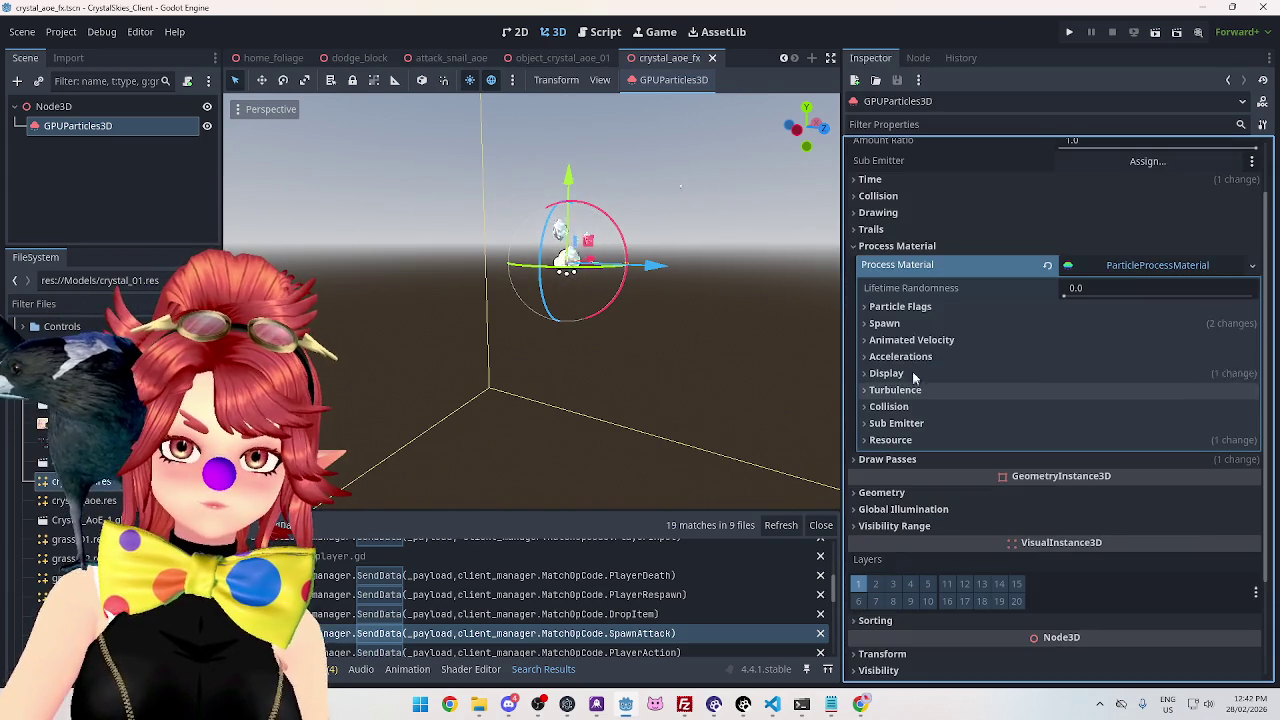
pyautogui.click(880, 307)
pyautogui.click(880, 307)
pyautogui.click(883, 324)
pyautogui.click(883, 326)
pyautogui.click(883, 326)
pyautogui.click(884, 341)
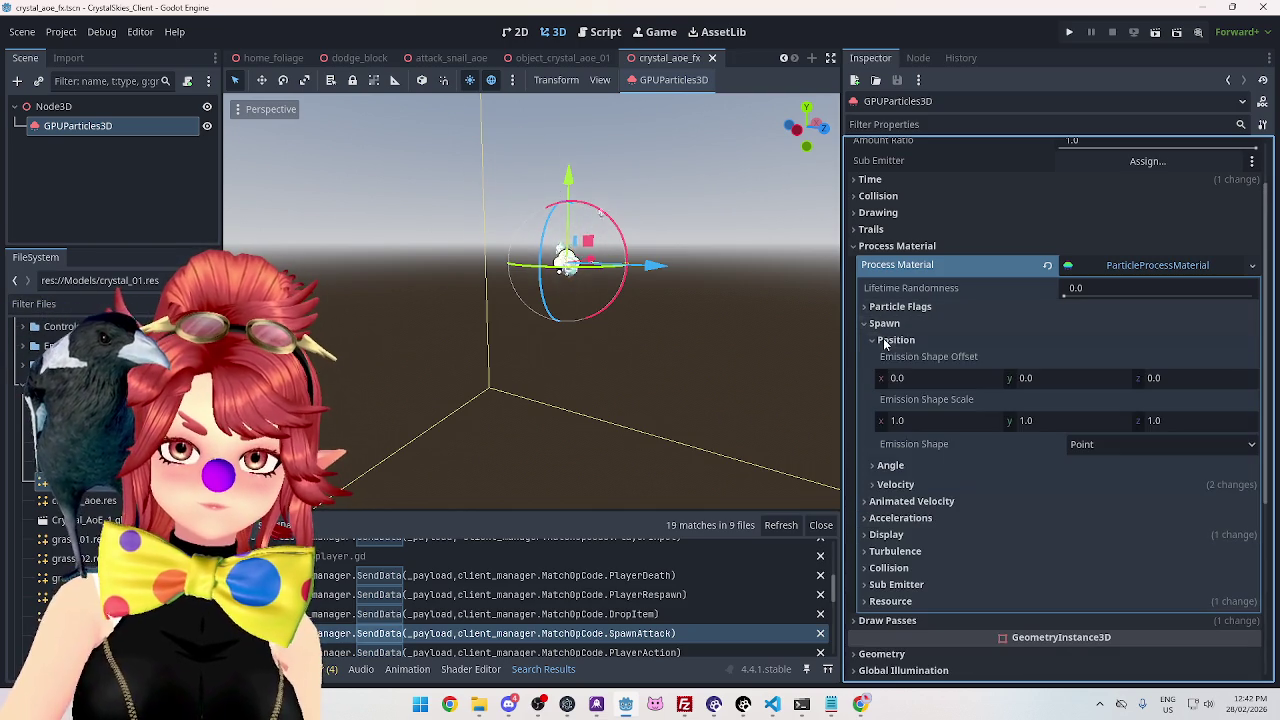
pyautogui.click(1092, 446)
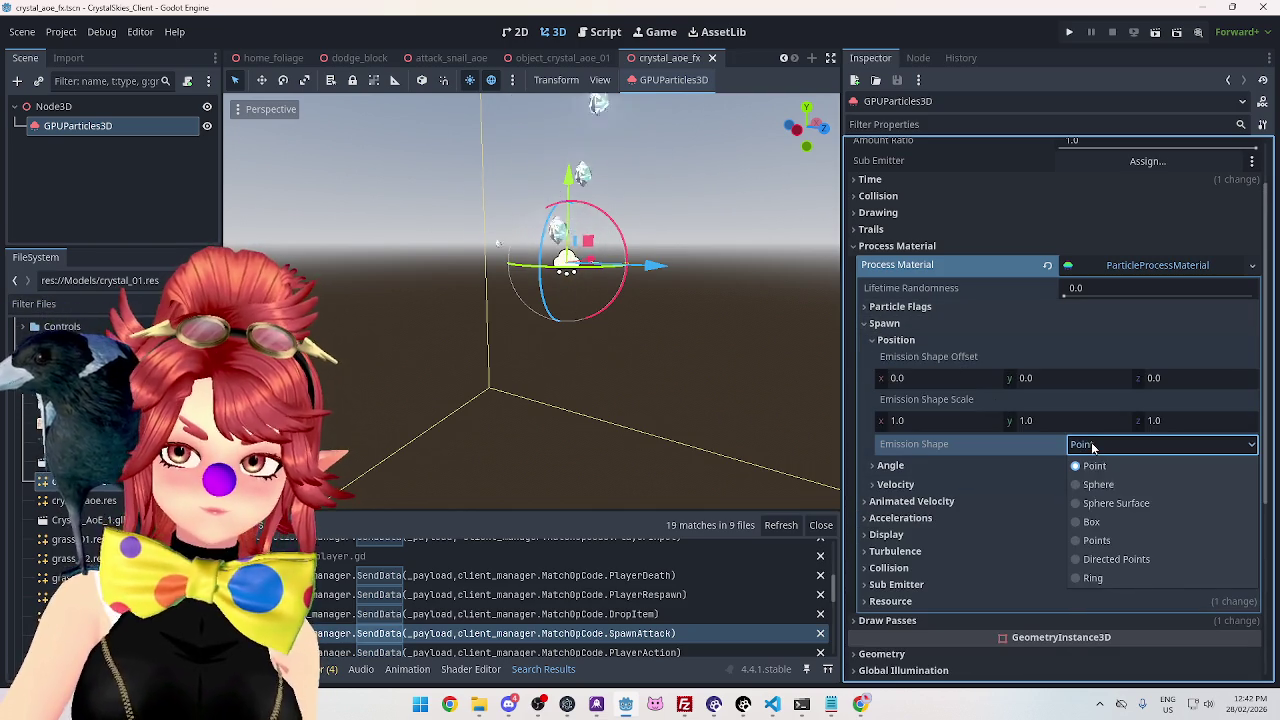
# Switch the emission shape to Sphere and set its radius to 1.
pyautogui.click(1098, 485)
pyautogui.moveTo(648, 317)
pyautogui.mouseDown()
pyautogui.moveTo(633, 399)
pyautogui.moveTo(628, 374)
pyautogui.moveTo(657, 310)
pyautogui.moveTo(816, 438)
pyautogui.moveTo(232, 150)
pyautogui.moveTo(360, 110)
pyautogui.mouseUp()
pyautogui.moveTo(1076, 470); pyautogui.dragTo(1140, 470)
pyautogui.write('1')
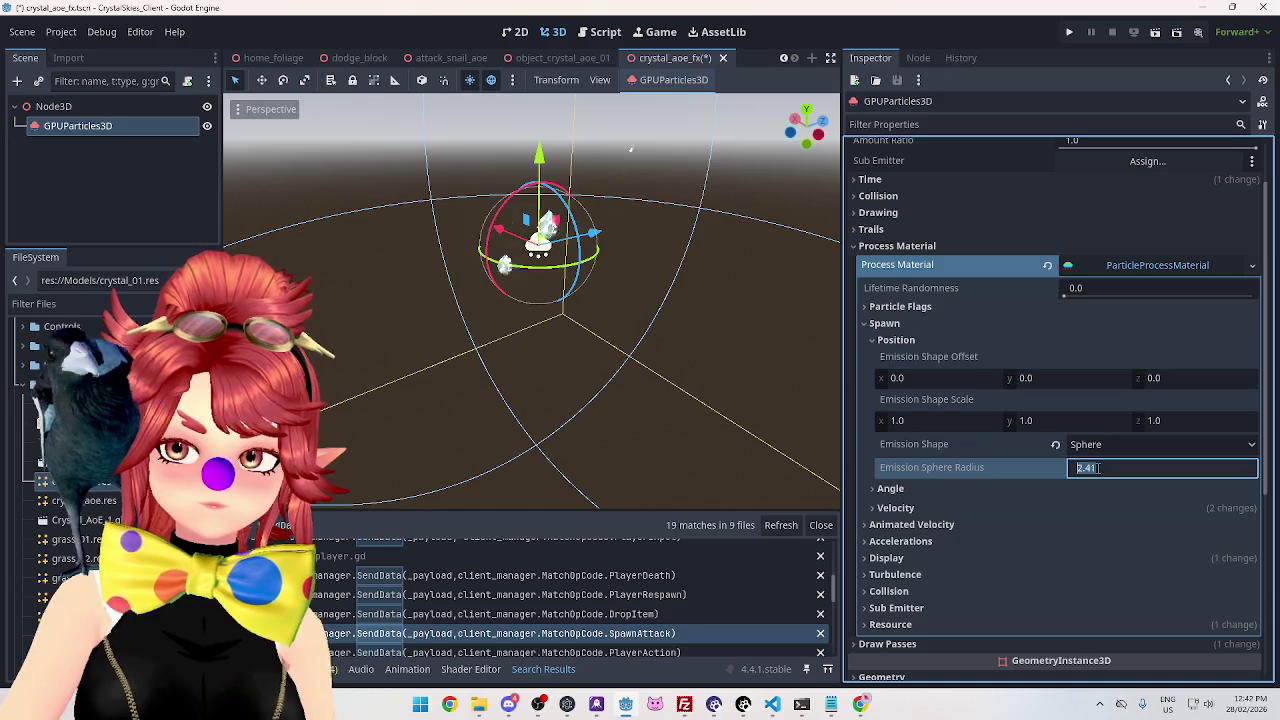
pyautogui.press('Return')
pyautogui.moveTo(590, 407)
pyautogui.mouseDown()
pyautogui.moveTo(394, 385)
pyautogui.moveTo(400, 429)
pyautogui.moveTo(530, 300)
pyautogui.moveTo(651, 351)
pyautogui.moveTo(600, 389)
pyautogui.moveTo(620, 430)
pyautogui.mouseUp()
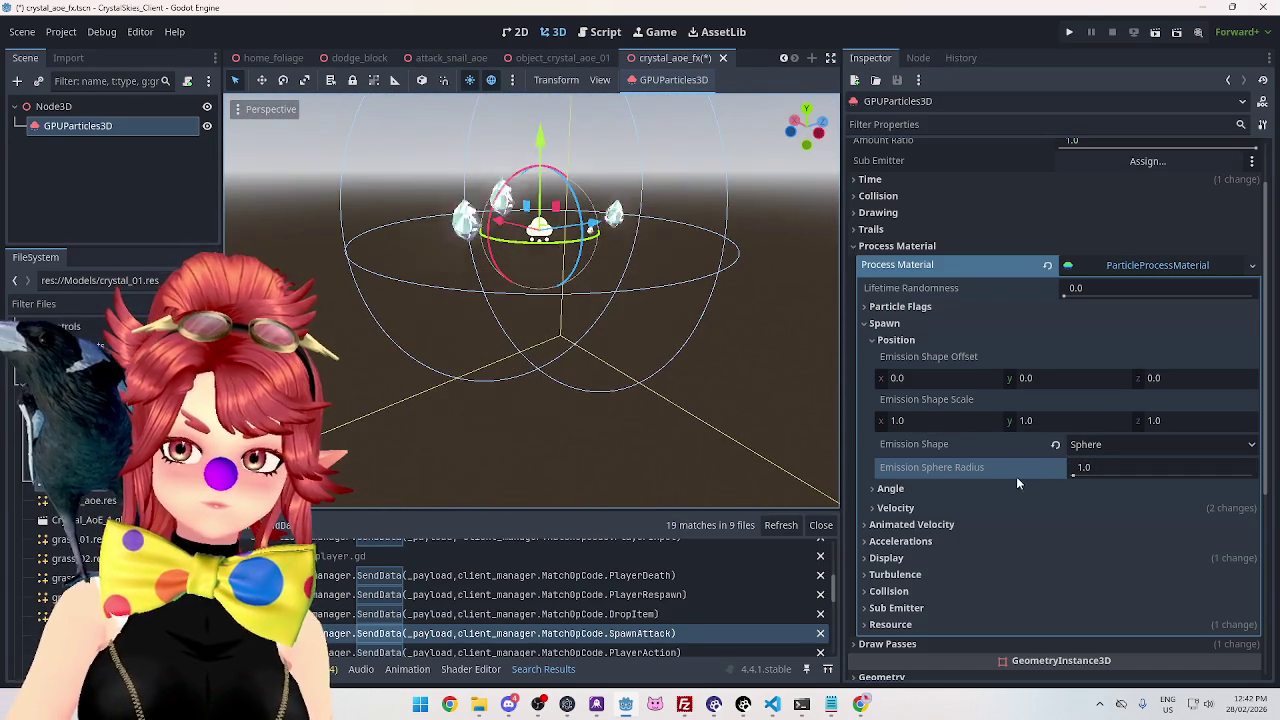
# Reduce the emission sphere radius to 0.5, then settle on 0.3.
pyautogui.click(1095, 467)
pyautogui.write('0.5')
pyautogui.press('Return')
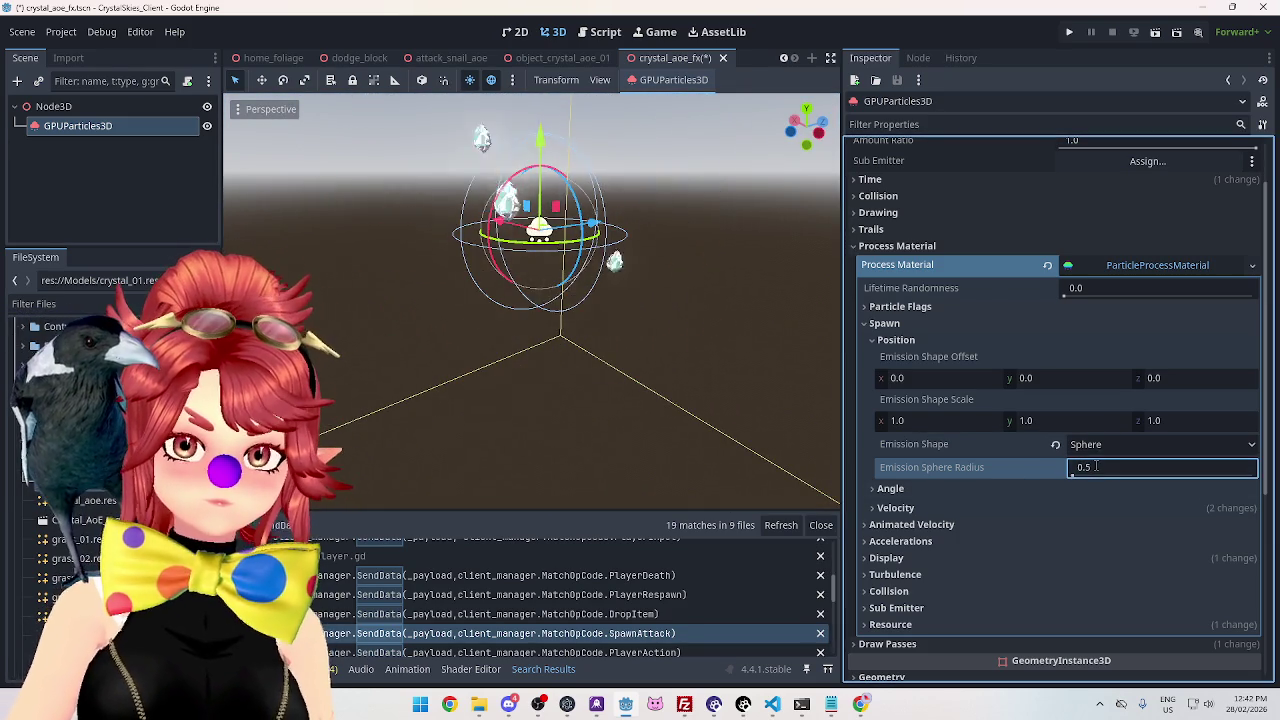
pyautogui.moveTo(663, 400)
pyautogui.mouseDown()
pyautogui.moveTo(594, 434)
pyautogui.moveTo(566, 395)
pyautogui.mouseUp()
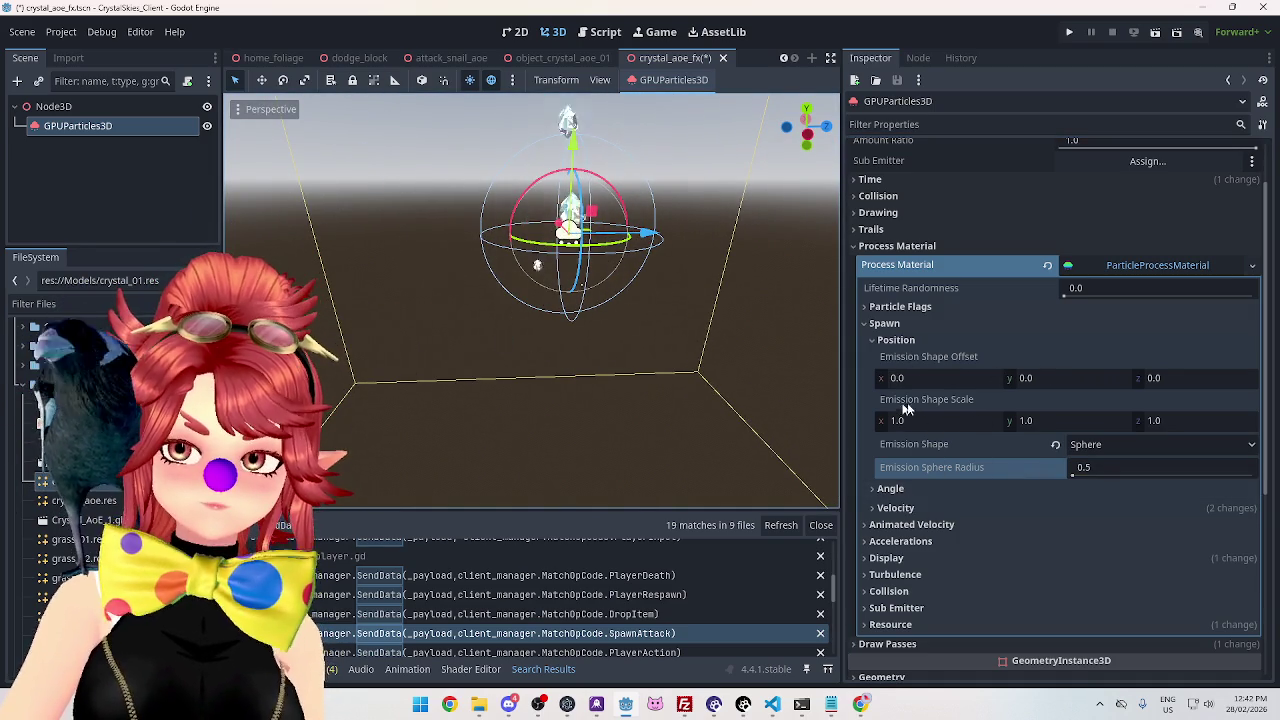
pyautogui.click(1100, 467)
pyautogui.write('0.3')
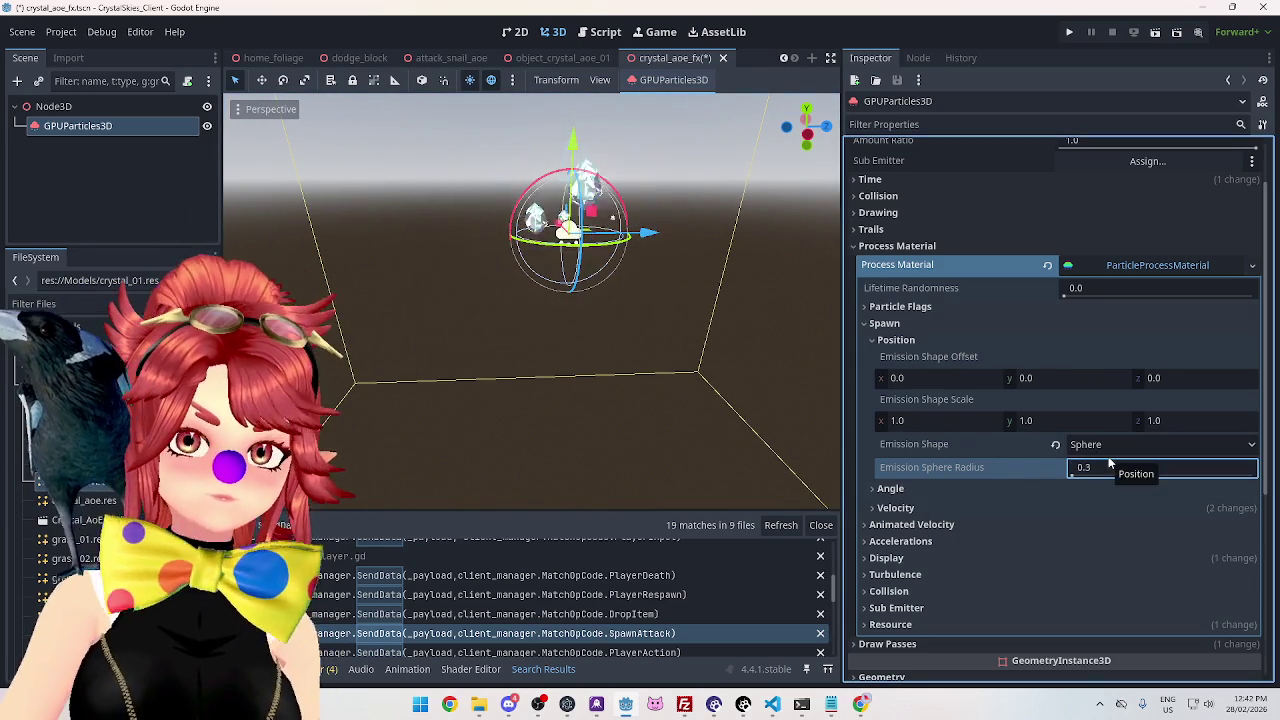
pyautogui.press('Return')
pyautogui.moveTo(596, 306)
pyautogui.mouseDown()
pyautogui.moveTo(768, 372)
pyautogui.moveTo(802, 476)
pyautogui.moveTo(820, 487)
pyautogui.moveTo(790, 393)
pyautogui.moveTo(746, 326)
pyautogui.moveTo(799, 290)
pyautogui.moveTo(645, 338)
pyautogui.moveTo(553, 309)
pyautogui.moveTo(563, 262)
pyautogui.mouseUp()
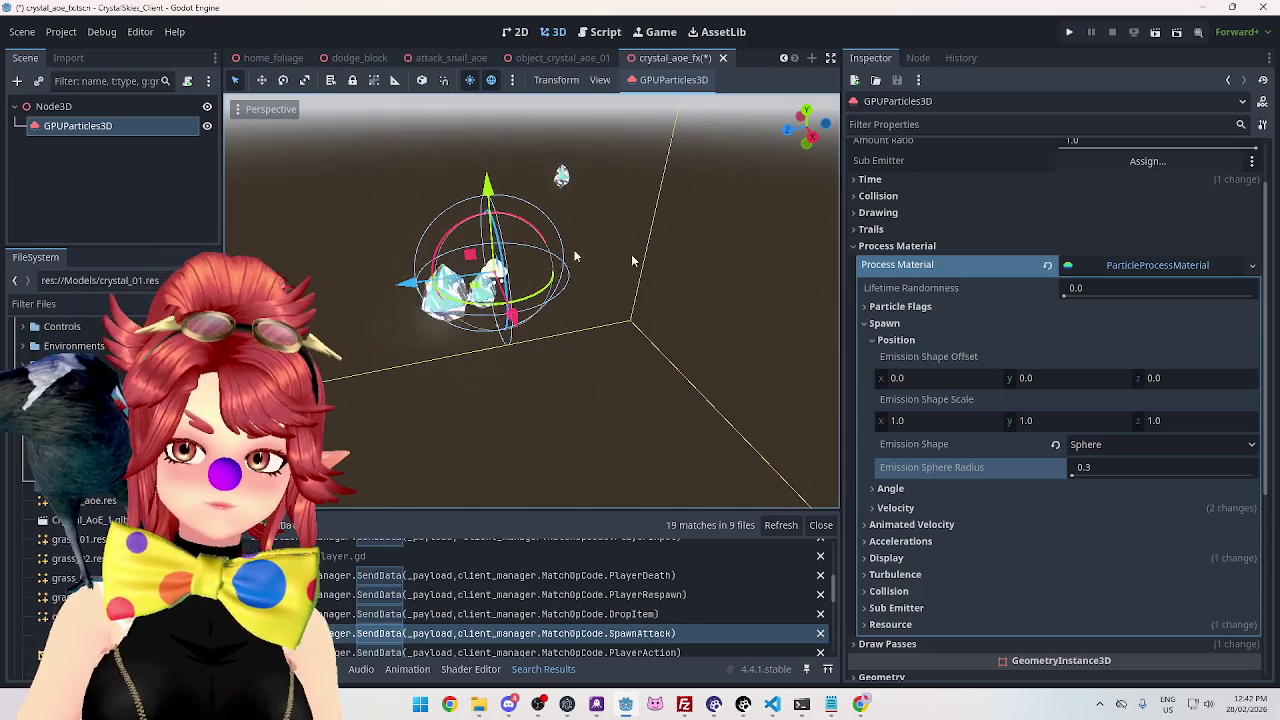
# Look through Animated Velocity, Accelerations and Display, then expand Spawn > Velocity.
pyautogui.click(860, 326)
pyautogui.click(864, 340)
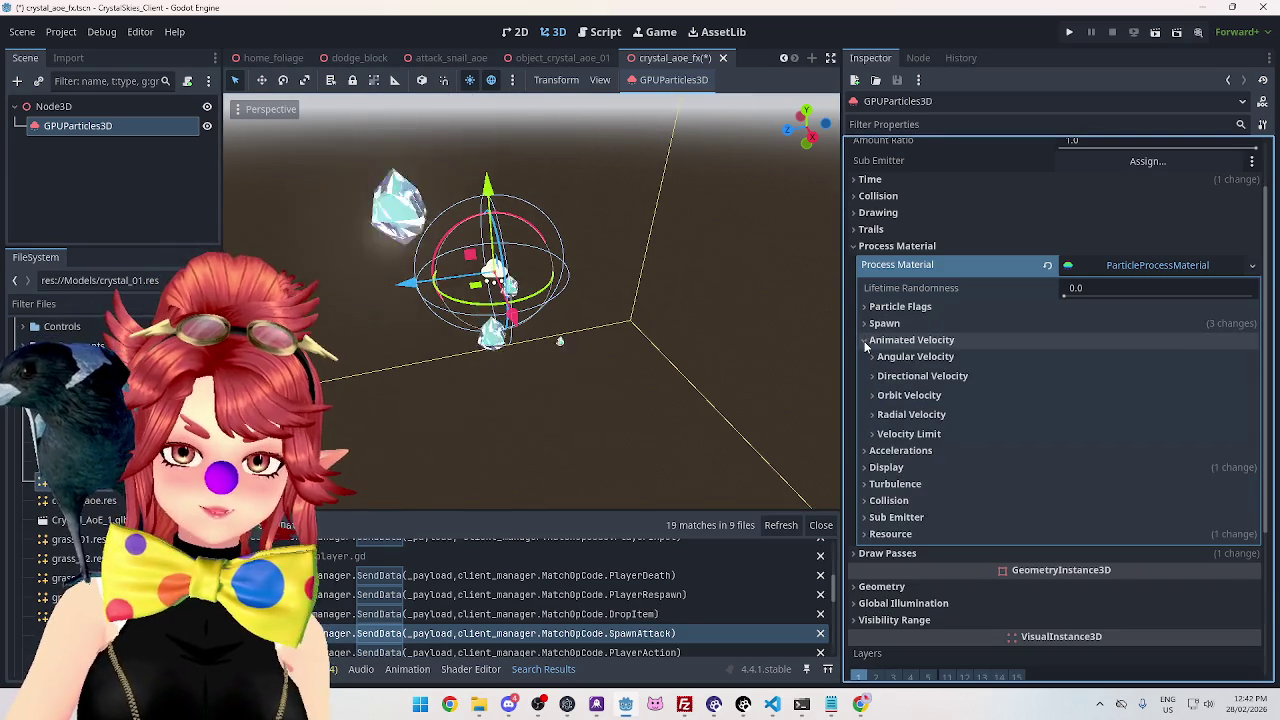
pyautogui.click(869, 451)
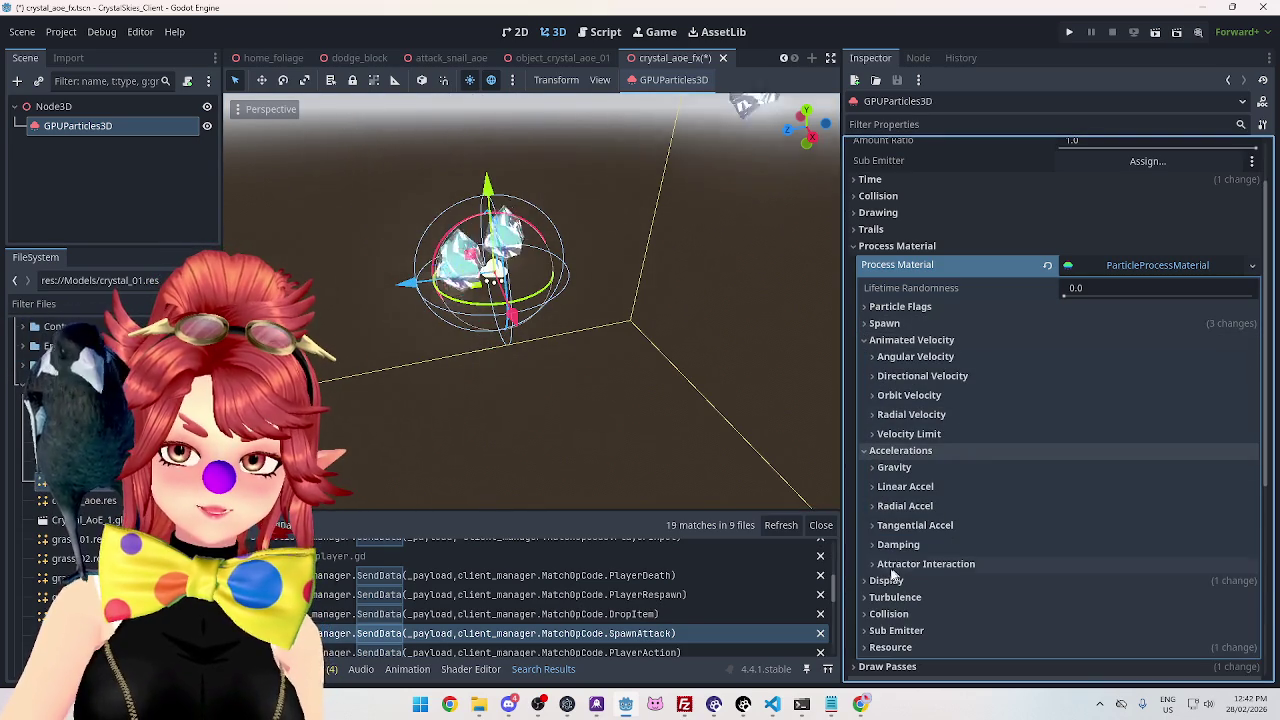
pyautogui.click(866, 451)
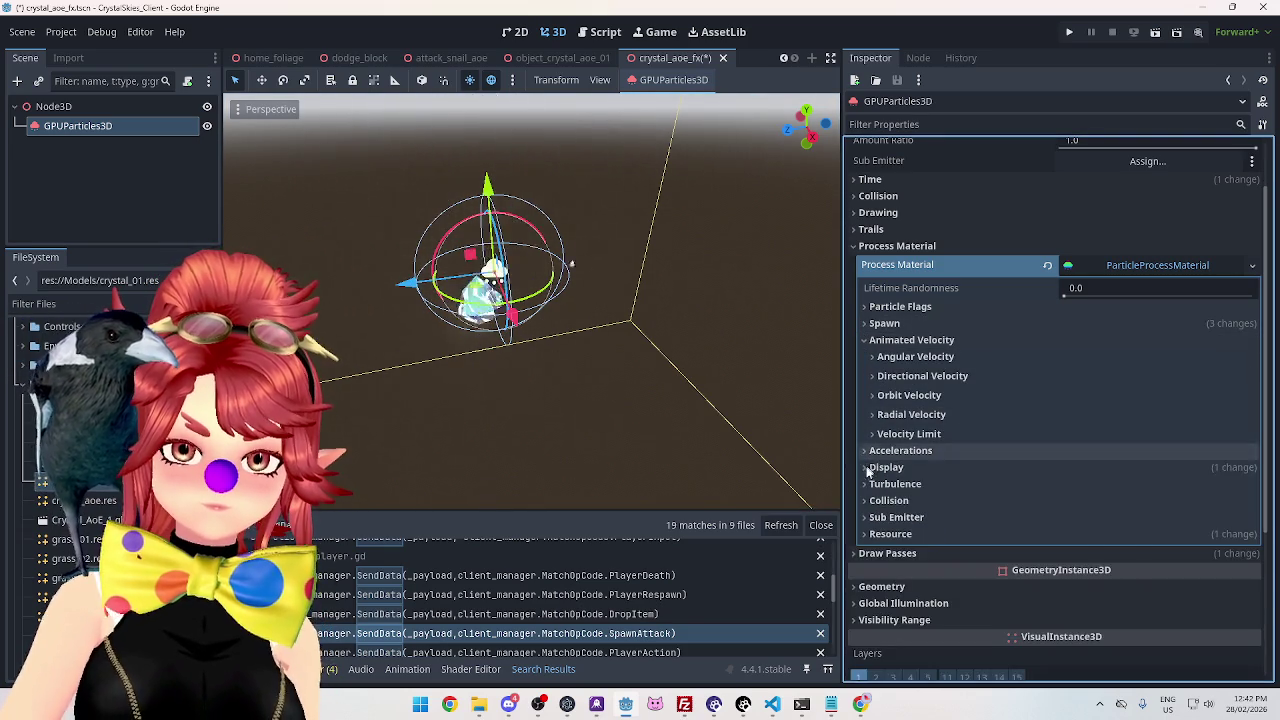
pyautogui.click(862, 468)
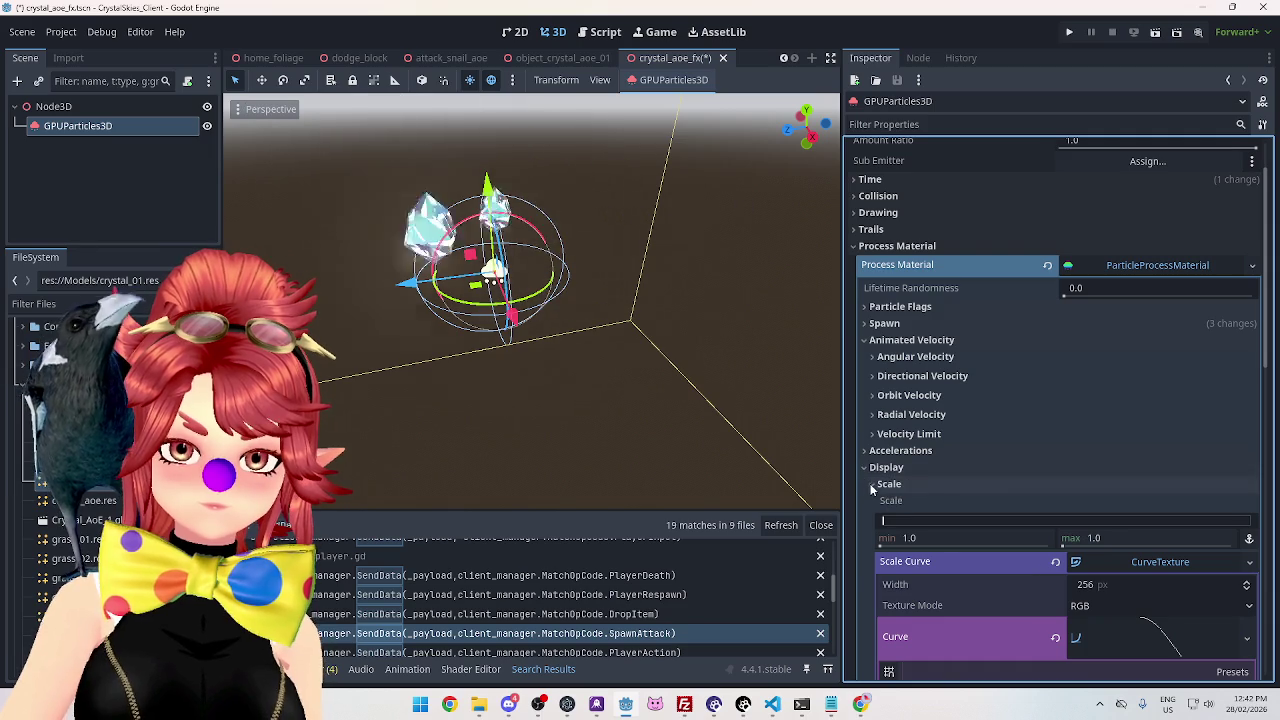
pyautogui.click(865, 464)
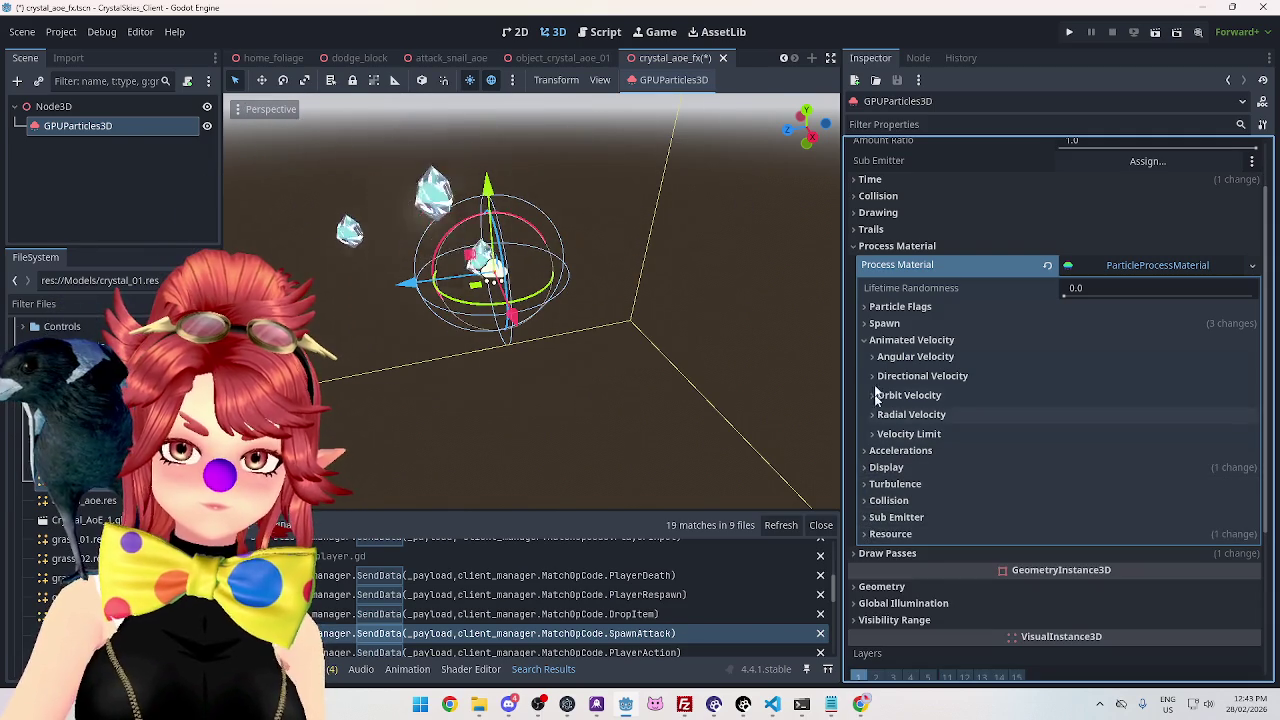
pyautogui.click(864, 340)
pyautogui.click(861, 322)
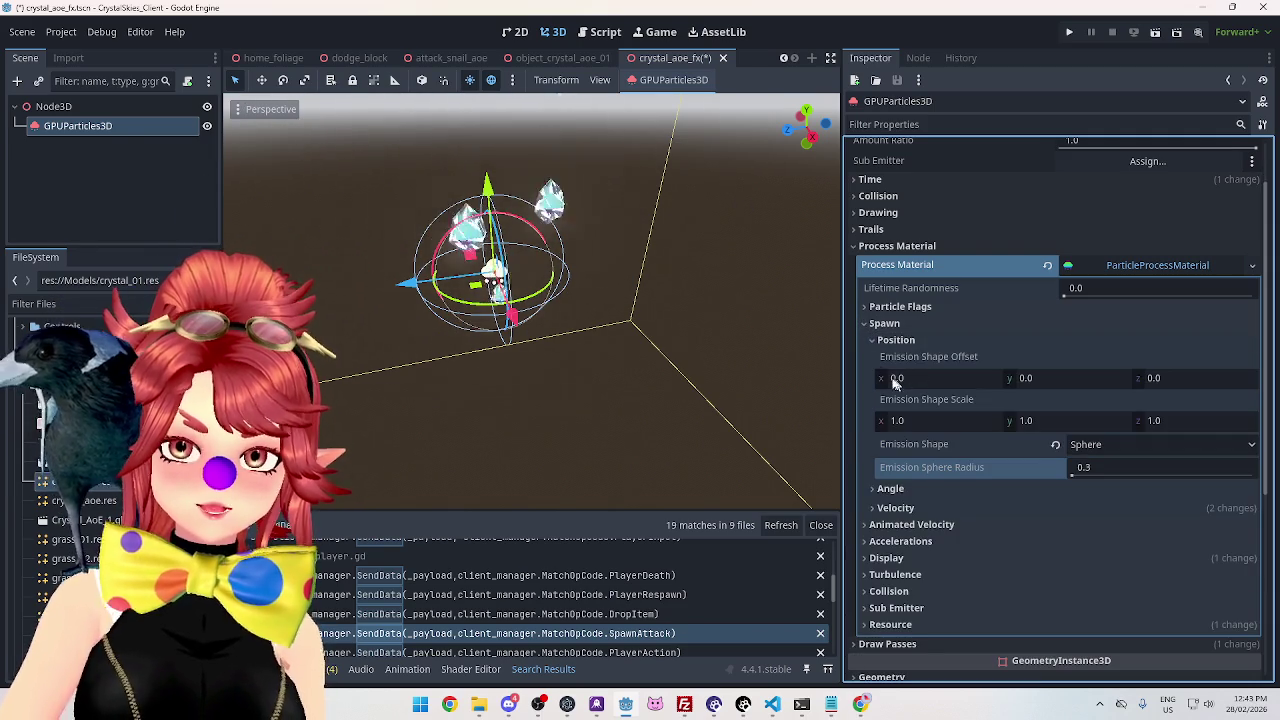
pyautogui.click(871, 340)
pyautogui.click(871, 377)
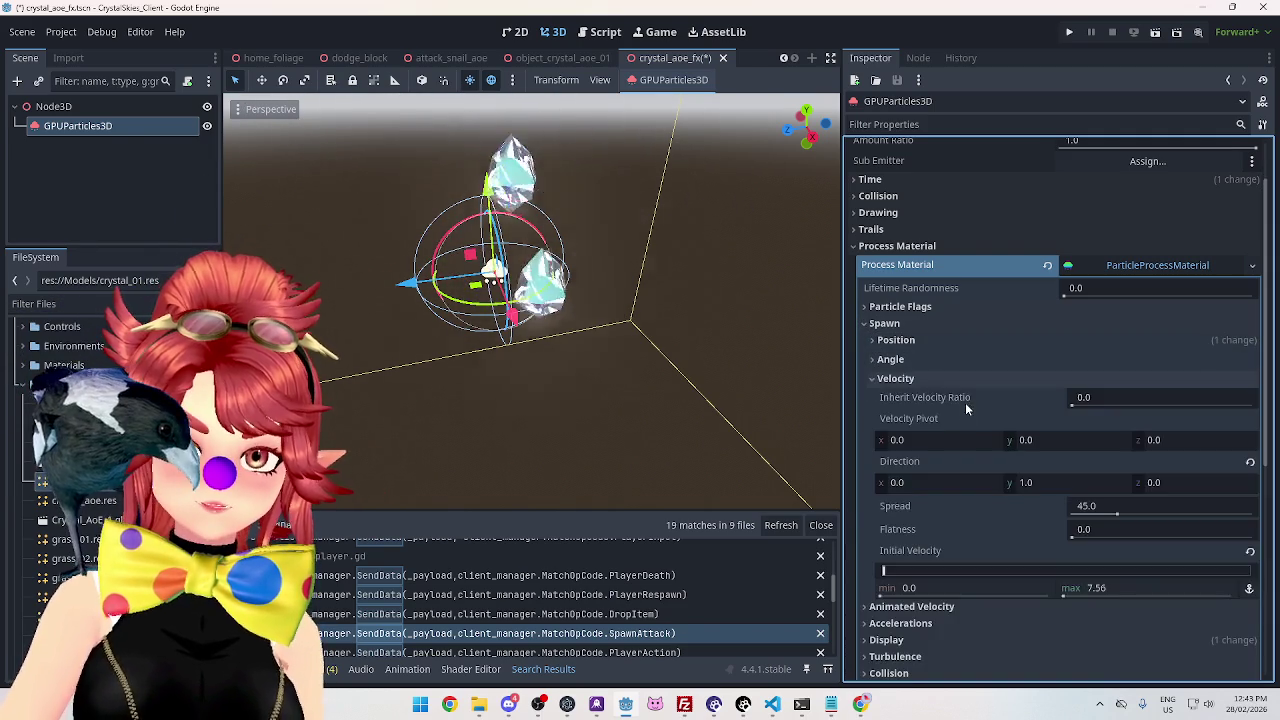
pyautogui.scroll(-5, 955, 405)
pyautogui.scroll(2, 982, 380)
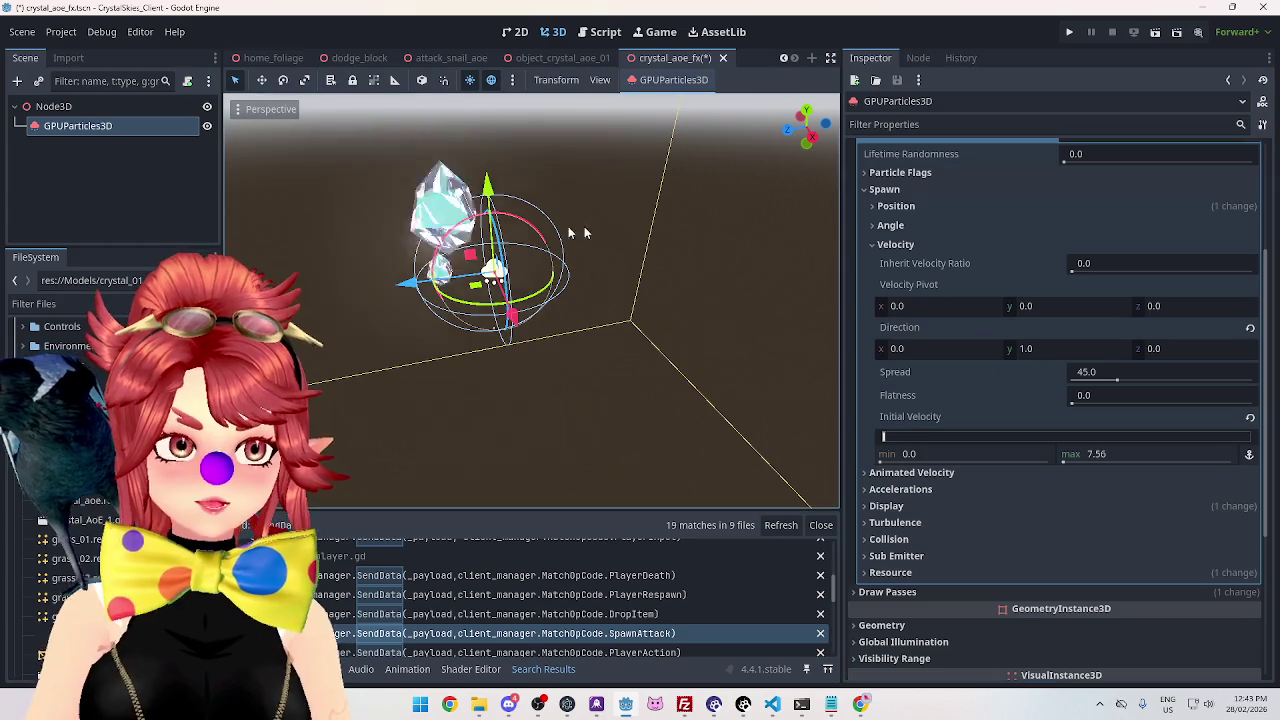
pyautogui.moveTo(651, 283)
pyautogui.mouseDown()
pyautogui.moveTo(794, 305)
pyautogui.moveTo(717, 347)
pyautogui.mouseUp()
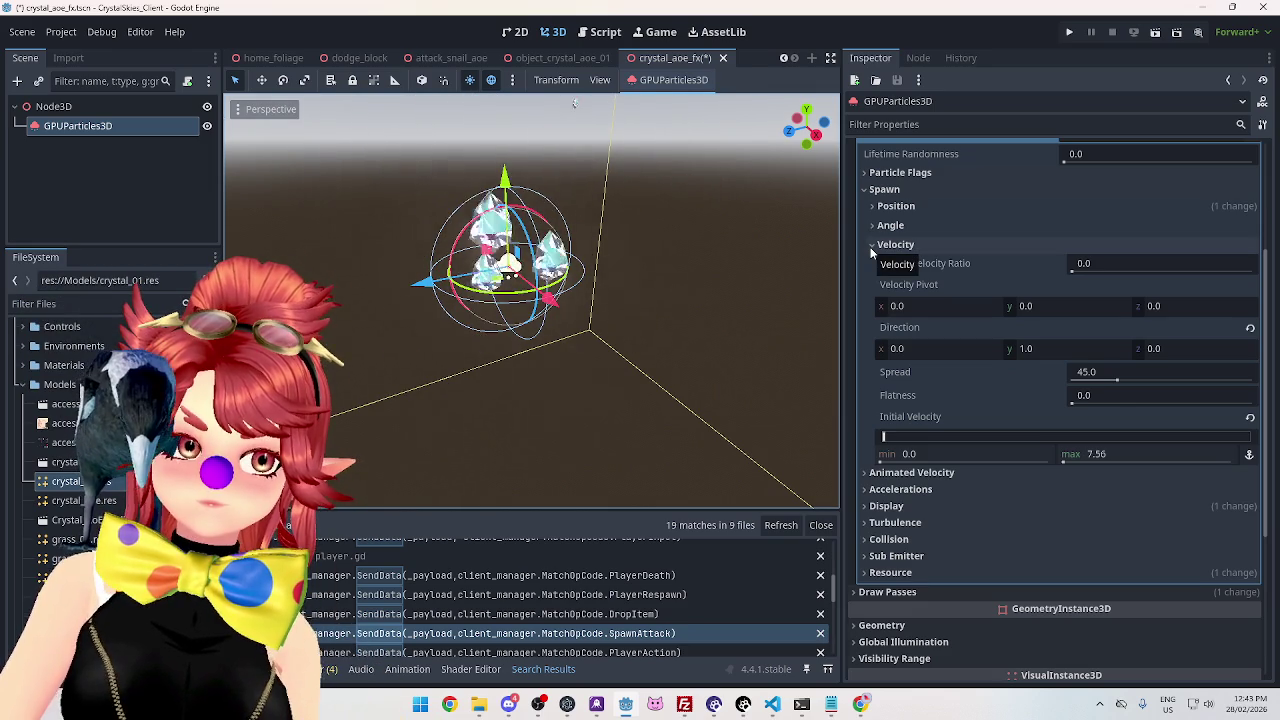
# Change the velocity Spread from 45.0 to 0 so crystals launch straight up.
pyautogui.click(1085, 378)
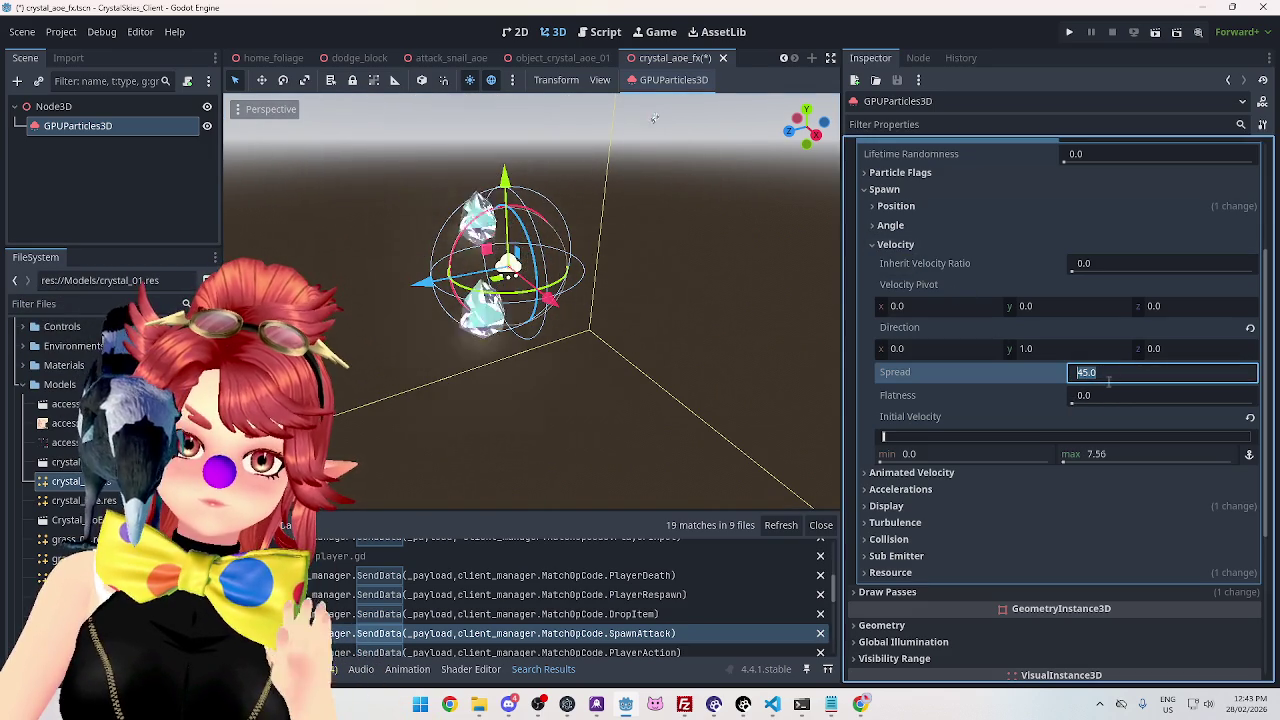
pyautogui.write('0')
pyautogui.press('Return')
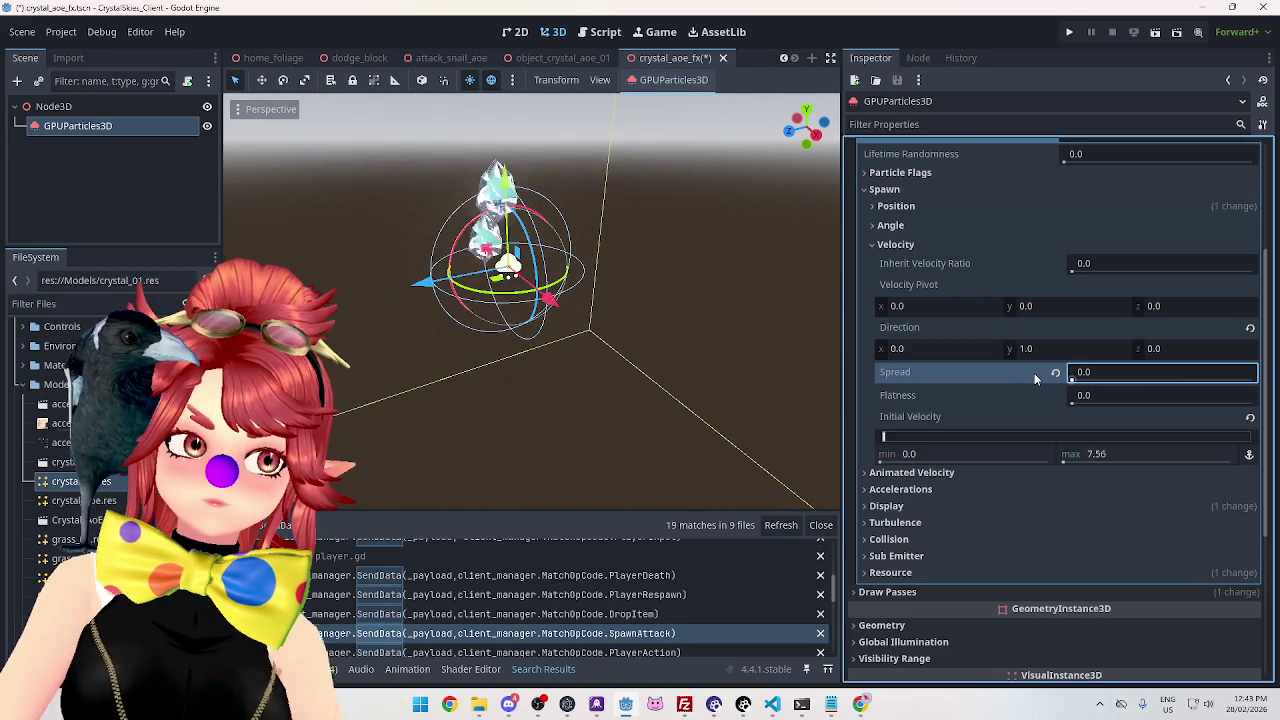
pyautogui.moveTo(618, 287)
pyautogui.mouseDown()
pyautogui.moveTo(748, 388)
pyautogui.moveTo(686, 263)
pyautogui.moveTo(760, 251)
pyautogui.moveTo(700, 320)
pyautogui.moveTo(833, 286)
pyautogui.moveTo(751, 256)
pyautogui.moveTo(808, 377)
pyautogui.mouseUp()
pyautogui.click(886, 245)
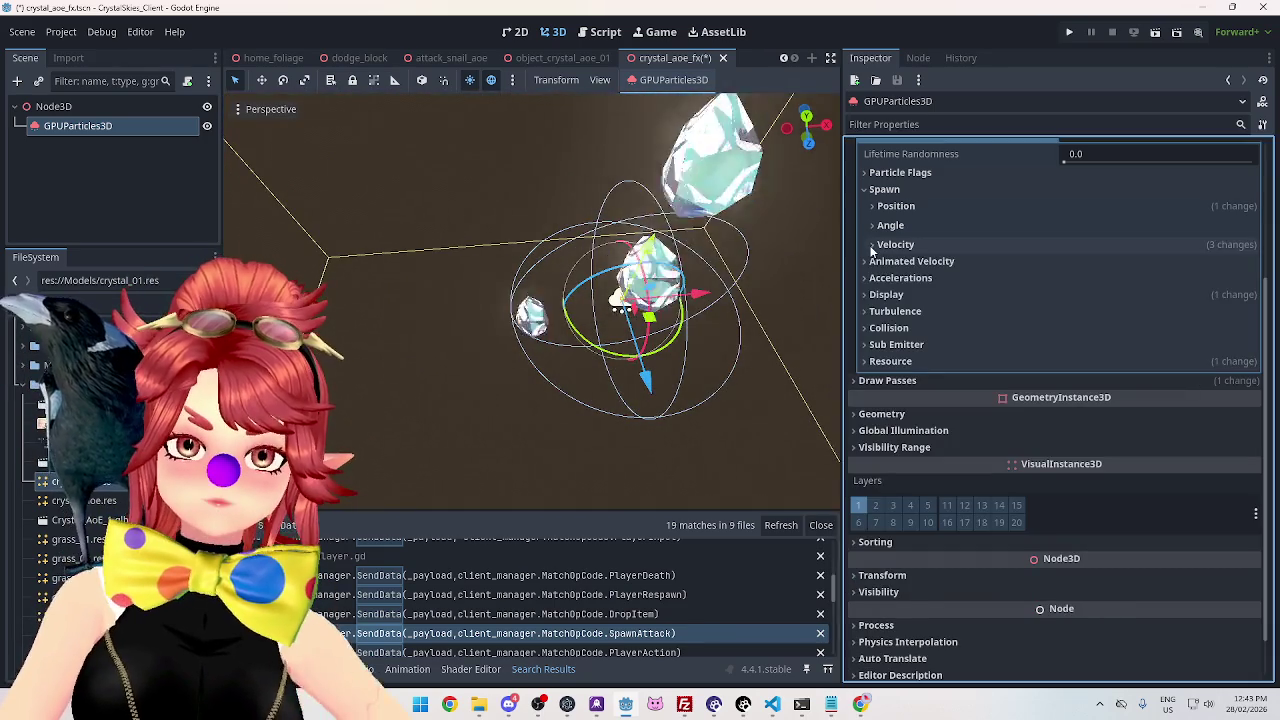
# Set the Radial Velocity maximum to 2.0, checking the spread from a top view.
pyautogui.moveTo(680, 327)
pyautogui.mouseDown()
pyautogui.moveTo(674, 263)
pyautogui.moveTo(692, 248)
pyautogui.moveTo(677, 253)
pyautogui.moveTo(774, 329)
pyautogui.moveTo(790, 320)
pyautogui.mouseUp()
pyautogui.click(878, 262)
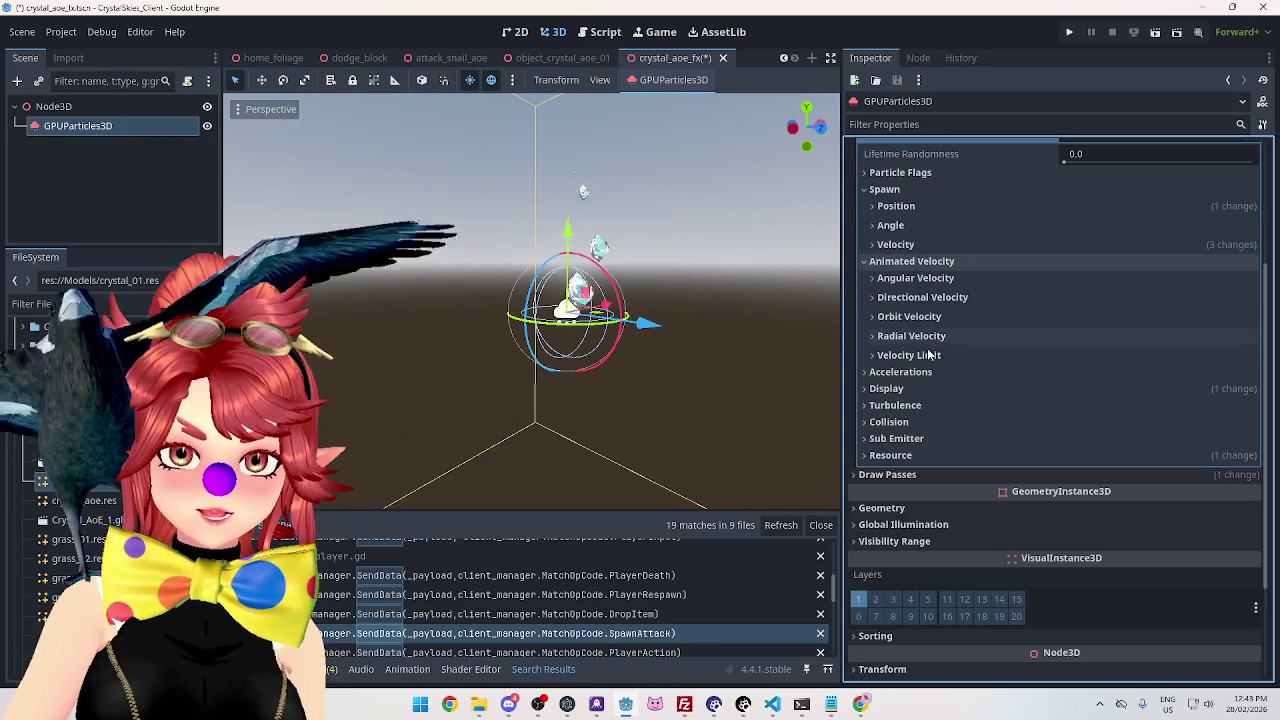
pyautogui.click(878, 337)
pyautogui.moveTo(1072, 372); pyautogui.dragTo(1079, 373)
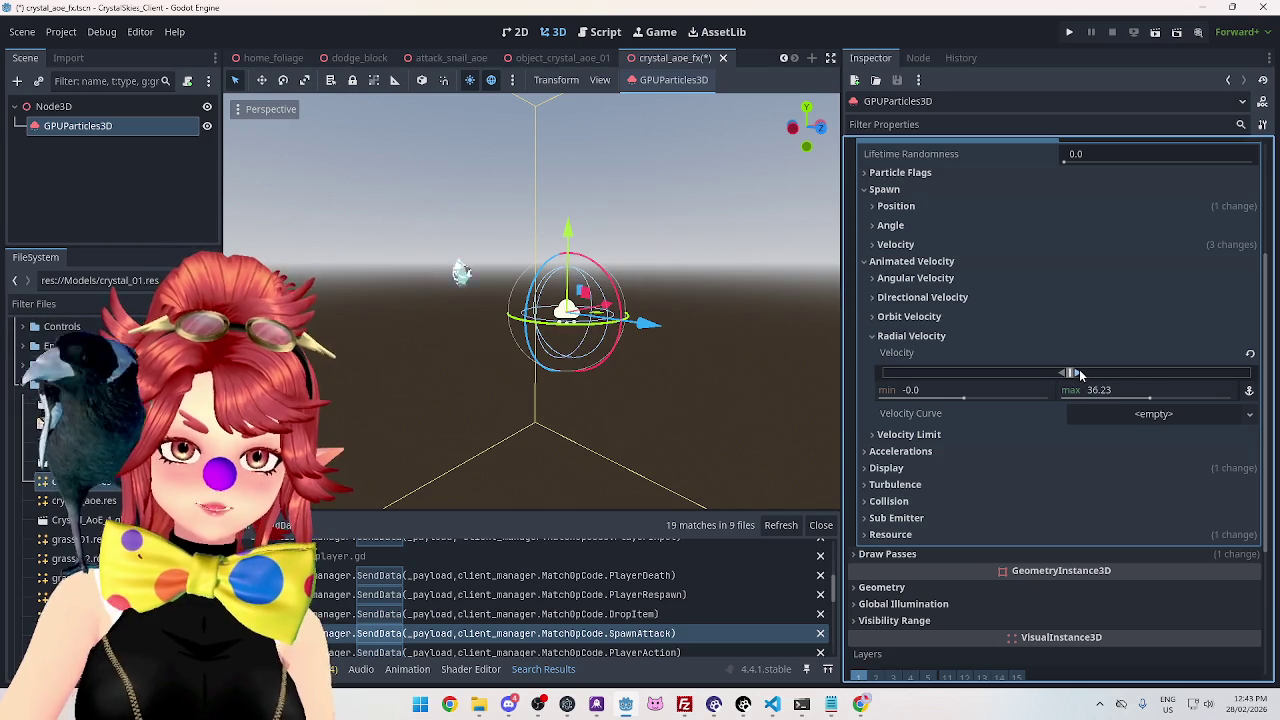
pyautogui.moveTo(651, 240)
pyautogui.mouseDown()
pyautogui.moveTo(644, 476)
pyautogui.moveTo(643, 451)
pyautogui.mouseUp()
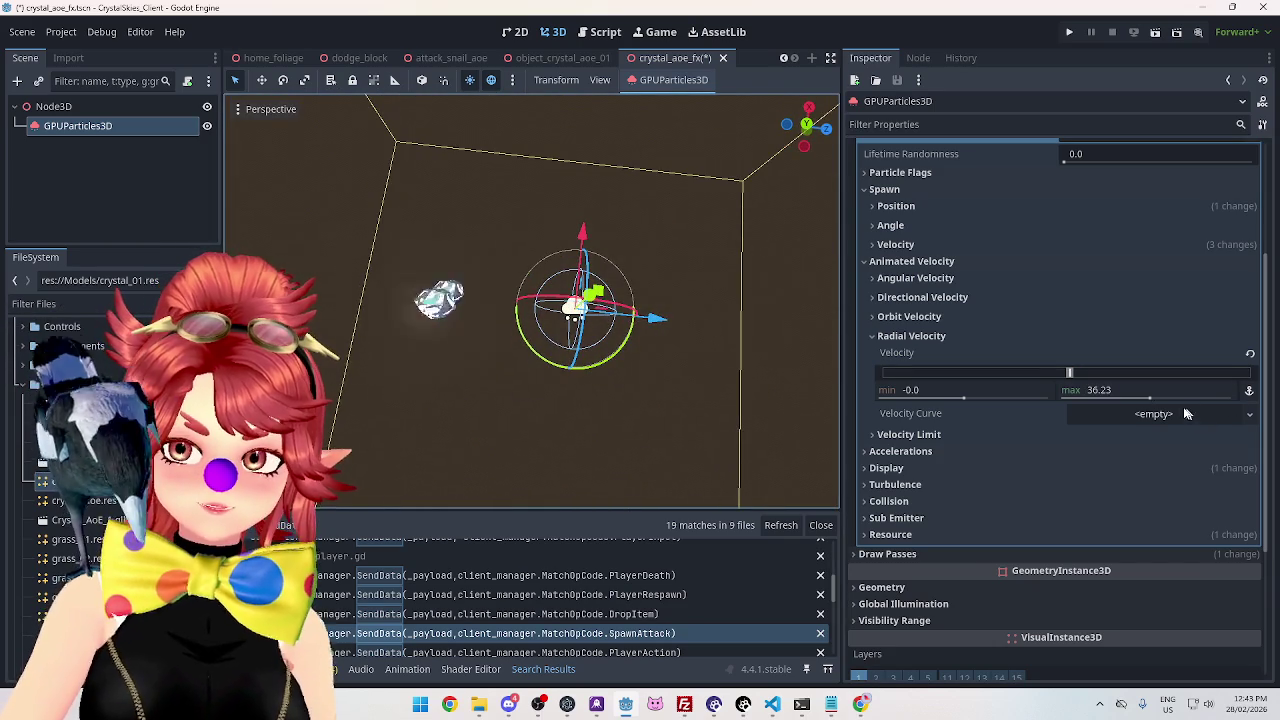
pyautogui.moveTo(1071, 372); pyautogui.dragTo(1066, 372)
pyautogui.write('2')
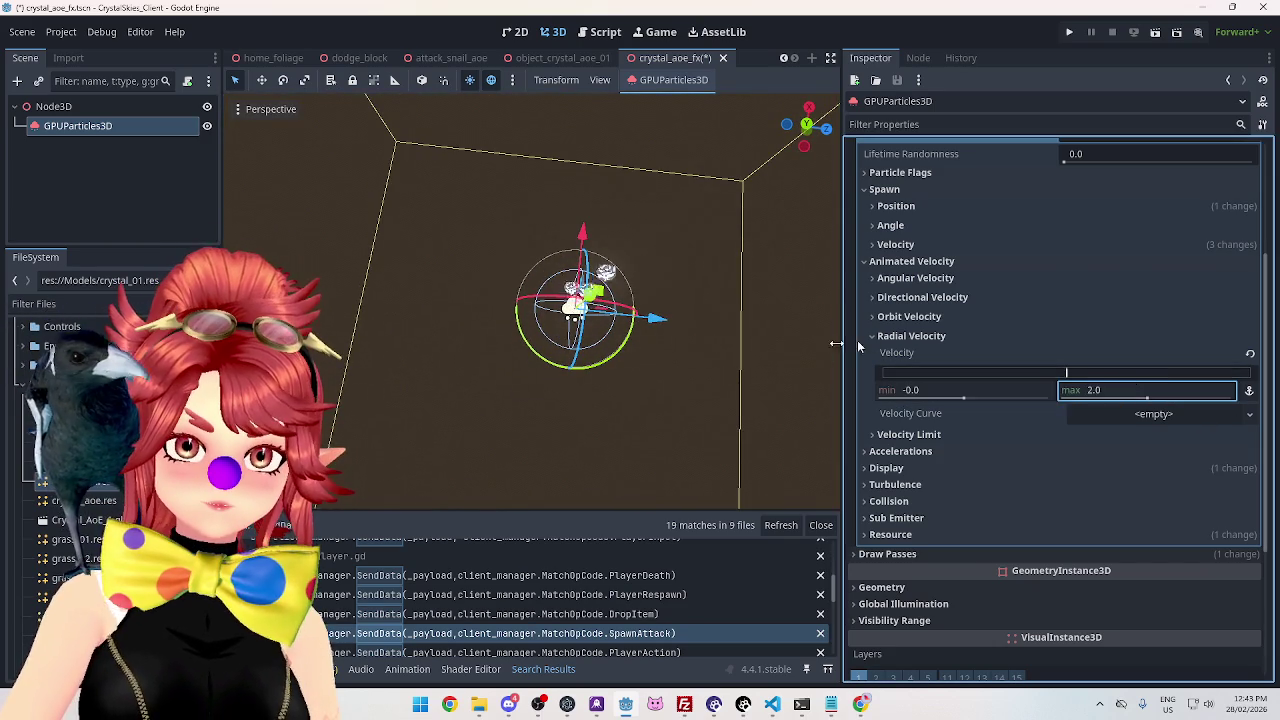
pyautogui.press('KP_7')
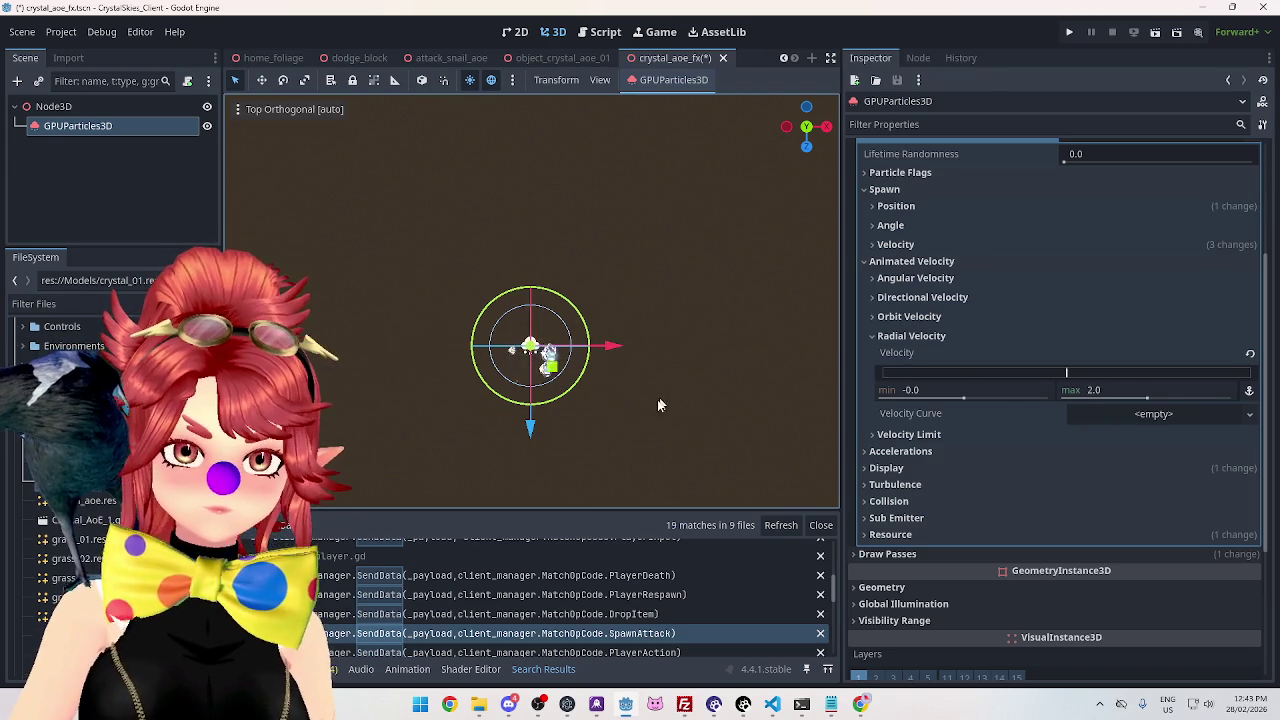
pyautogui.click(870, 336)
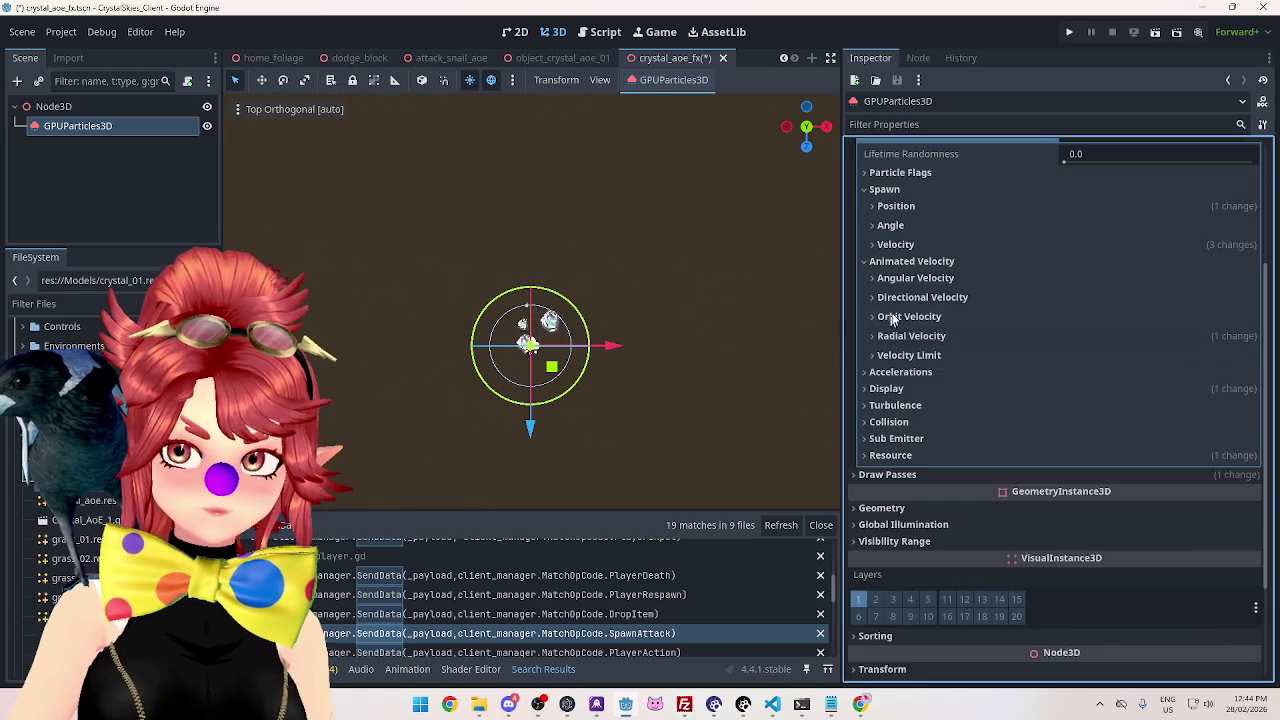
pyautogui.scroll(5, 895, 350)
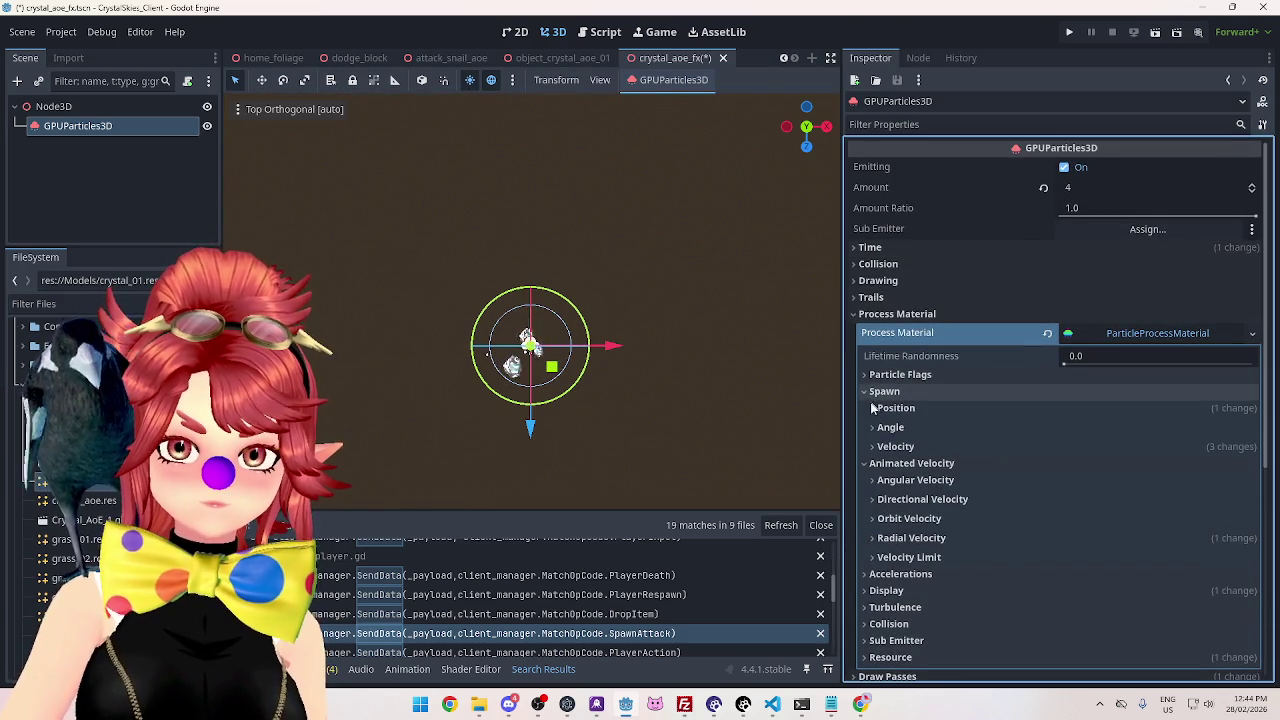
pyautogui.click(873, 408)
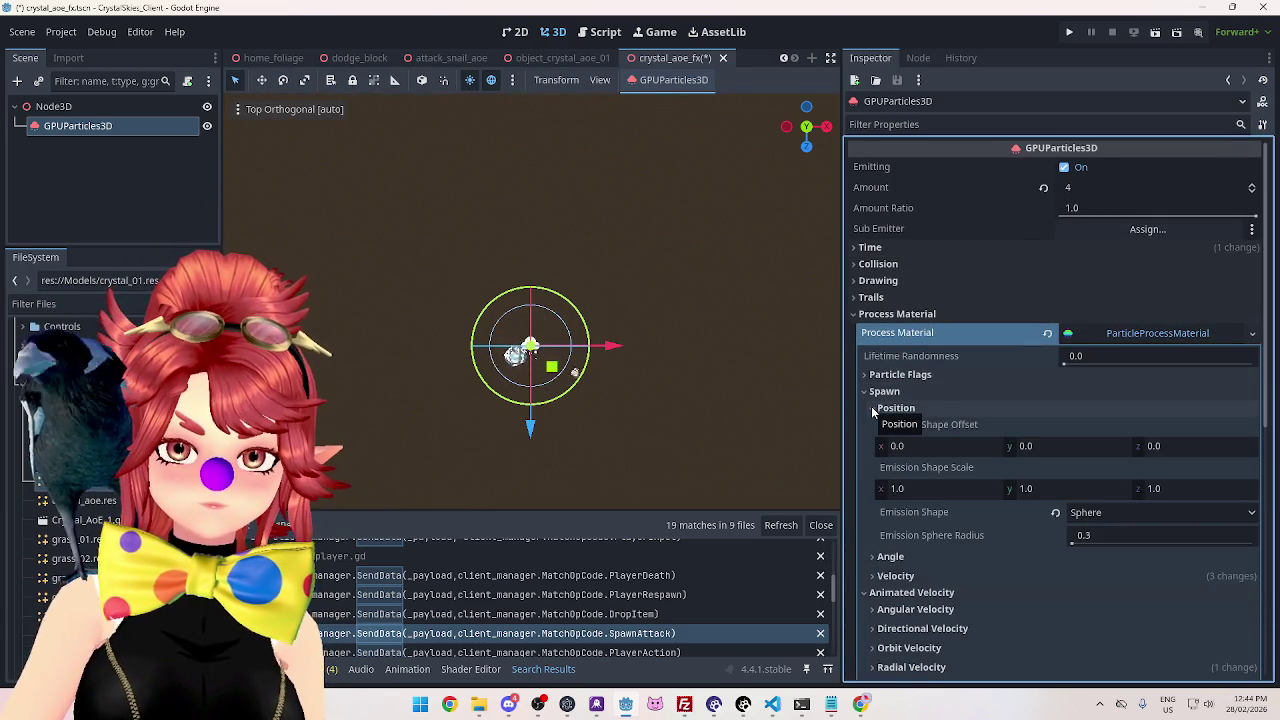
pyautogui.scroll(-5, 890, 470)
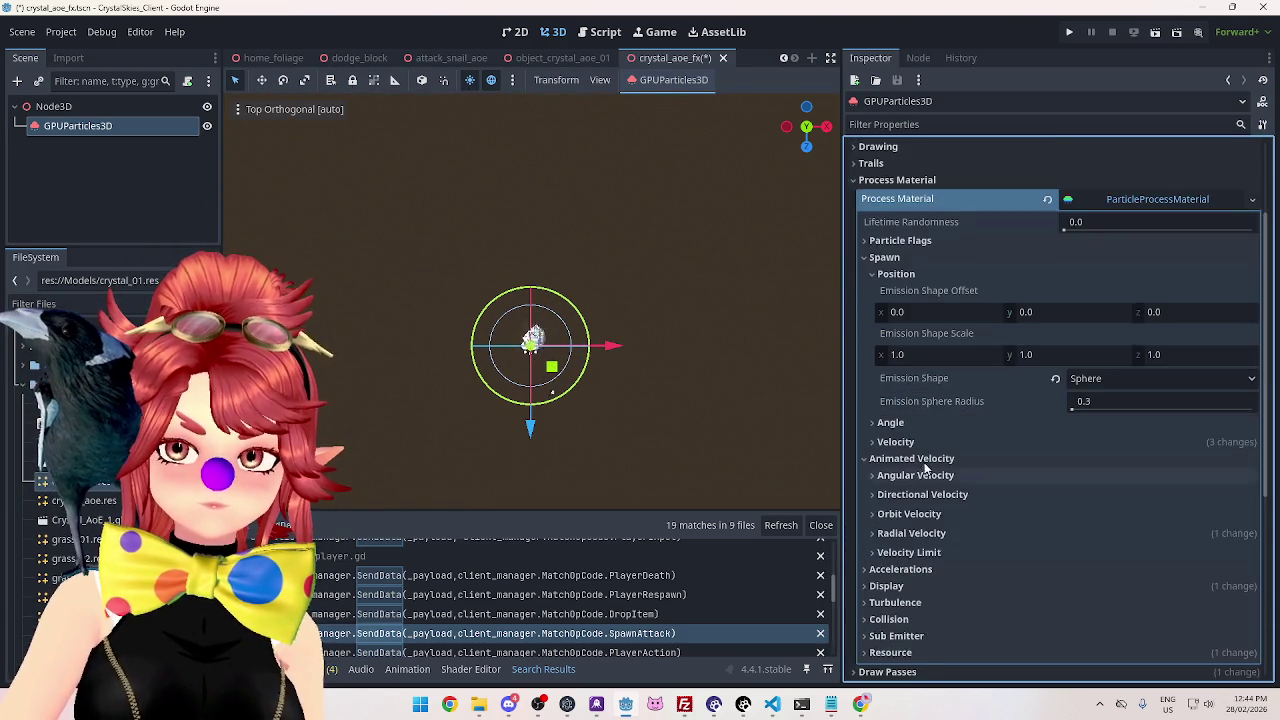
pyautogui.click(873, 376)
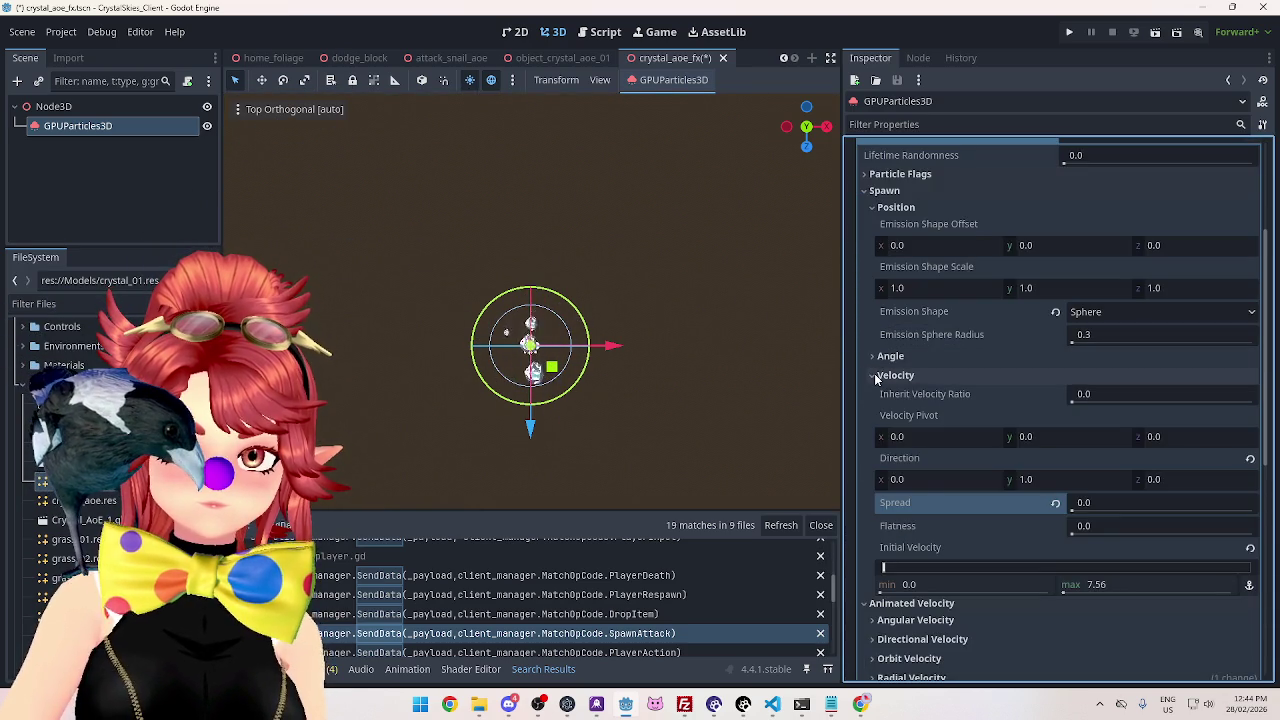
pyautogui.scroll(-2, 1150, 487)
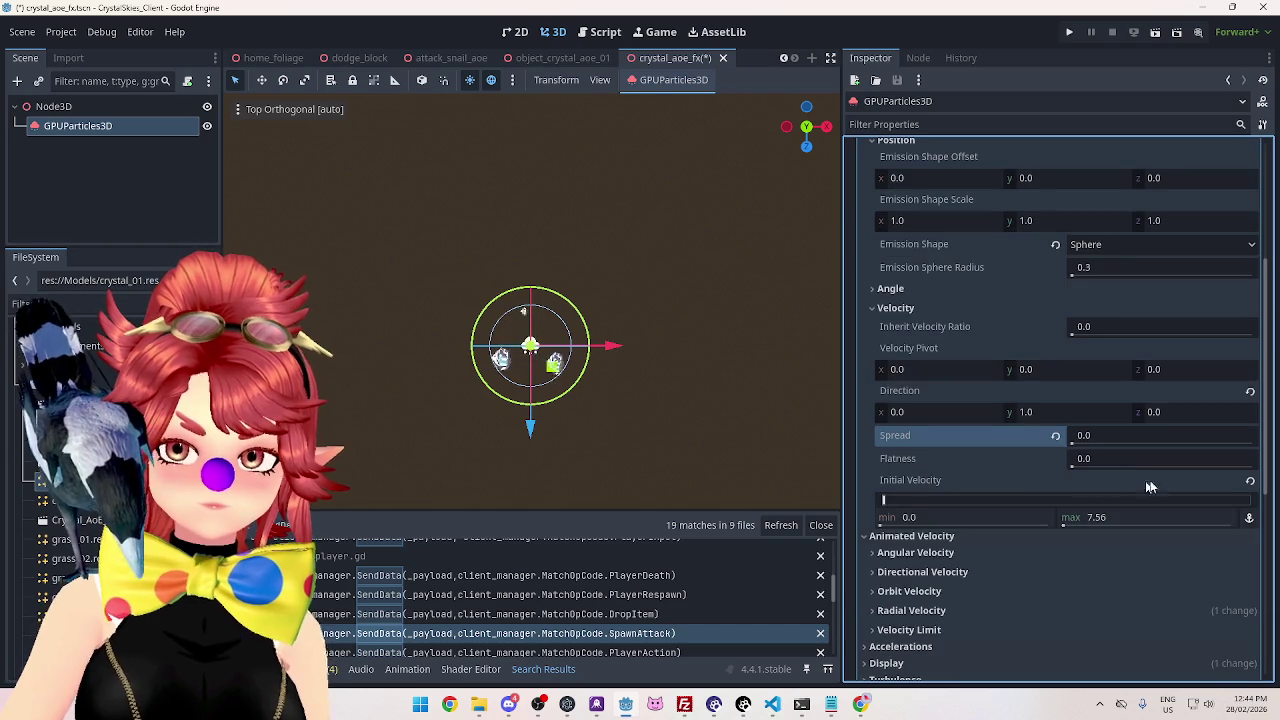
pyautogui.click(1056, 437)
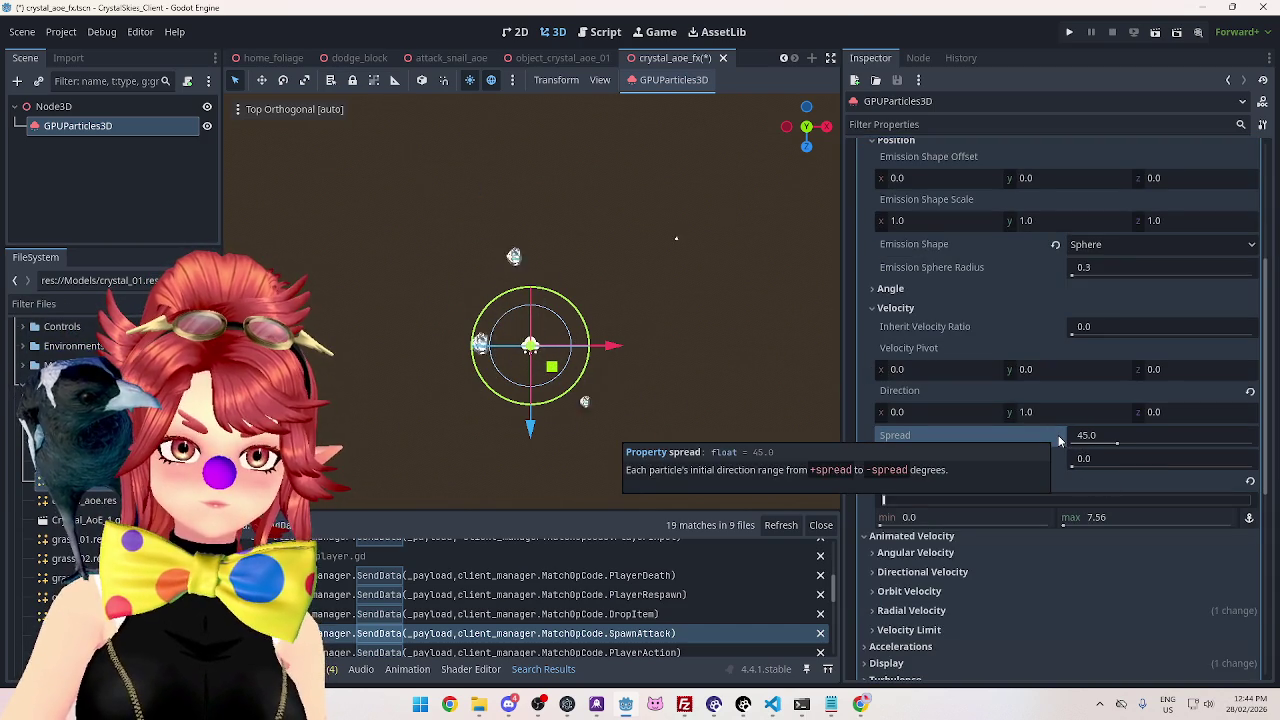
pyautogui.click(1097, 437)
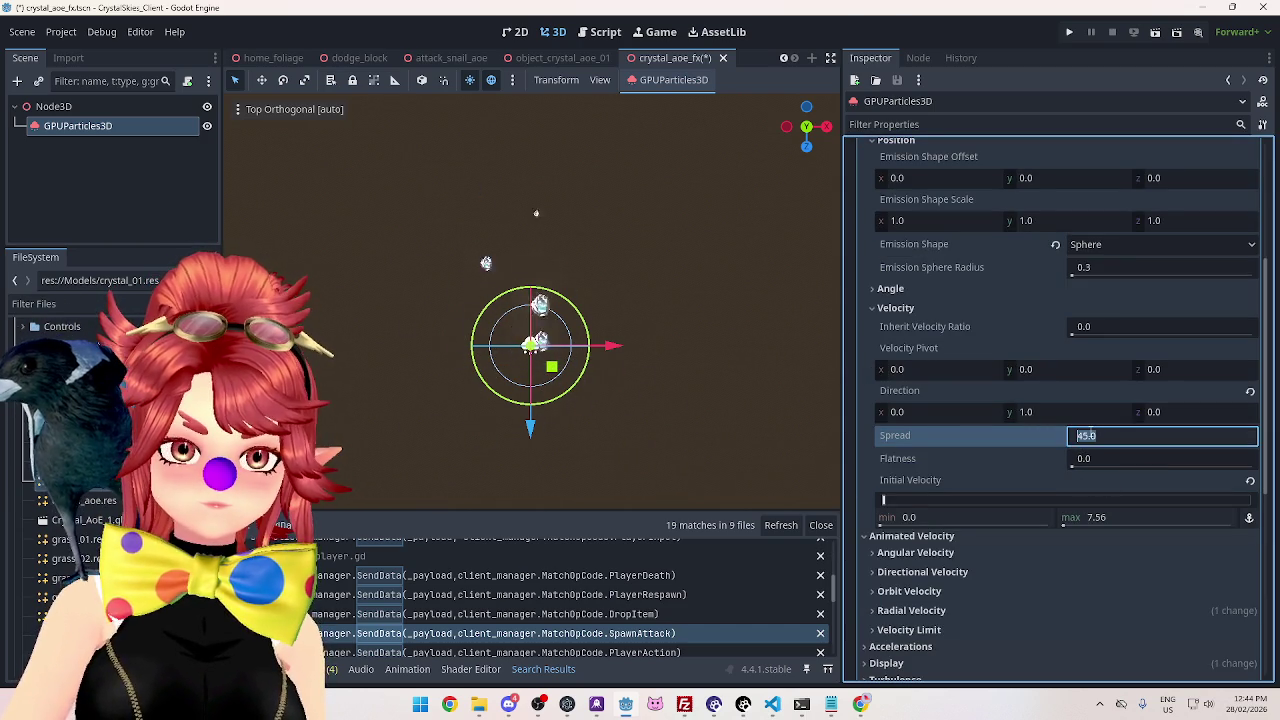
pyautogui.write('0')
pyautogui.moveTo(845, 297)
pyautogui.mouseDown()
pyautogui.moveTo(657, 289)
pyautogui.moveTo(672, 121)
pyautogui.moveTo(649, 319)
pyautogui.moveTo(656, 432)
pyautogui.moveTo(626, 223)
pyautogui.moveTo(587, 318)
pyautogui.mouseUp()
pyautogui.press('KP_7')
pyautogui.scroll(3, 1030, 279)
pyautogui.click(1100, 380)
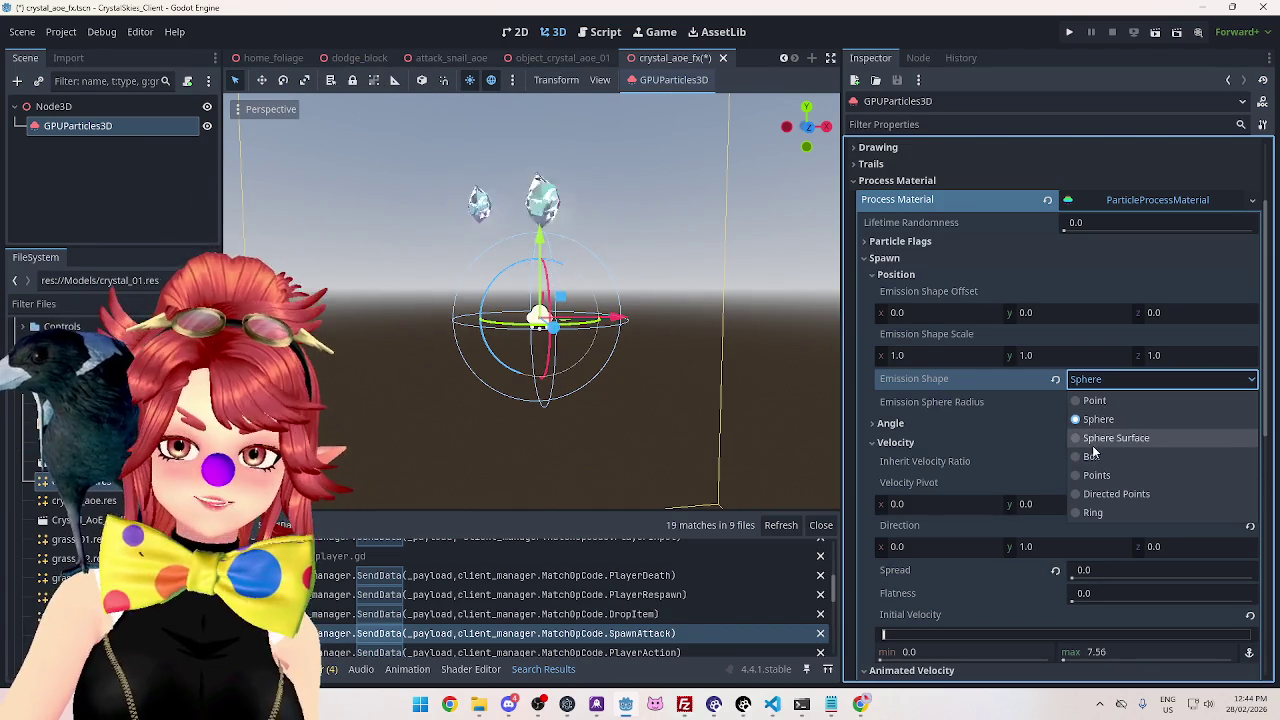
# Try Sphere Surface and Ring emission shapes, settling on Sphere Surface.
pyautogui.click(1093, 440)
pyautogui.moveTo(808, 122)
pyautogui.mouseDown()
pyautogui.moveTo(797, 110)
pyautogui.moveTo(534, 220)
pyautogui.moveTo(651, 443)
pyautogui.moveTo(729, 330)
pyautogui.moveTo(757, 372)
pyautogui.moveTo(700, 330)
pyautogui.moveTo(720, 300)
pyautogui.moveTo(826, 483)
pyautogui.mouseUp()
pyautogui.click(1100, 379)
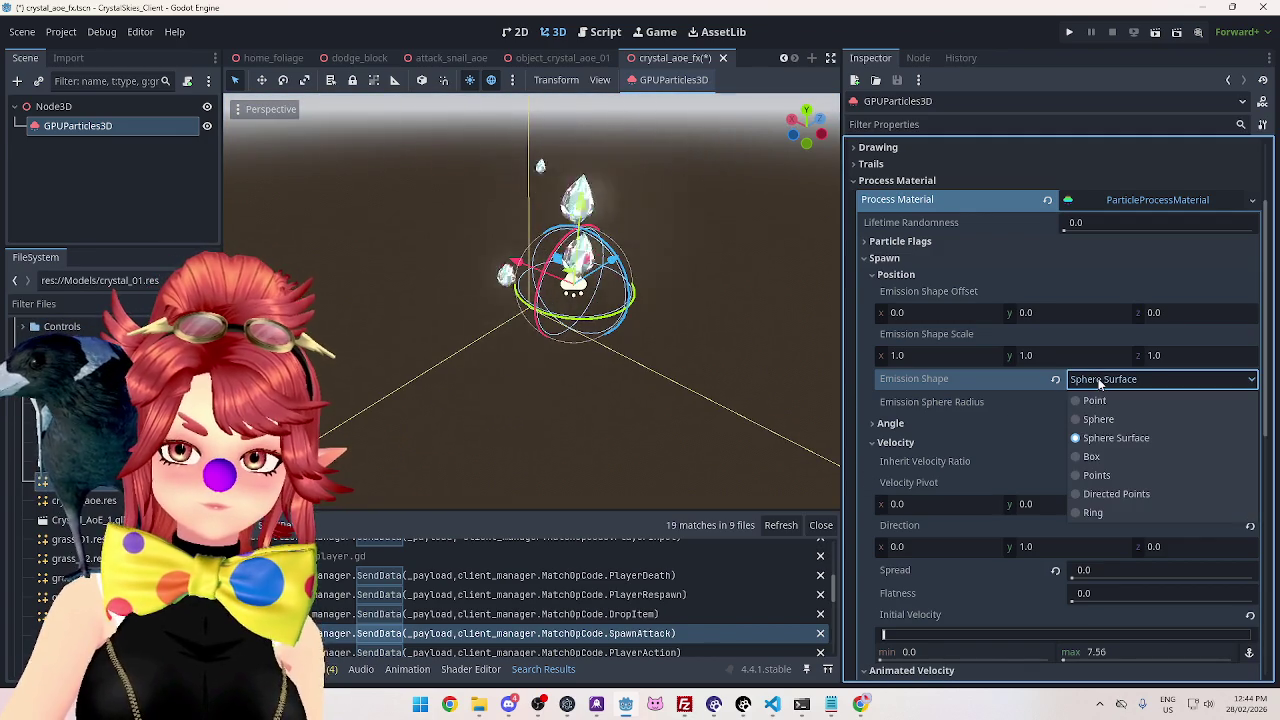
pyautogui.click(1093, 513)
pyautogui.moveTo(631, 439)
pyautogui.mouseDown()
pyautogui.moveTo(715, 380)
pyautogui.moveTo(710, 405)
pyautogui.mouseUp()
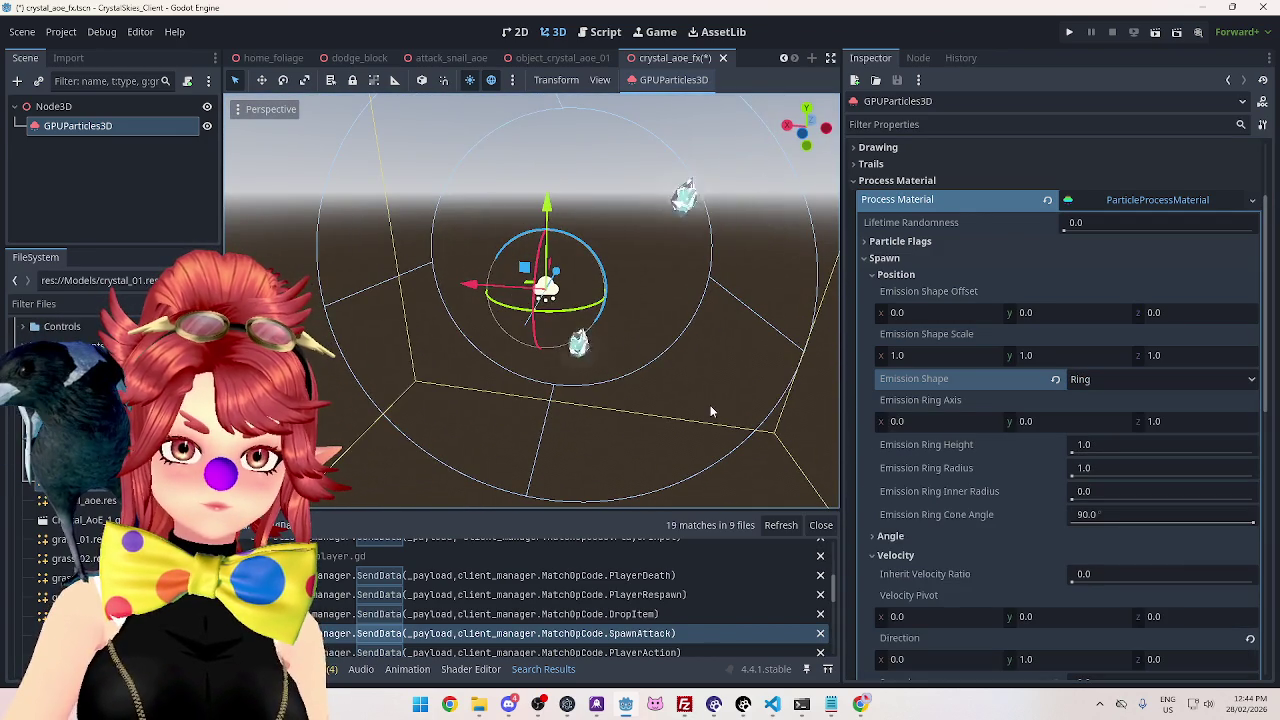
pyautogui.click(1148, 379)
pyautogui.click(1116, 438)
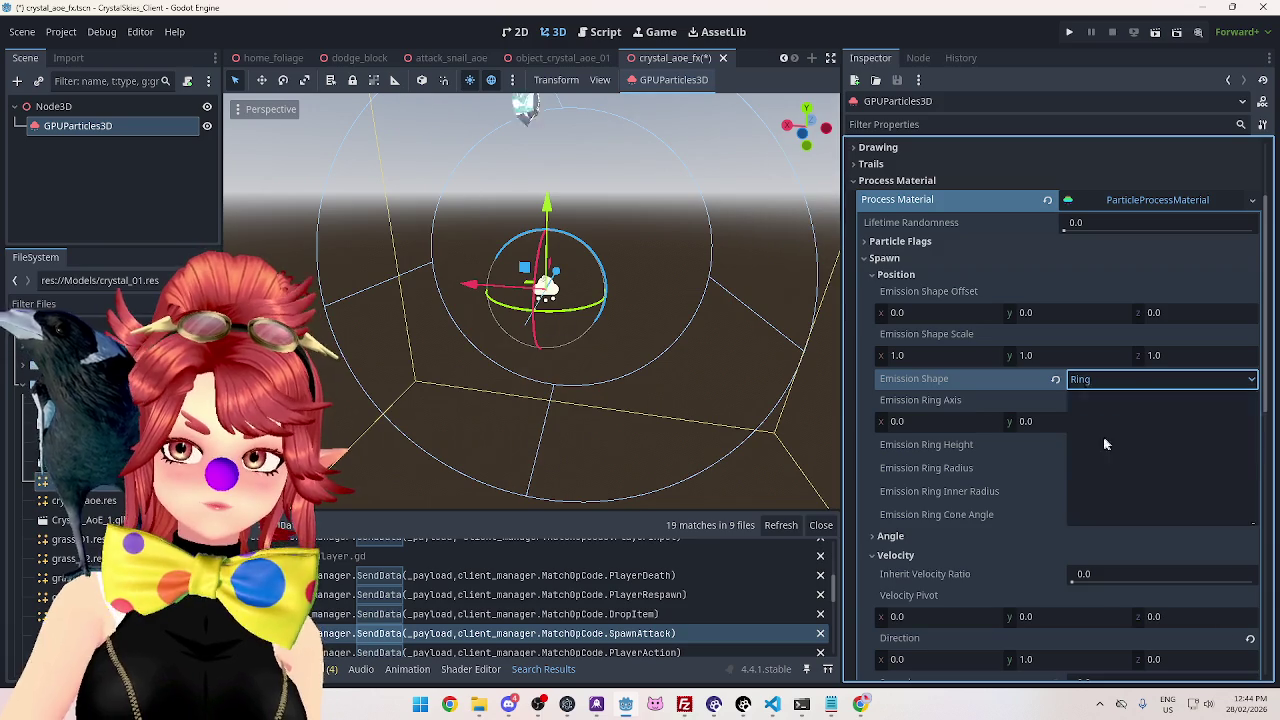
pyautogui.moveTo(664, 363)
pyautogui.mouseDown()
pyautogui.moveTo(418, 376)
pyautogui.moveTo(594, 337)
pyautogui.moveTo(659, 396)
pyautogui.moveTo(648, 349)
pyautogui.moveTo(690, 350)
pyautogui.mouseUp()
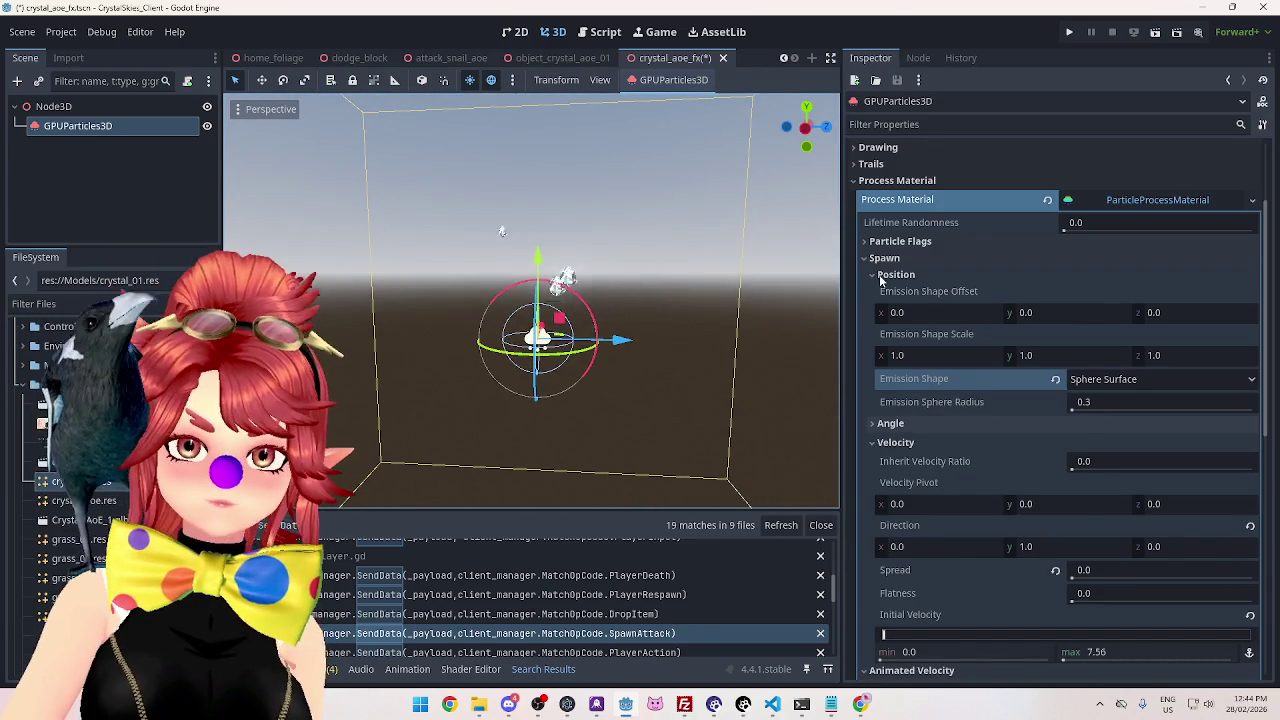
pyautogui.click(884, 276)
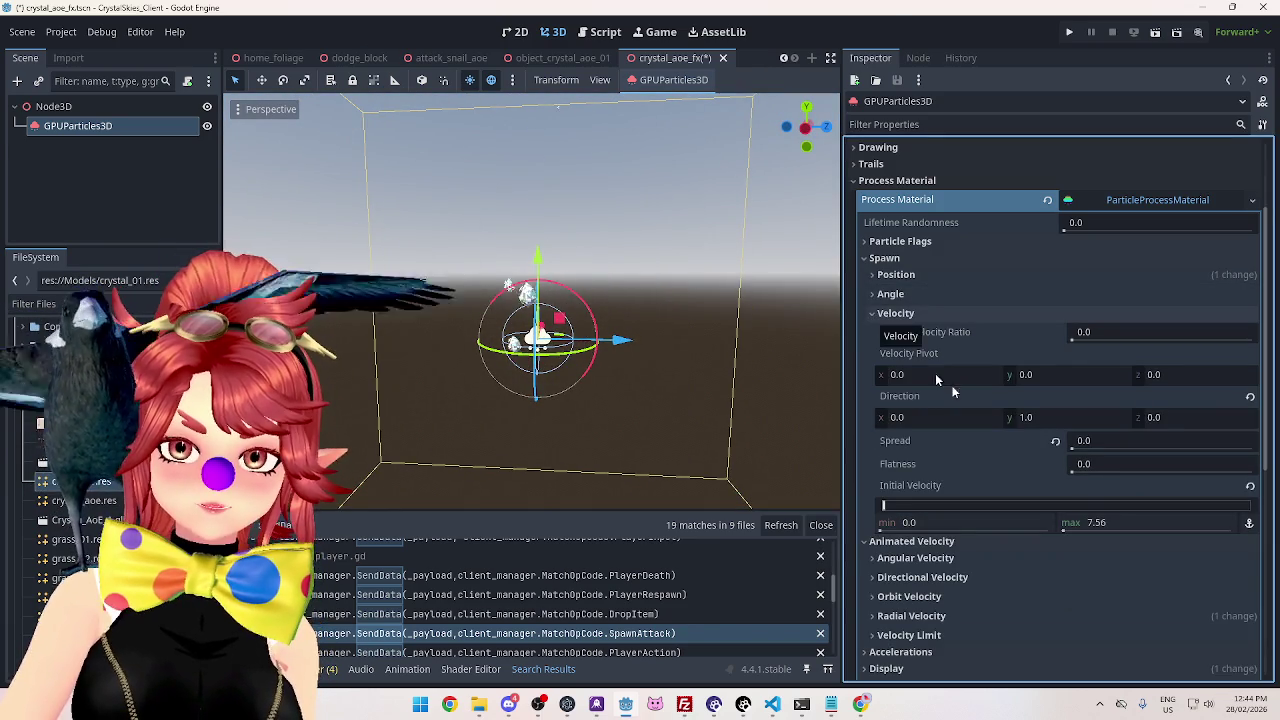
# Edit the max initial velocity, set the Radial Velocity max to 4.0, and save the scene.
pyautogui.click(1097, 522)
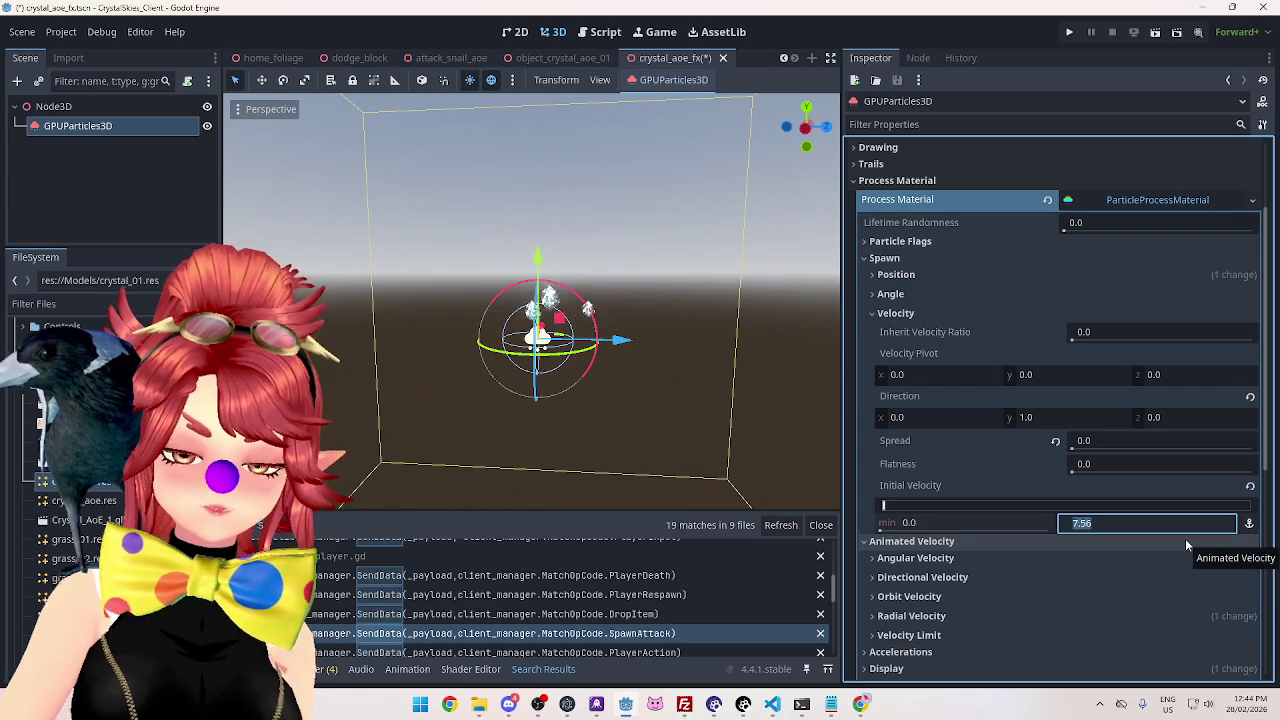
pyautogui.write('5.0')
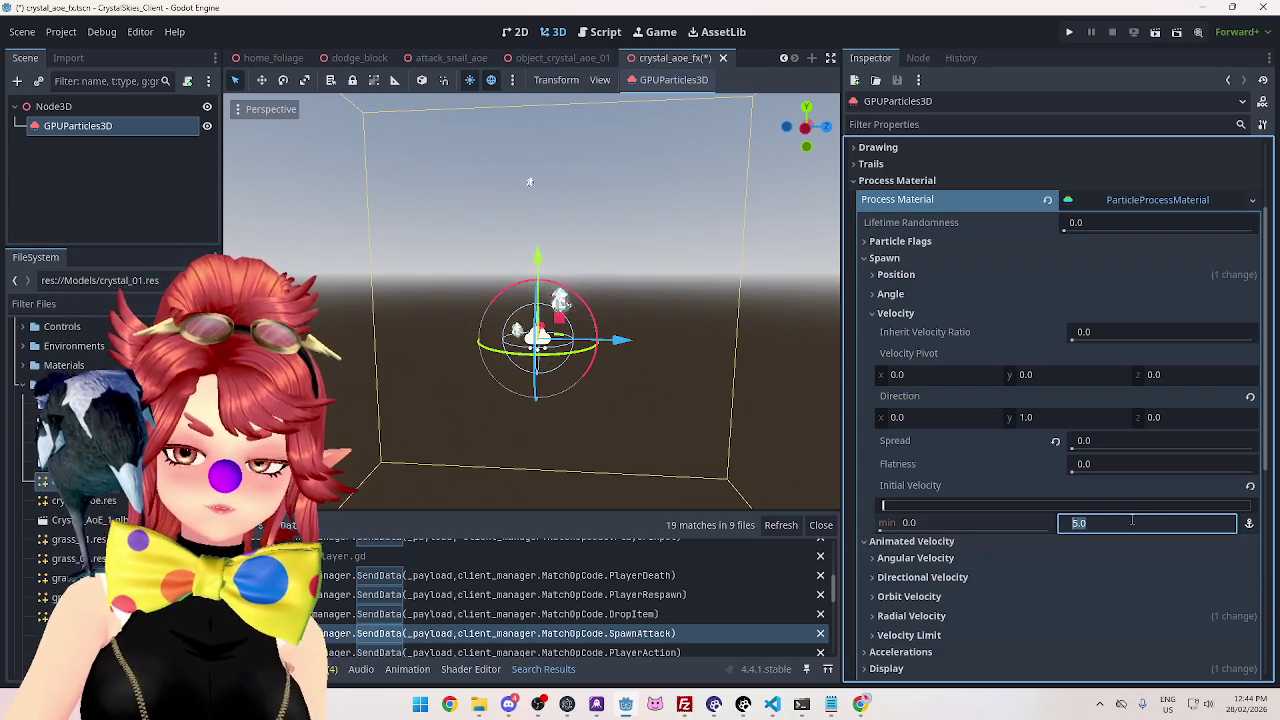
pyautogui.moveTo(769, 418)
pyautogui.mouseDown()
pyautogui.moveTo(804, 383)
pyautogui.moveTo(835, 440)
pyautogui.mouseUp()
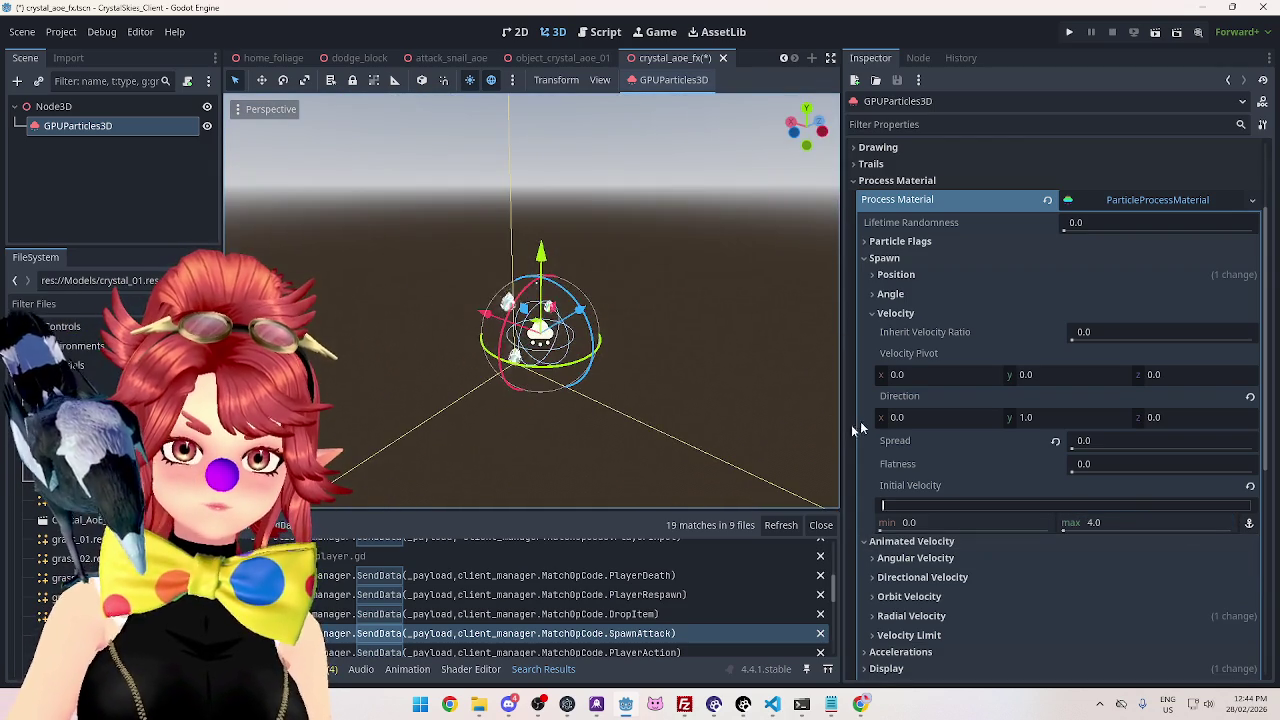
pyautogui.click(890, 313)
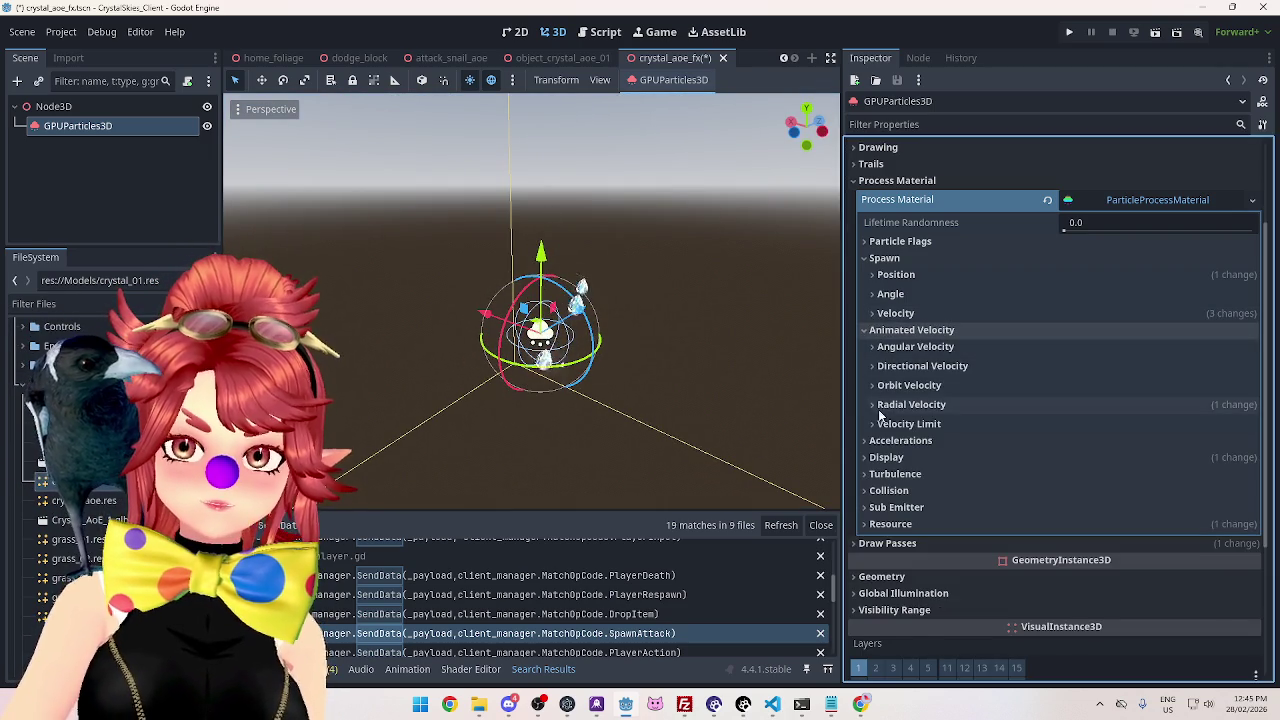
pyautogui.click(880, 406)
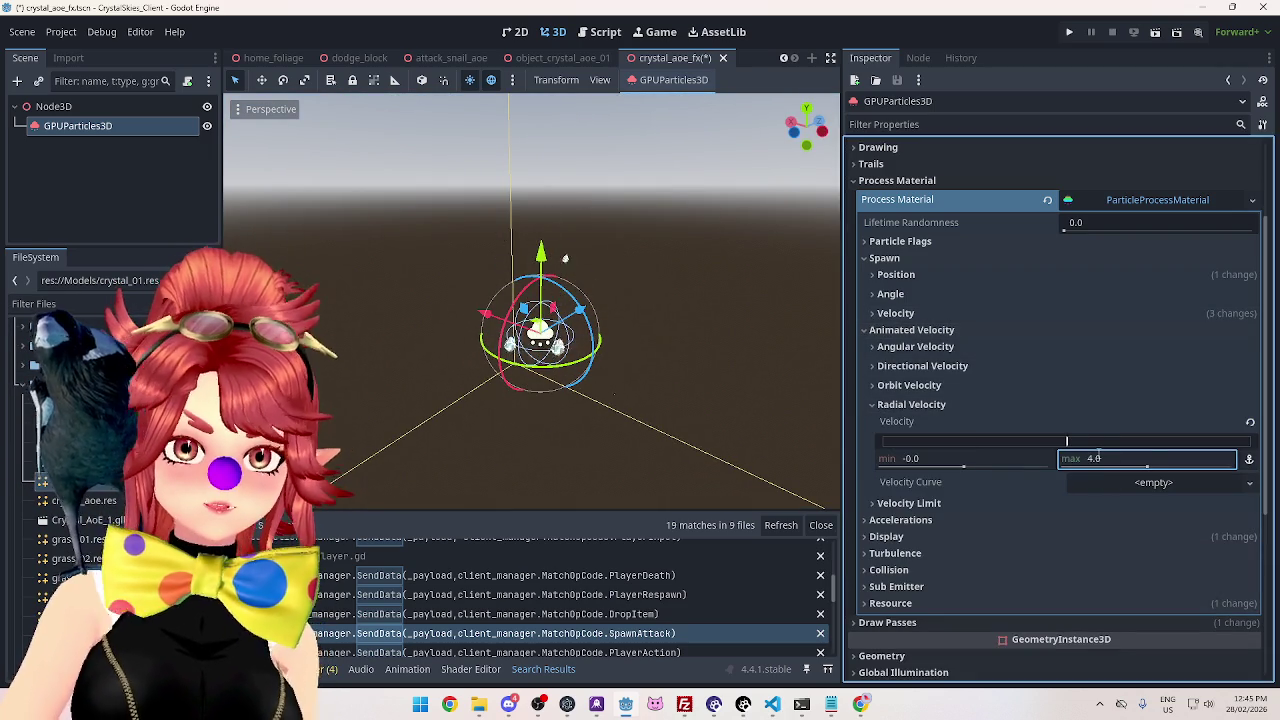
pyautogui.press('Return')
pyautogui.moveTo(600, 391)
pyautogui.mouseDown()
pyautogui.moveTo(784, 406)
pyautogui.moveTo(651, 348)
pyautogui.moveTo(473, 388)
pyautogui.moveTo(524, 383)
pyautogui.mouseUp()
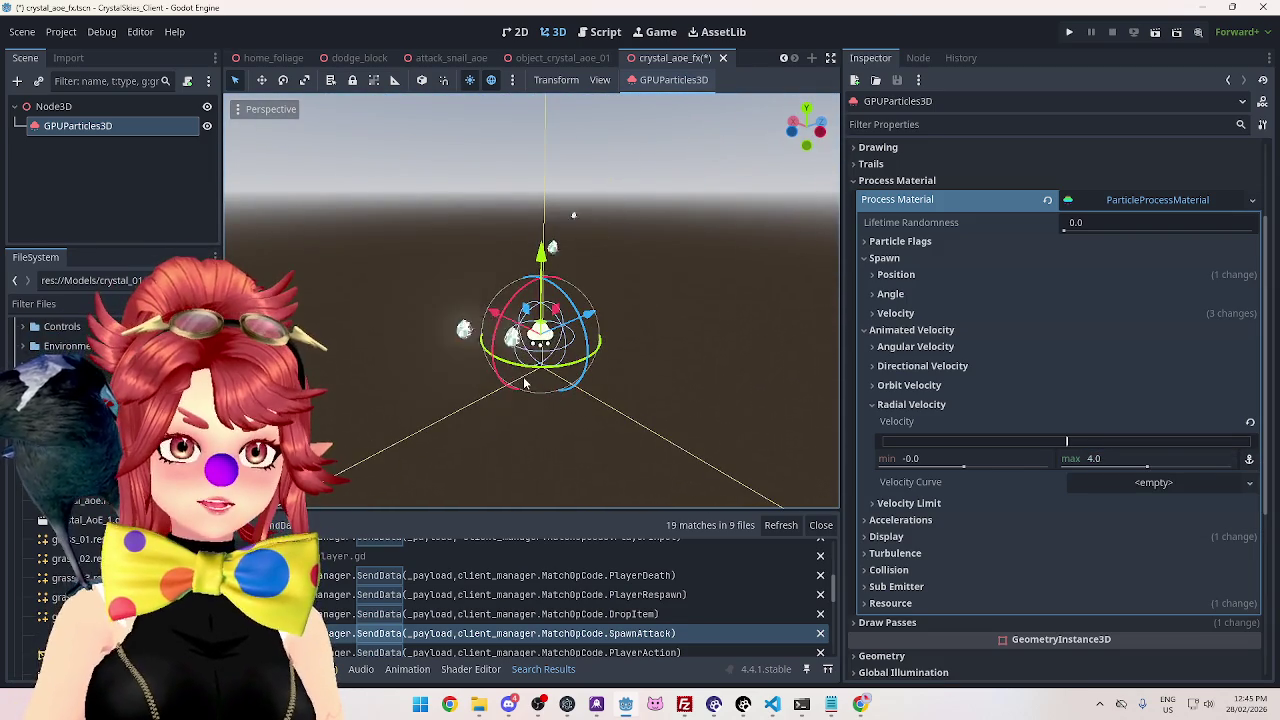
pyautogui.hotkey('ctrl', 's')
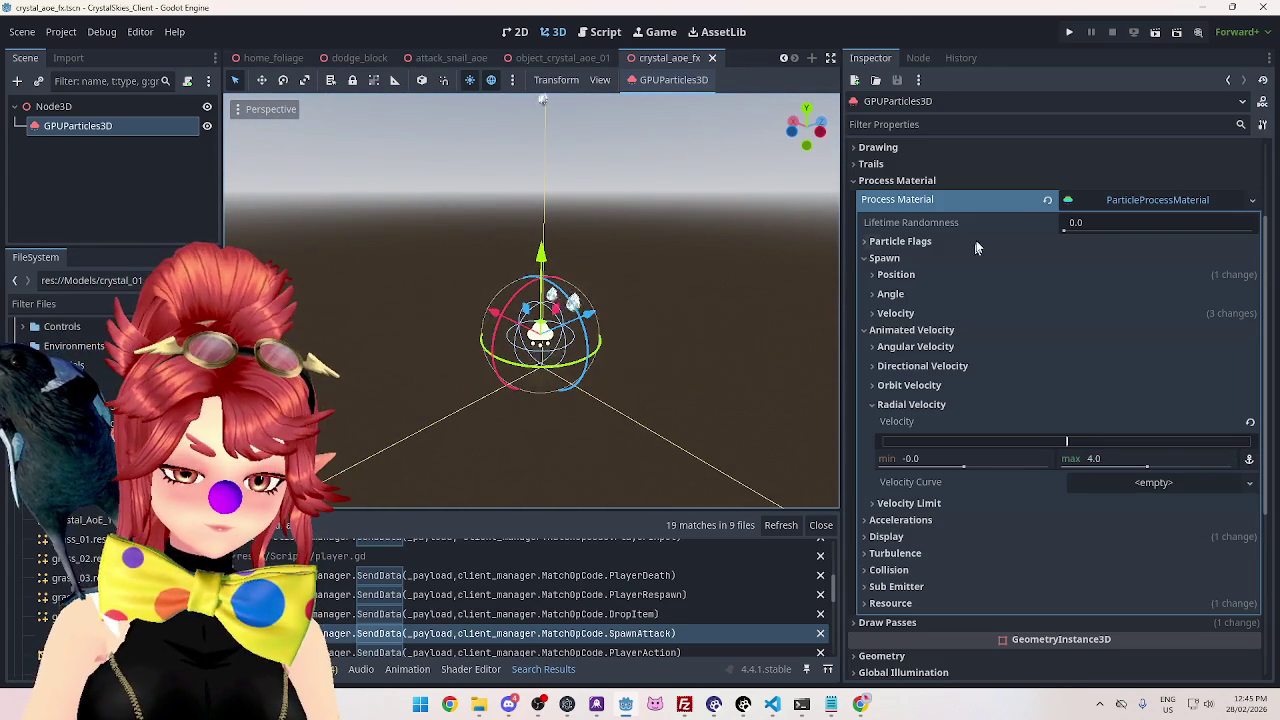
# Enable One Shot in the Time settings and raise Amount to 6, previewing the burst.
pyautogui.click(855, 181)
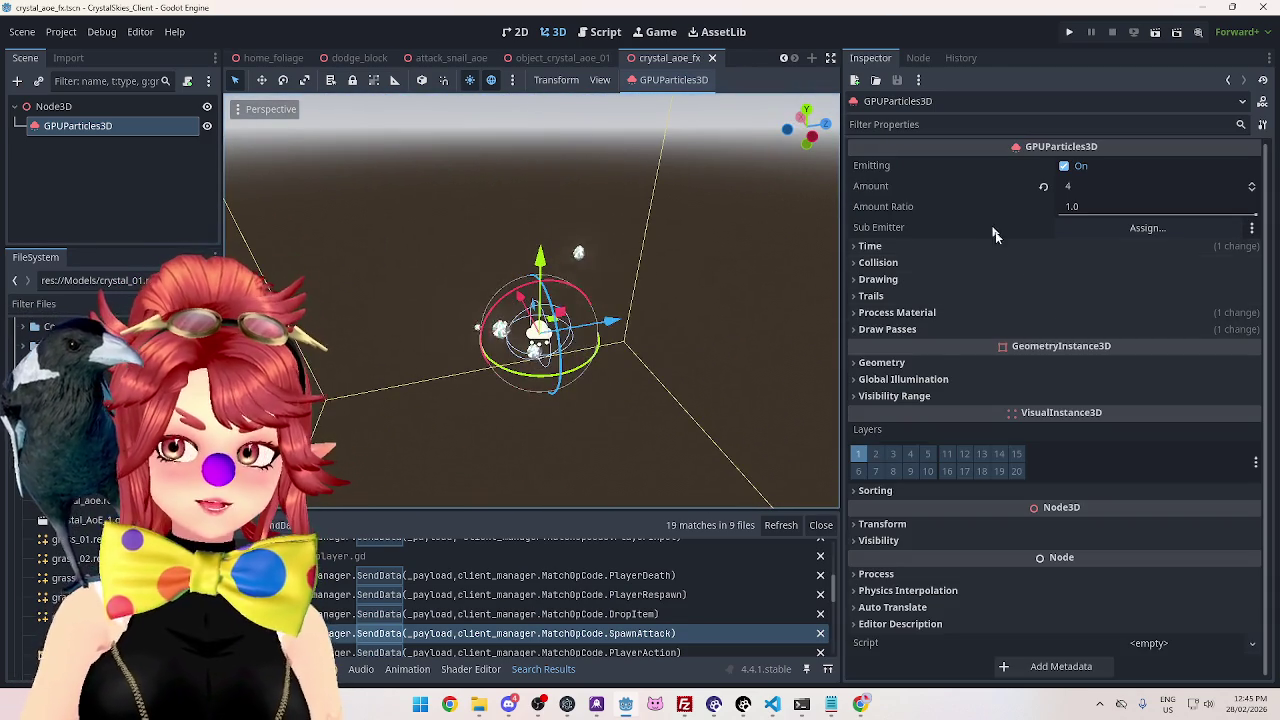
pyautogui.moveTo(715, 314); pyautogui.dragTo(610, 275)
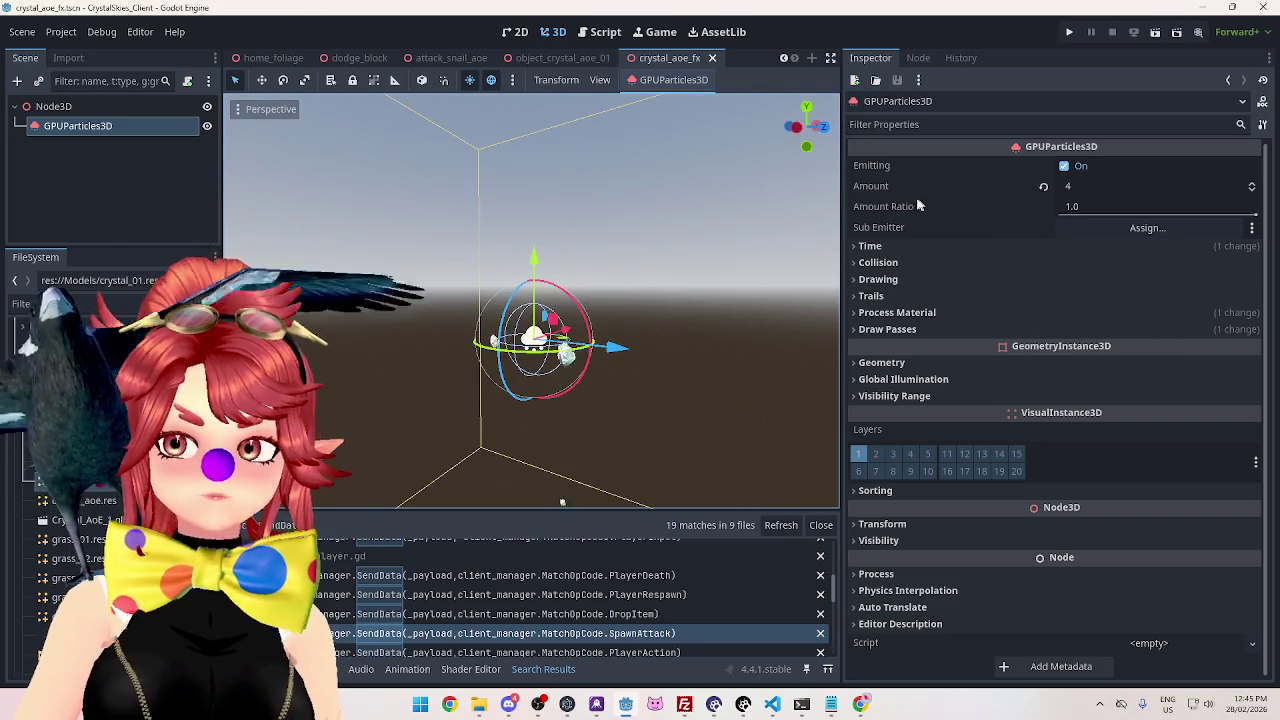
pyautogui.click(871, 250)
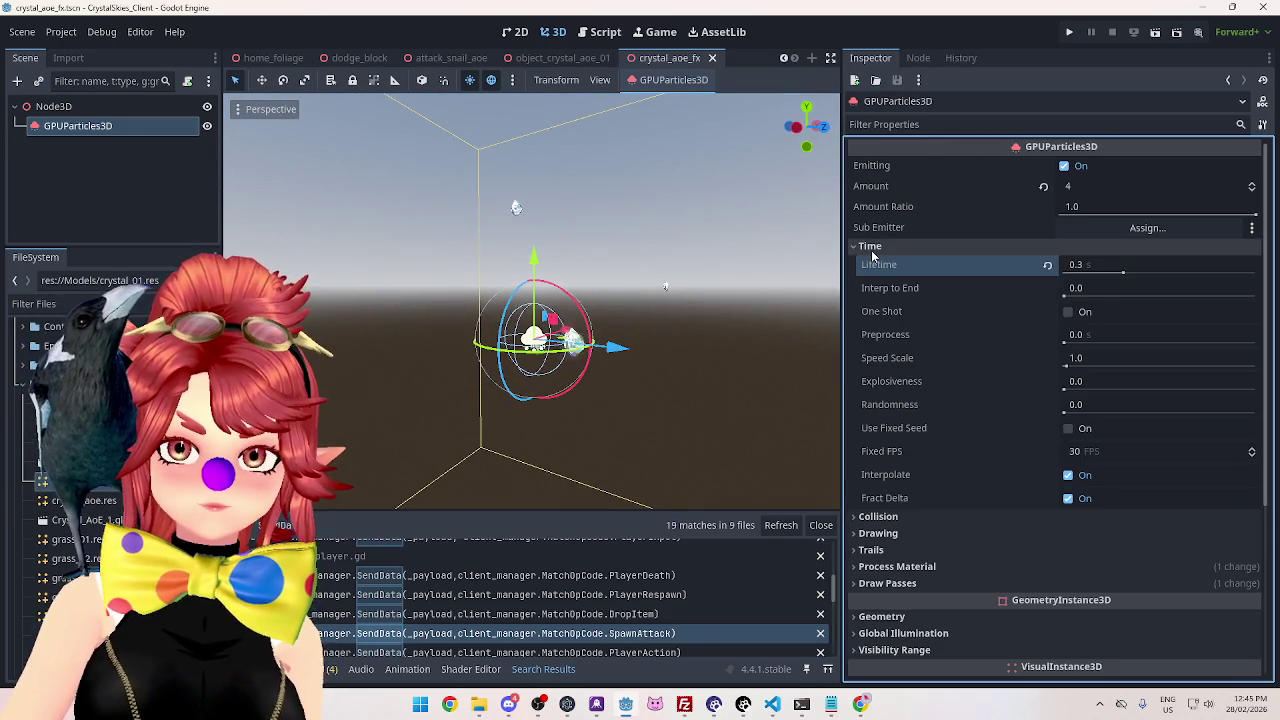
pyautogui.click(1067, 312)
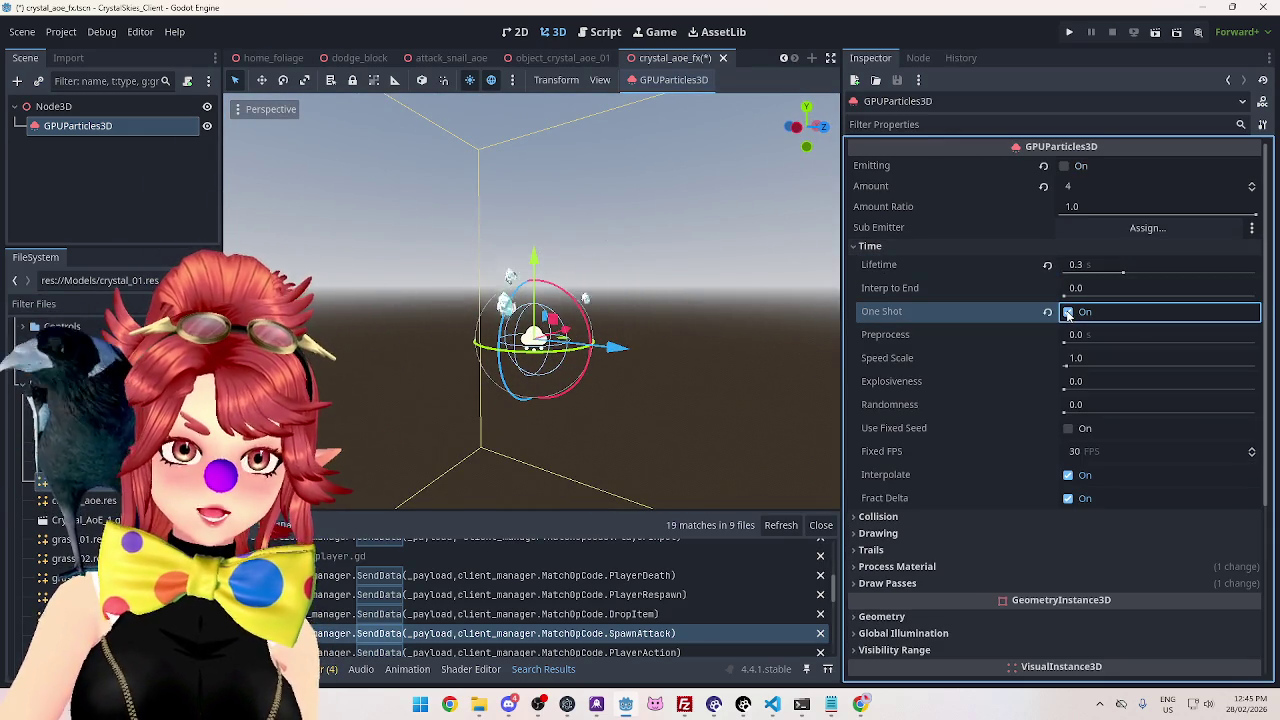
pyautogui.click(1066, 166)
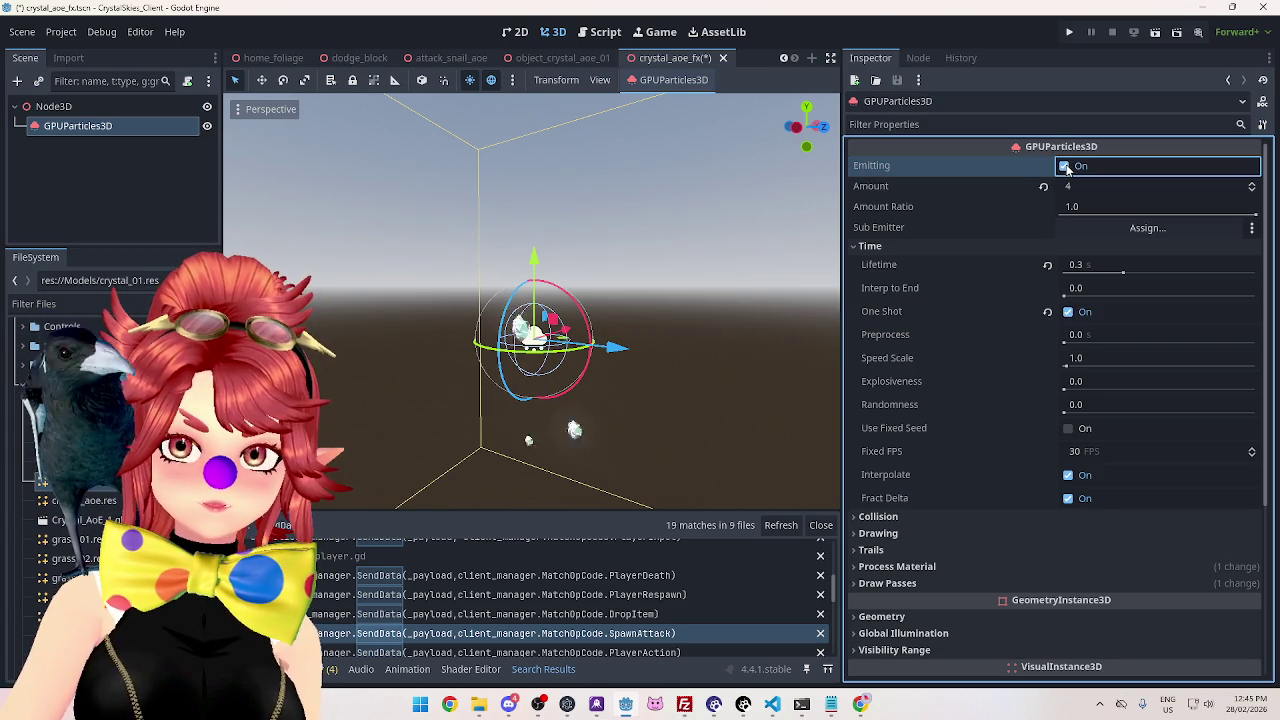
pyautogui.click(1082, 186)
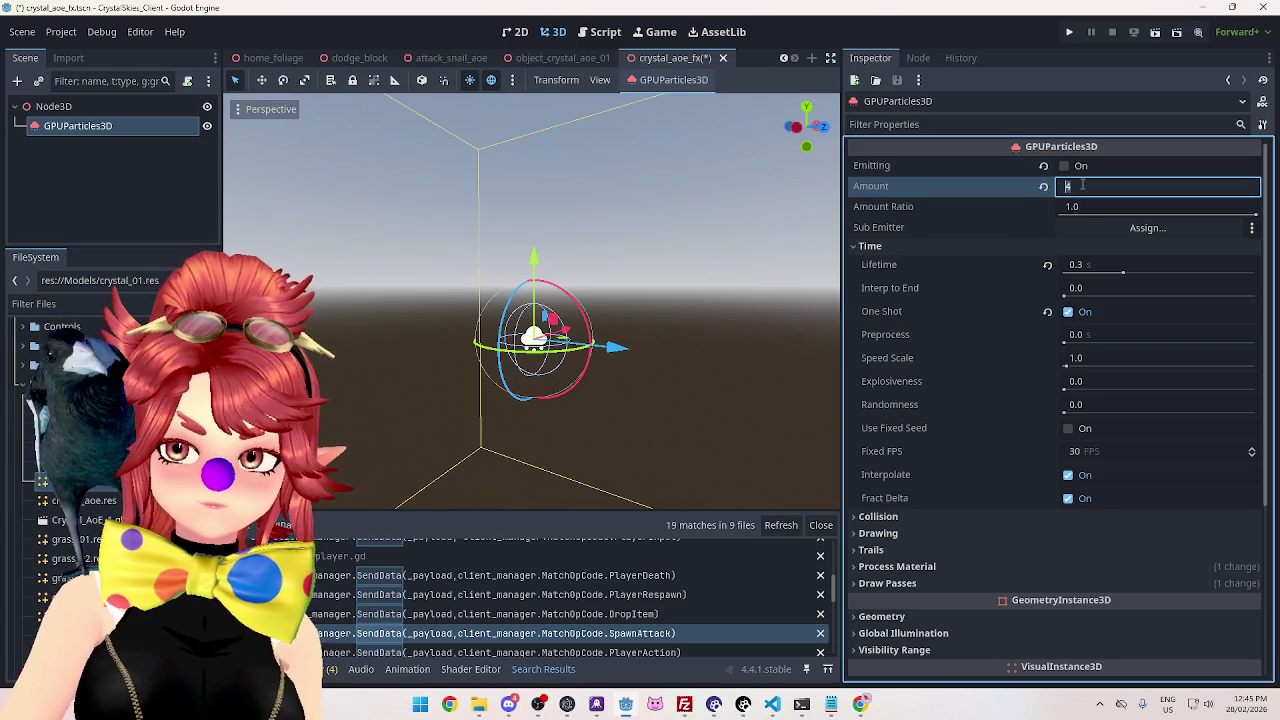
pyautogui.write('6')
pyautogui.click(1065, 167)
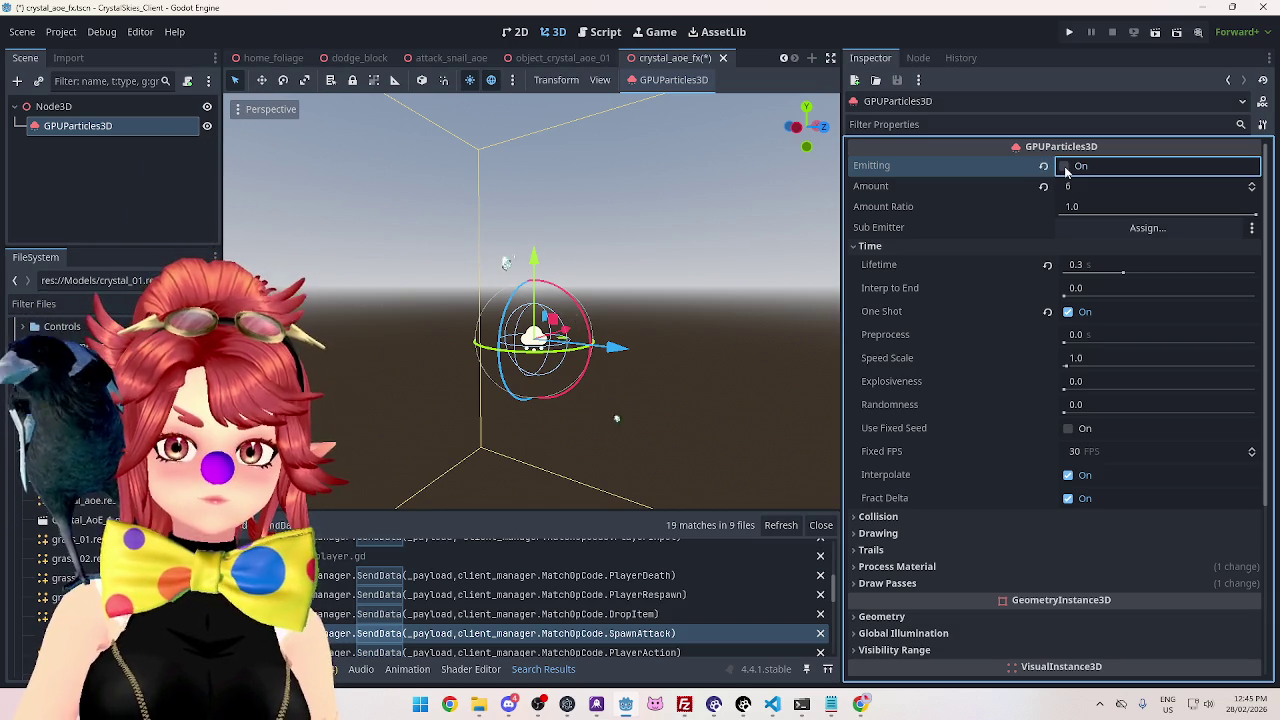
# Turn emission off, save the scene, replay the one-shot burst and save again.
pyautogui.scroll(-5, 910, 300)
pyautogui.scroll(5, 924, 423)
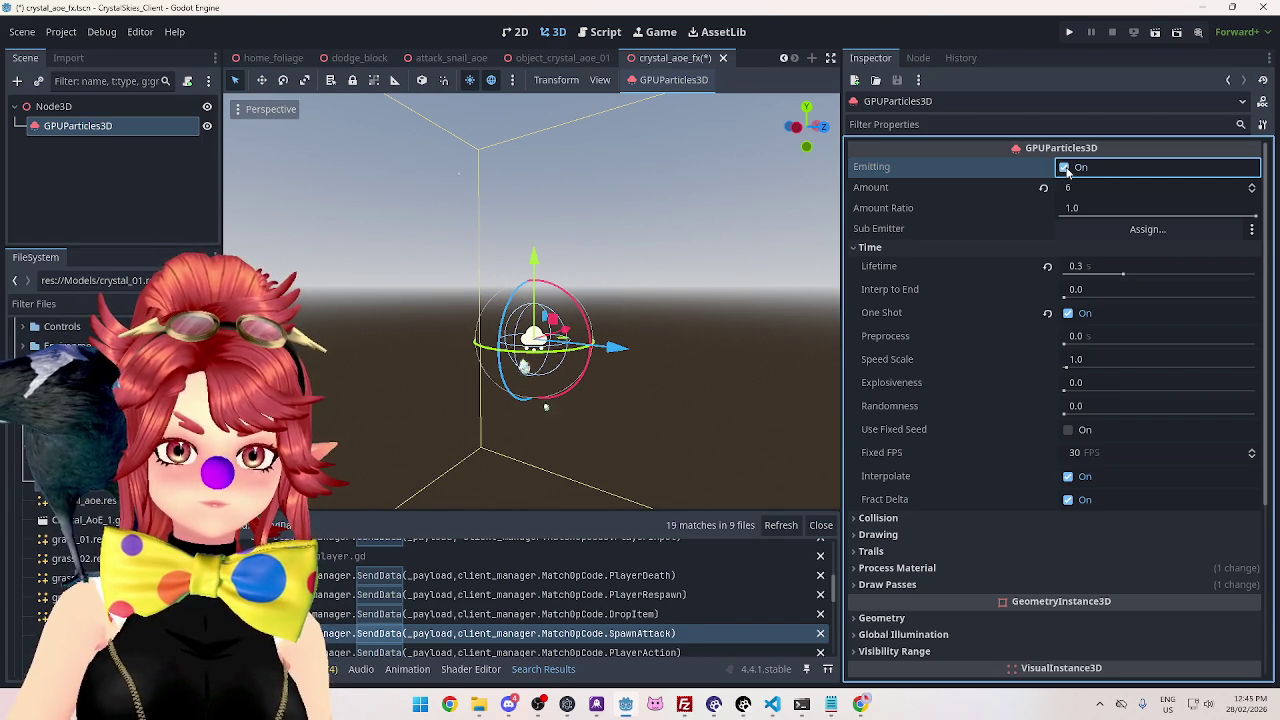
pyautogui.click(1064, 167)
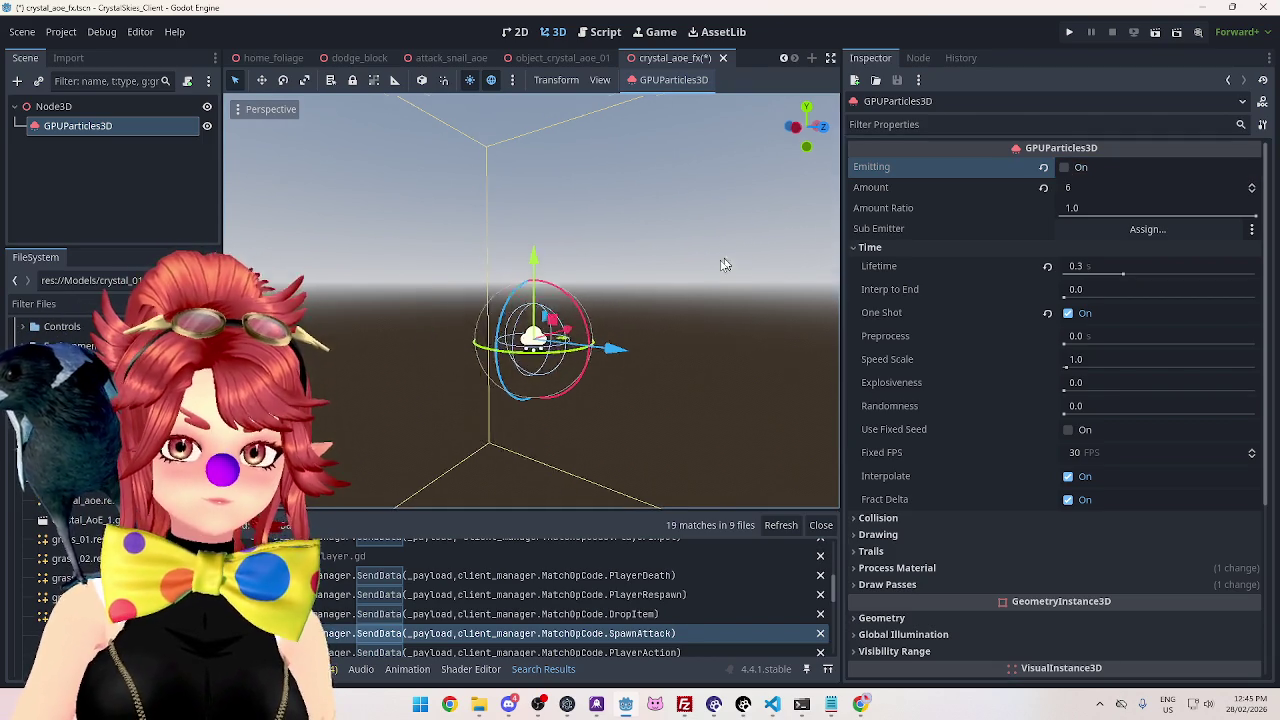
pyautogui.moveTo(737, 257); pyautogui.dragTo(687, 287)
pyautogui.hotkey('ctrl', 's')
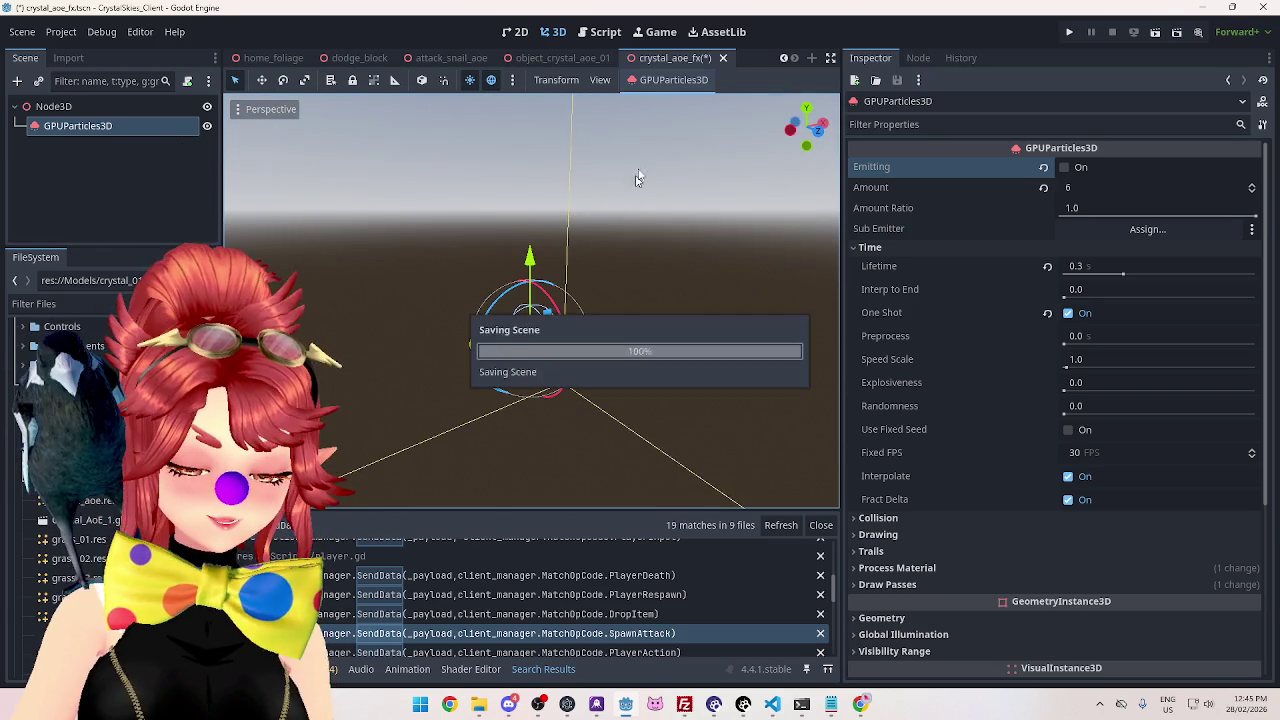
pyautogui.moveTo(642, 260); pyautogui.dragTo(661, 236)
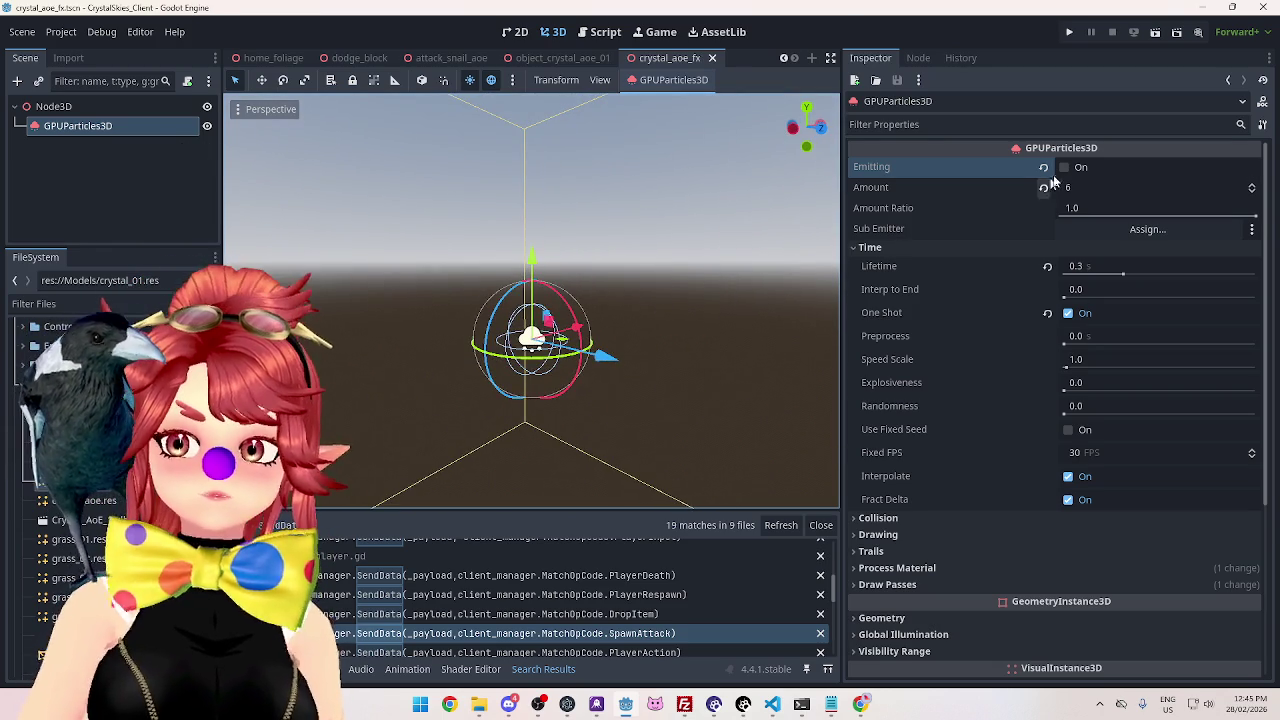
pyautogui.click(1064, 168)
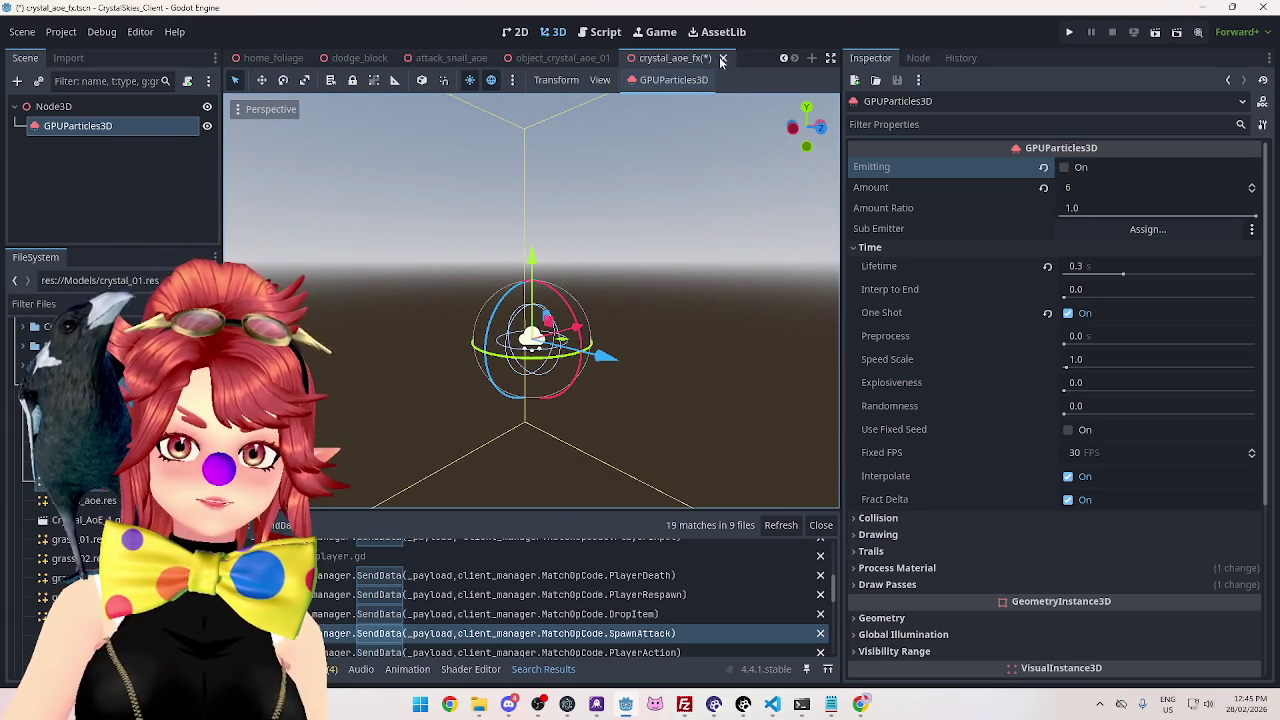
pyautogui.hotkey('ctrl', 's')
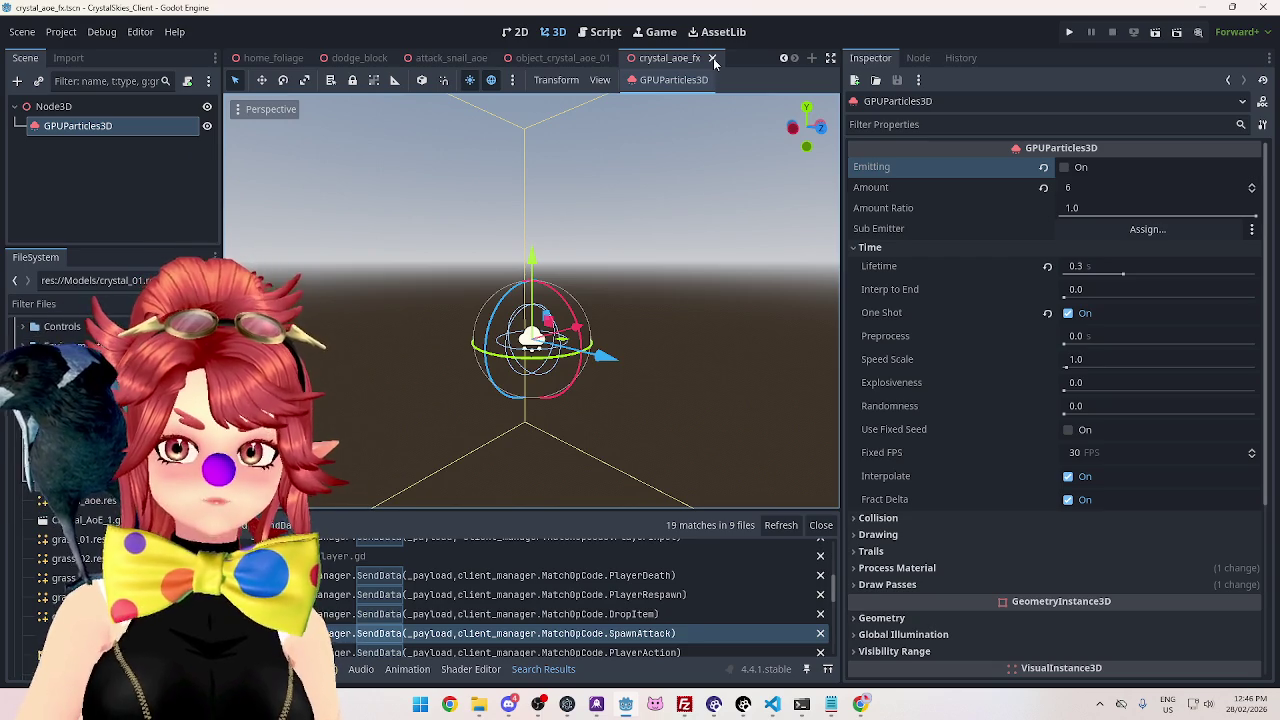
# Open the Script workspace, indent crystal_contact's empty line, and widen the code area.
pyautogui.click(605, 33)
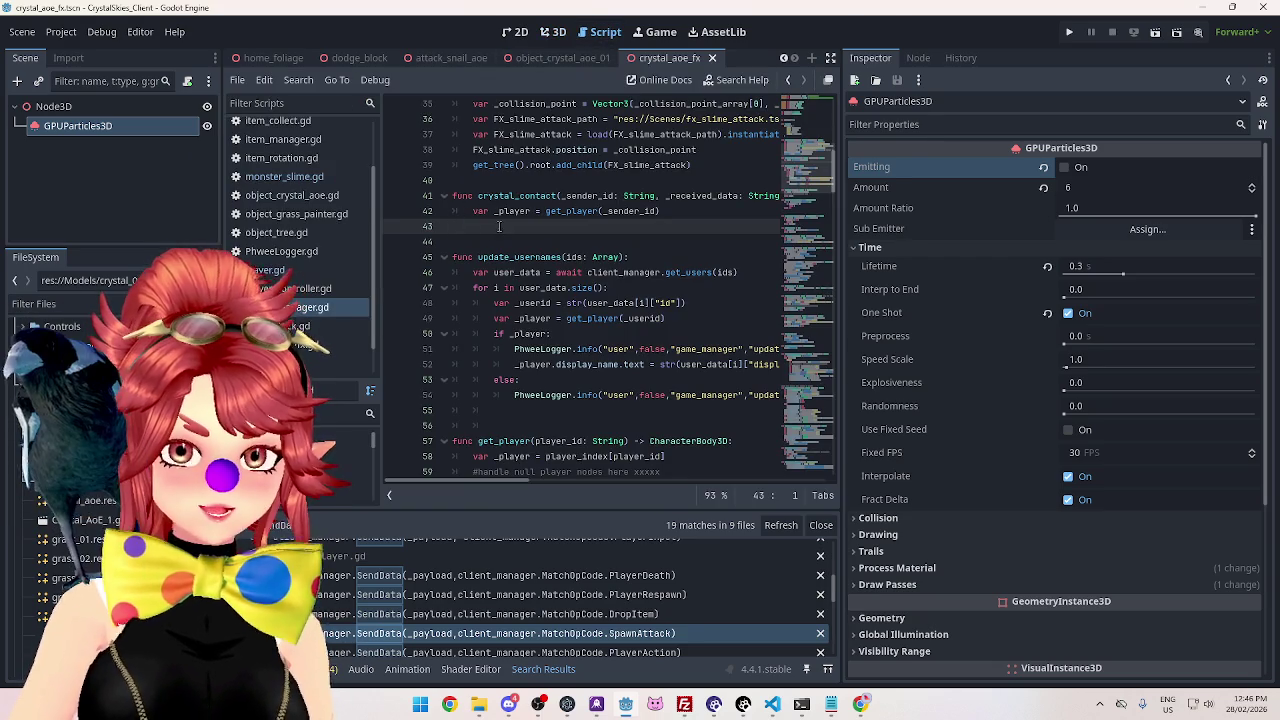
pyautogui.press('Tab')
pyautogui.scroll(-3, 600, 310)
pyautogui.scroll(-4, 600, 310)
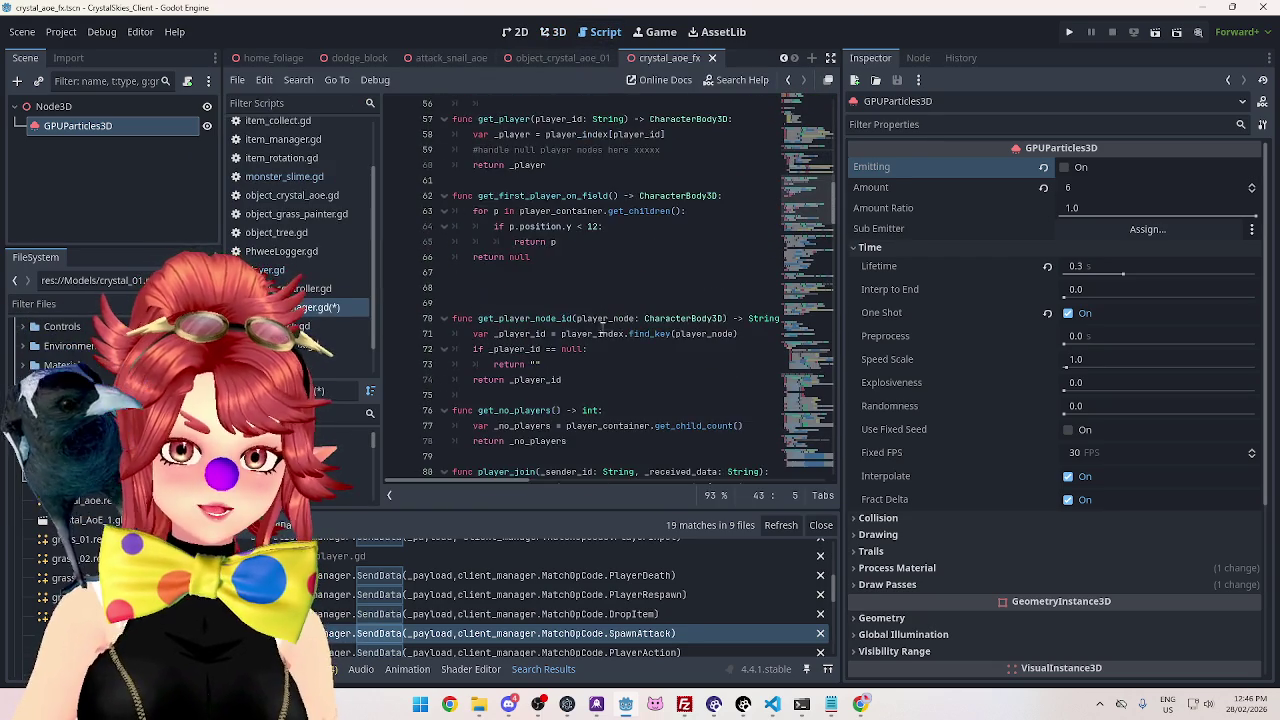
pyautogui.scroll(6, 565, 340)
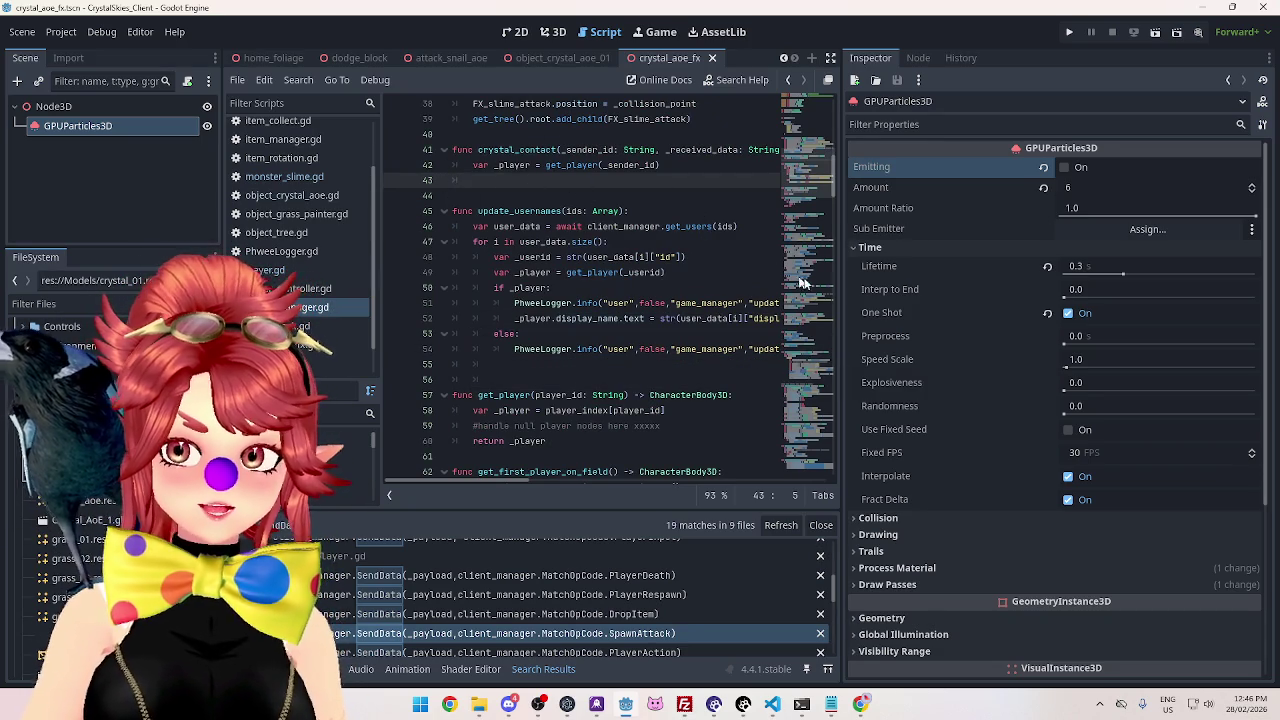
pyautogui.moveTo(838, 286); pyautogui.dragTo(995, 286)
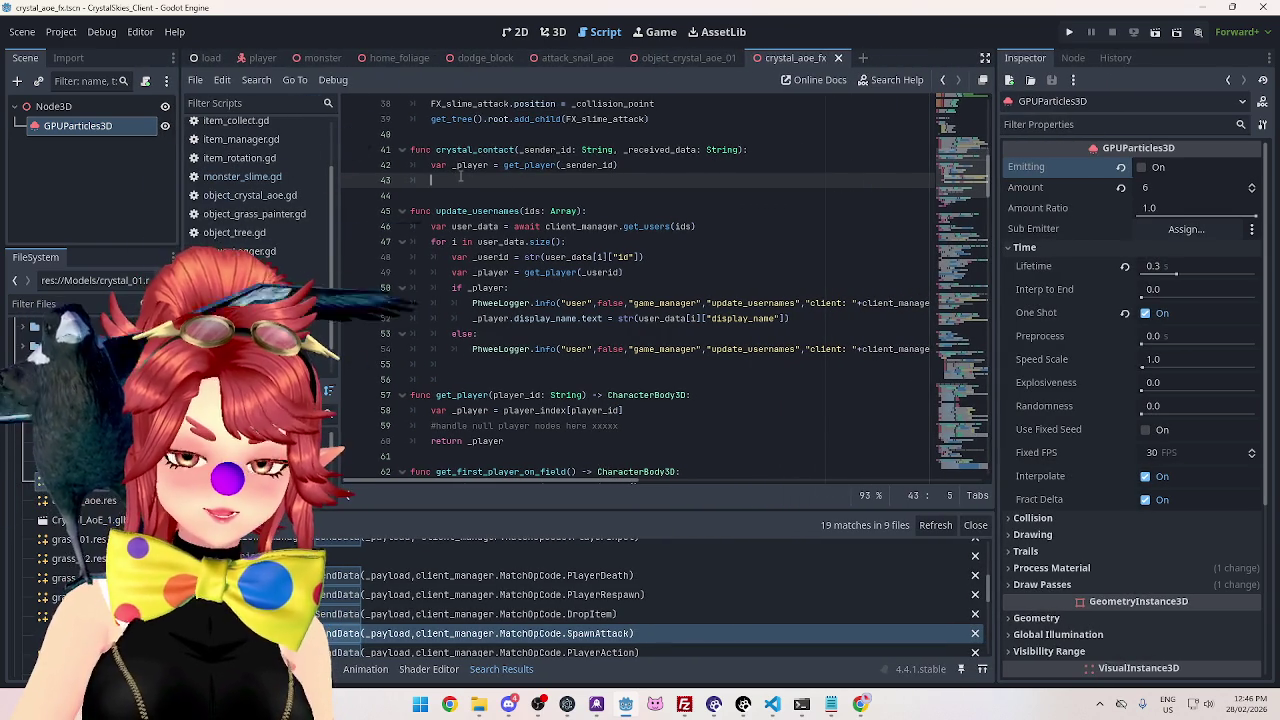
# Search the whole project for 'instantiate'.
pyautogui.hotkey('ctrl', 'shift', 'f')
pyautogui.write('instajt')
pyautogui.press('BackSpace')
pyautogui.press('BackSpace')
pyautogui.write('ntiate')
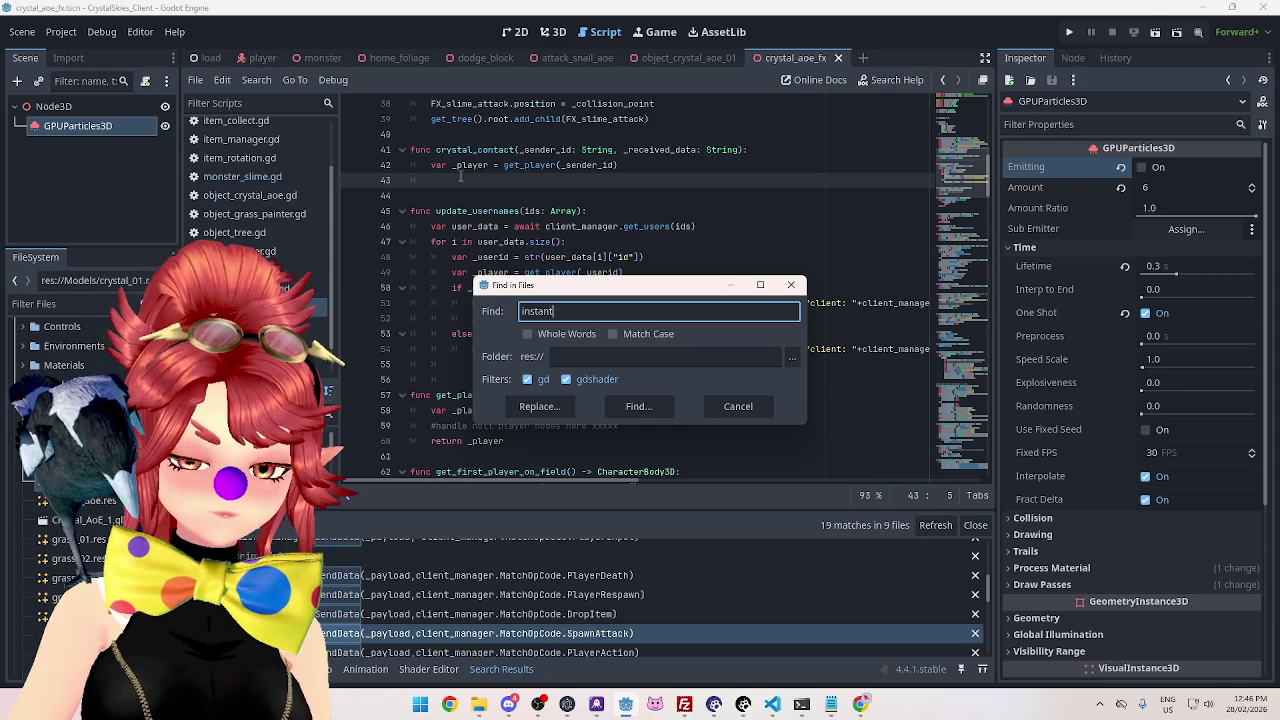
pyautogui.click(638, 406)
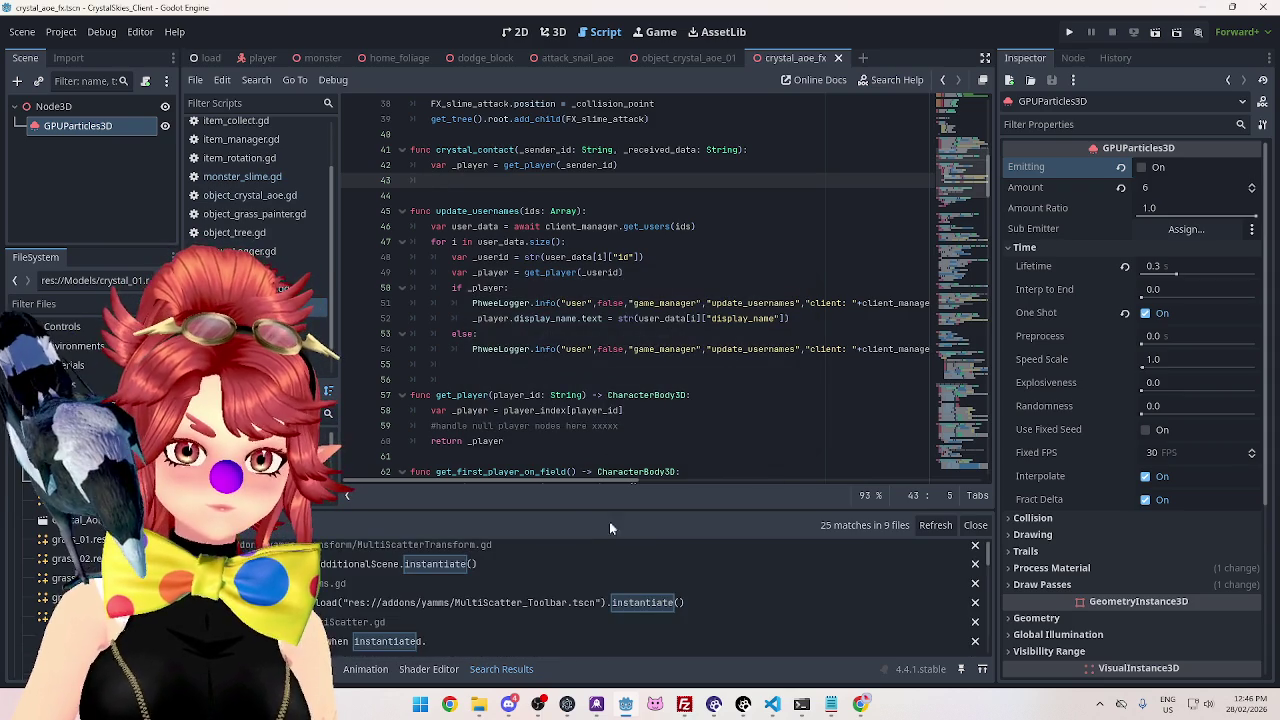
pyautogui.scroll(-5, 667, 612)
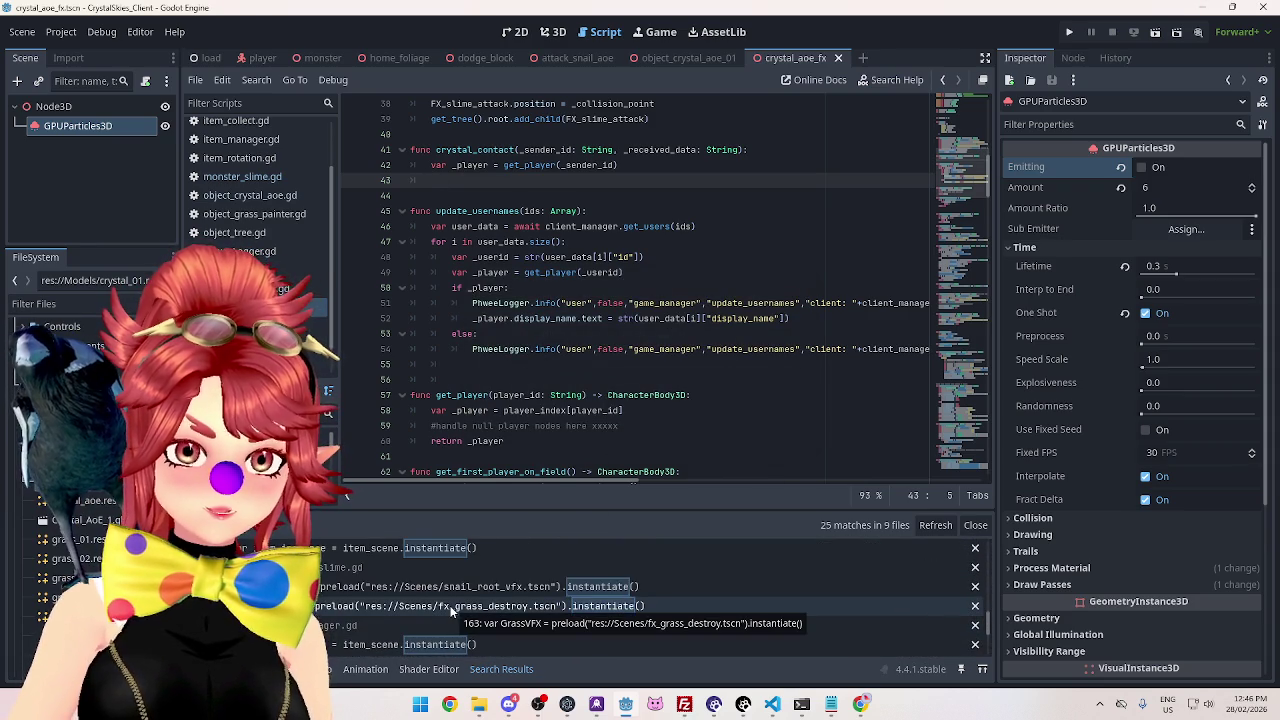
# Look through the grass_destroy instantiate matches in their script.
pyautogui.click(452, 606)
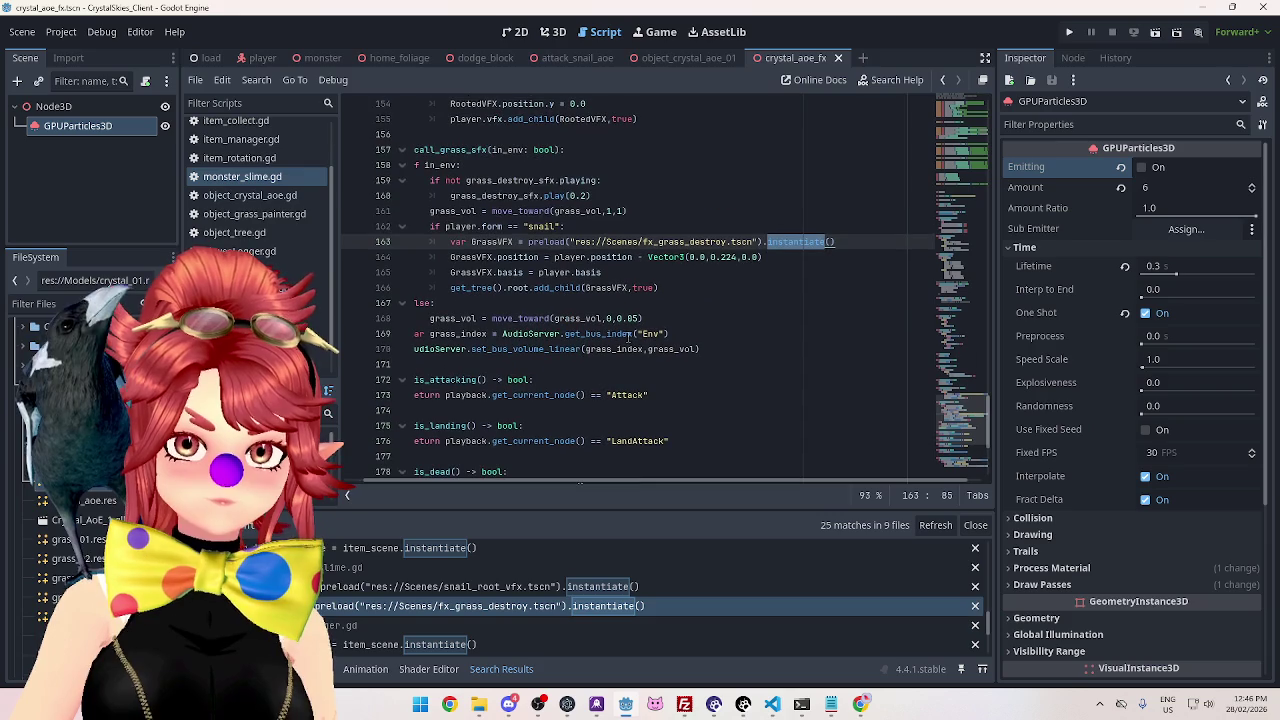
pyautogui.hscroll(-2, 580, 483)
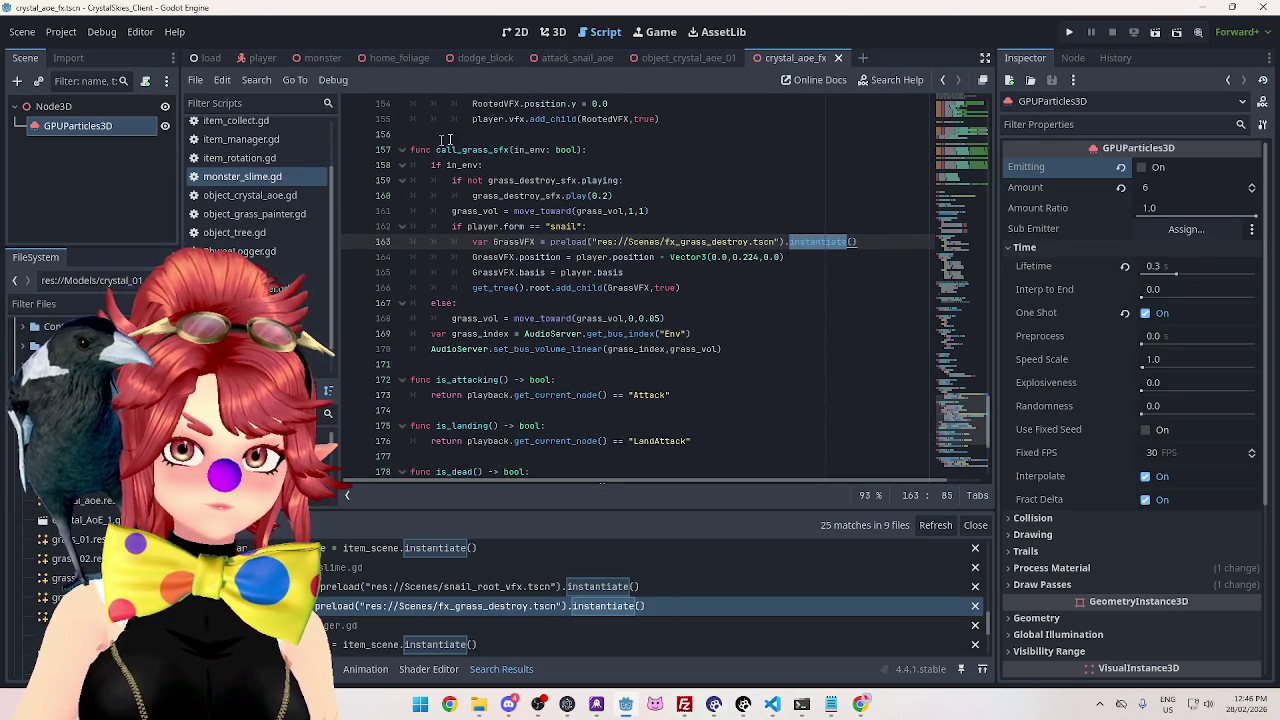
pyautogui.scroll(-4, 505, 282)
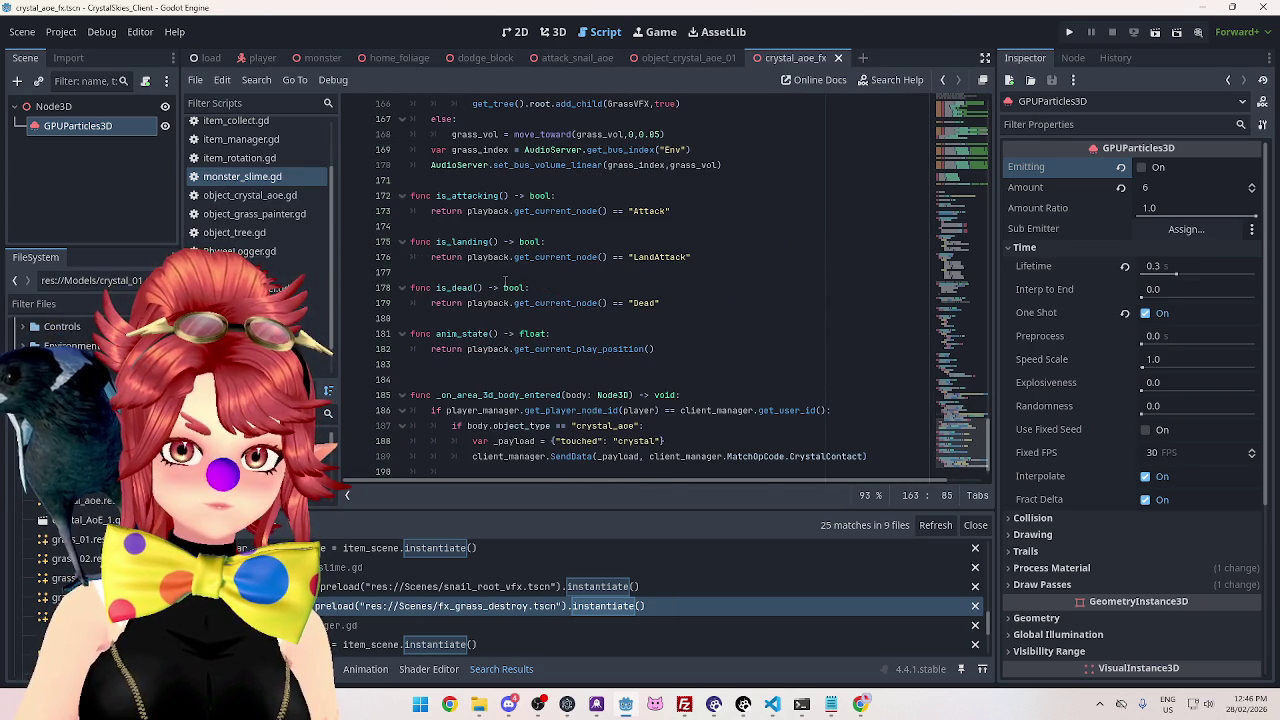
pyautogui.scroll(-1, 530, 450)
pyautogui.scroll(-2, 517, 600)
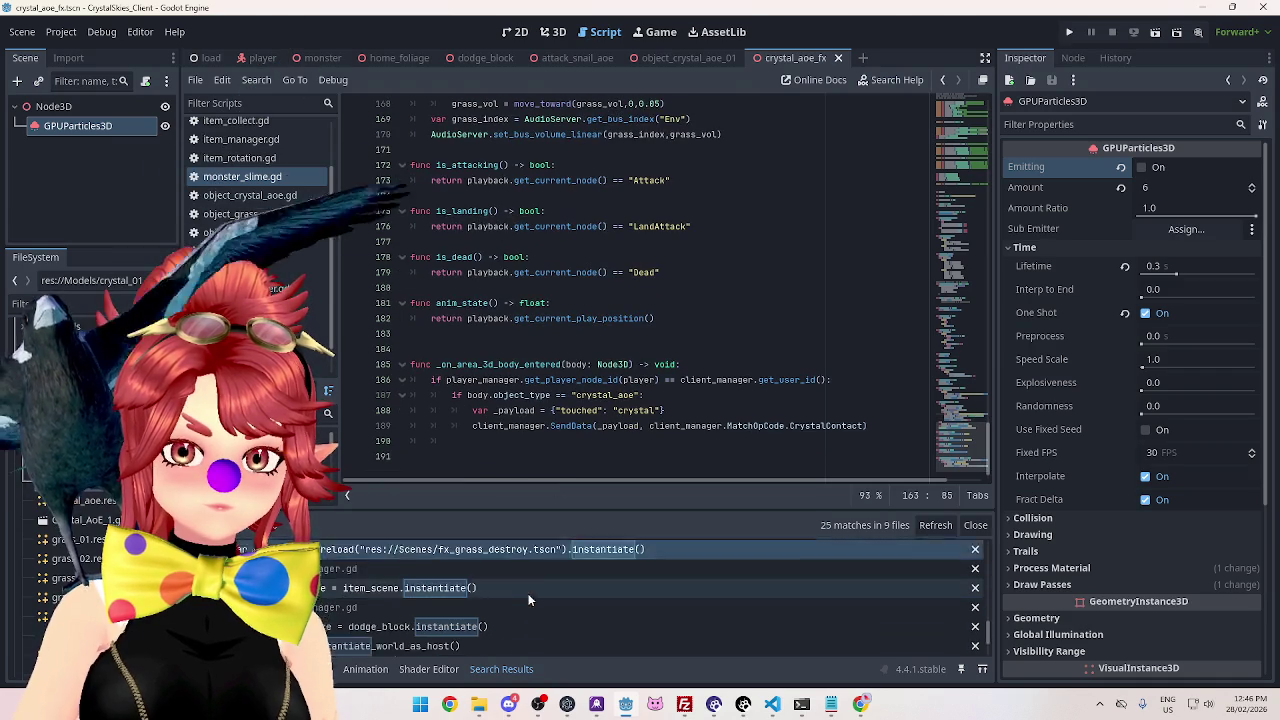
pyautogui.scroll(-3, 517, 622)
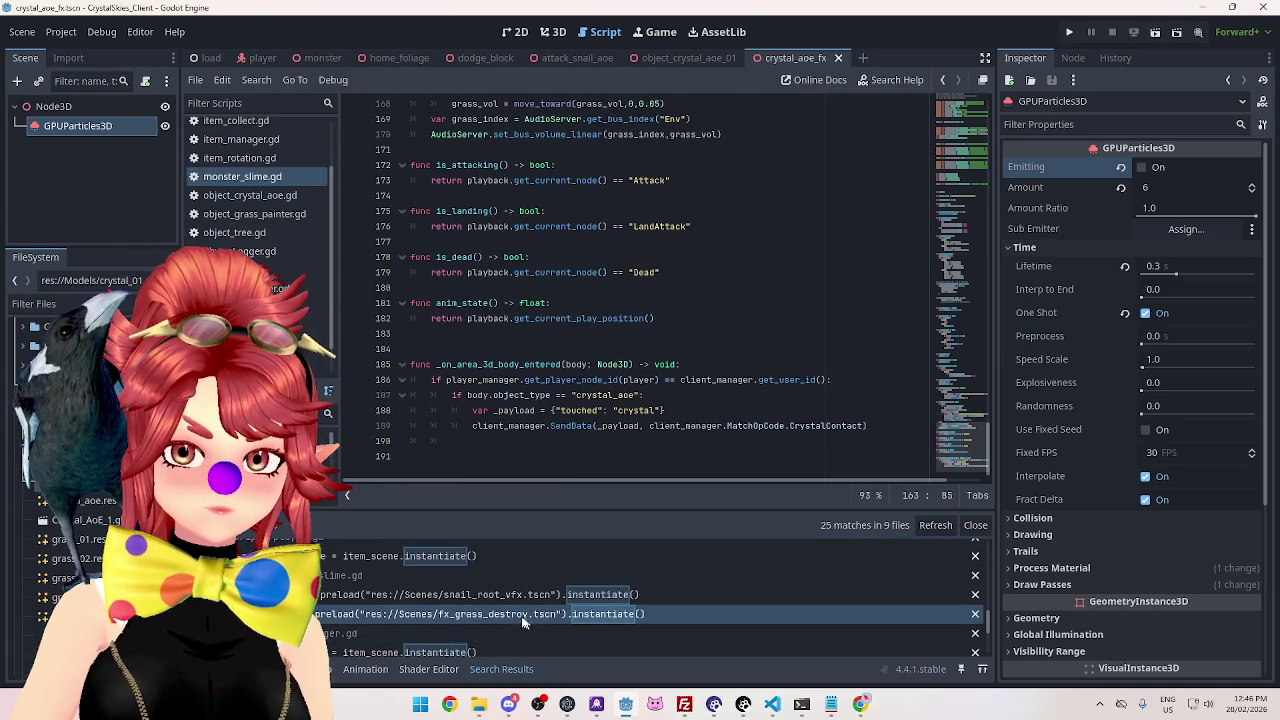
pyautogui.scroll(-5, 490, 613)
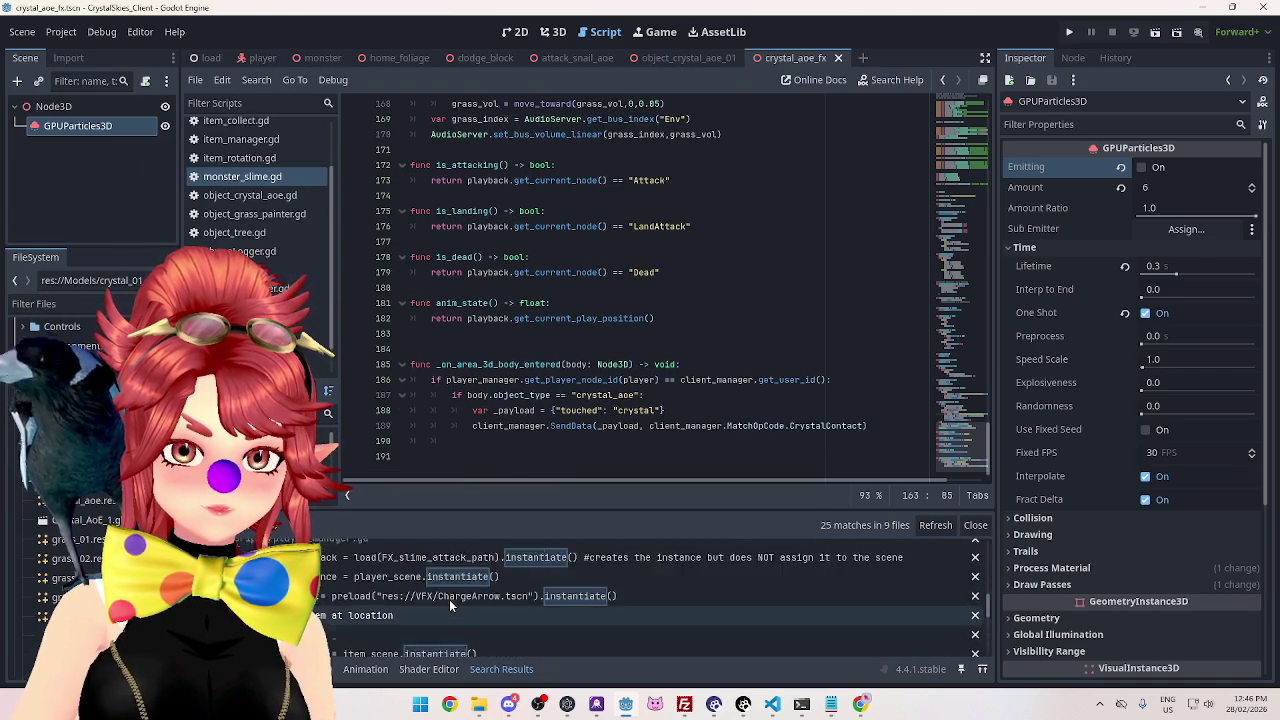
pyautogui.scroll(4, 450, 608)
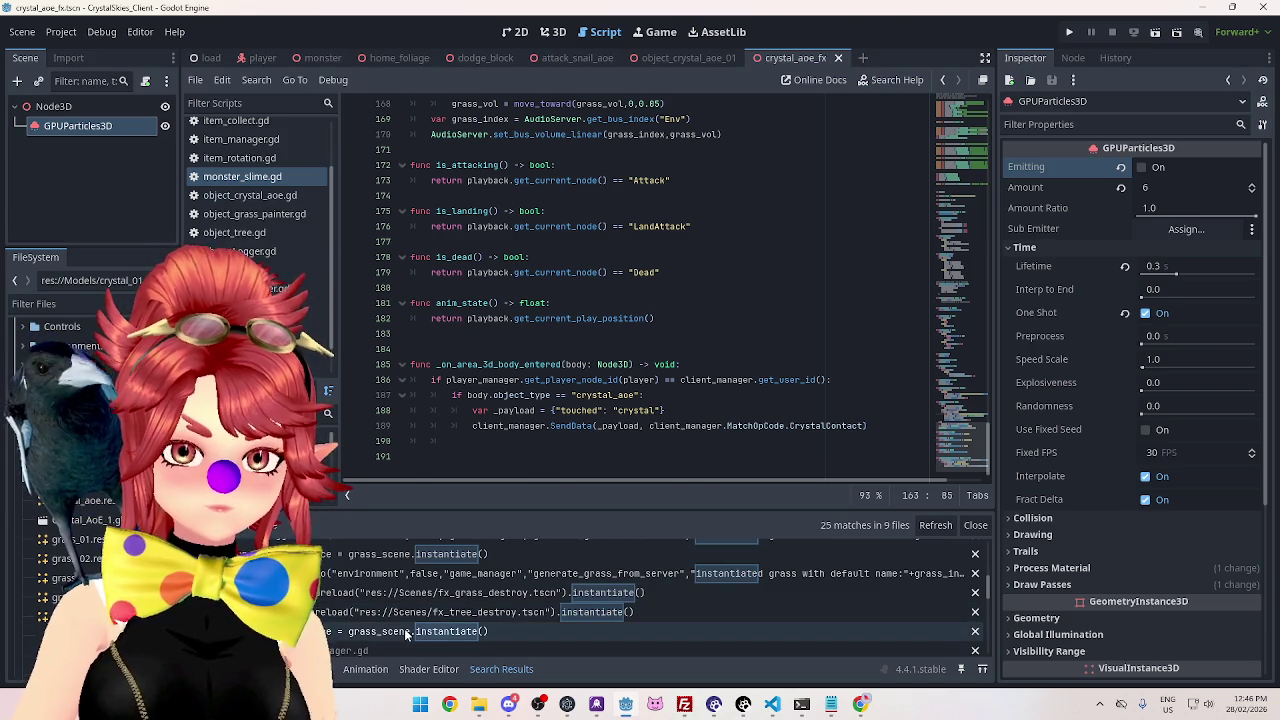
pyautogui.click(406, 631)
# Copy the three fx_tree_destroy spawning lines (273–275) and place the cursor in crystal_contact.
pyautogui.click(409, 610)
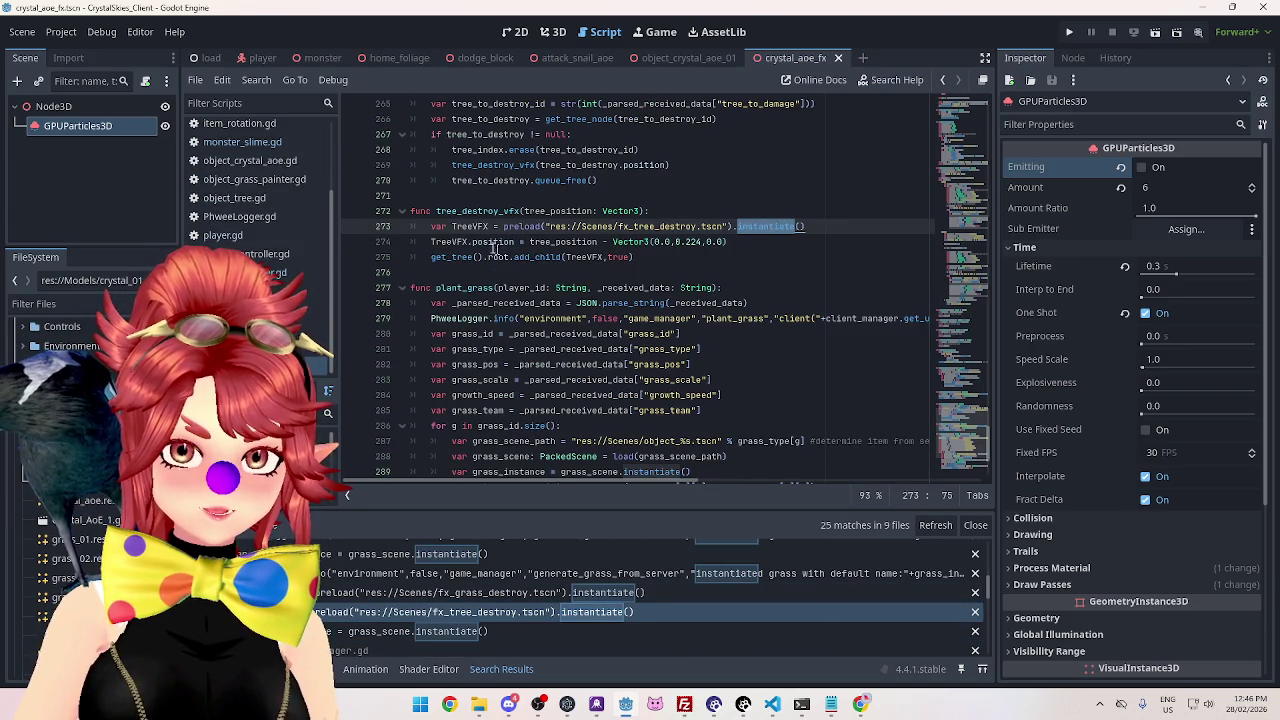
pyautogui.click(622, 257)
pyautogui.moveTo(634, 257); pyautogui.dragTo(431, 226)
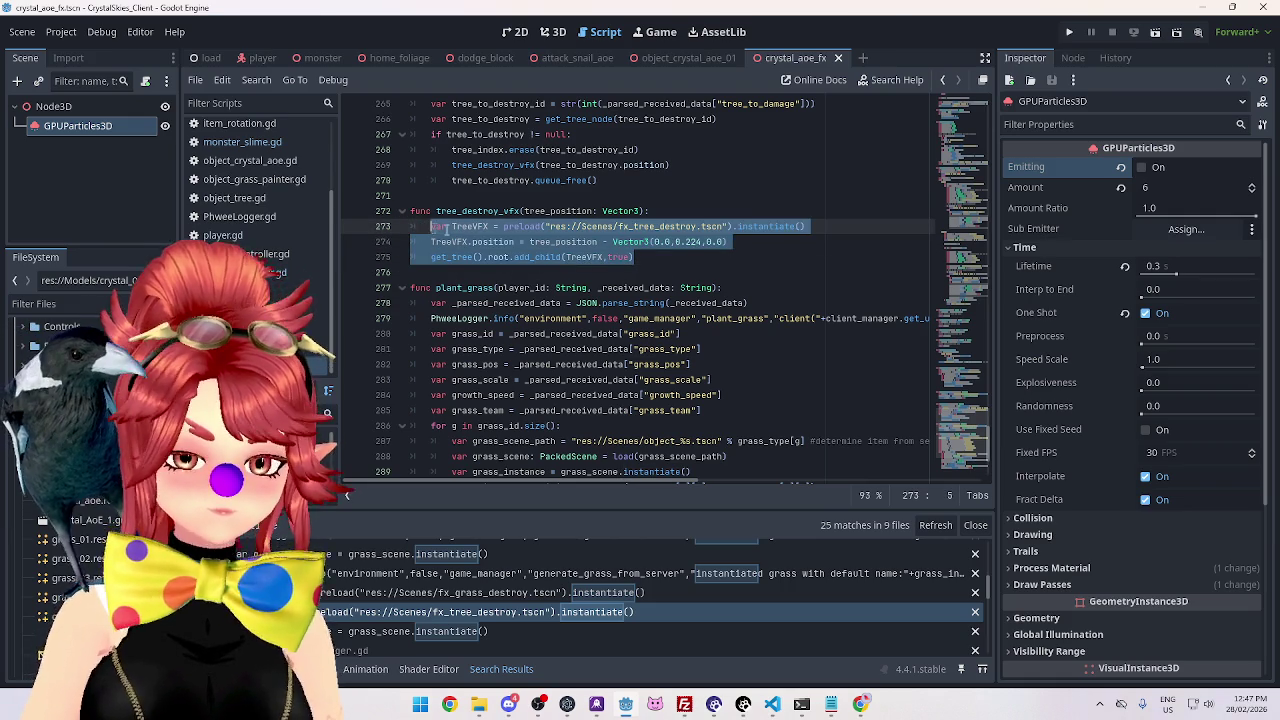
pyautogui.hotkey('ctrl', 'c')
pyautogui.scroll(20, 640, 290)
pyautogui.click(495, 180)
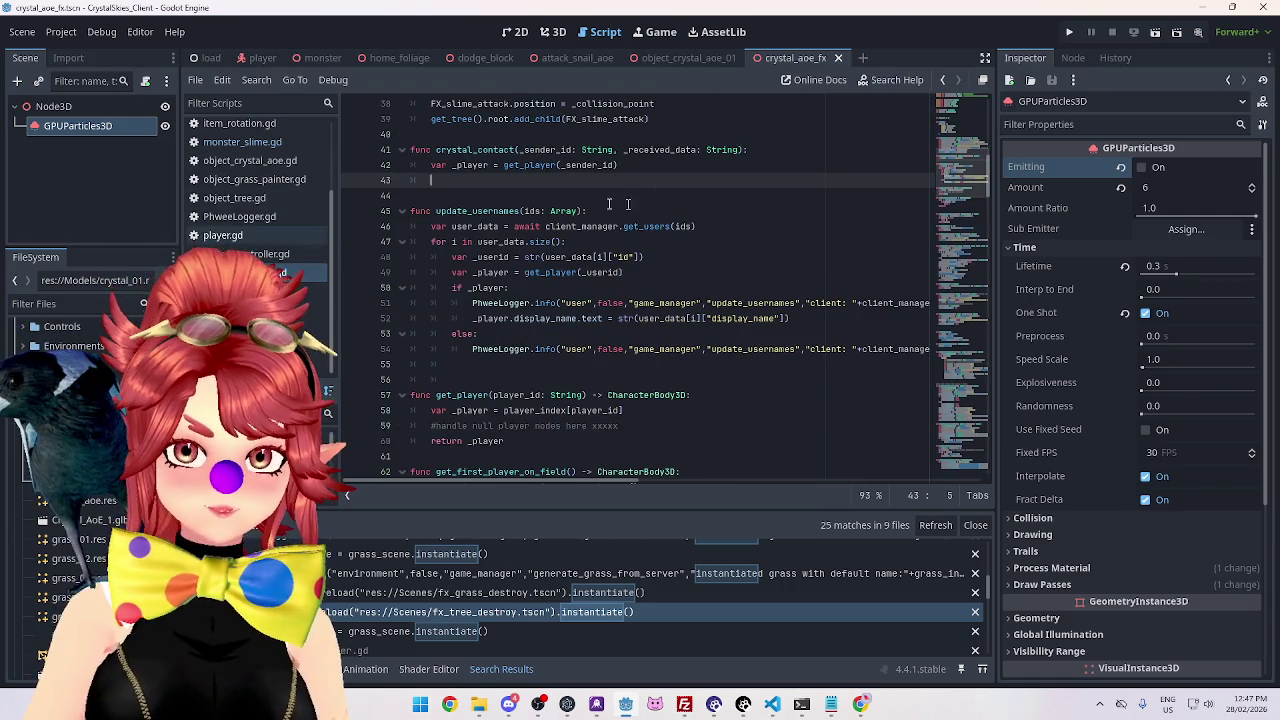
# Paste the tree VFX lines, renamed to CrystalAOEVFX and preloading crystal_aoe_fx.tscn.
pyautogui.hotkey('ctrl', 'v')
pyautogui.doubleClick(470, 181)
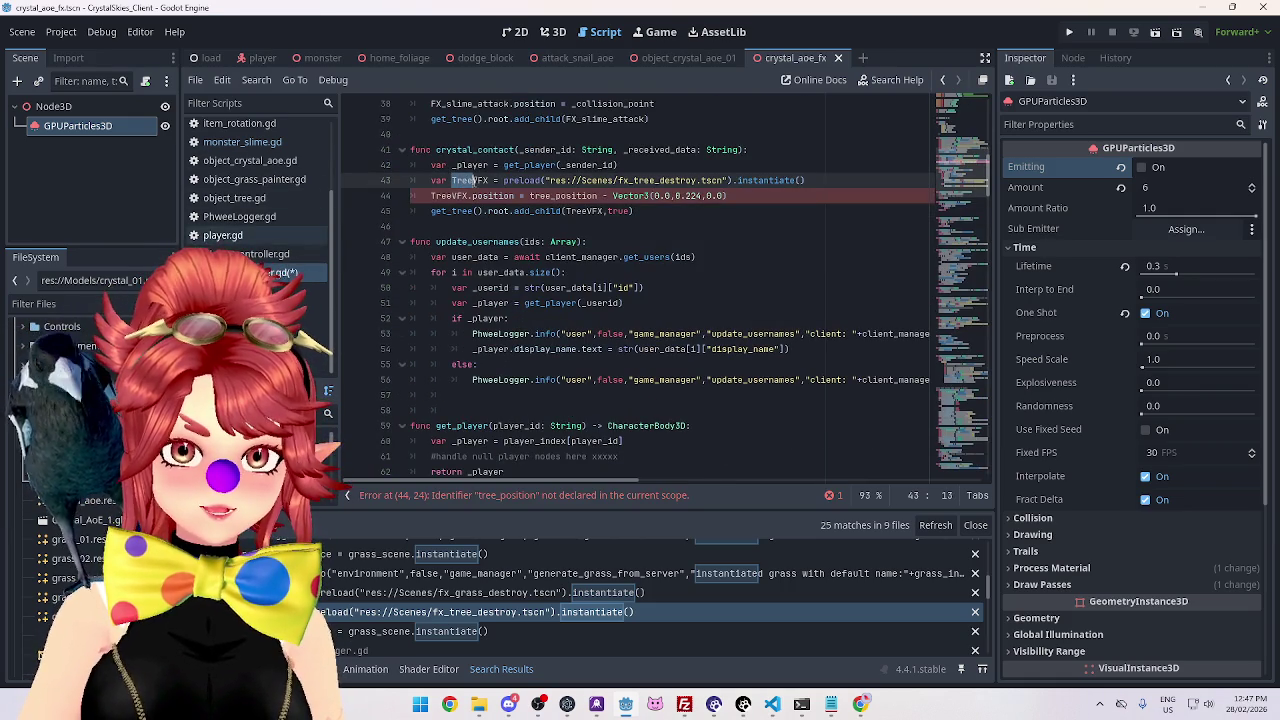
pyautogui.write('Crystal')
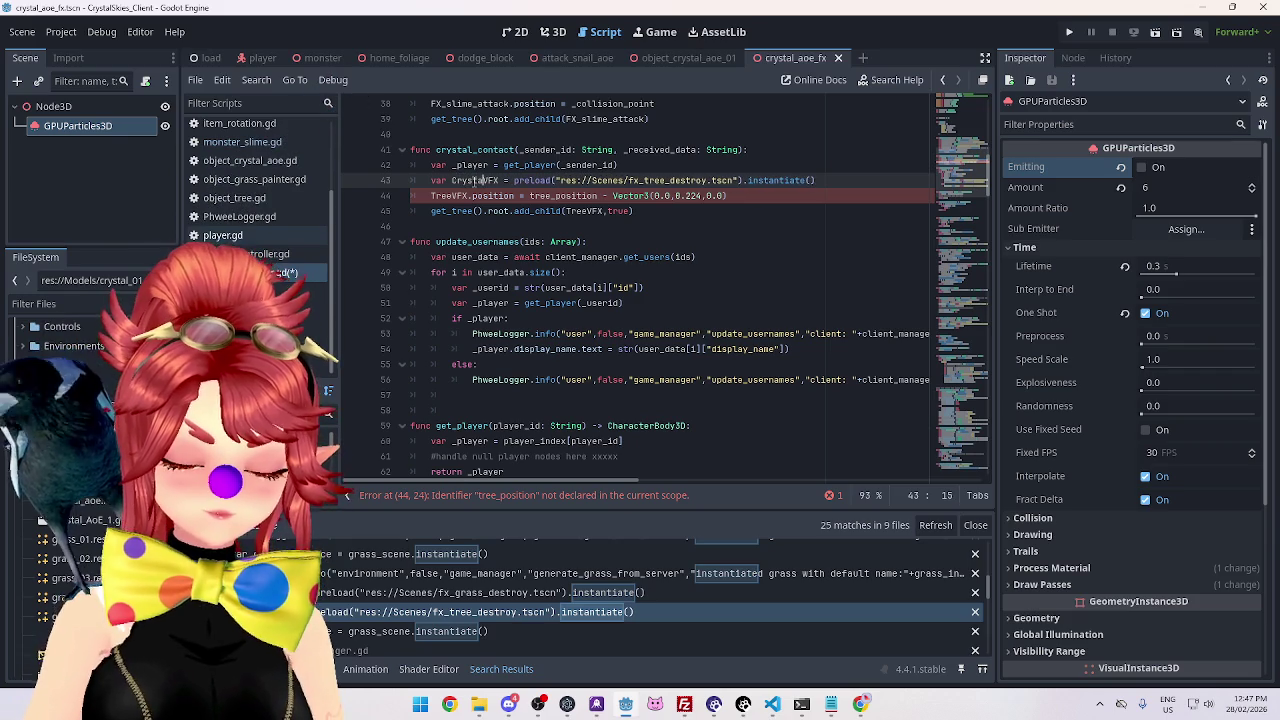
pyautogui.write('l')
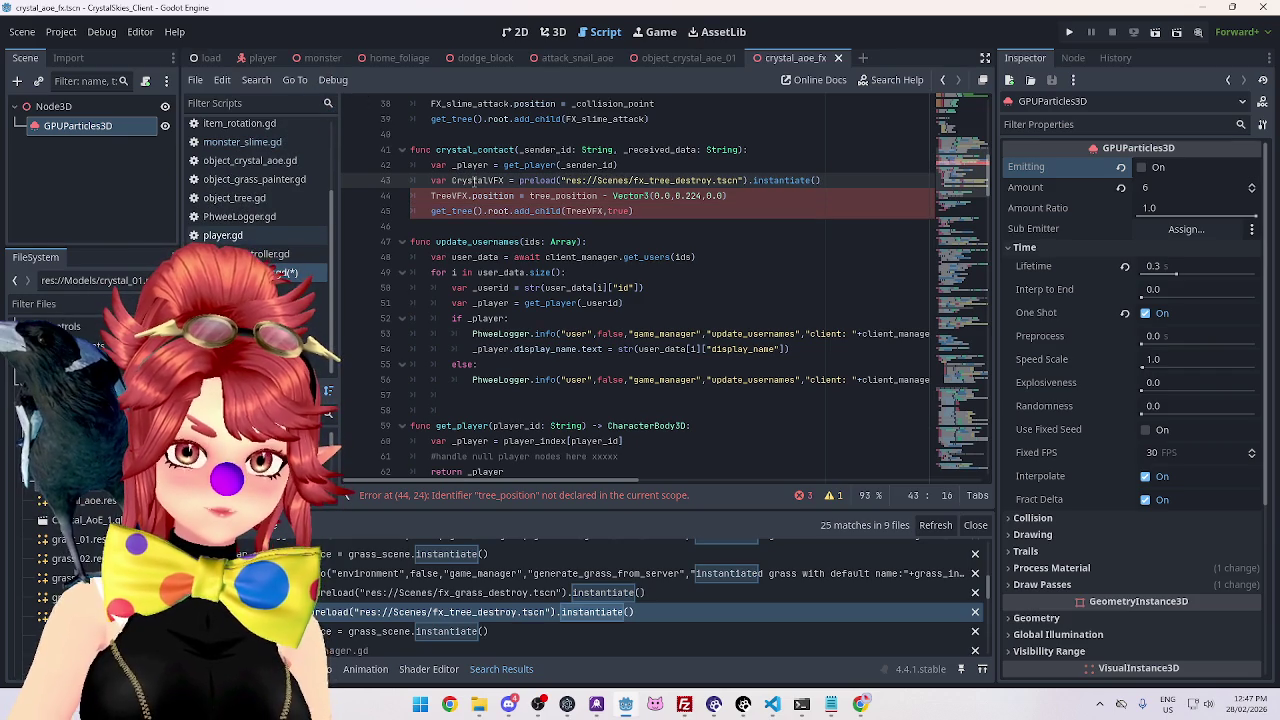
pyautogui.write('oE')
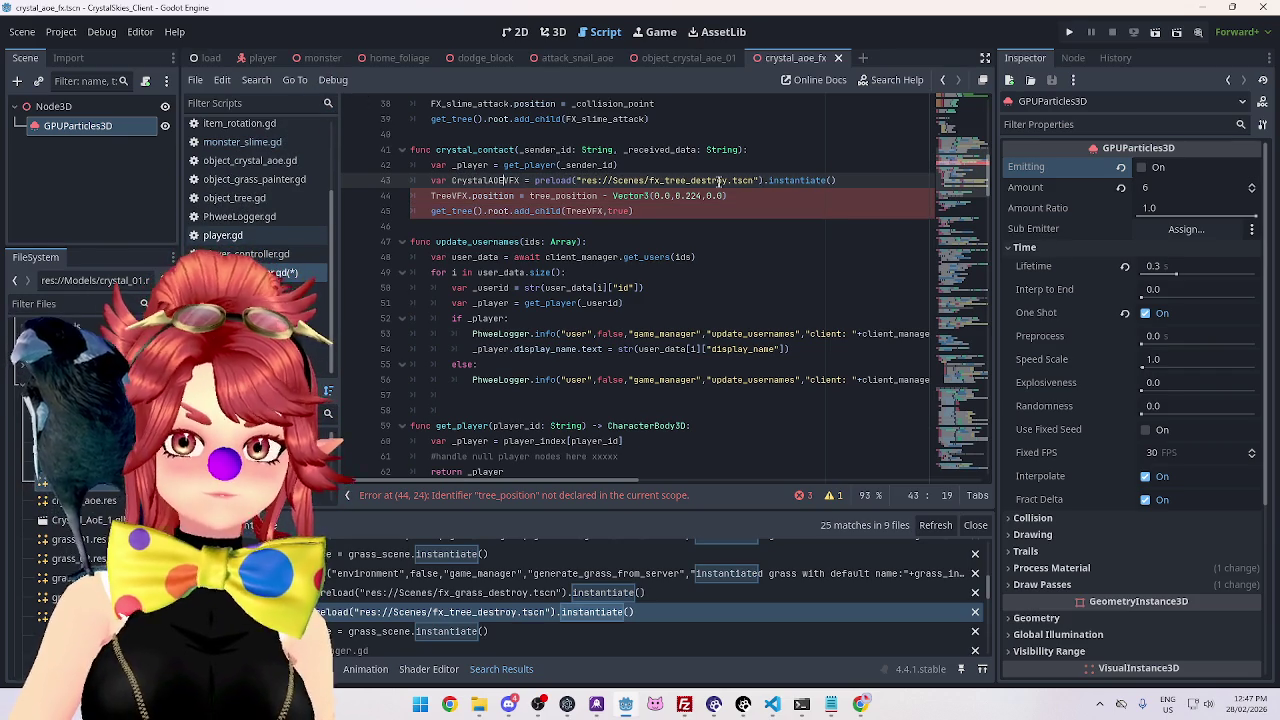
pyautogui.scroll(5, 16, 393)
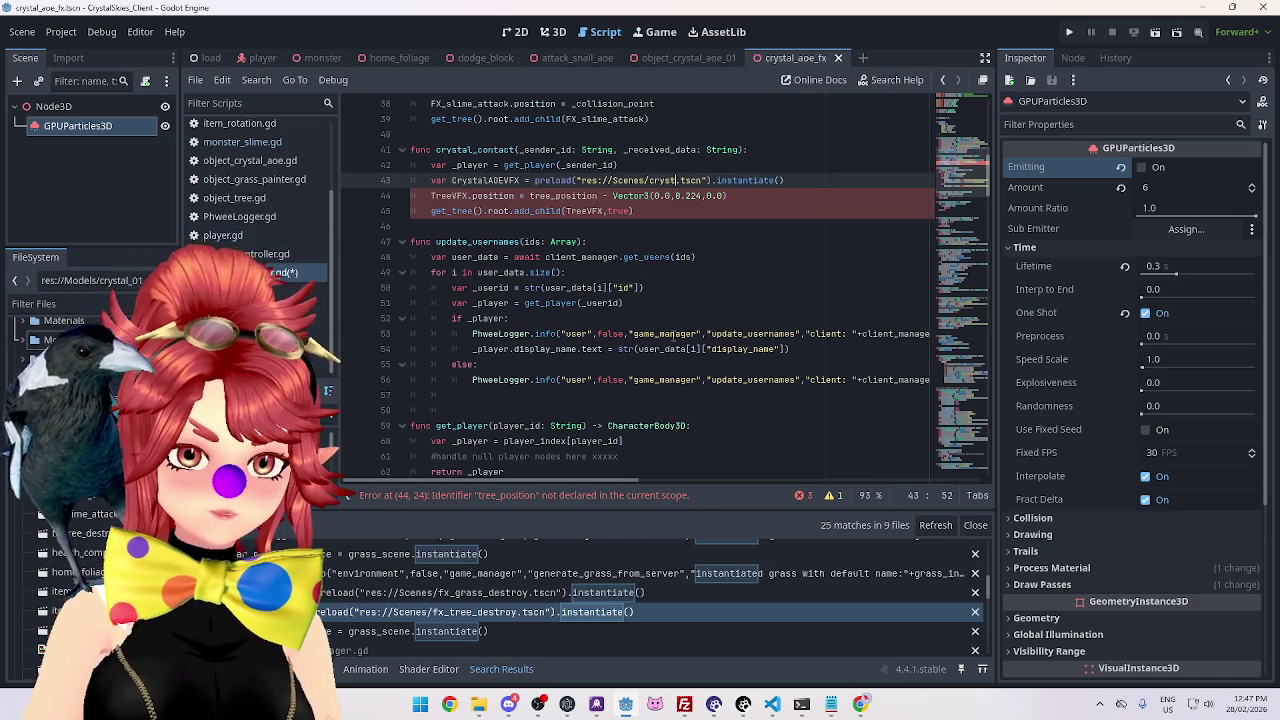
pyautogui.write('al')
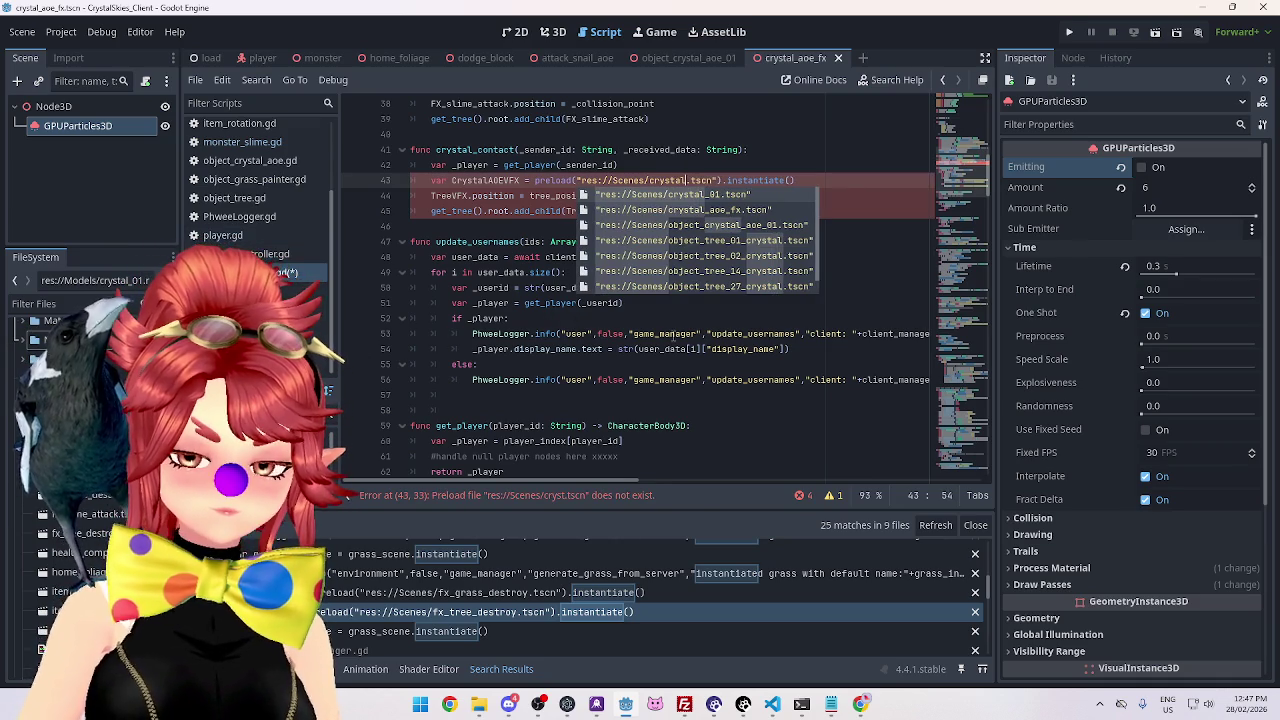
pyautogui.write('_aoe_fx')
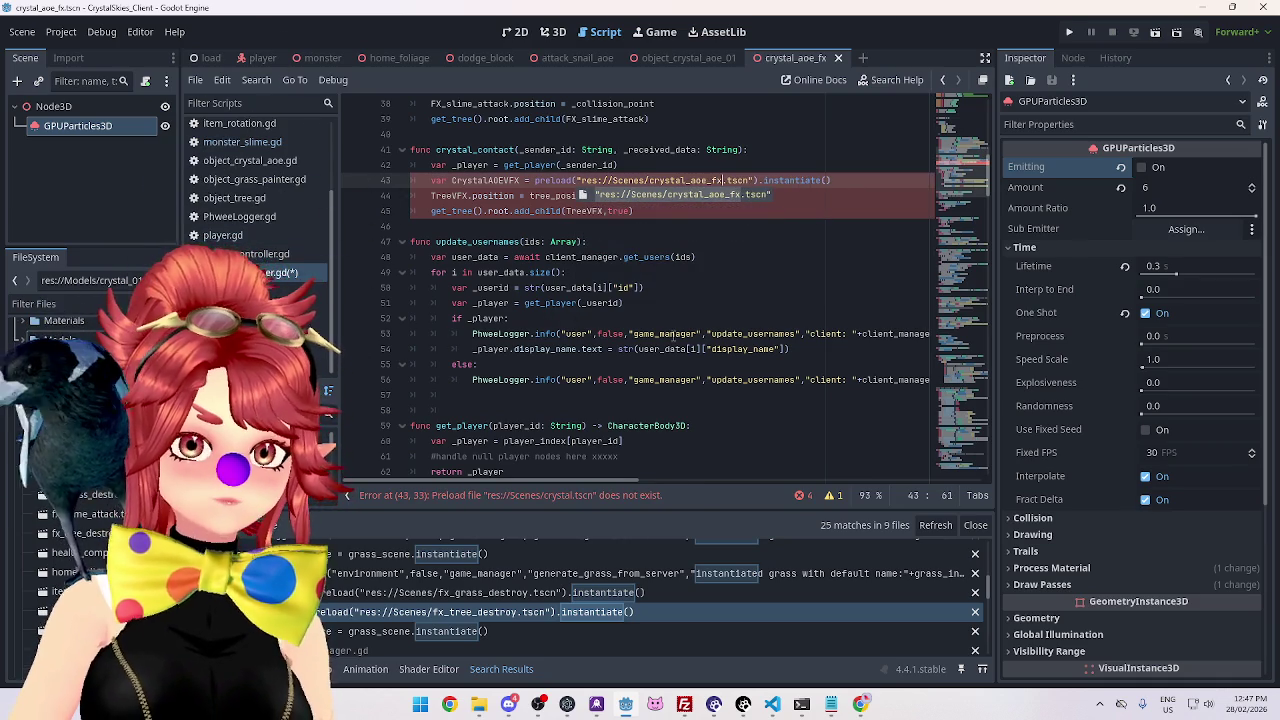
pyautogui.click(796, 166)
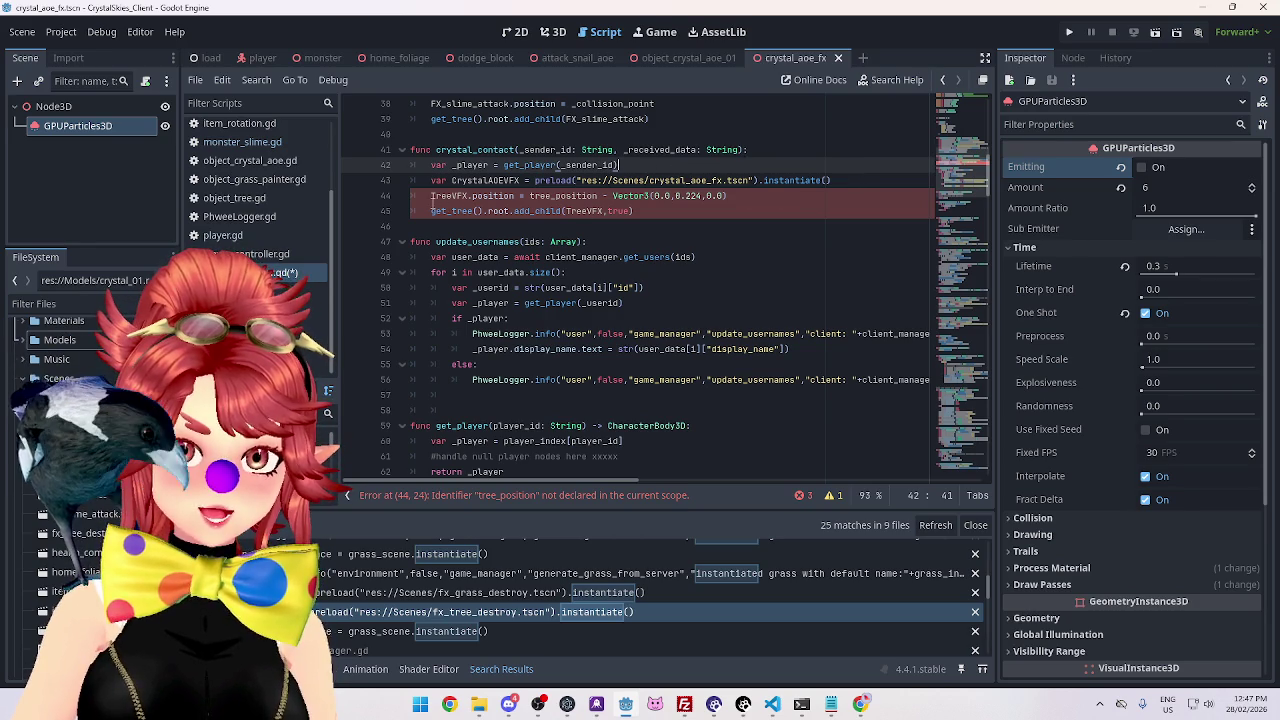
# Delete the position line and change the call to _player.add_child(CrystalAOEVFX, false).
pyautogui.moveTo(736, 199); pyautogui.dragTo(370, 193)
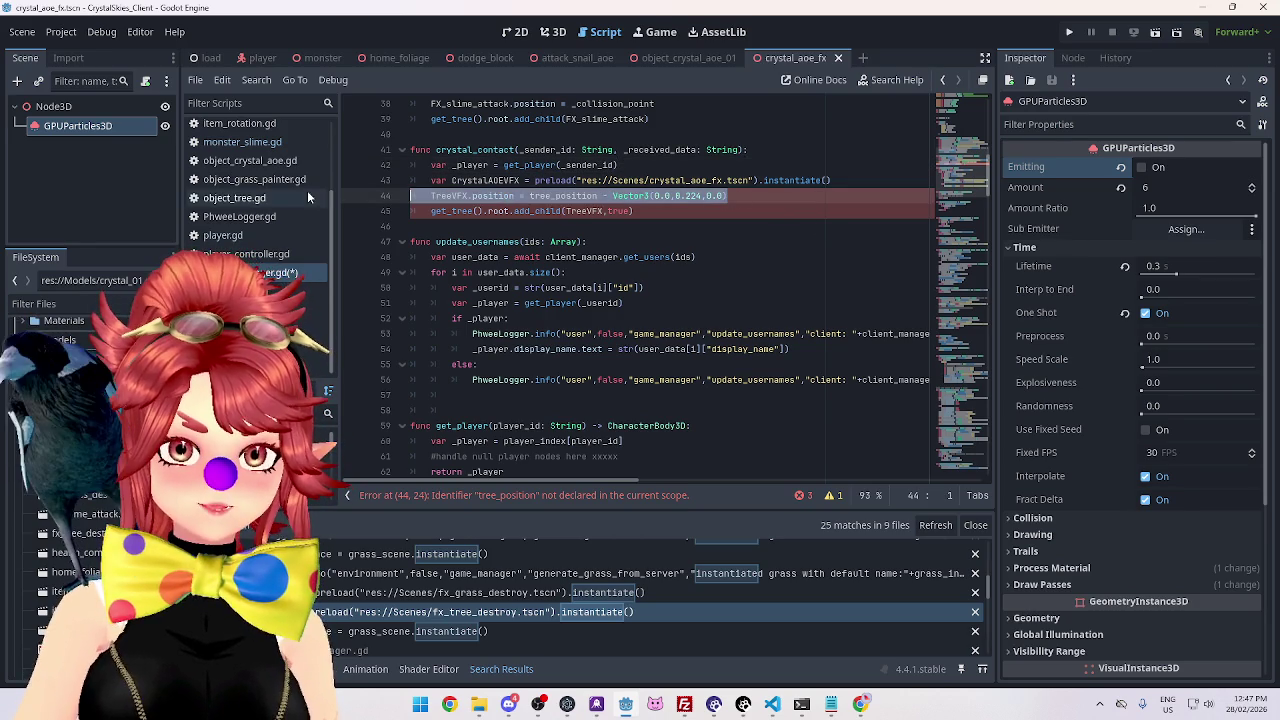
pyautogui.press('BackSpace')
pyautogui.press('BackSpace')
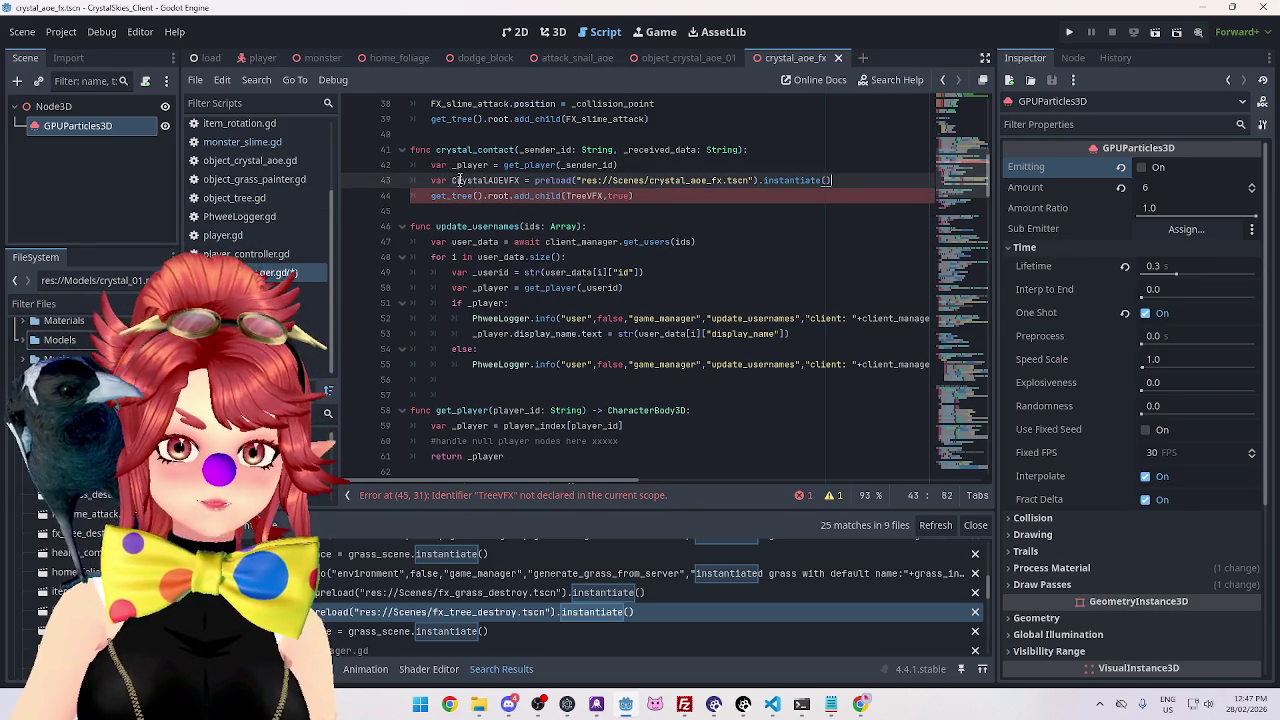
pyautogui.doubleClick(458, 166)
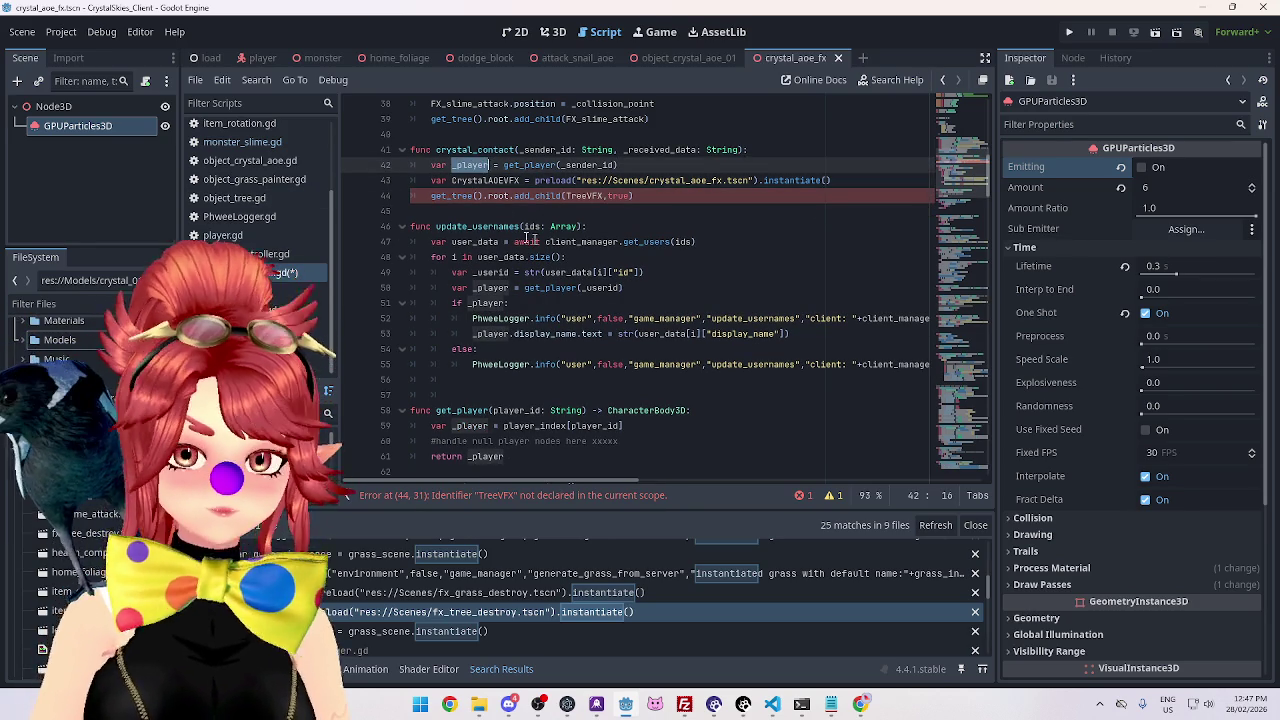
pyautogui.doubleClick(498, 196)
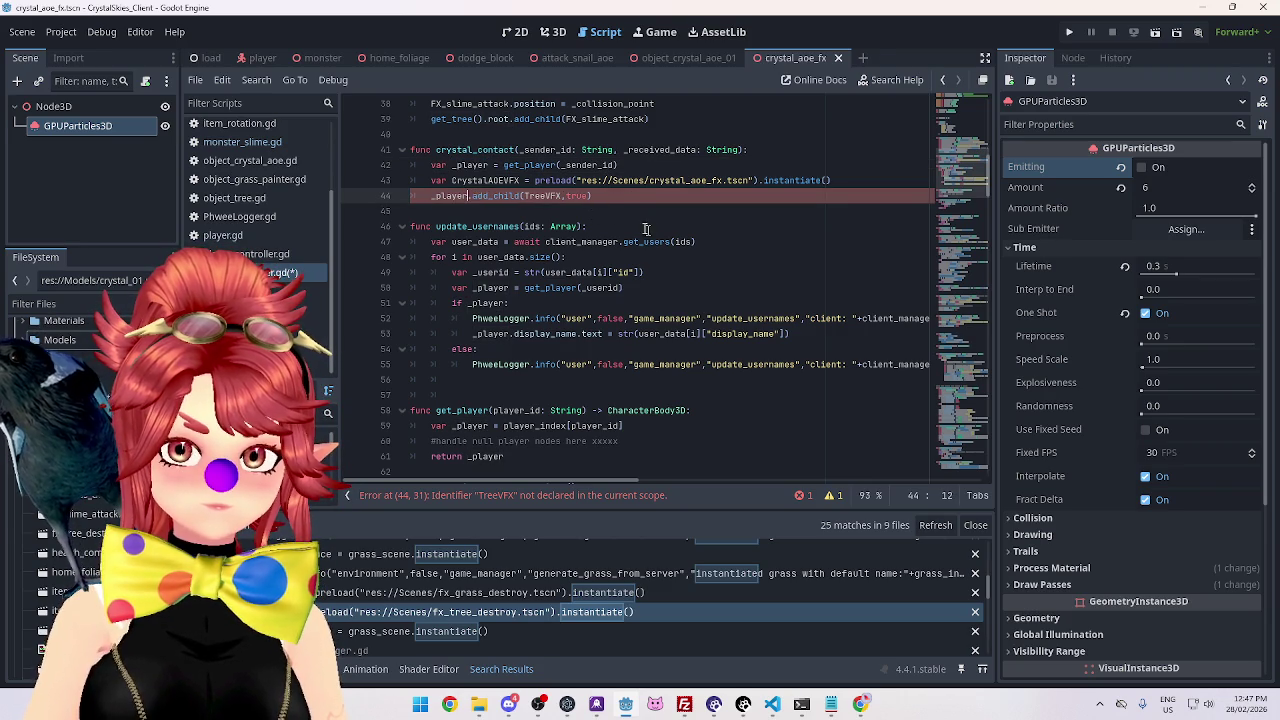
pyautogui.click(451, 181)
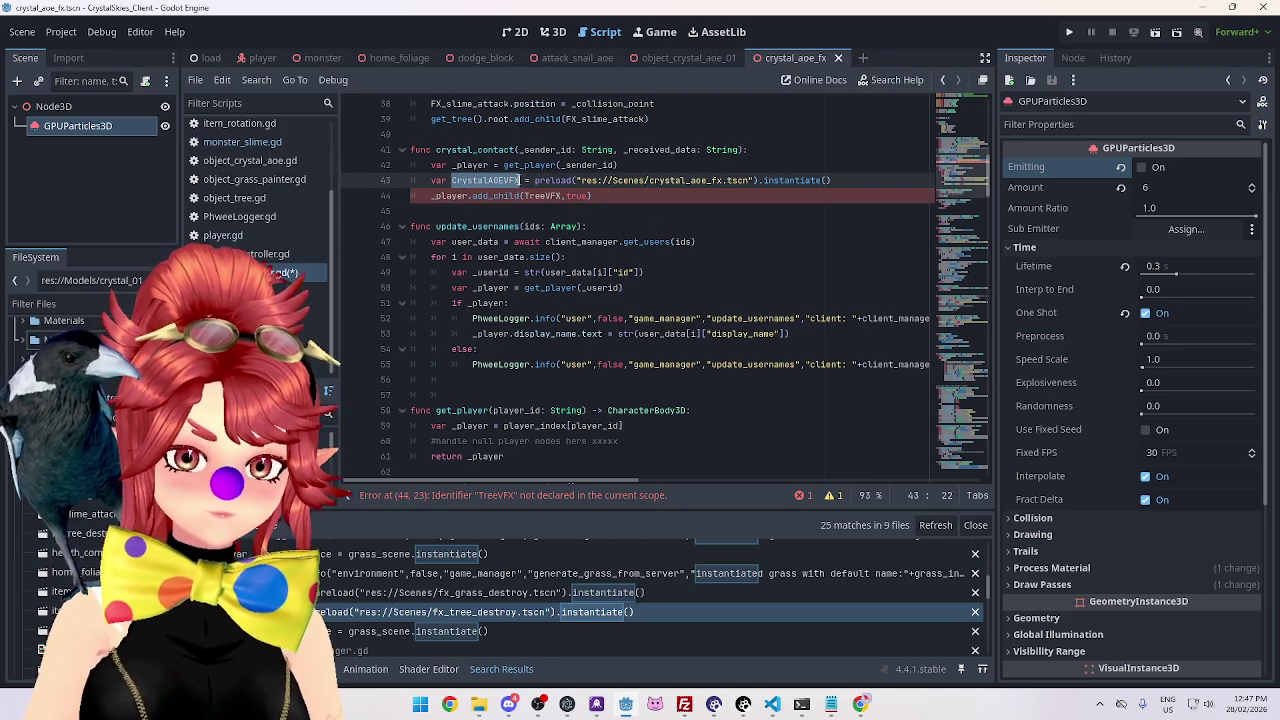
pyautogui.doubleClick(543, 196)
pyautogui.write('CrystalAOEVFX')
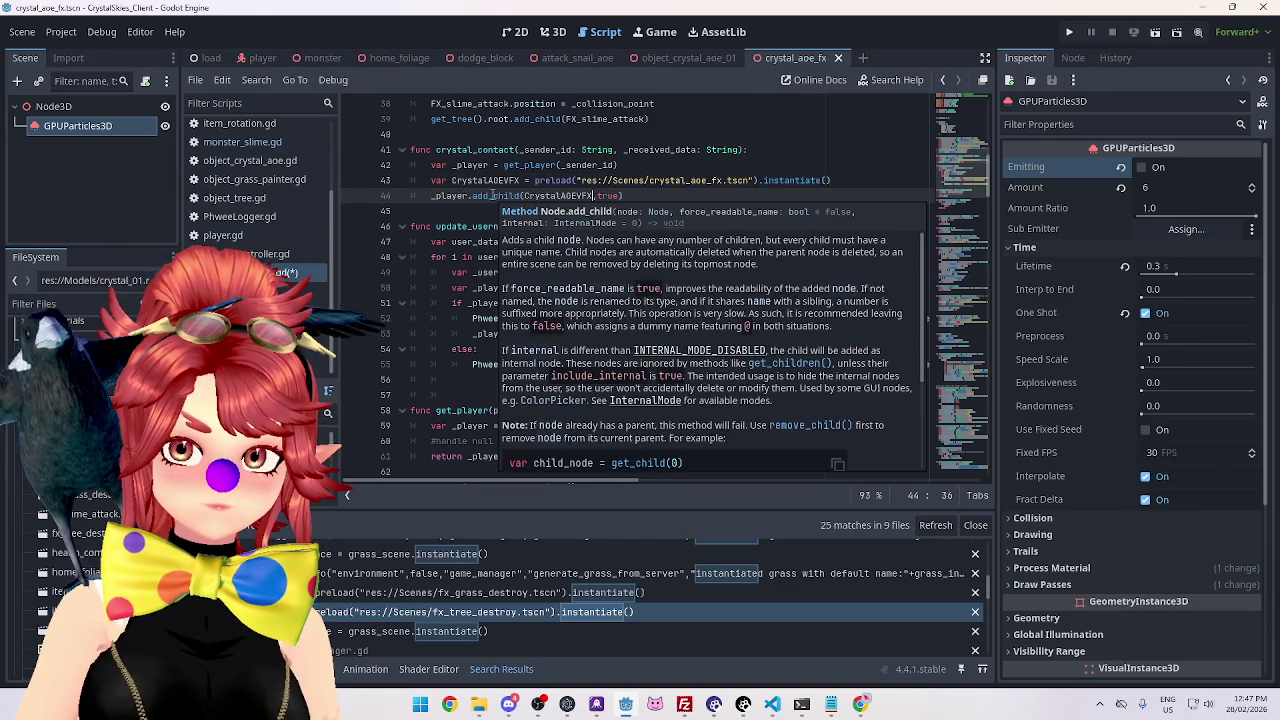
pyautogui.write(',false')
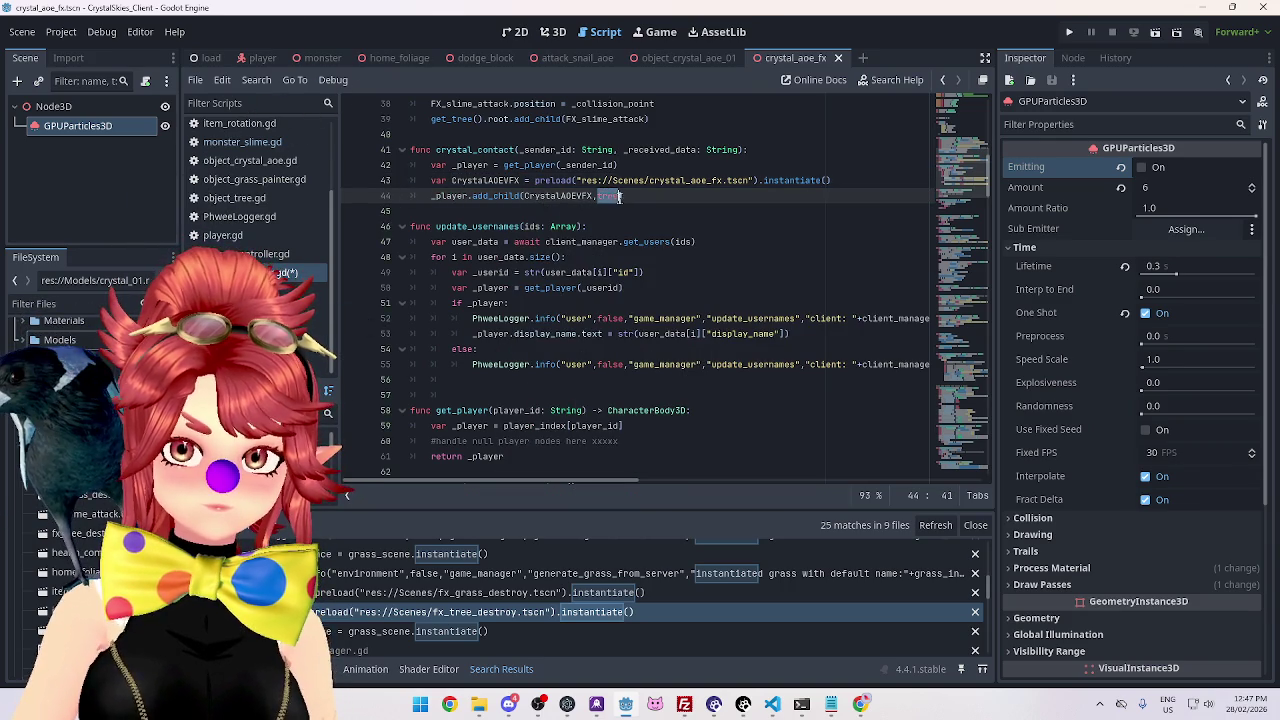
pyautogui.write(')')
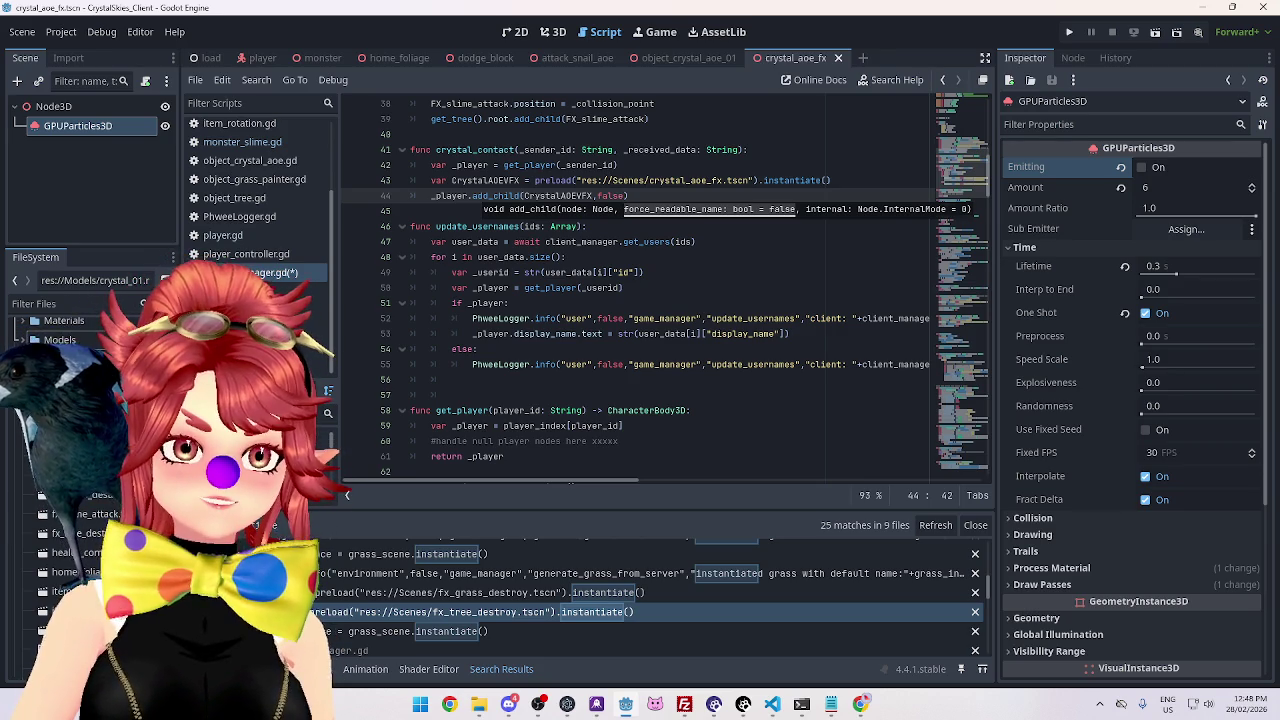
pyautogui.click(684, 266)
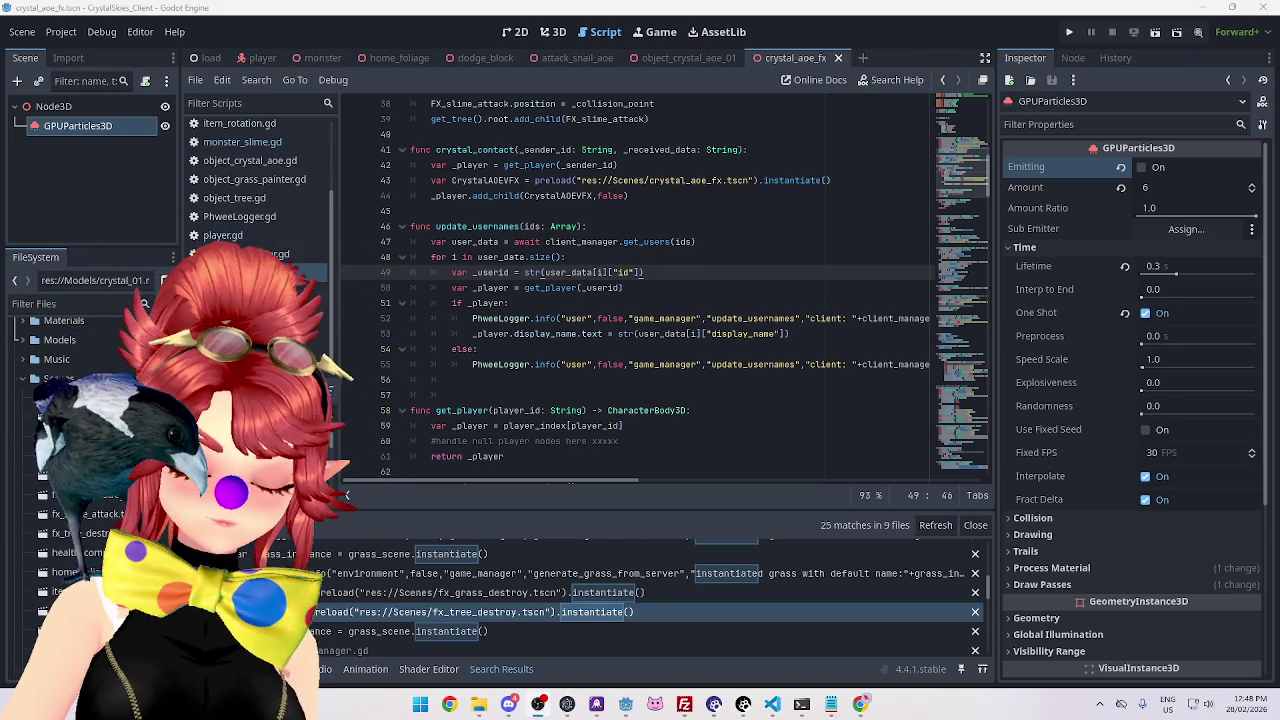
pyautogui.press('Up')
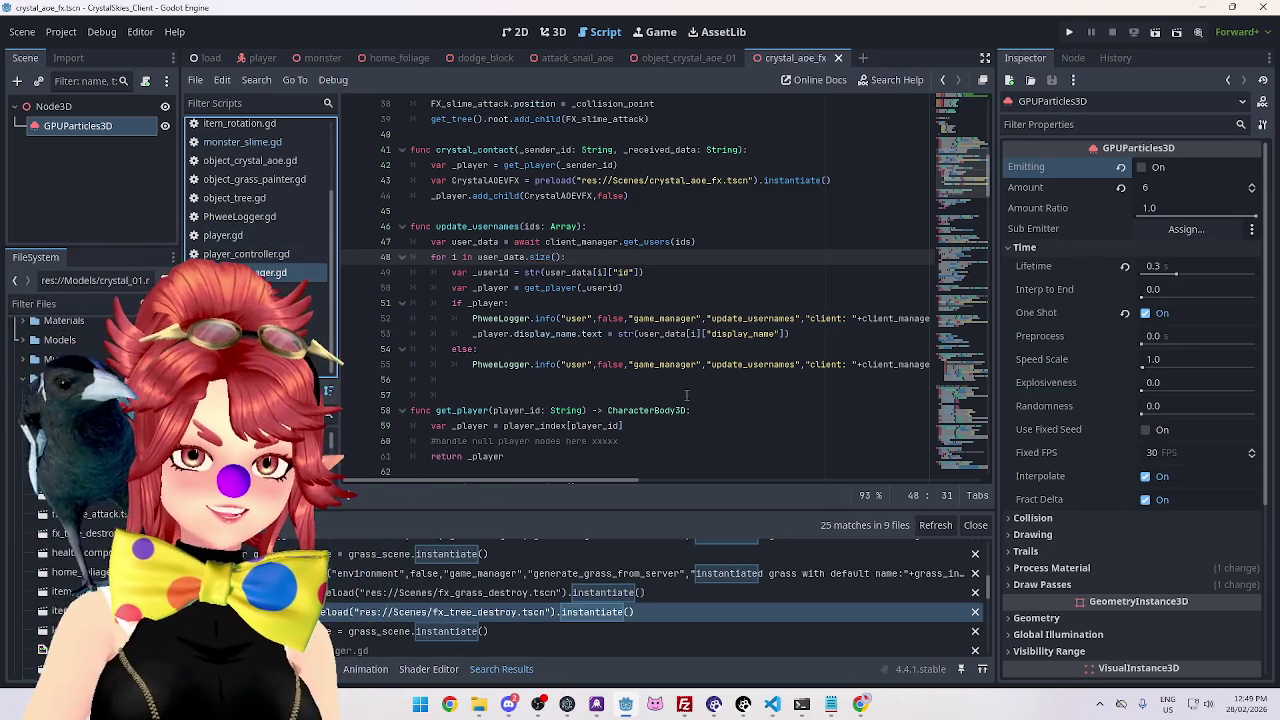
pyautogui.click(650, 288)
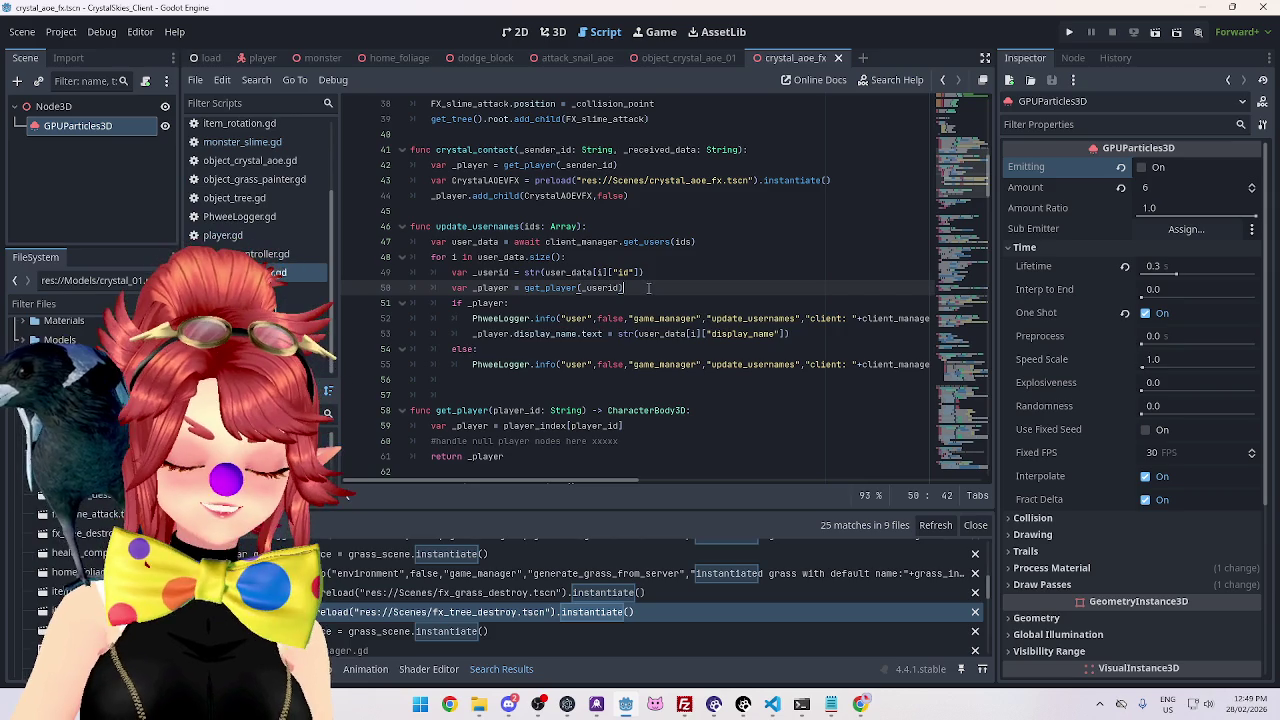
pyautogui.click(663, 271)
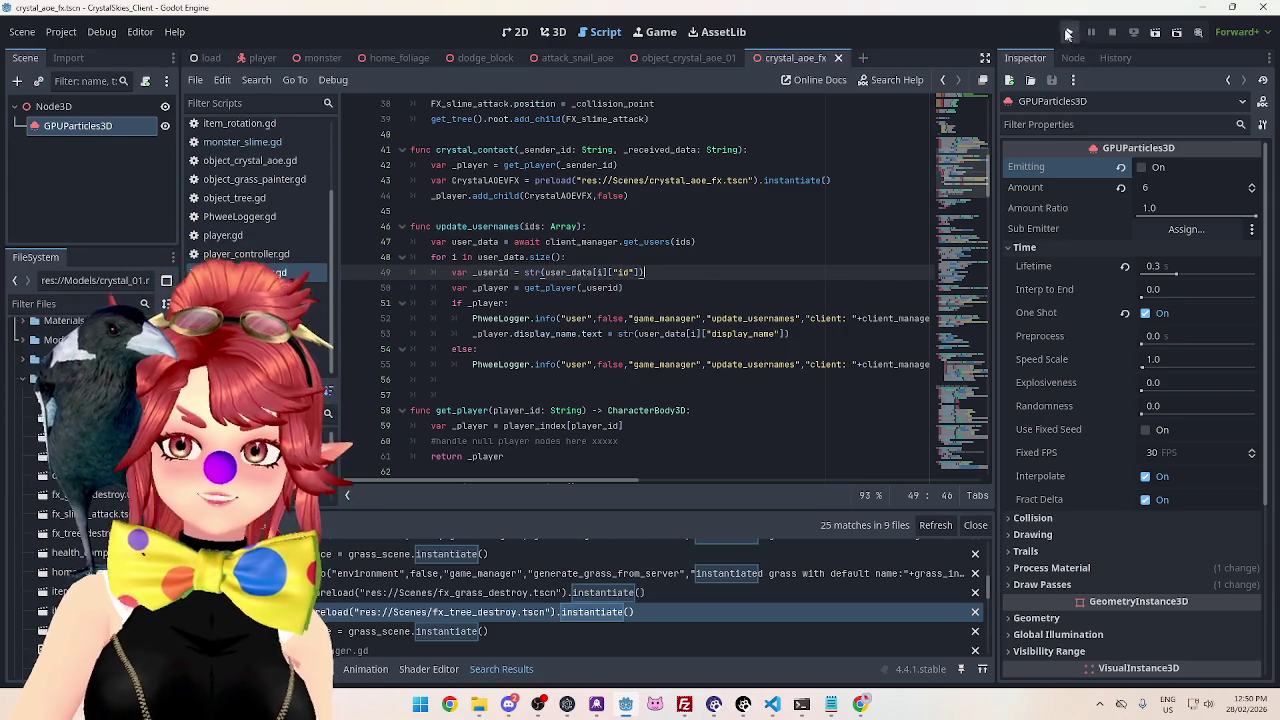
# Launch the game and host a new lobby named asddd.
pyautogui.press('F5')
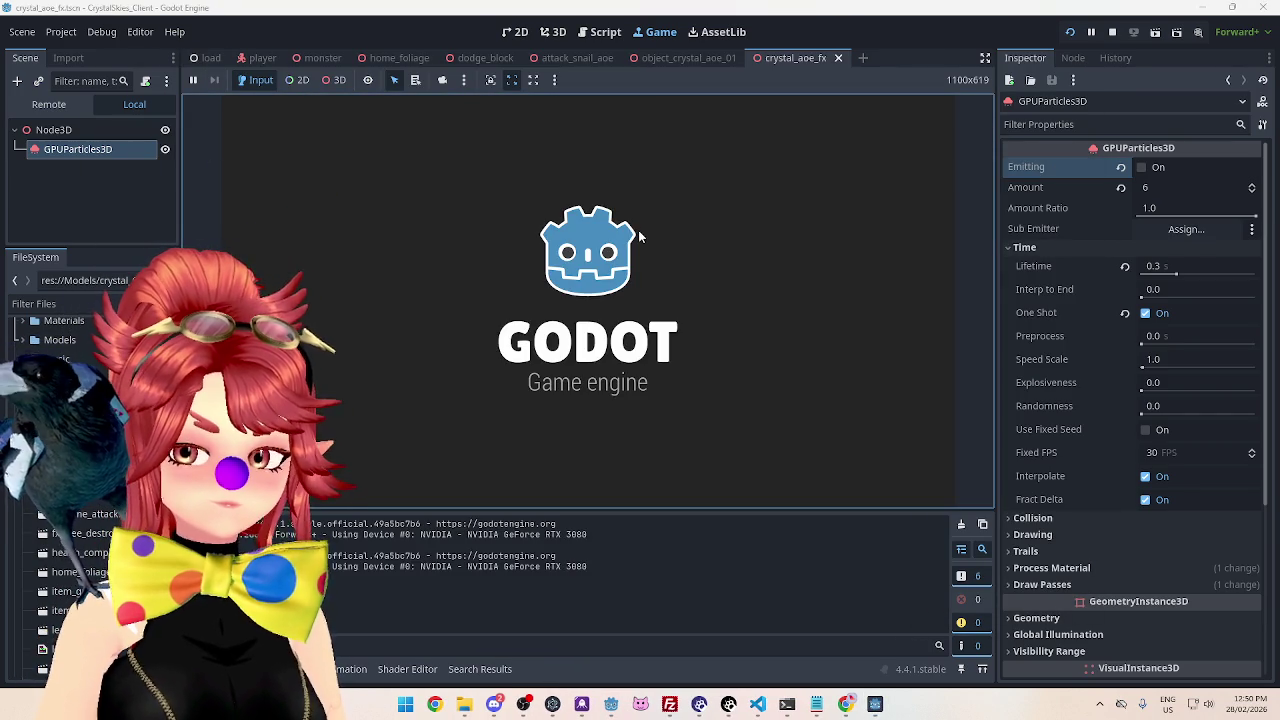
pyautogui.click(666, 343)
pyautogui.write('Phwee')
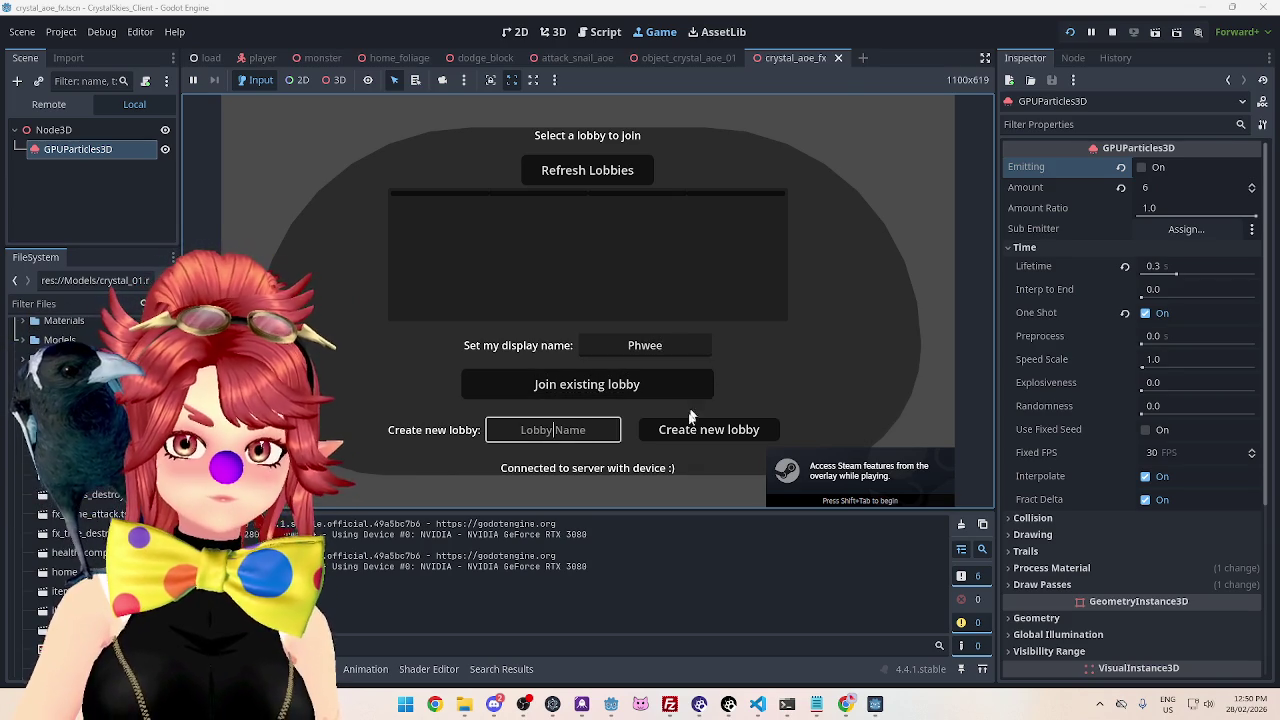
pyautogui.write('asddd')
pyautogui.click(700, 429)
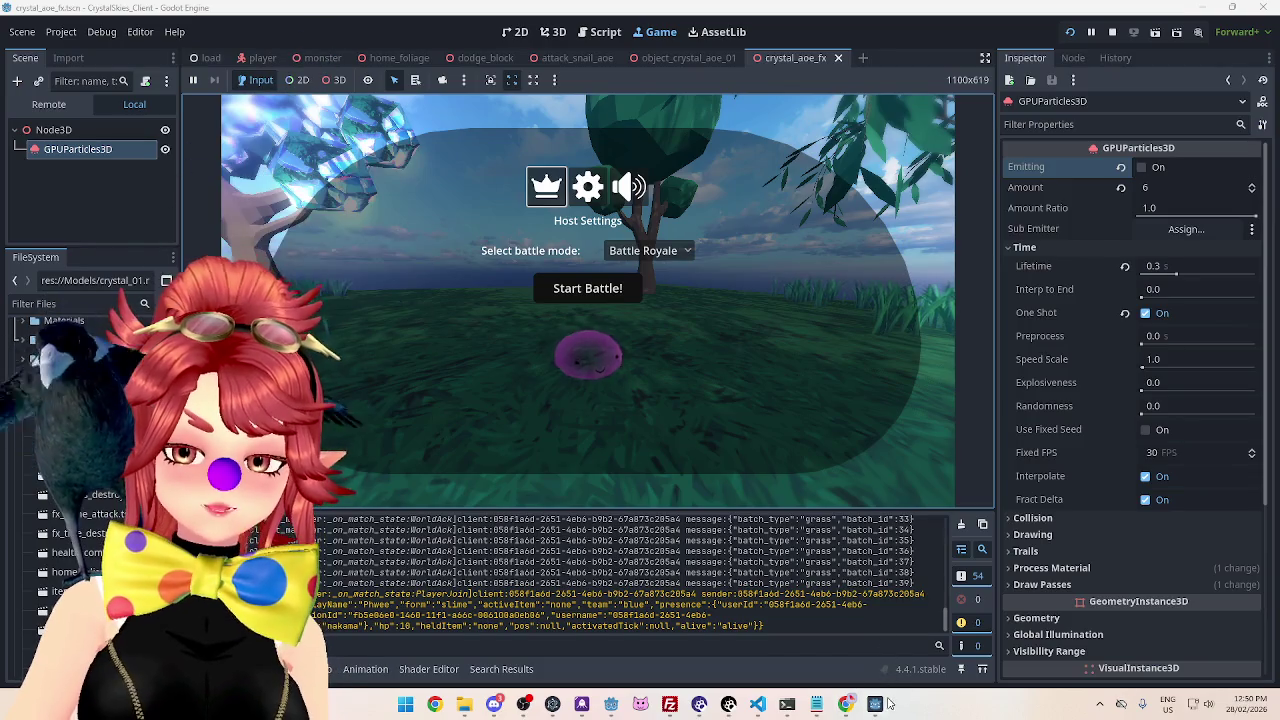
# Join the asddd lobby from the second game client with its own display name.
pyautogui.click(875, 704)
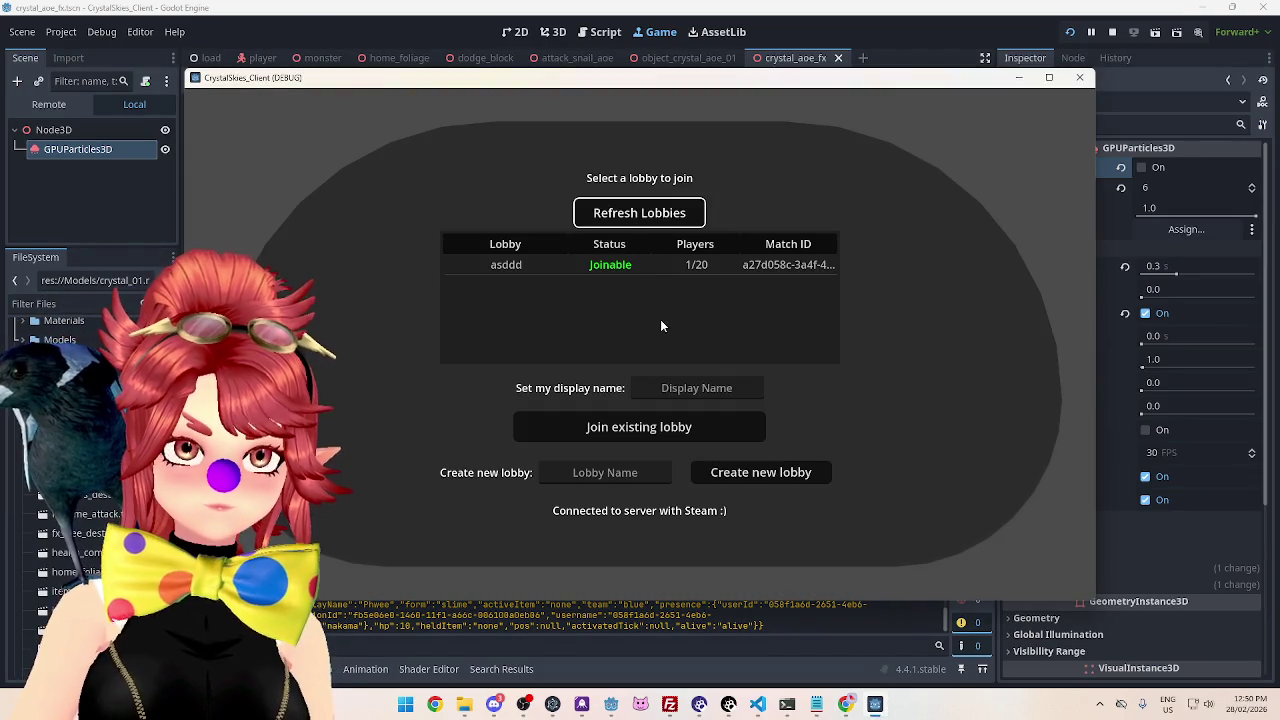
pyautogui.click(674, 266)
pyautogui.click(685, 388)
pyautogui.write('Phwee2')
pyautogui.click(674, 425)
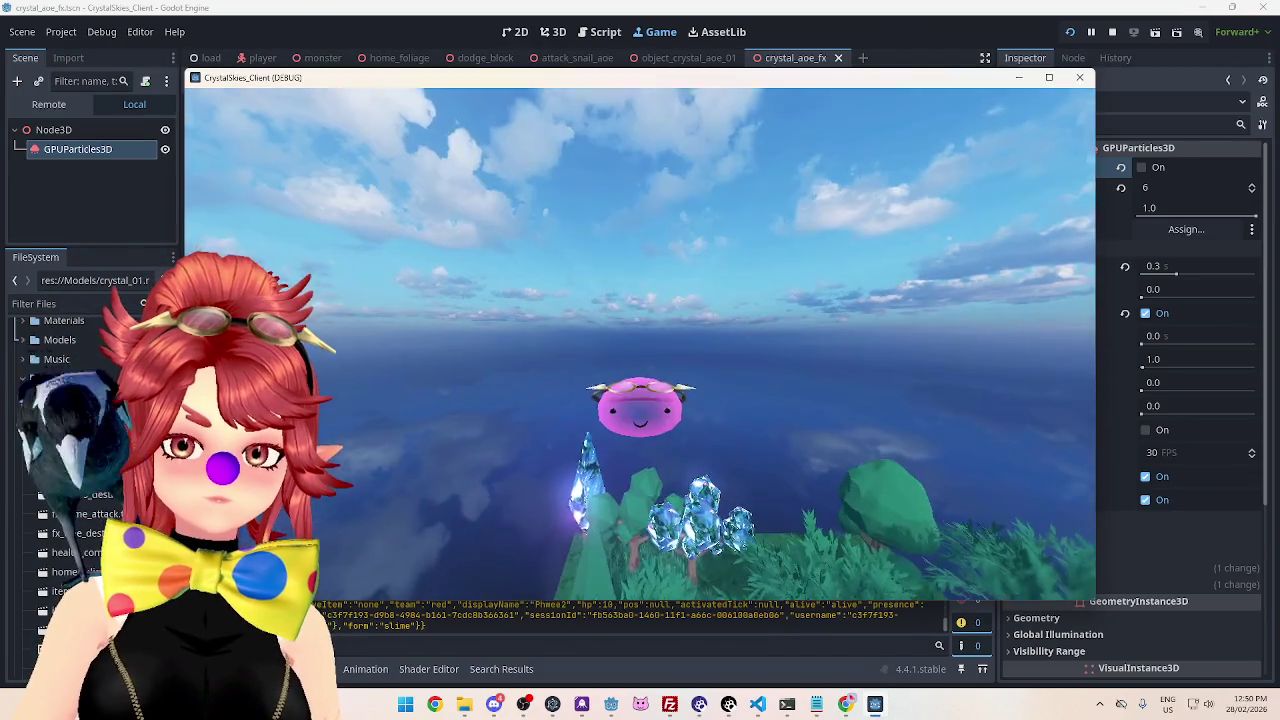
# Start the Battle Royale match on the host and cast the crystal AoE ability.
pyautogui.press('Escape')
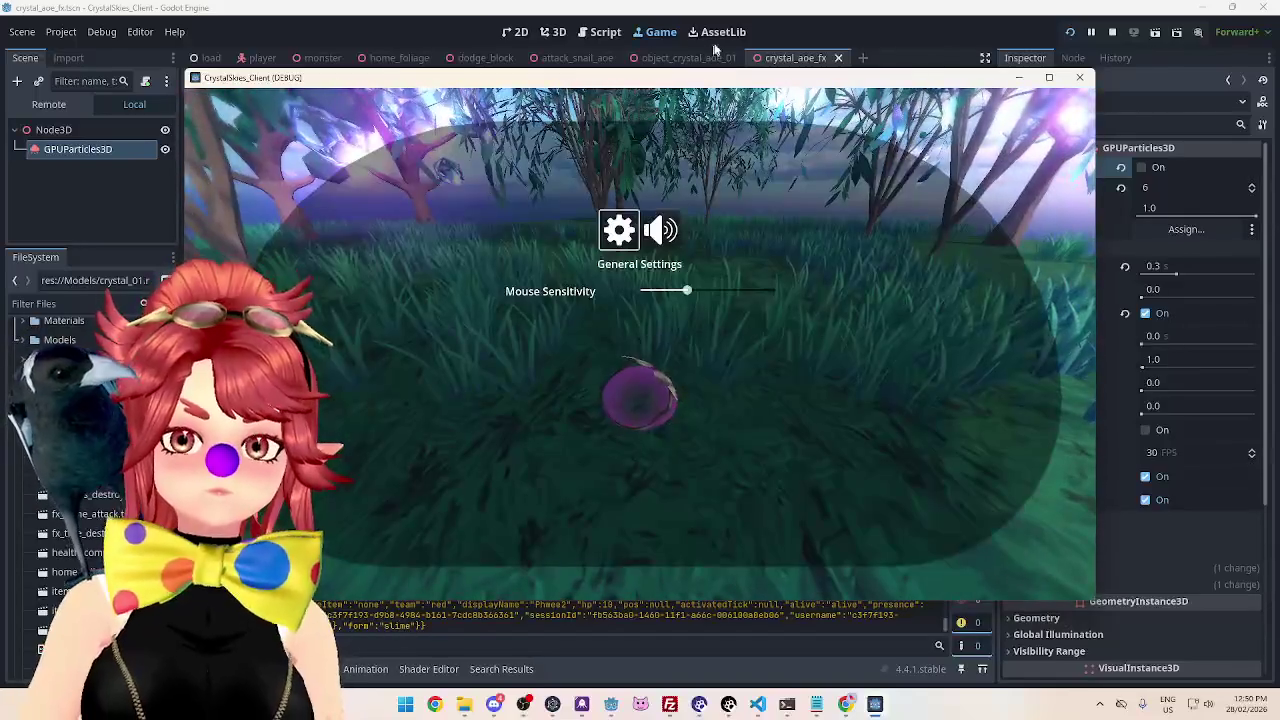
pyautogui.hotkey('alt', 'Tab')
pyautogui.click(588, 288)
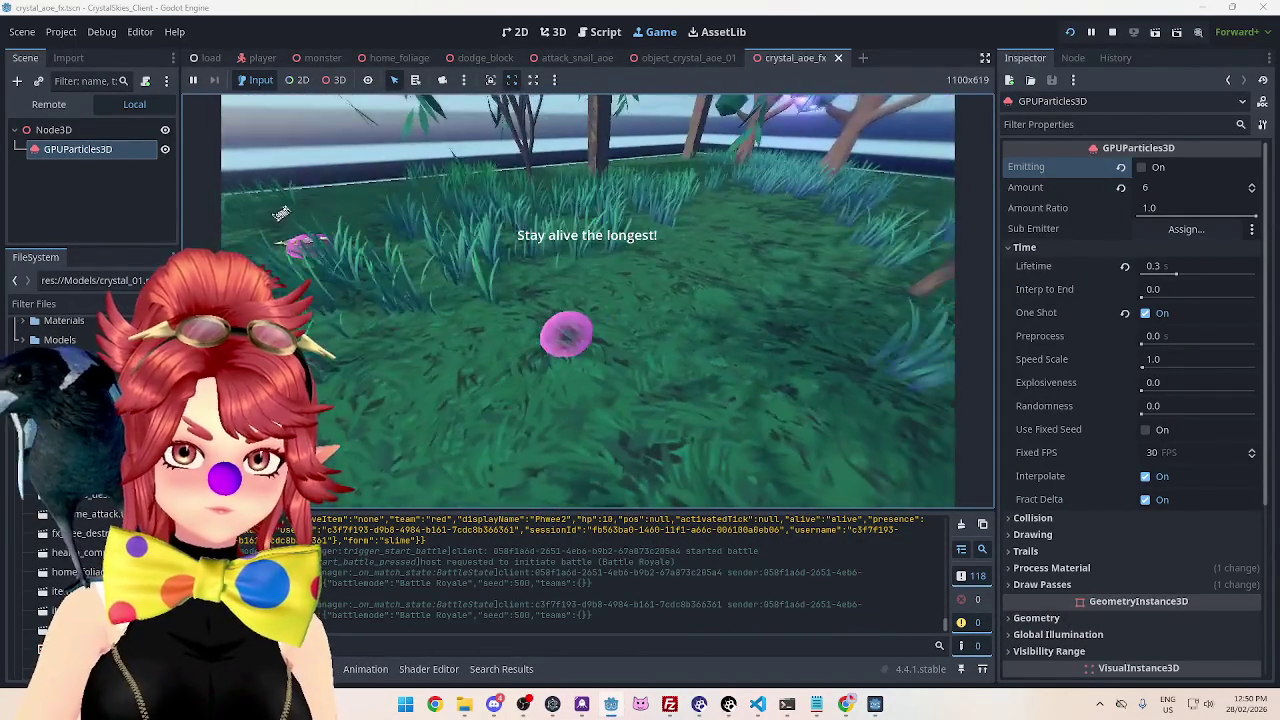
pyautogui.click(435, 218)
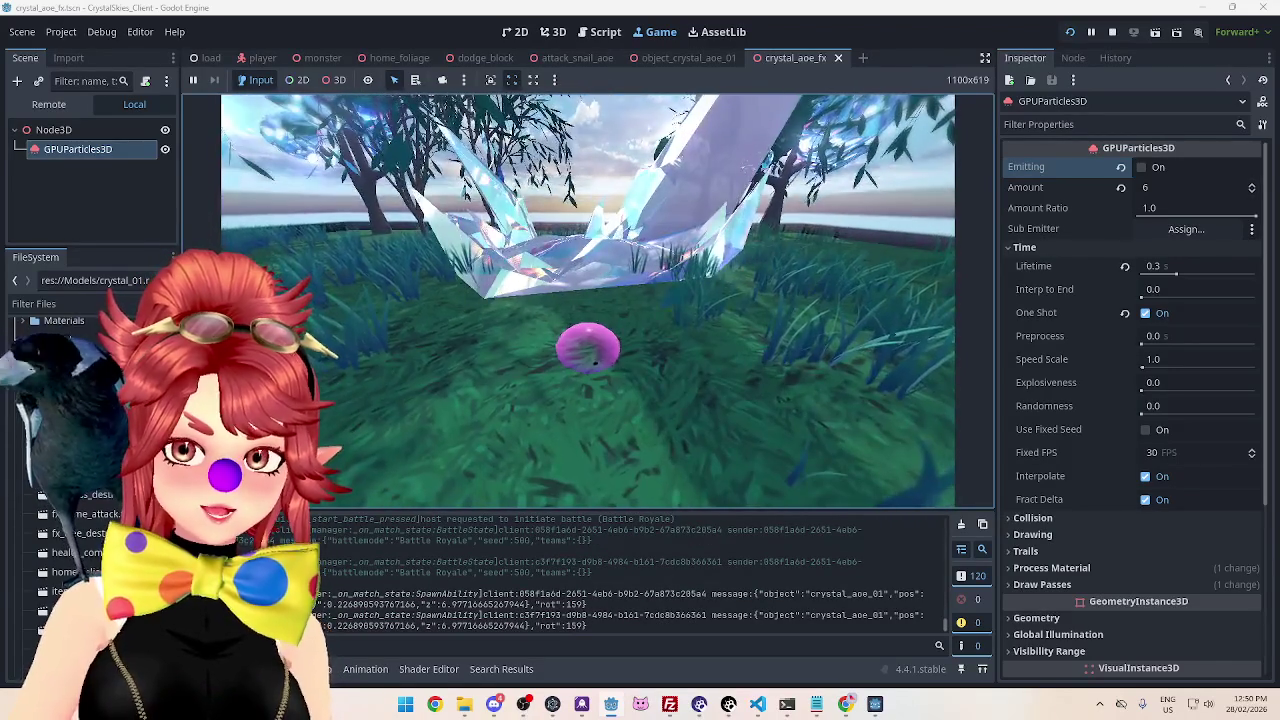
# Remove the stray 's' typed on line 187.
pyautogui.write('s')
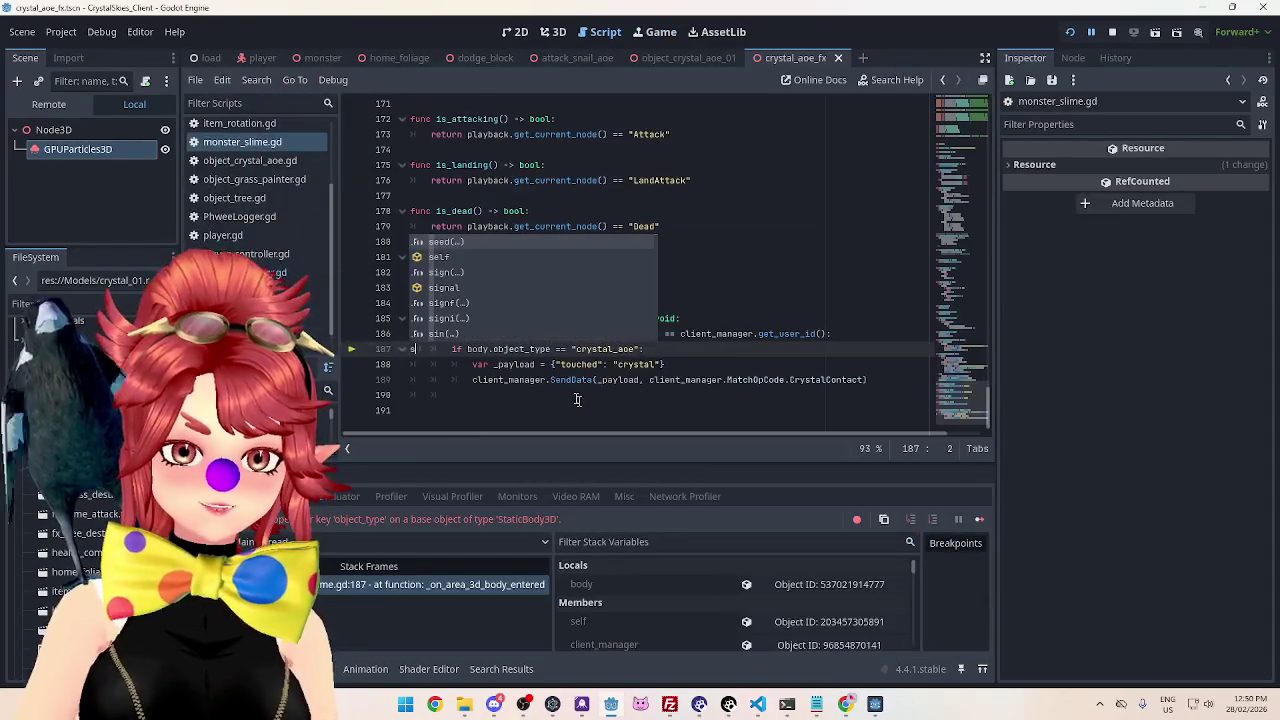
pyautogui.press('Left')
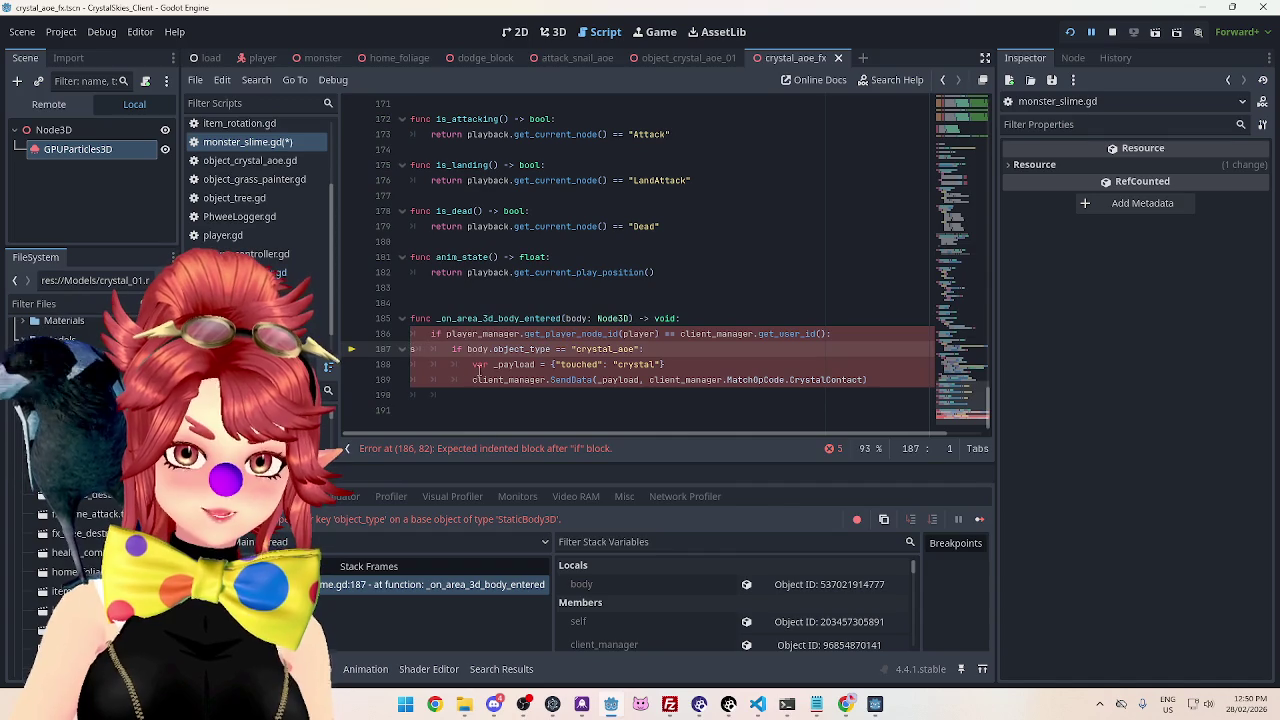
pyautogui.press('Delete')
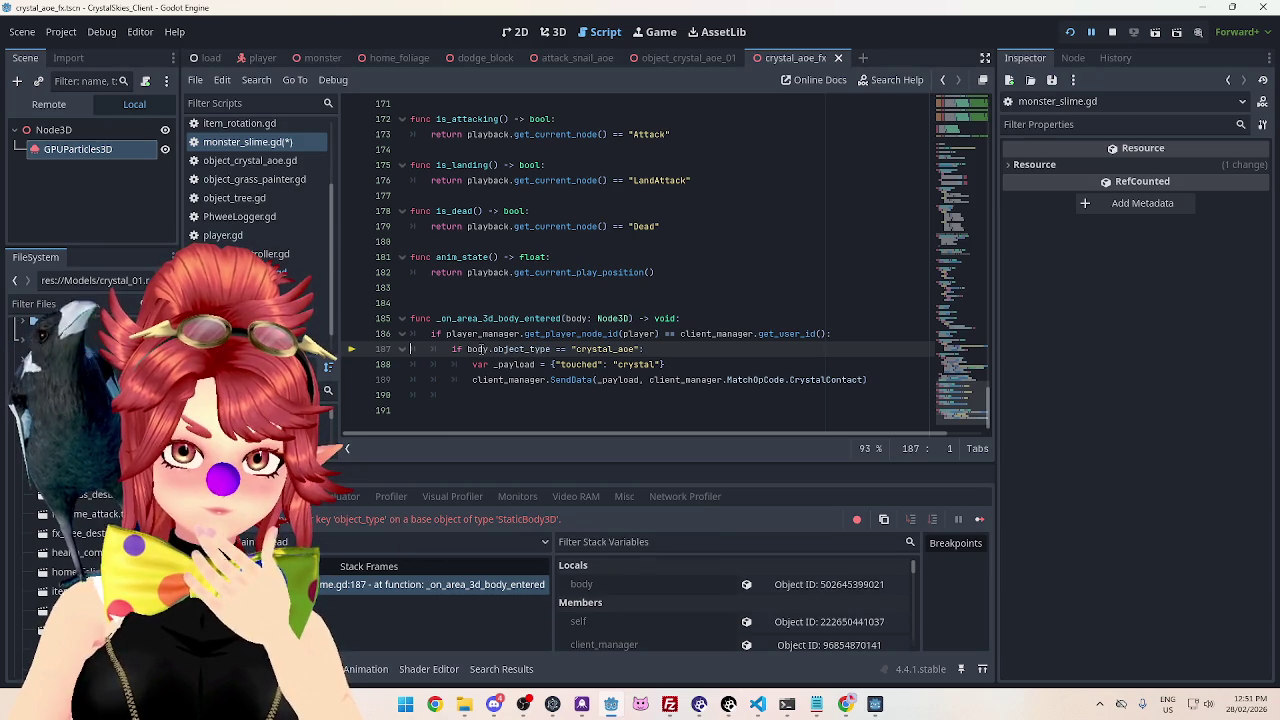
# Inspect the body object in the debugger Locals with an enlarged debugger panel.
pyautogui.moveTo(480, 349)
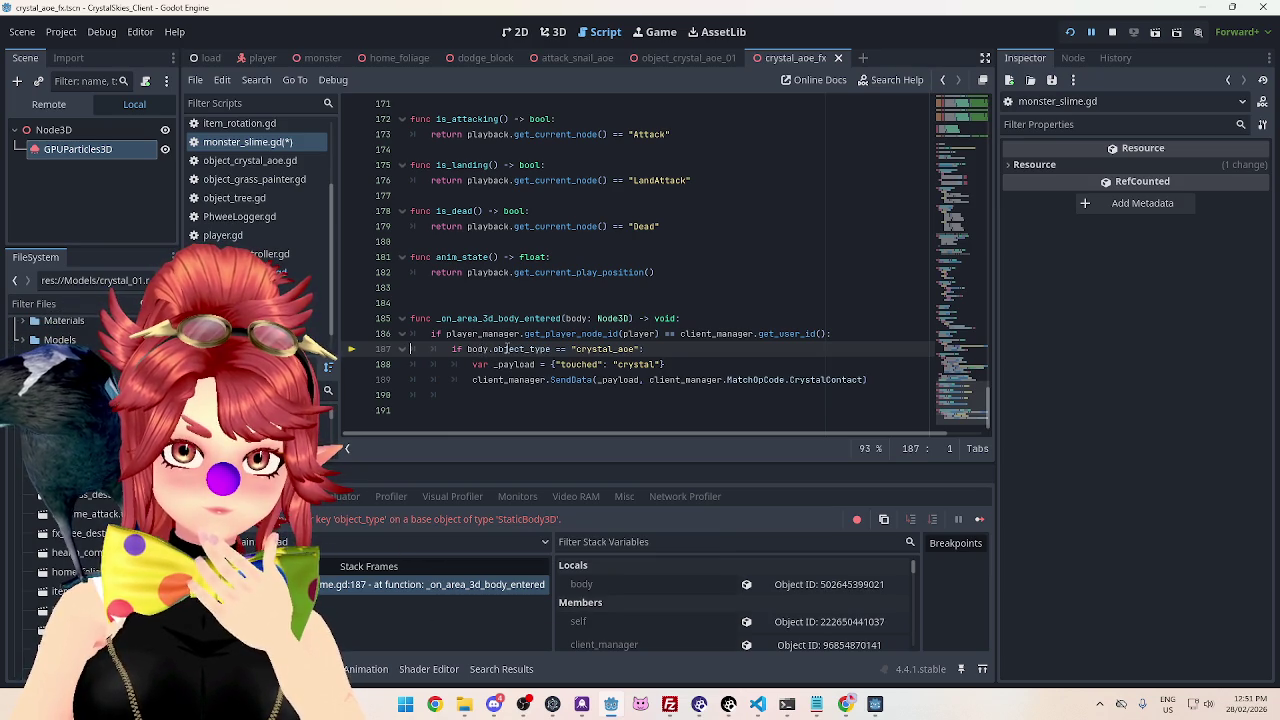
pyautogui.click(793, 586)
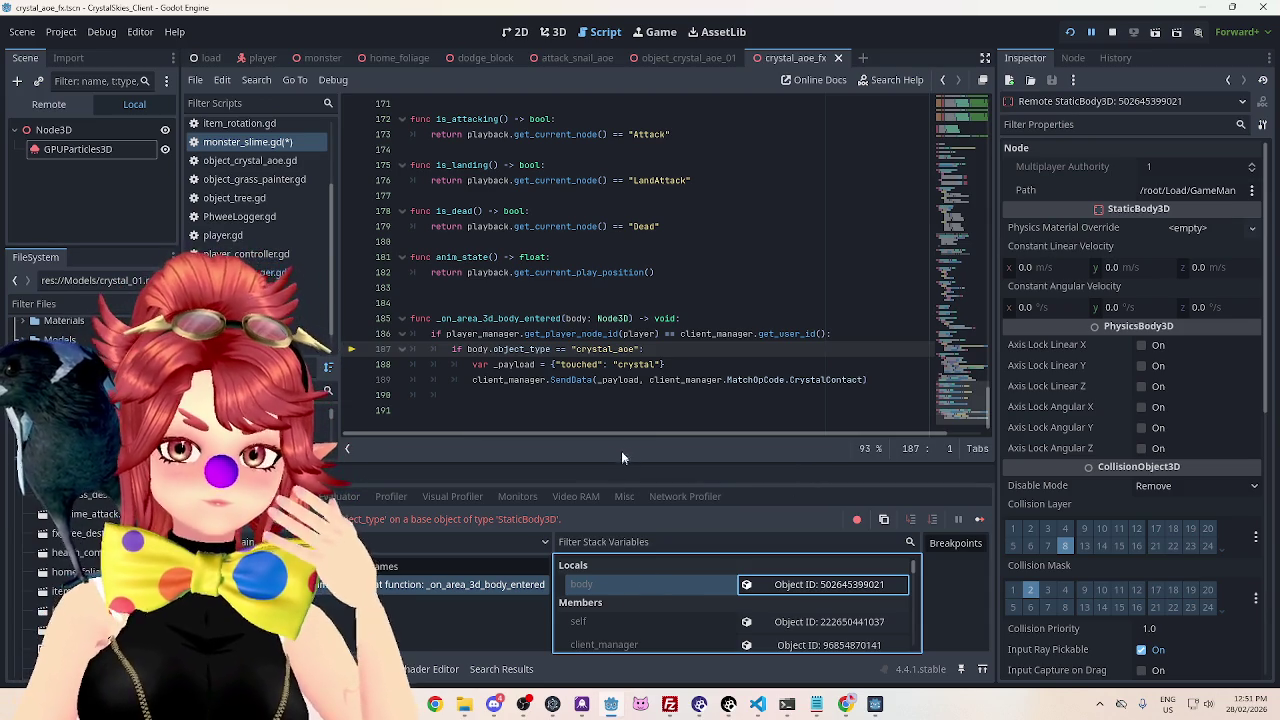
pyautogui.moveTo(617, 463); pyautogui.dragTo(613, 416)
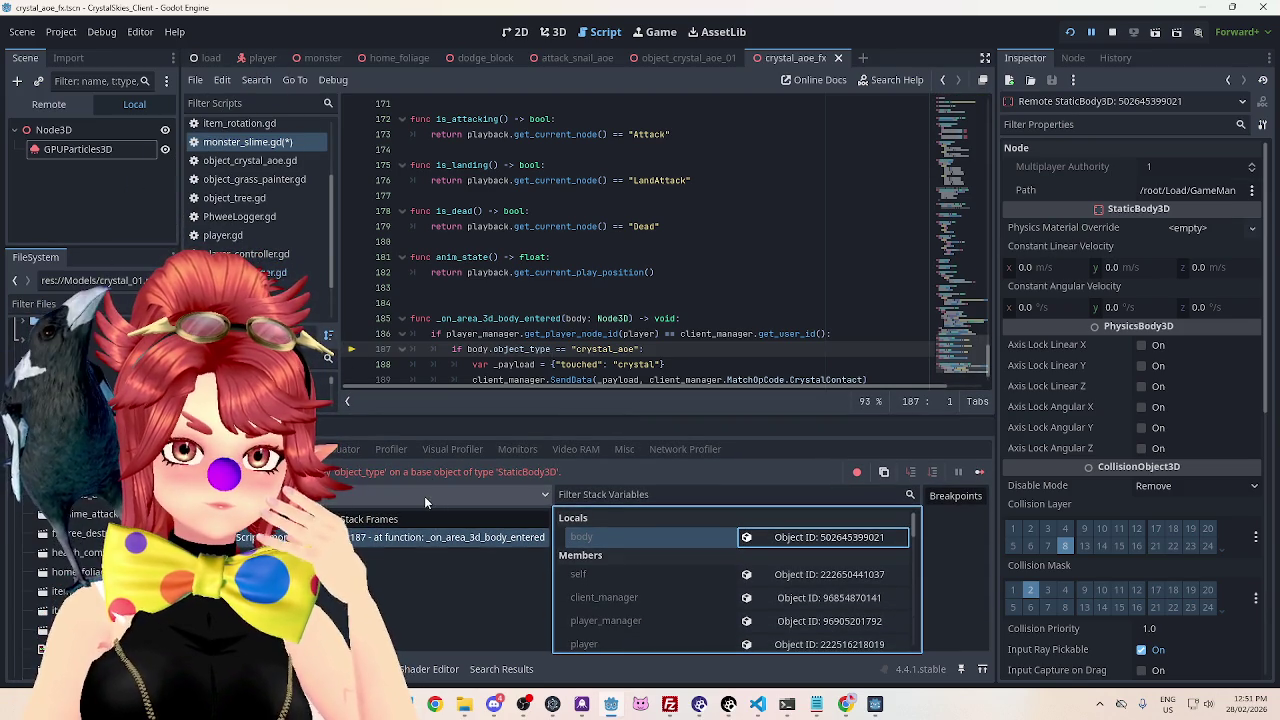
pyautogui.moveTo(573, 318)
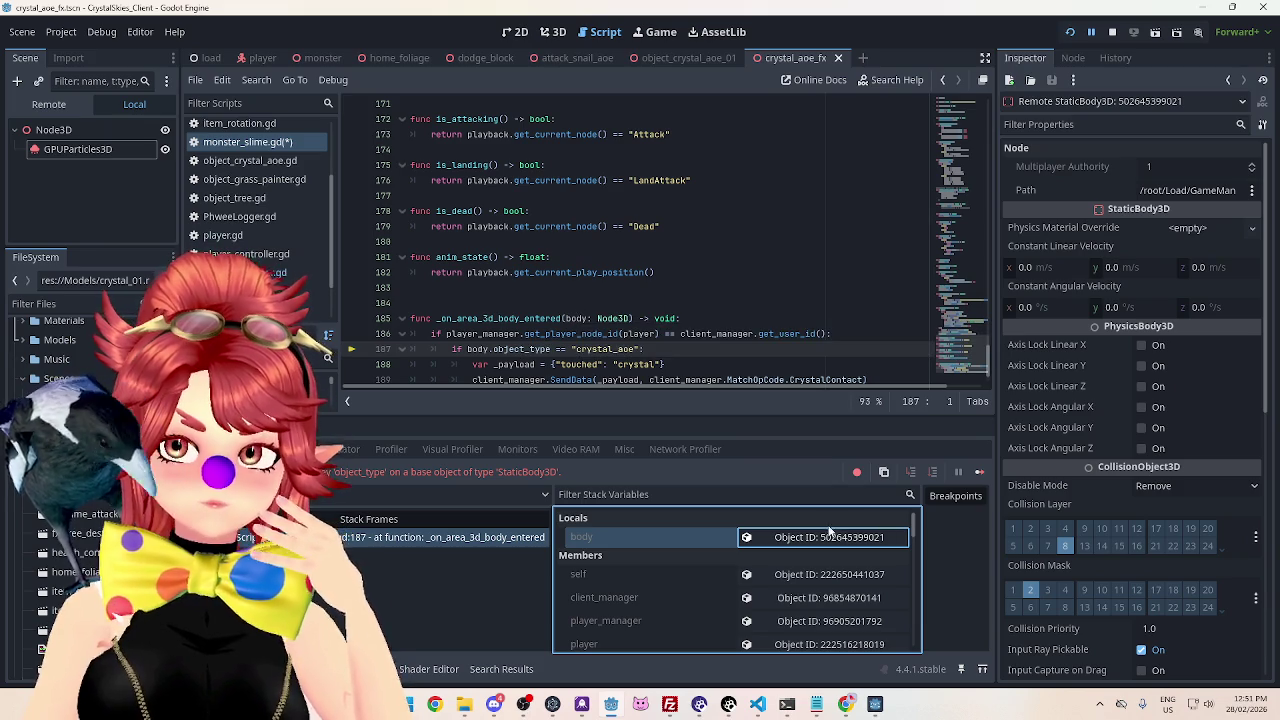
pyautogui.scroll(-8, 1115, 400)
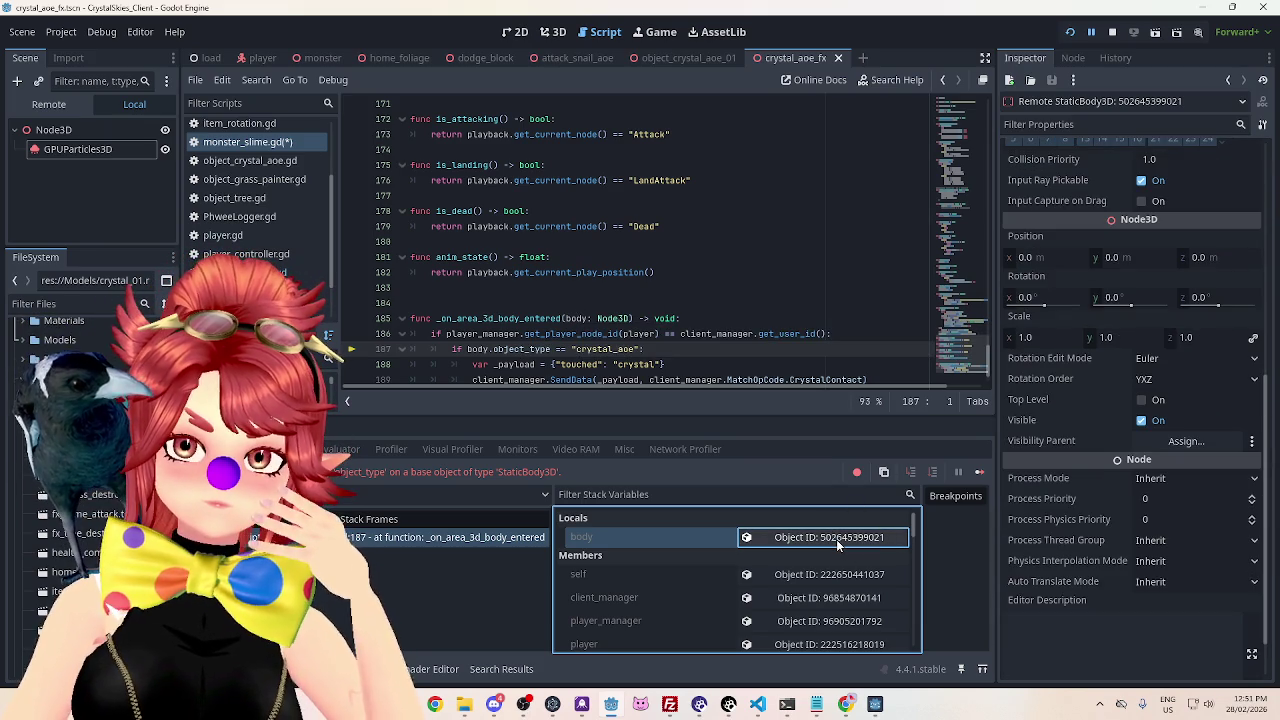
pyautogui.scroll(5, 1101, 574)
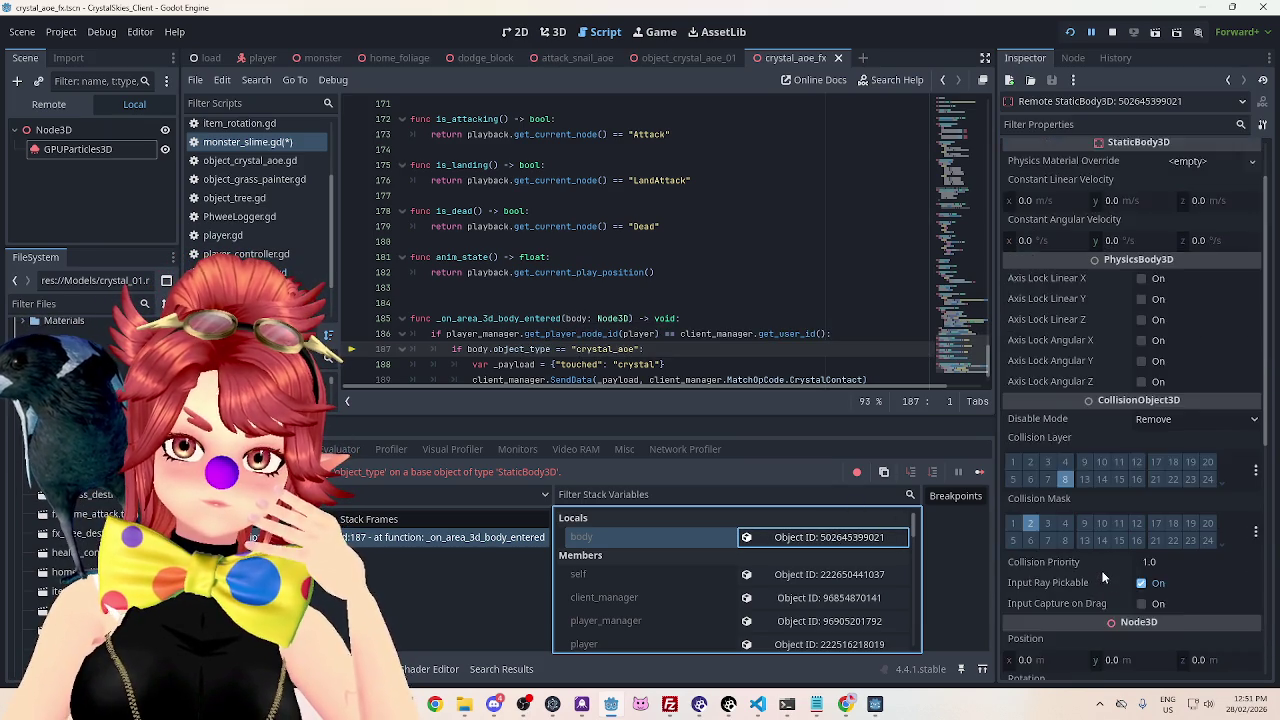
pyautogui.click(1081, 103)
pyautogui.click(352, 152)
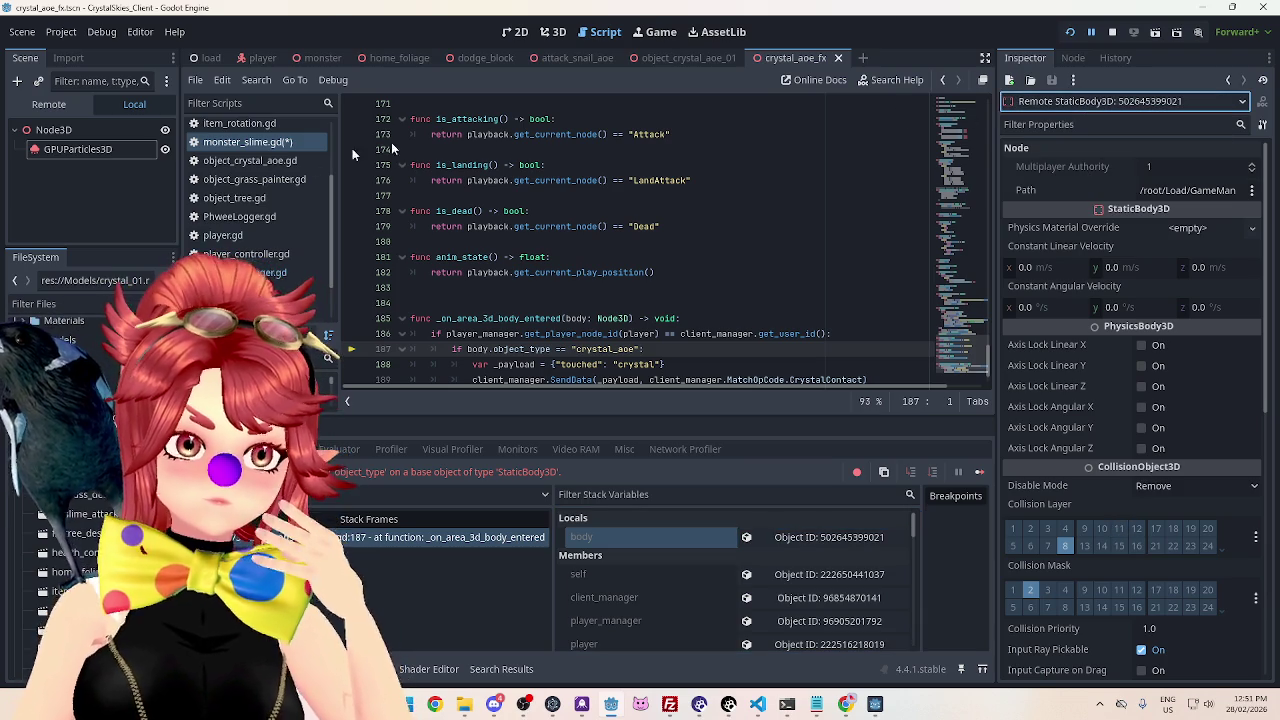
# Check the crystal_aoe_fx root Node3D, then switch to the object_crystal_aoe_01 scene.
pyautogui.click(780, 56)
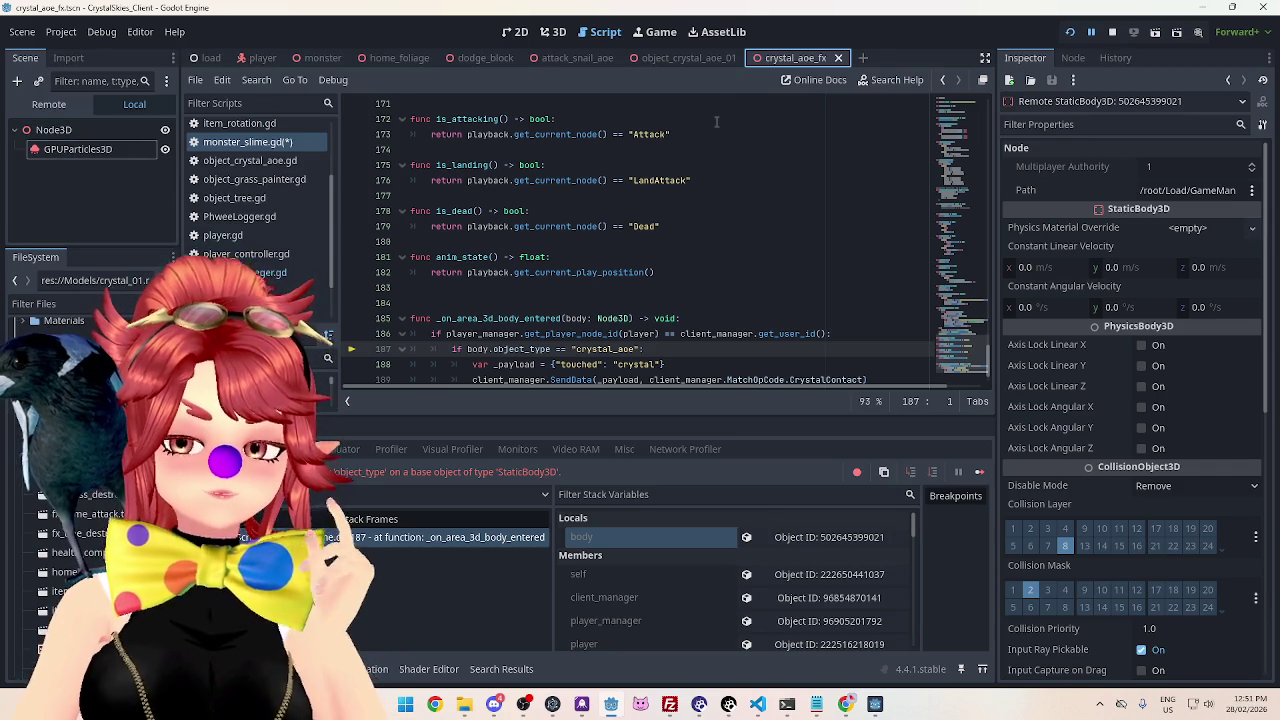
pyautogui.click(72, 130)
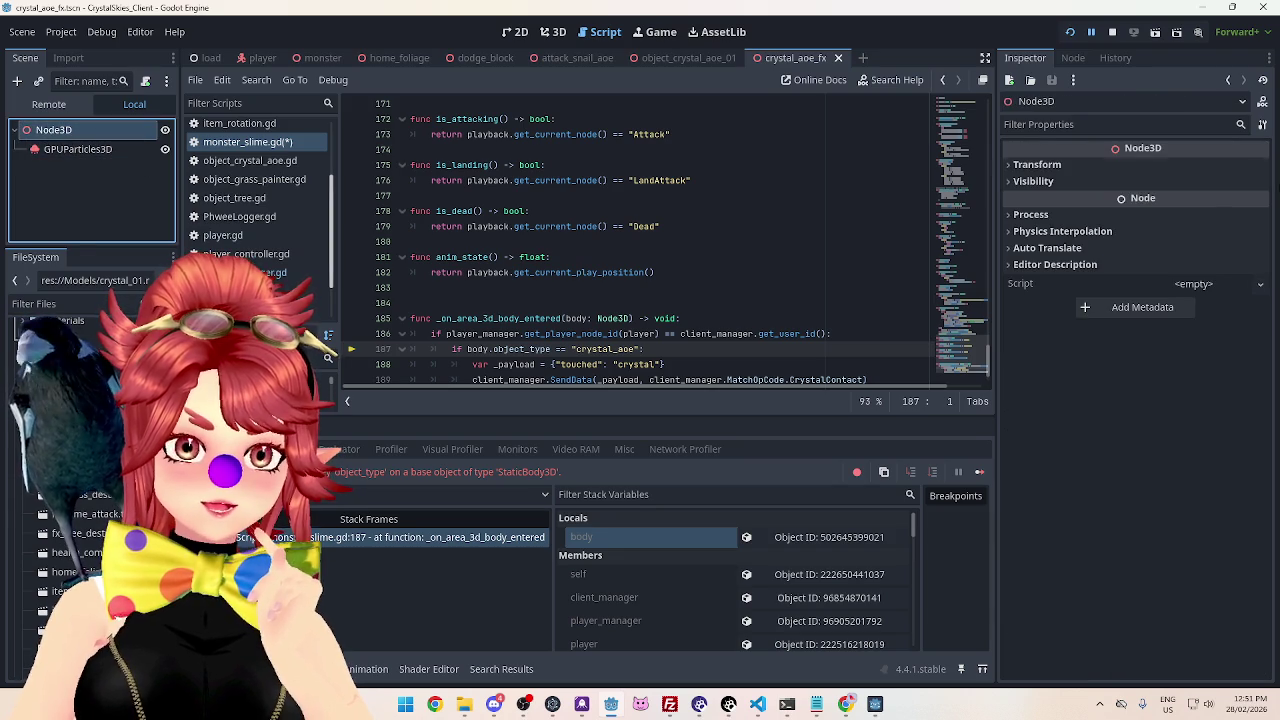
pyautogui.click(676, 62)
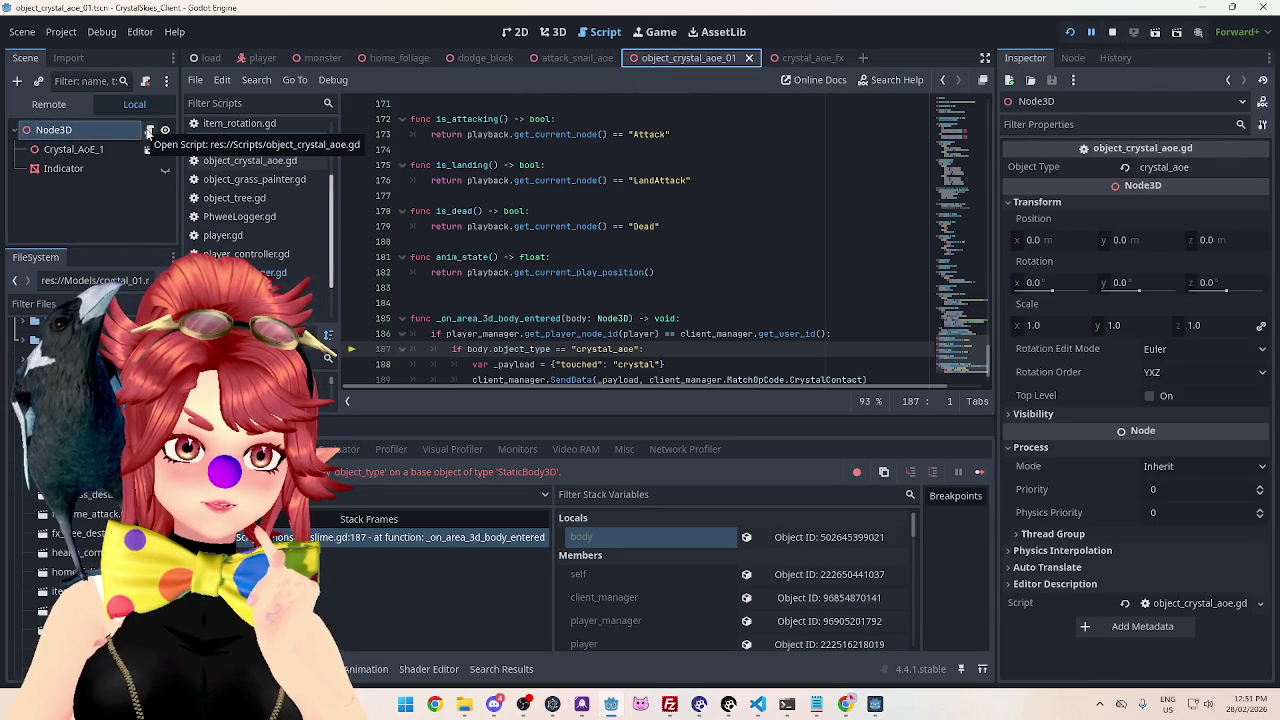
# Open the root node's object_crystal_aoe.gd script and stop the running game.
pyautogui.click(148, 130)
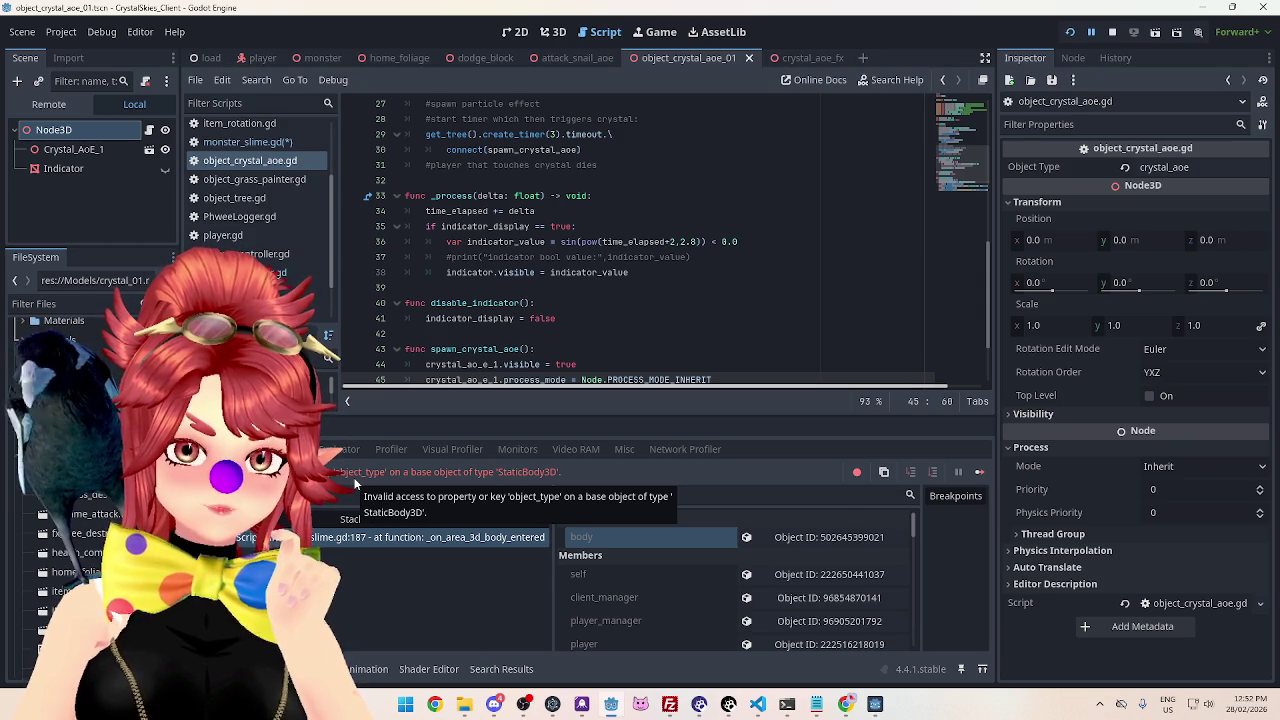
pyautogui.click(1112, 31)
pyautogui.rightClick(64, 127)
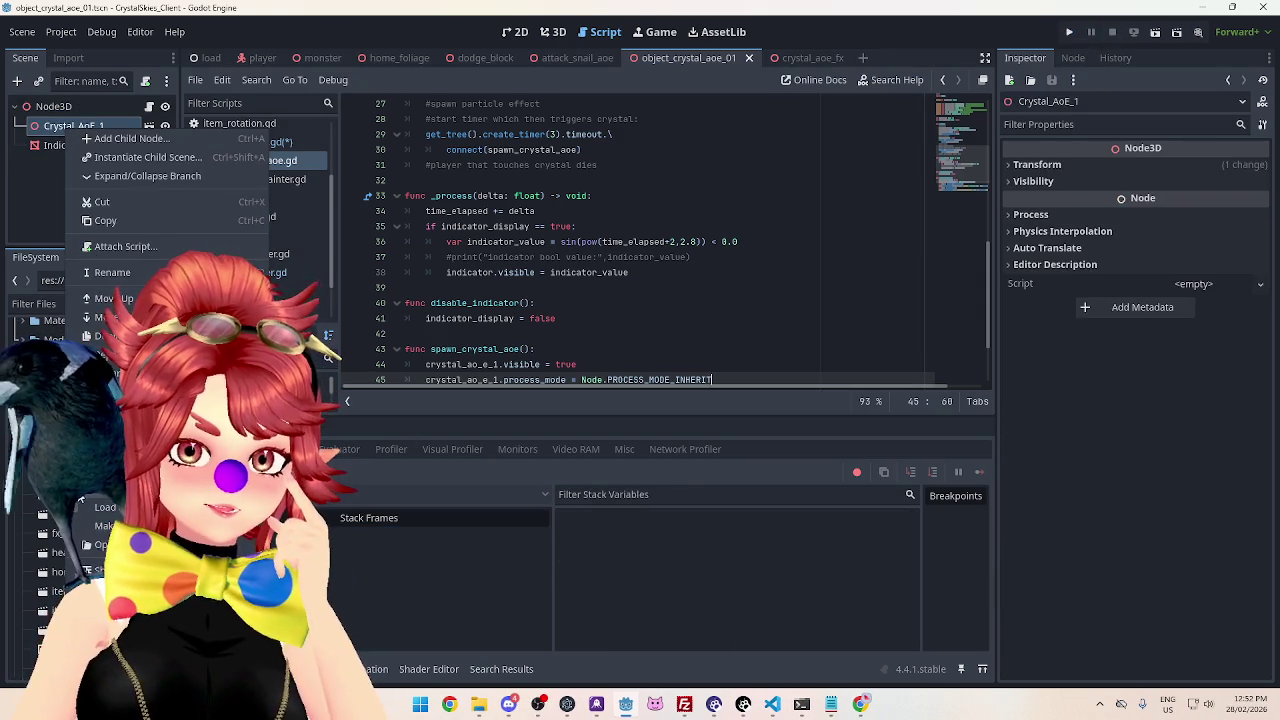
# Expand the Crystal_AoE_1 branch and inspect the StaticBody3D under Cube.
pyautogui.click(140, 176)
pyautogui.click(85, 164)
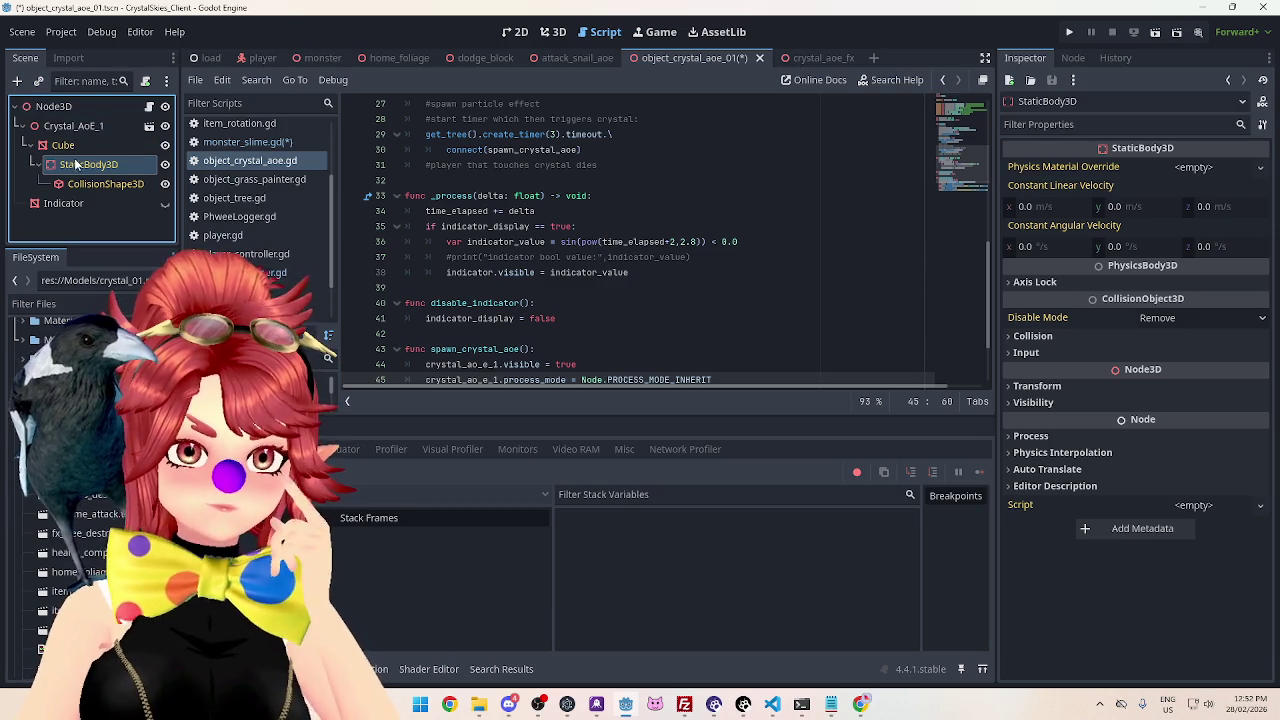
pyautogui.scroll(9, 768, 259)
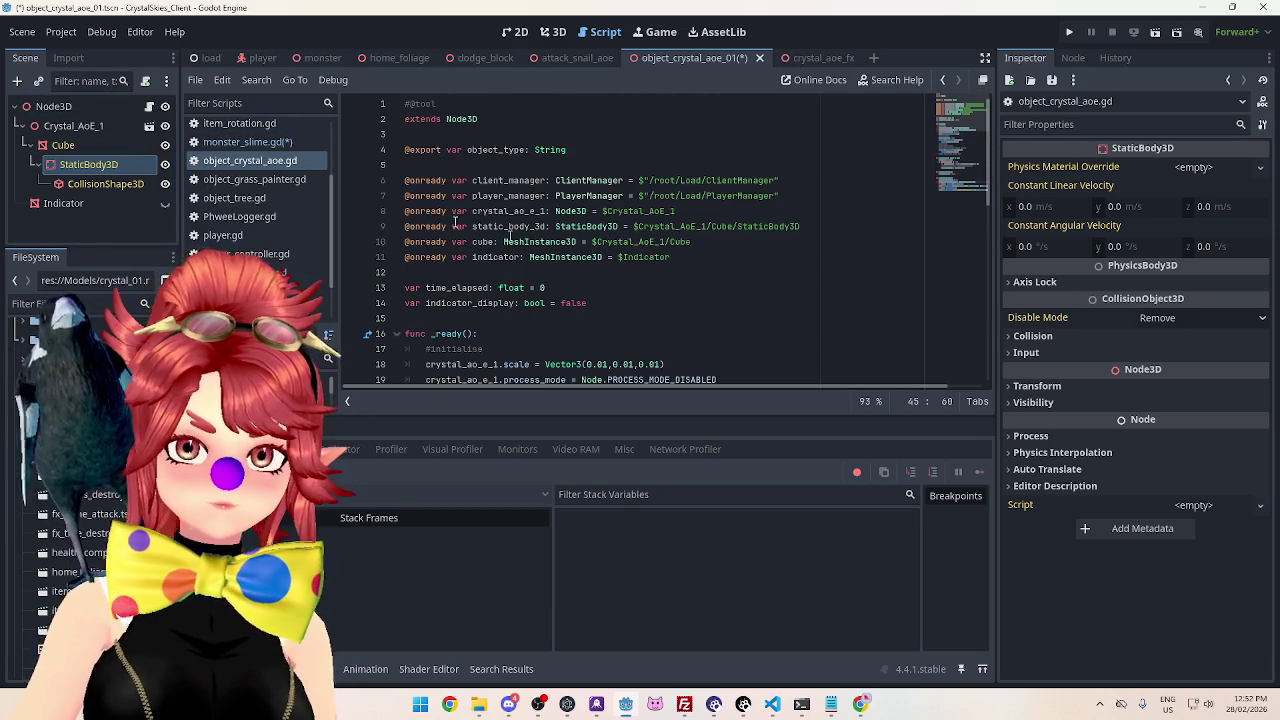
pyautogui.click(86, 167)
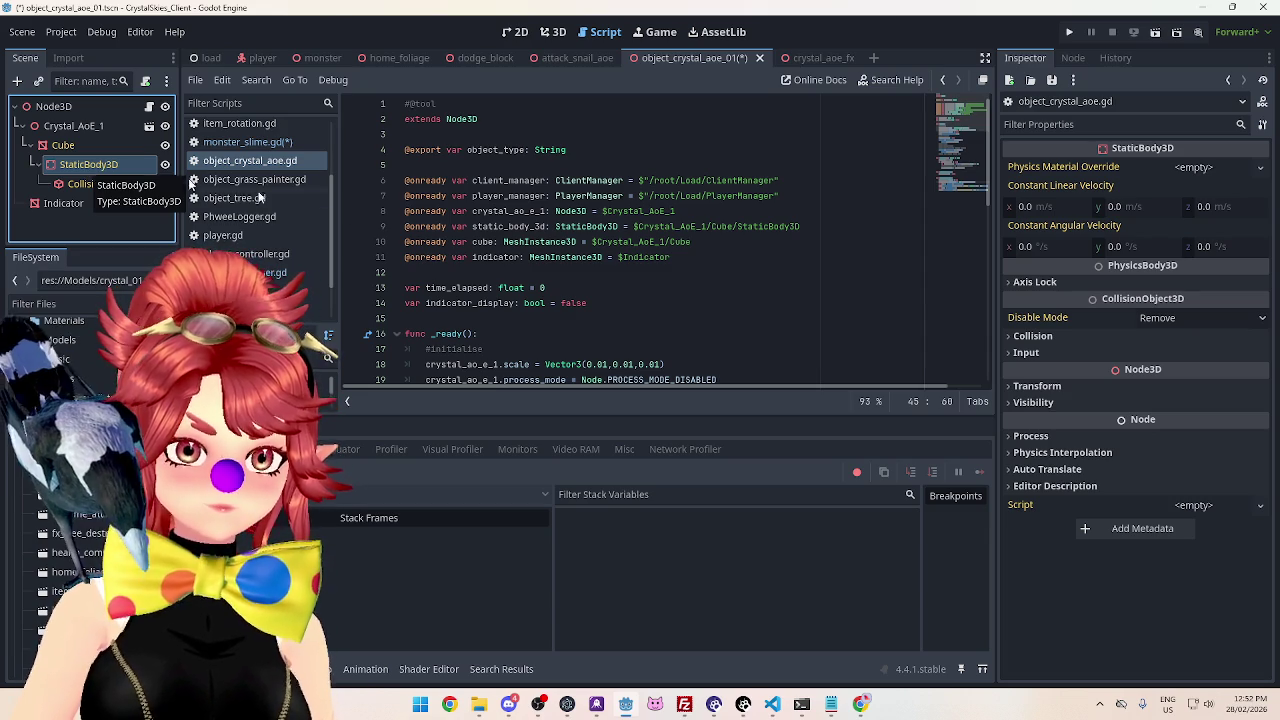
pyautogui.scroll(-10, 560, 280)
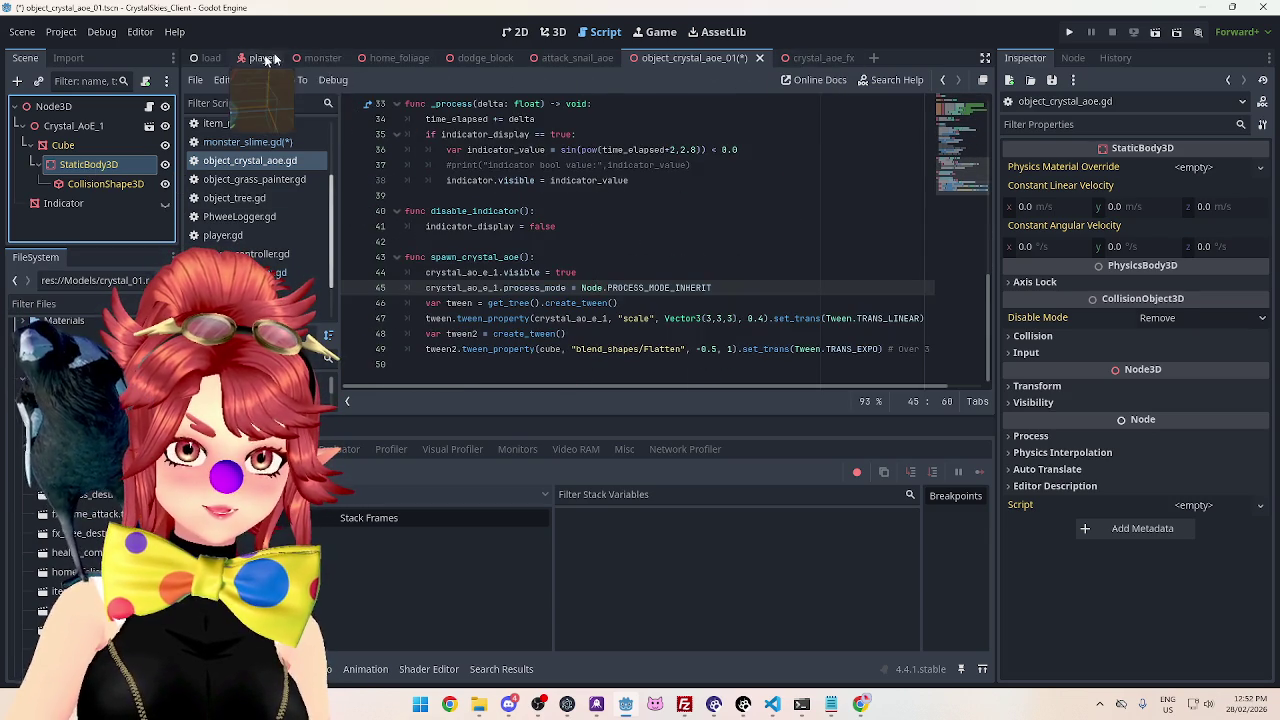
# Review monster_slime.gd's body-entered function, then return to object_crystal_aoe_01.
pyautogui.click(322, 57)
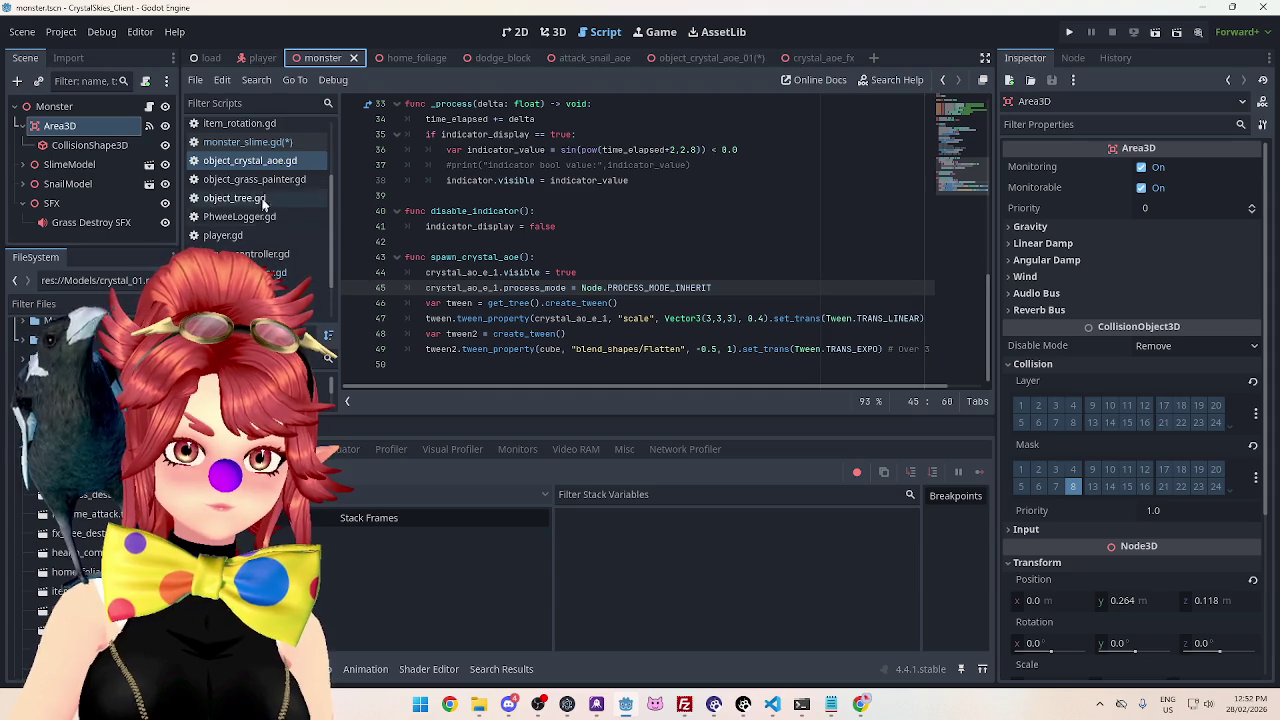
pyautogui.click(247, 141)
pyautogui.scroll(-2, 590, 300)
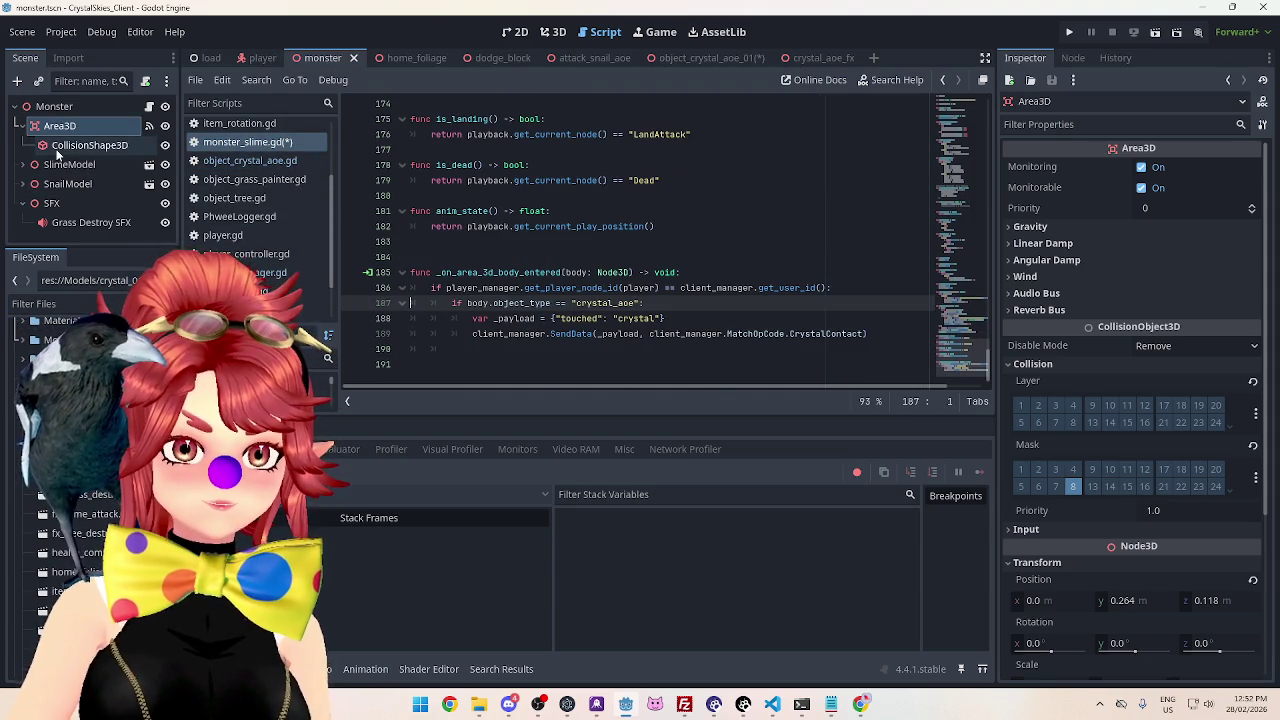
pyautogui.click(805, 57)
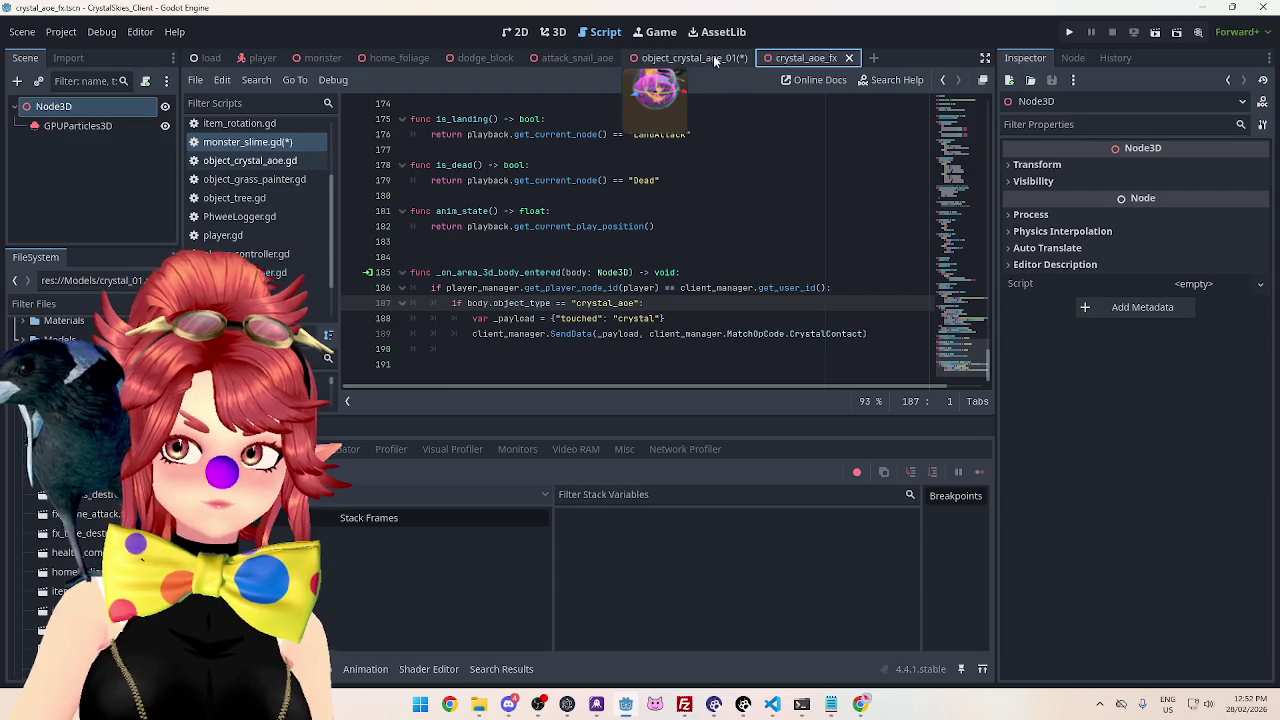
pyautogui.click(713, 63)
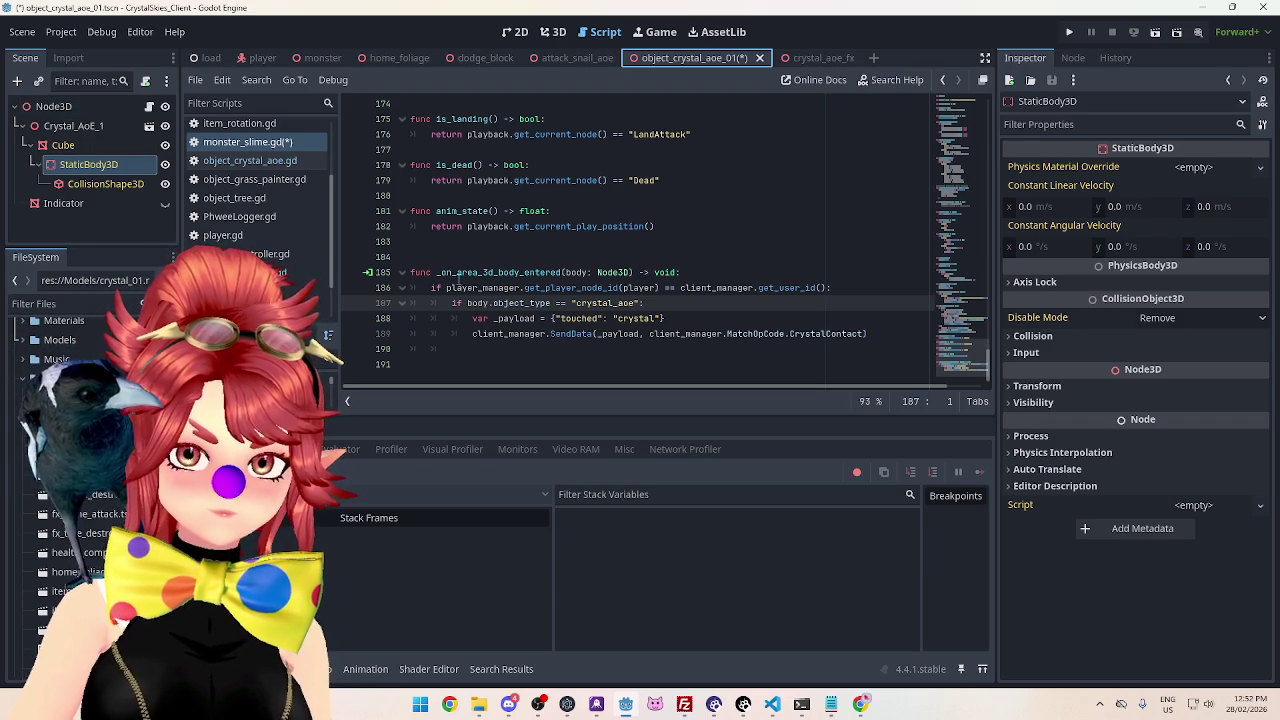
# Write .get_parent().get_parent().get_parent() on a new line 187.
pyautogui.click(836, 288)
pyautogui.press('Return')
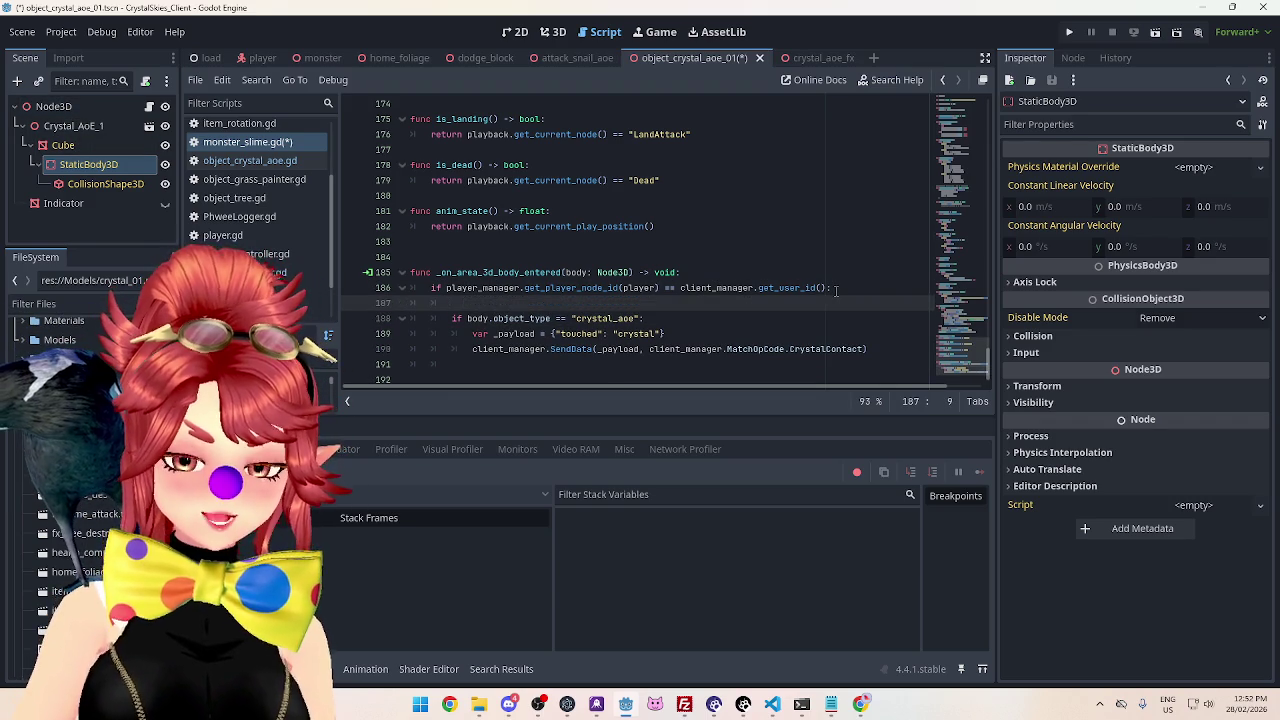
pyautogui.write('body.get_')
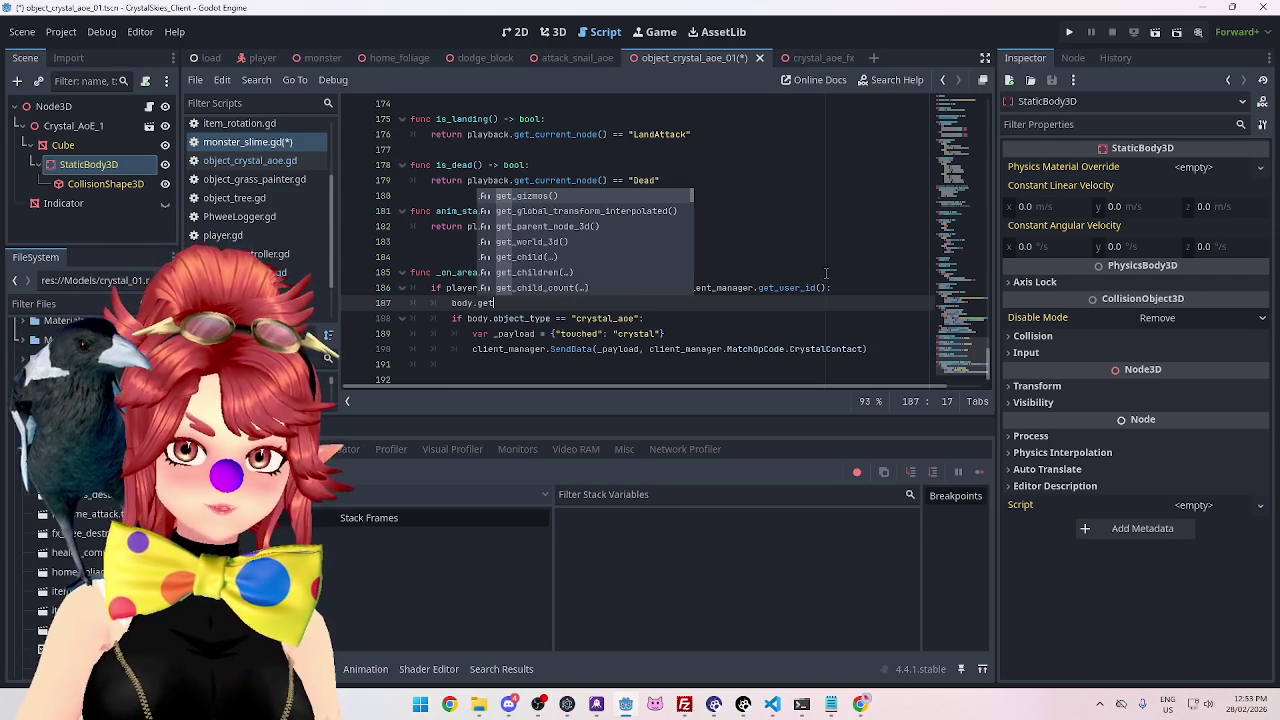
pyautogui.write('p')
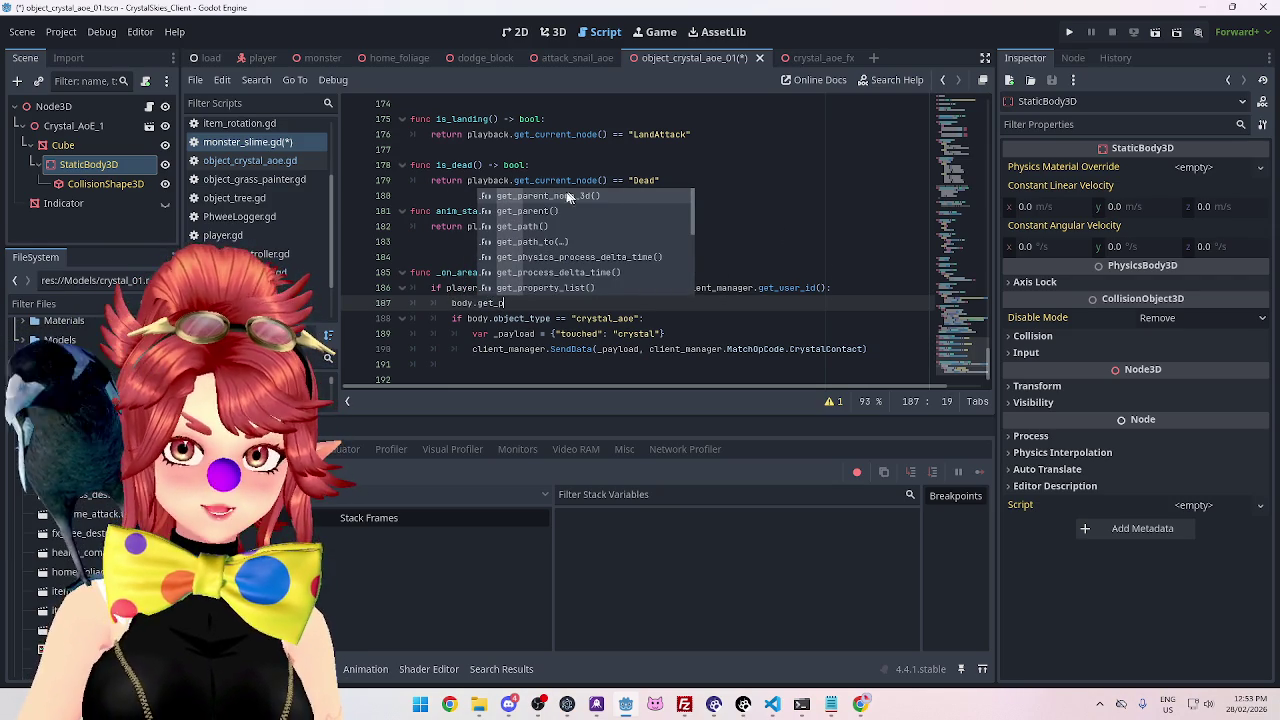
pyautogui.click(557, 214)
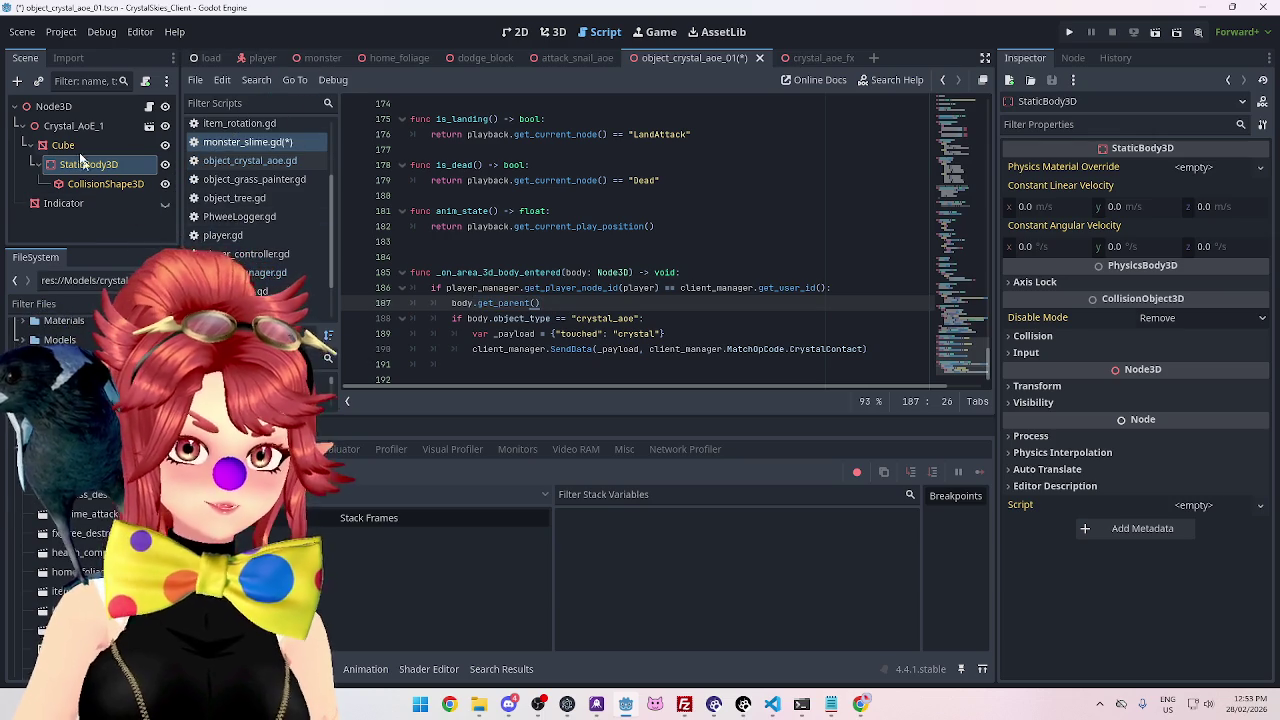
pyautogui.write('.get_parent().get_parent()')
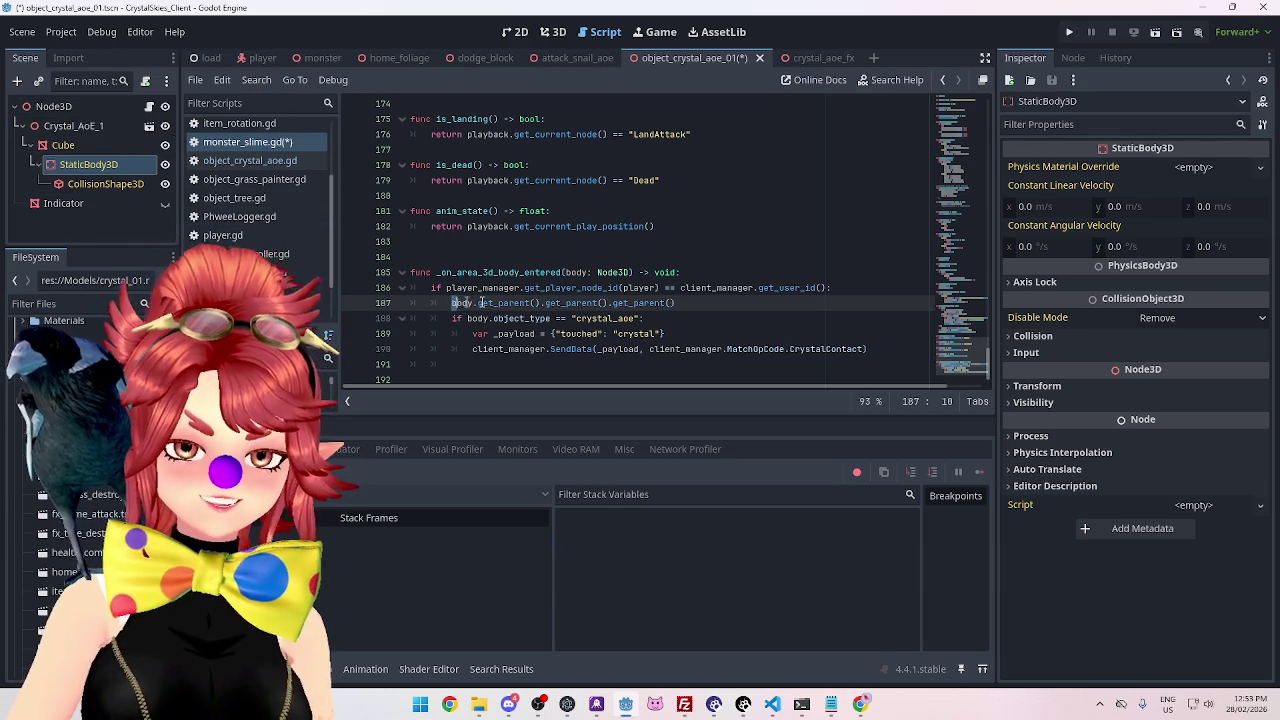
# Replace 'body' in the if condition with that parent chain, delete the leftover line, and save.
pyautogui.moveTo(451, 302); pyautogui.dragTo(689, 302)
pyautogui.hotkey('ctrl', 'c')
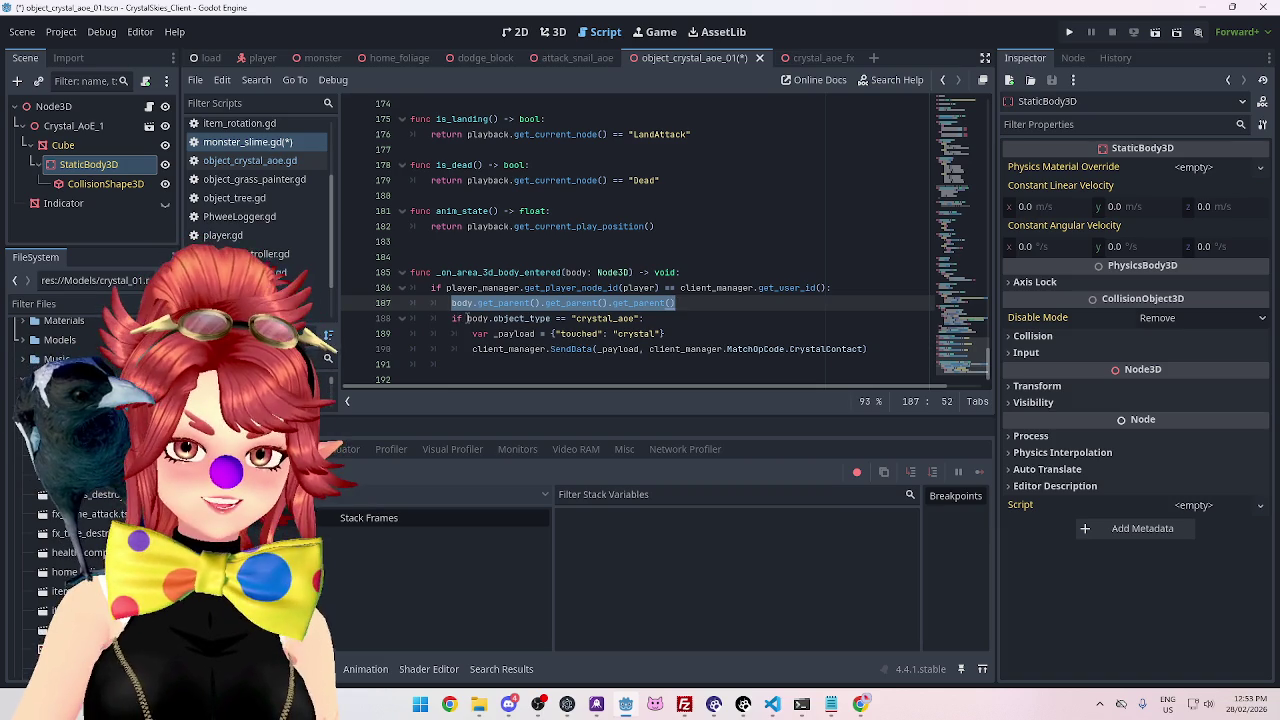
pyautogui.doubleClick(484, 318)
pyautogui.hotkey('ctrl', 'v')
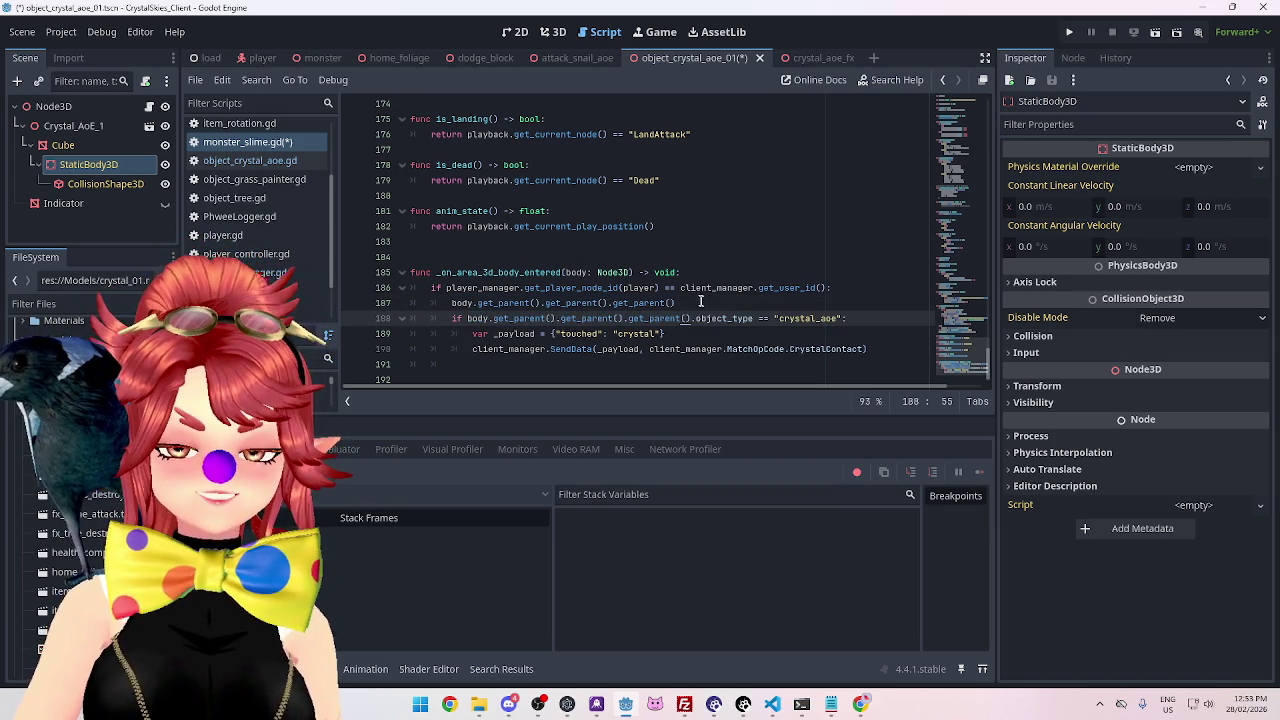
pyautogui.moveTo(676, 303); pyautogui.dragTo(346, 281)
pyautogui.hotkey('ctrl', 'shift', 'k')
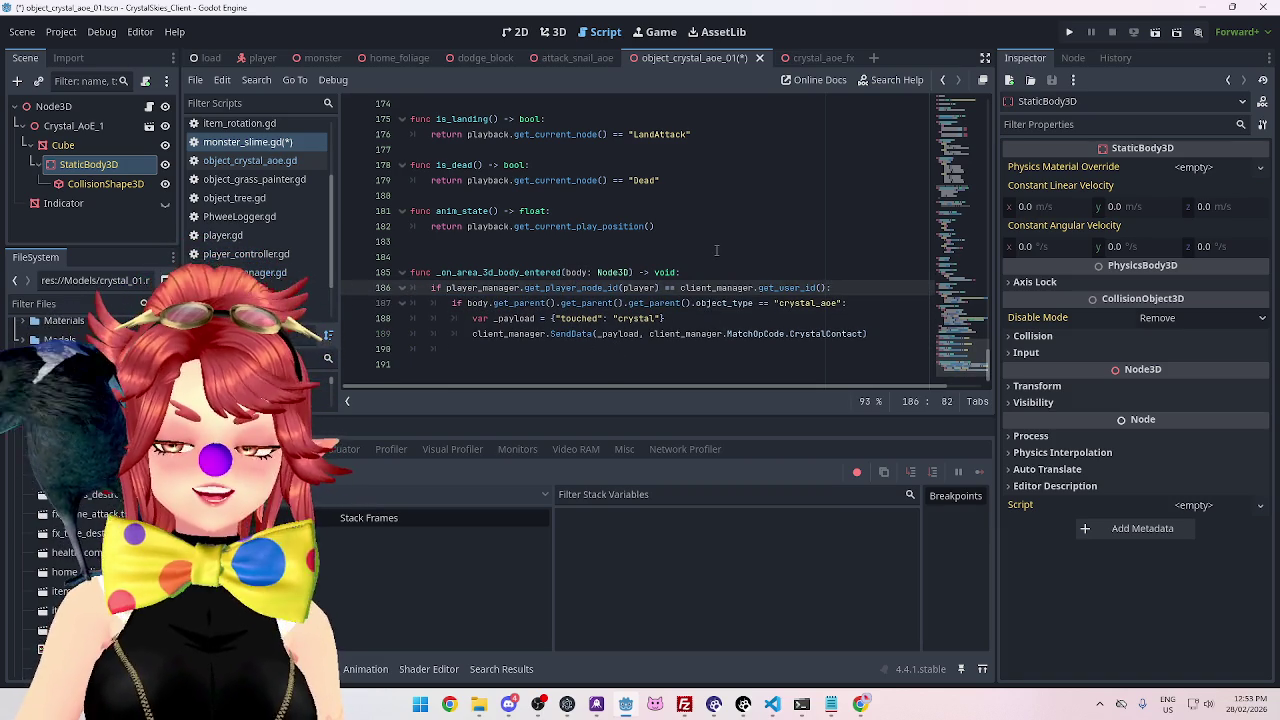
pyautogui.click(716, 250)
pyautogui.hotkey('ctrl', 's')
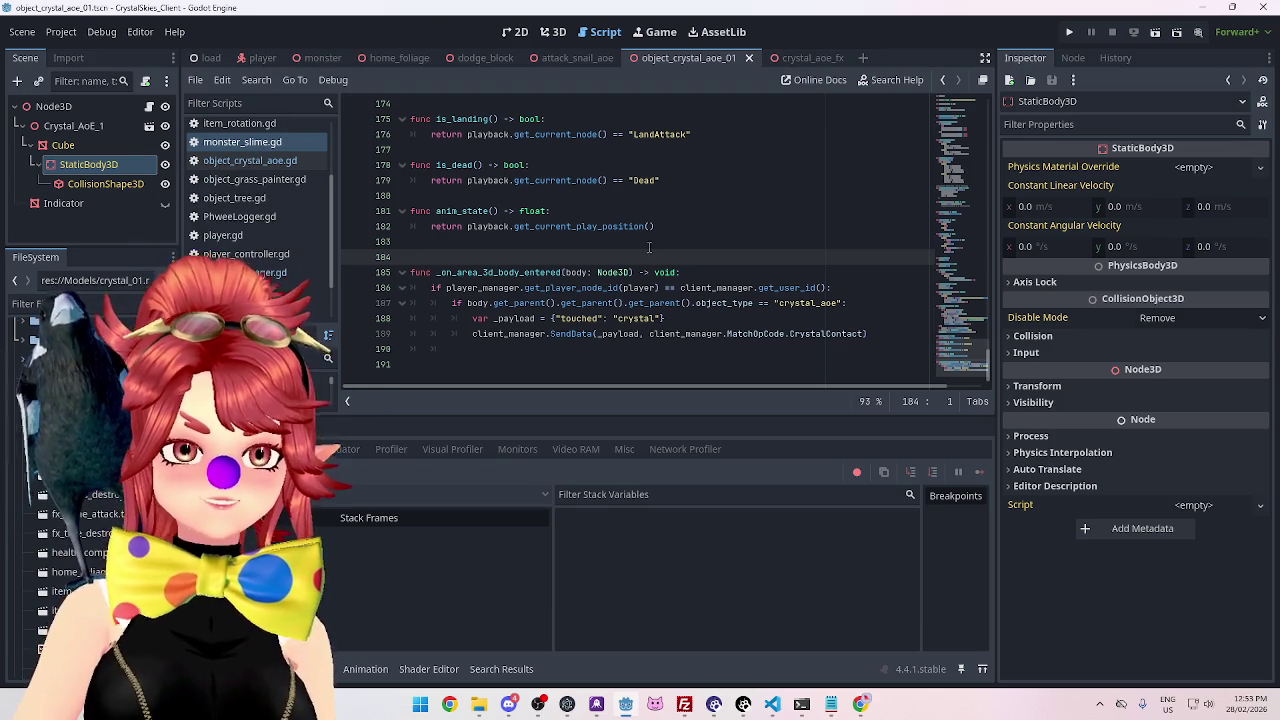
# Keep line 187's get_parent chain unchanged, save, and run the game to test.
pyautogui.click(507, 303)
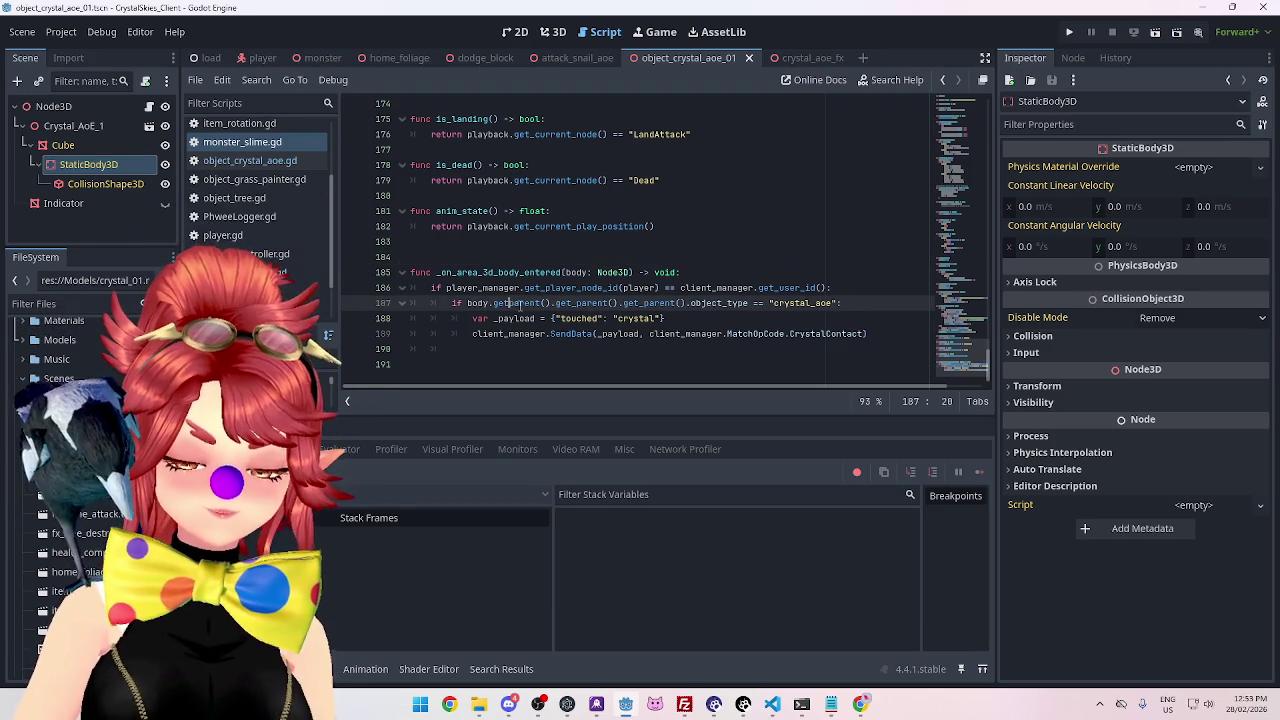
pyautogui.write('_')
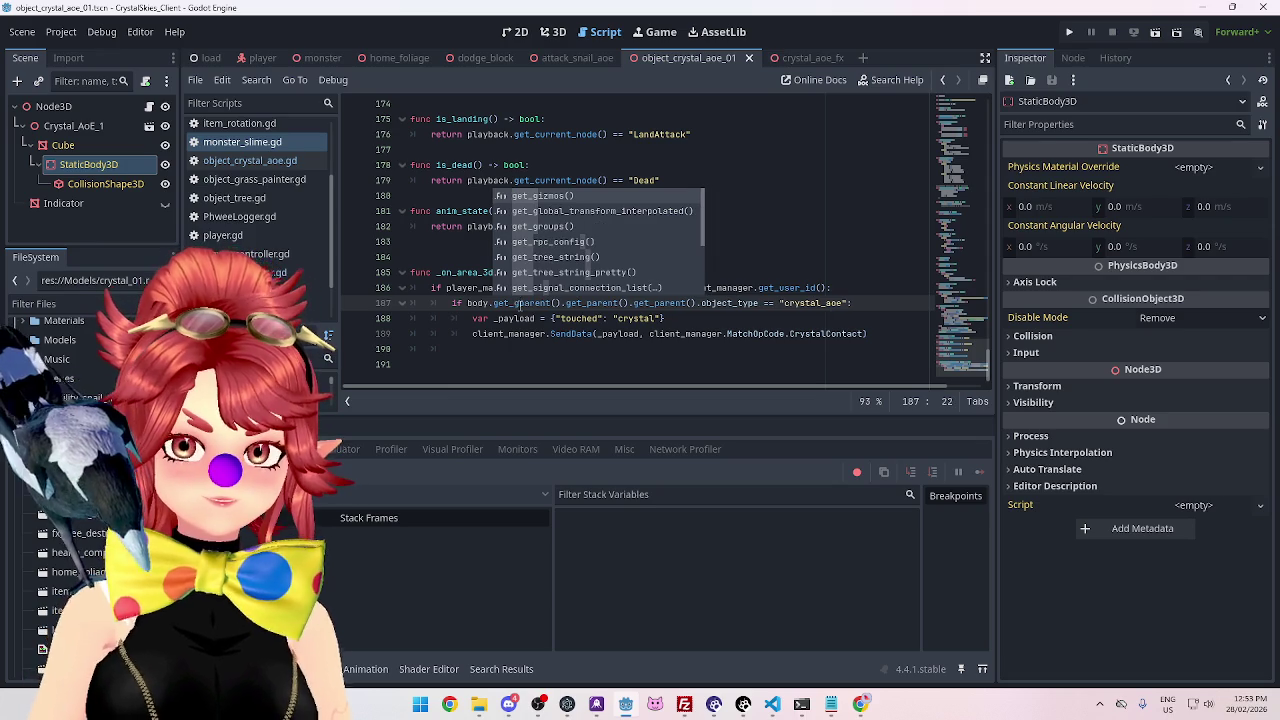
pyautogui.write('gr')
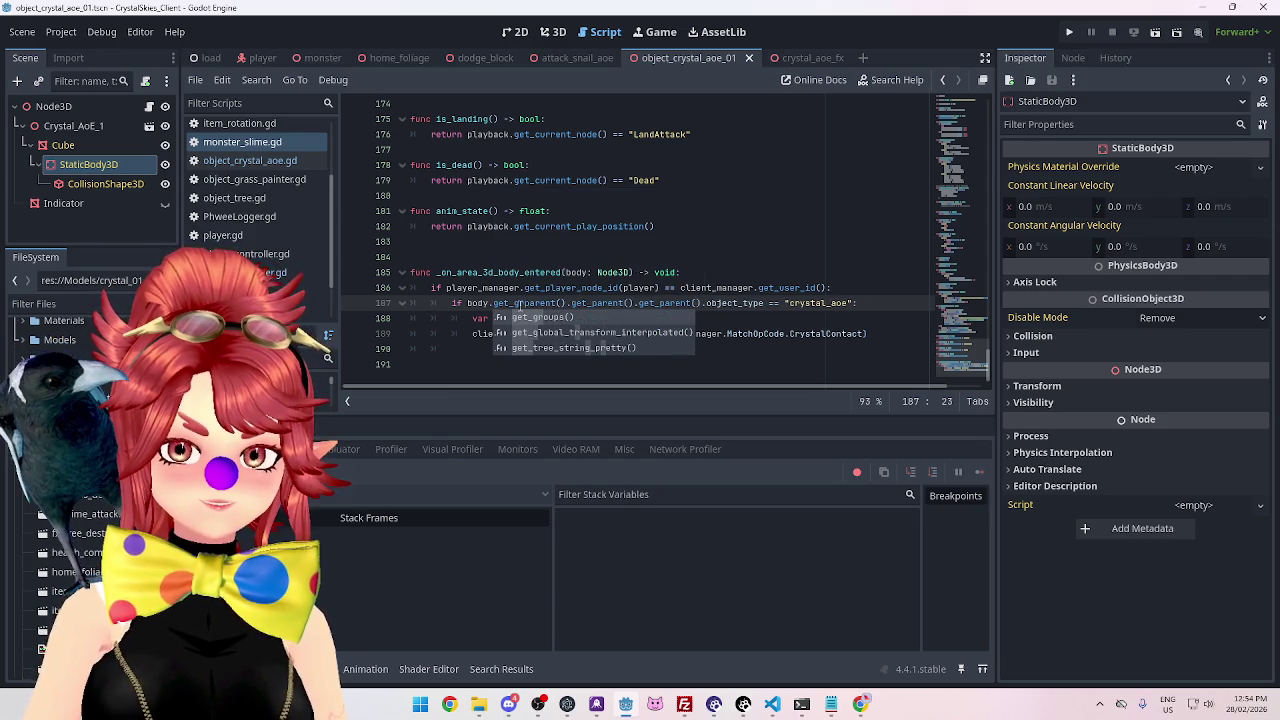
pyautogui.press('BackSpace')
pyautogui.press('BackSpace')
pyautogui.click(541, 318)
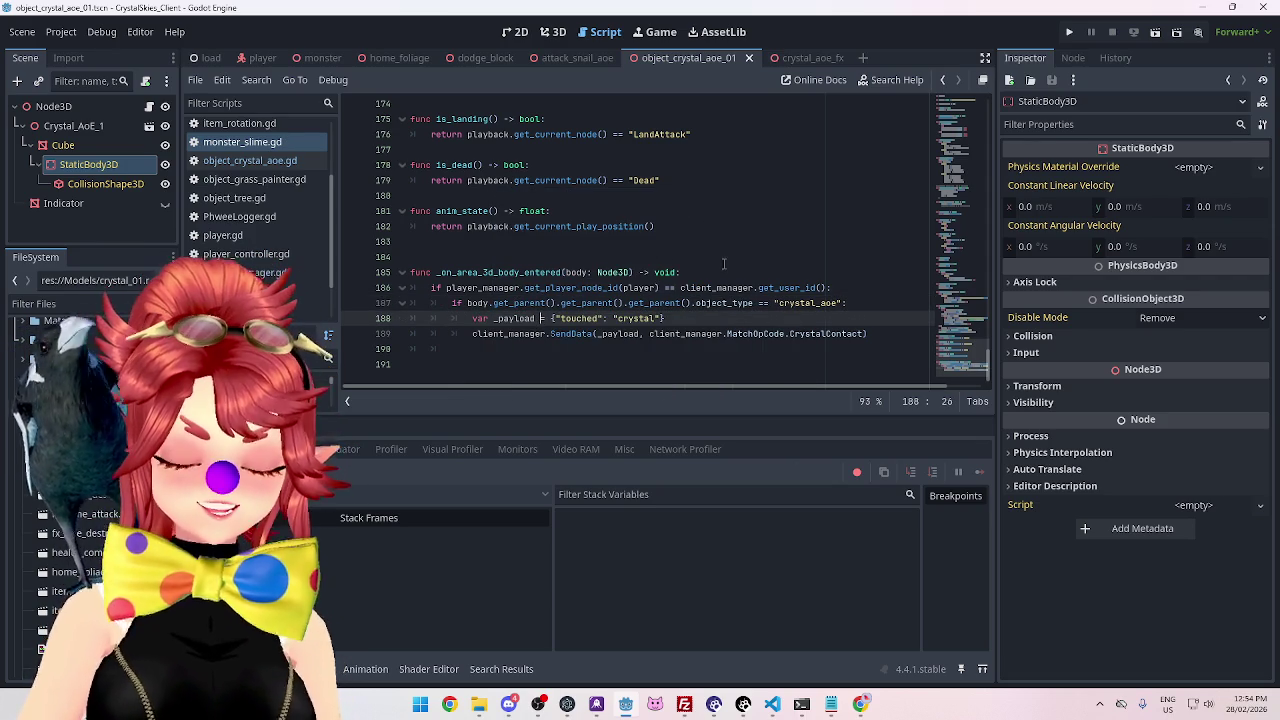
pyautogui.hotkey('ctrl', 's')
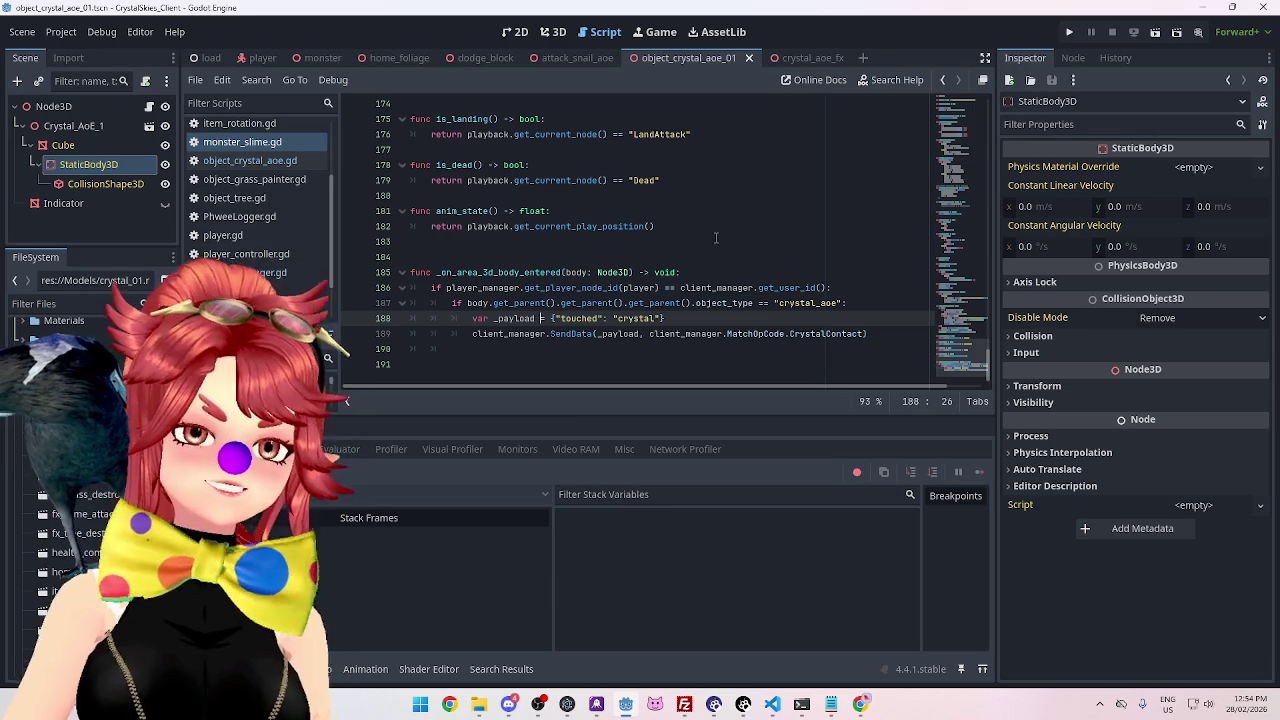
pyautogui.click(1070, 32)
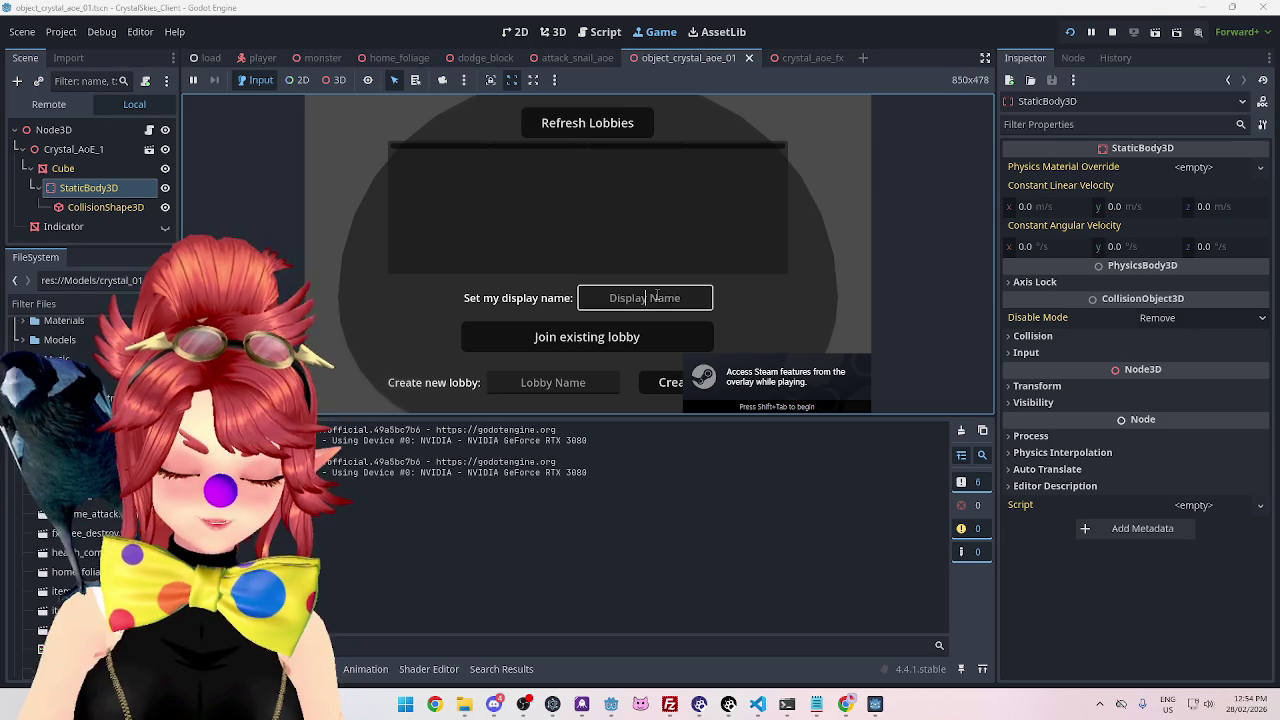
pyautogui.write('Phwee')
# Host a new lobby named asdd from the first game client.
pyautogui.press('Tab')
pyautogui.write('a')
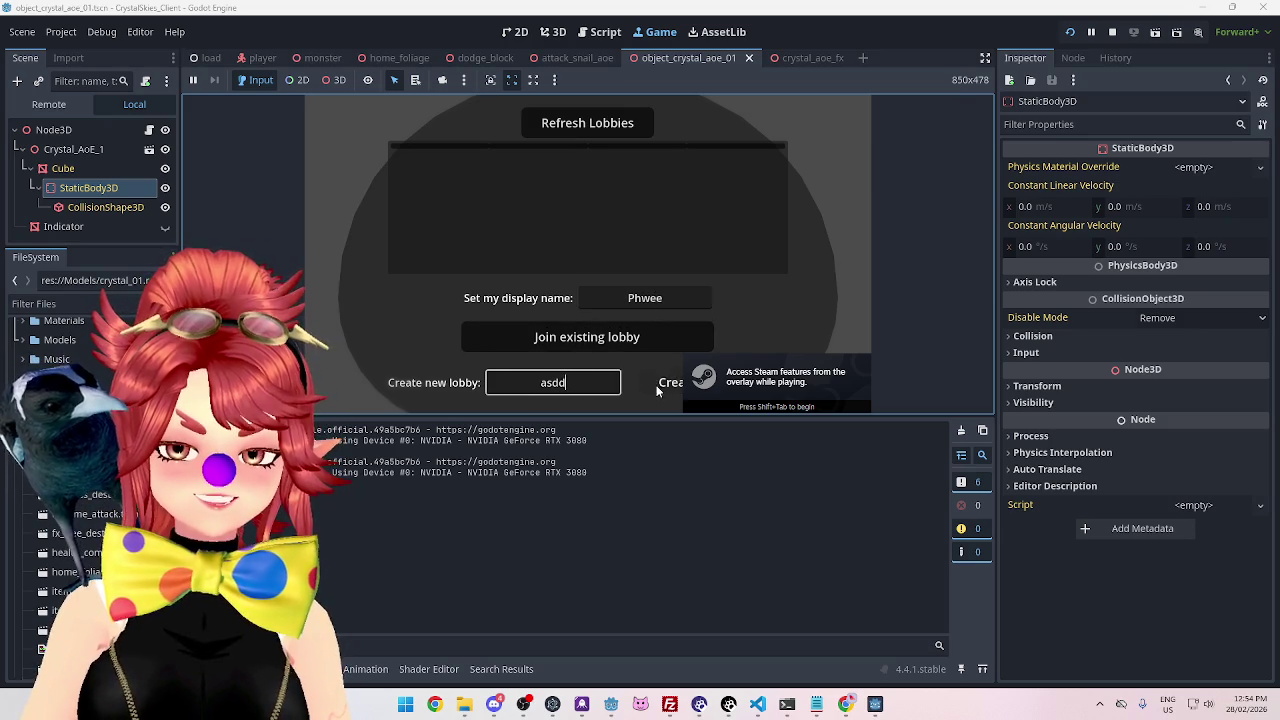
pyautogui.click(658, 385)
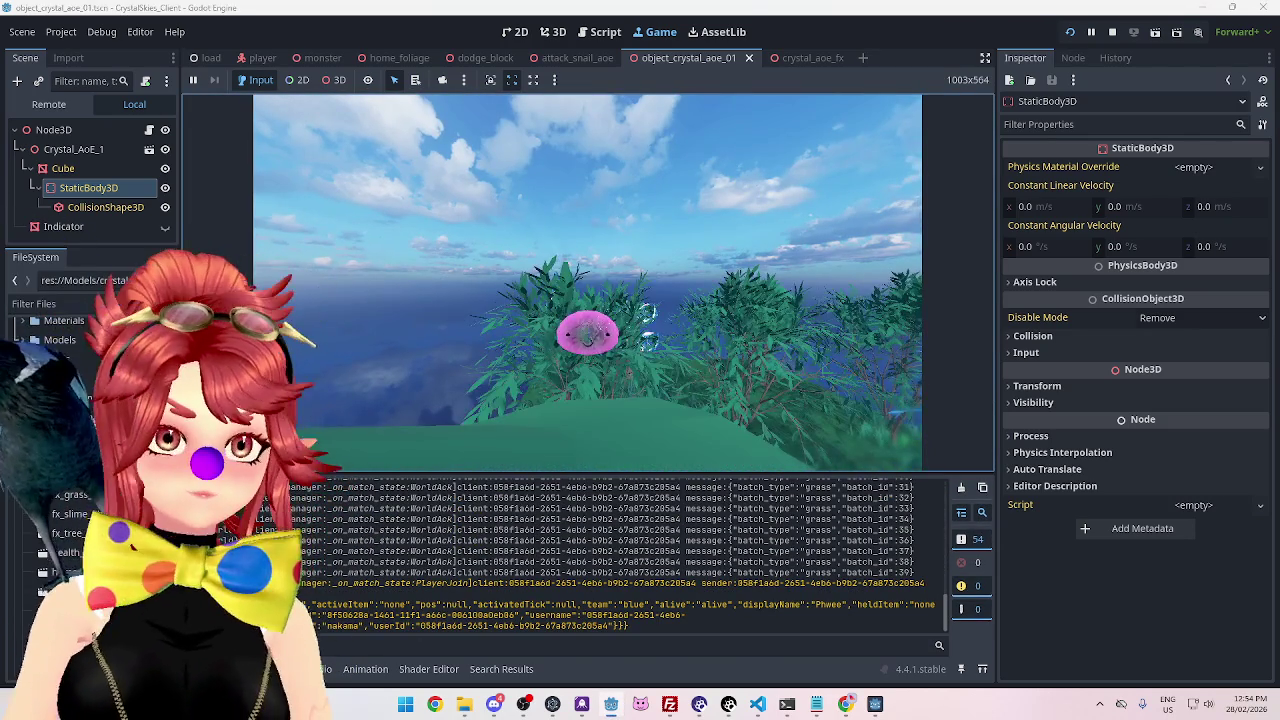
pyautogui.press('w')
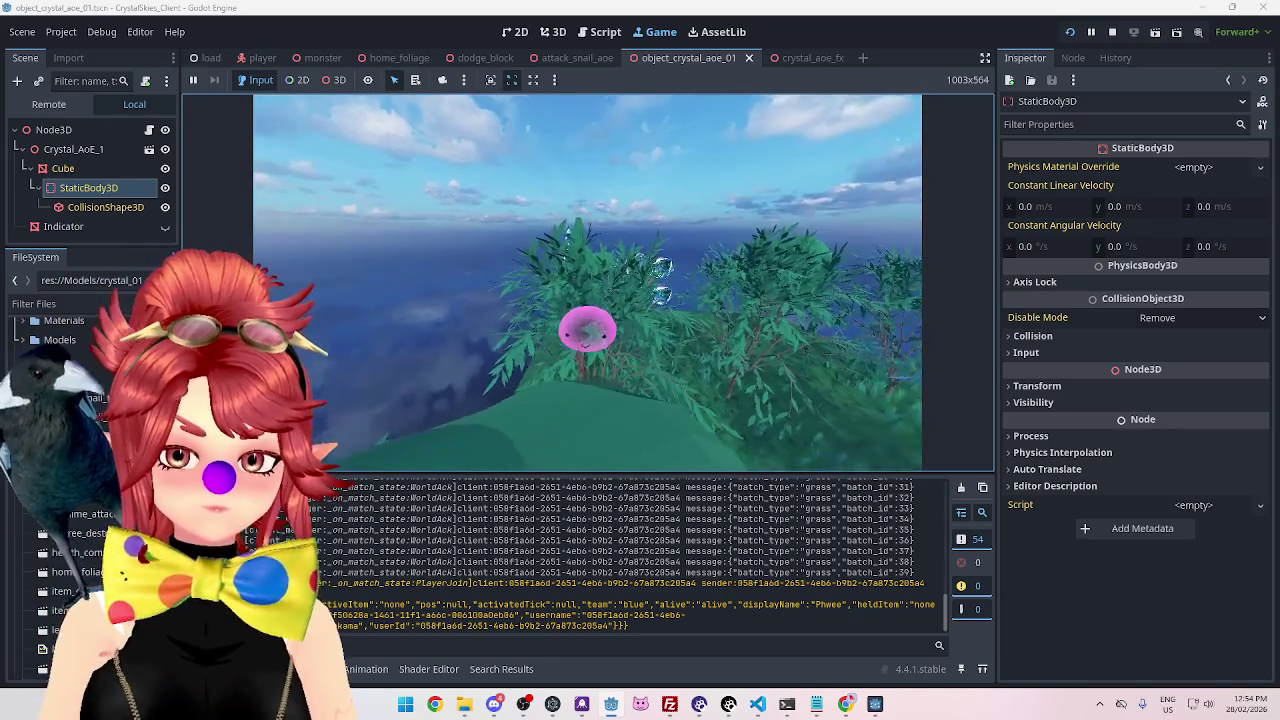
pyautogui.press('Escape')
# Refresh lobbies in the second client and join asdd, then return to the host view.
pyautogui.click(875, 704)
pyautogui.click(603, 212)
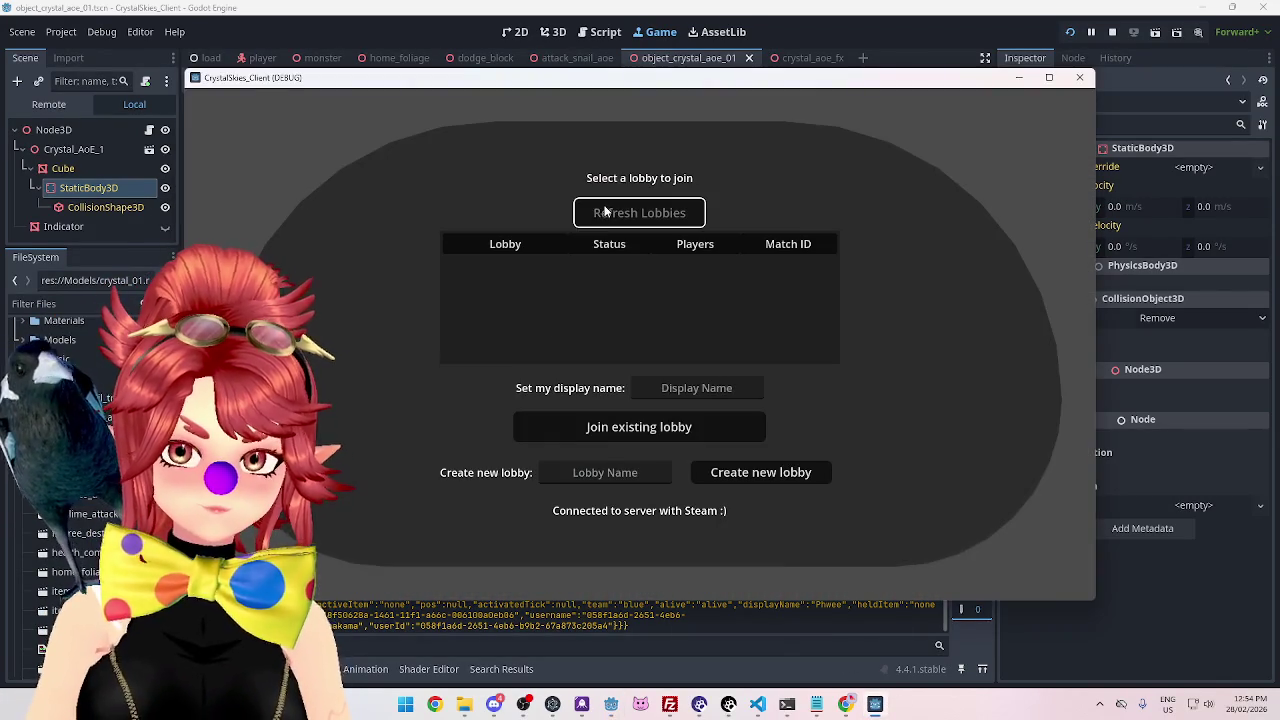
pyautogui.click(672, 264)
pyautogui.click(689, 387)
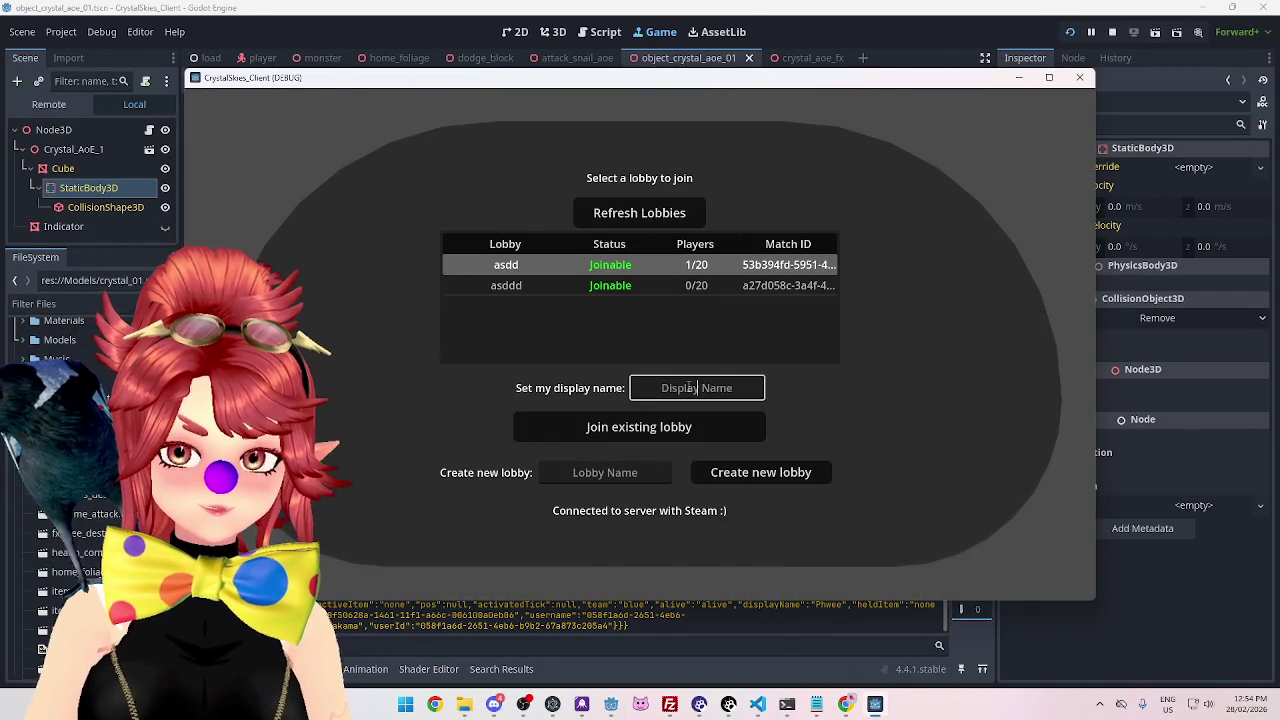
pyautogui.write('Phwee2')
pyautogui.click(646, 429)
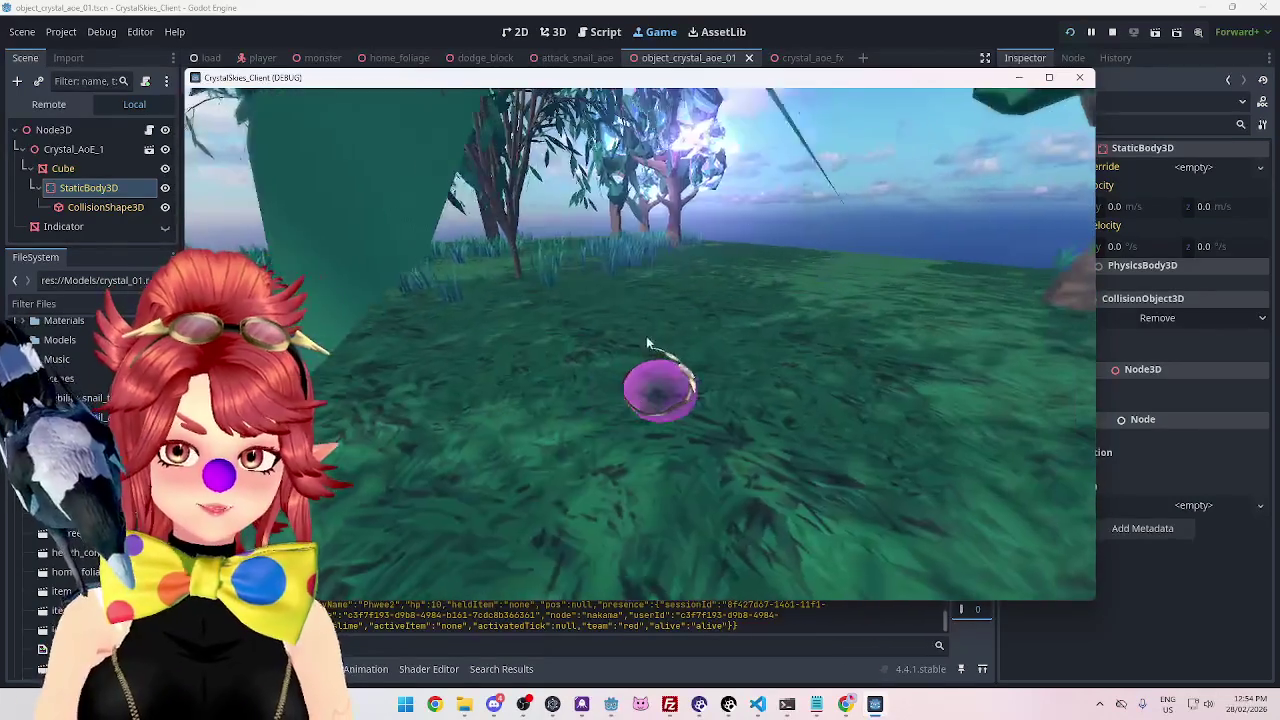
pyautogui.click(873, 37)
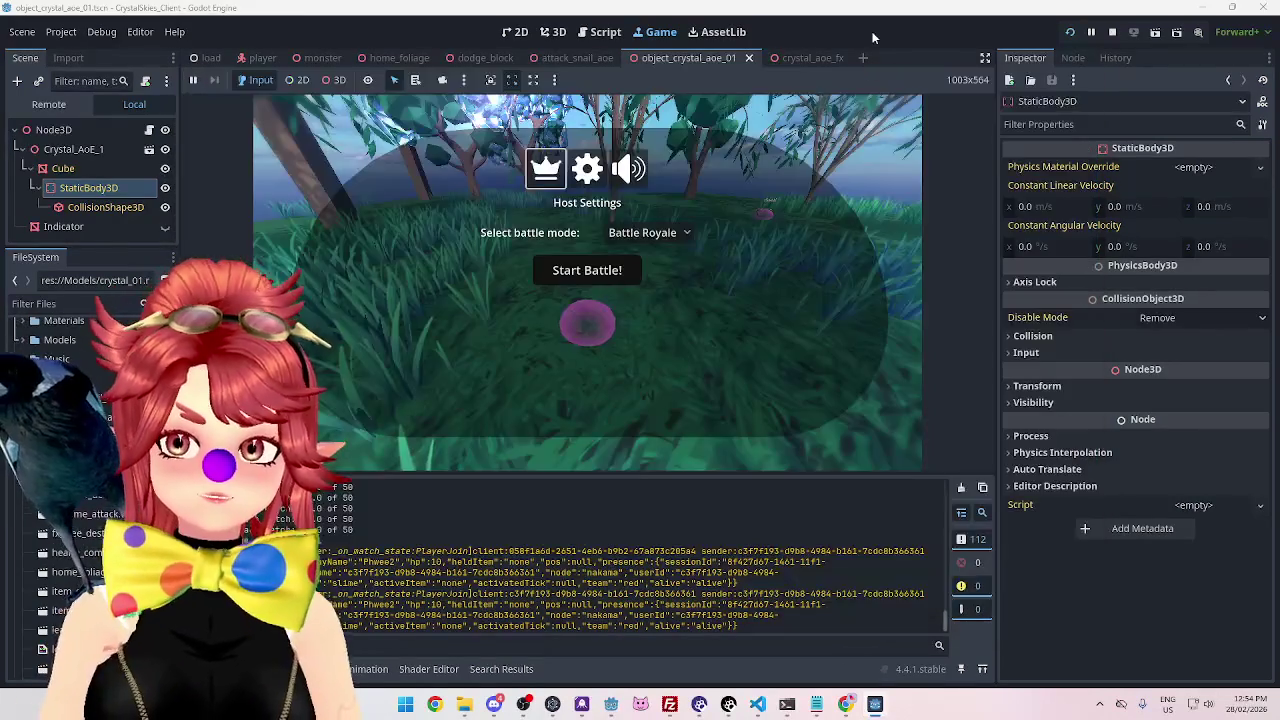
# Play the Battle Royale match through to the player's death, then stop the game.
pyautogui.click(590, 274)
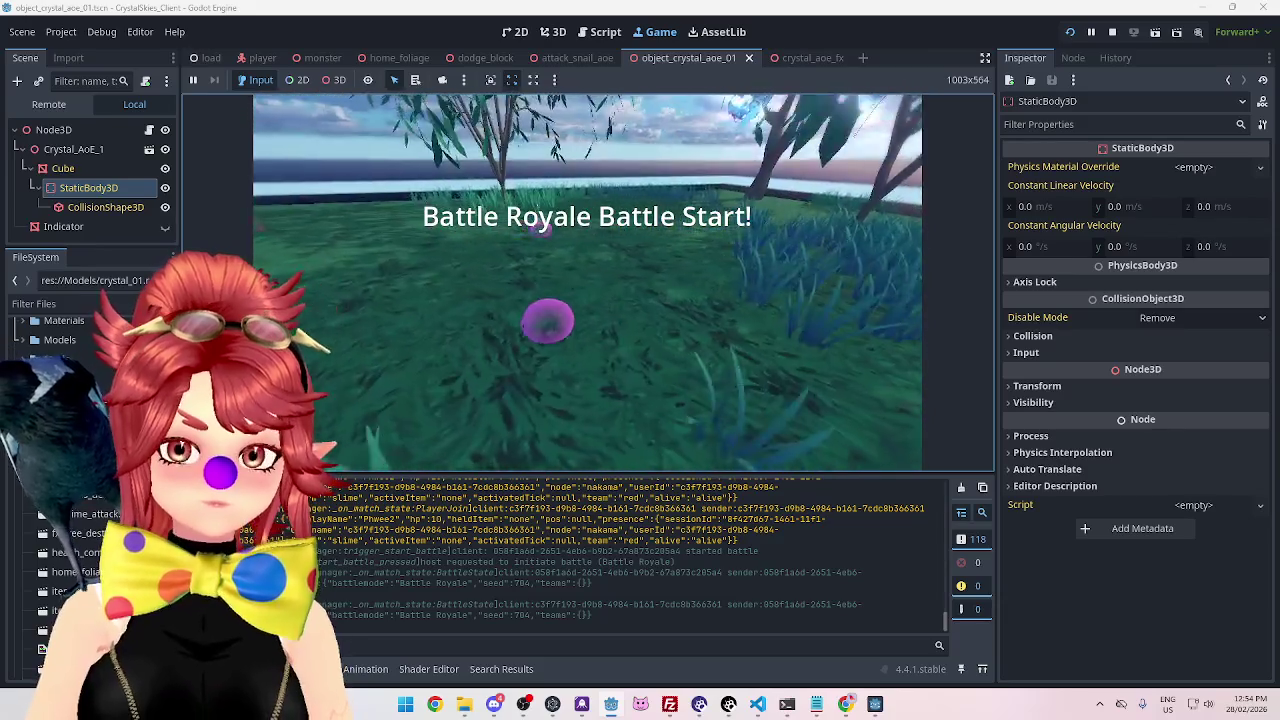
pyautogui.press('Escape')
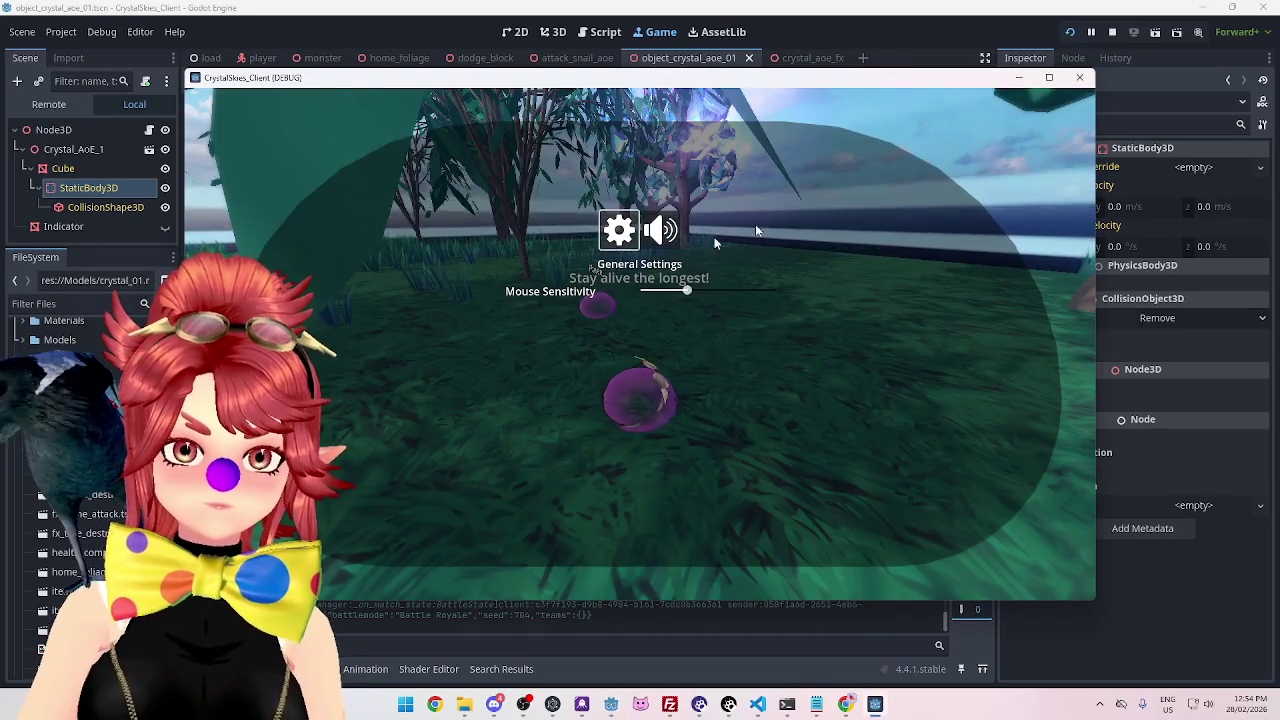
pyautogui.press('Escape')
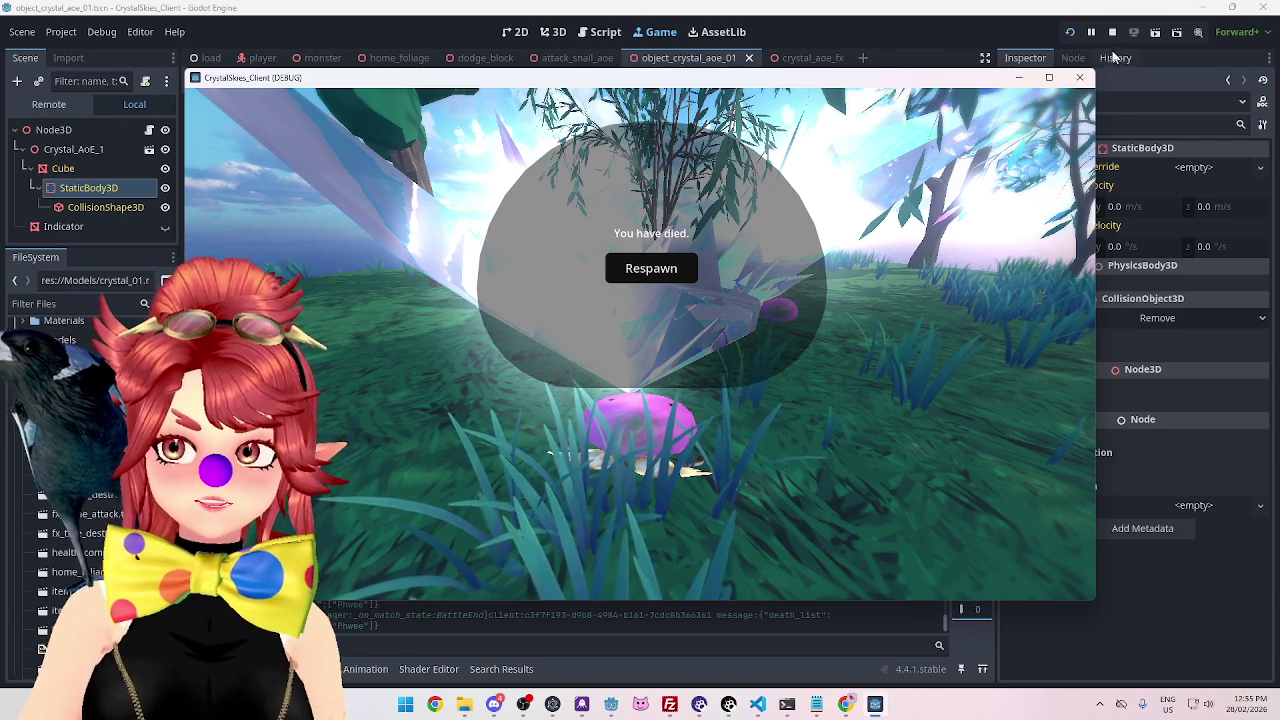
pyautogui.click(1080, 77)
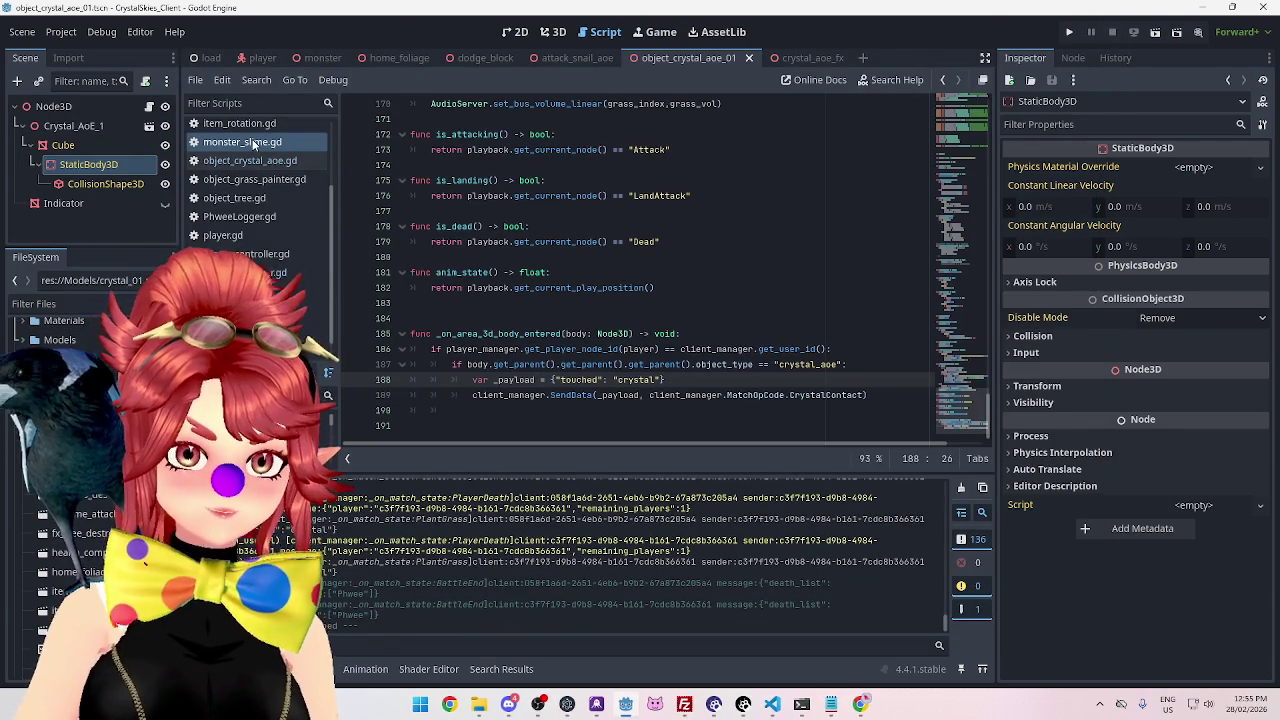
# Return to the object_crystal_aoe_01 scene and open the object_crystal_aoe.gd script.
pyautogui.click(805, 57)
pyautogui.click(688, 57)
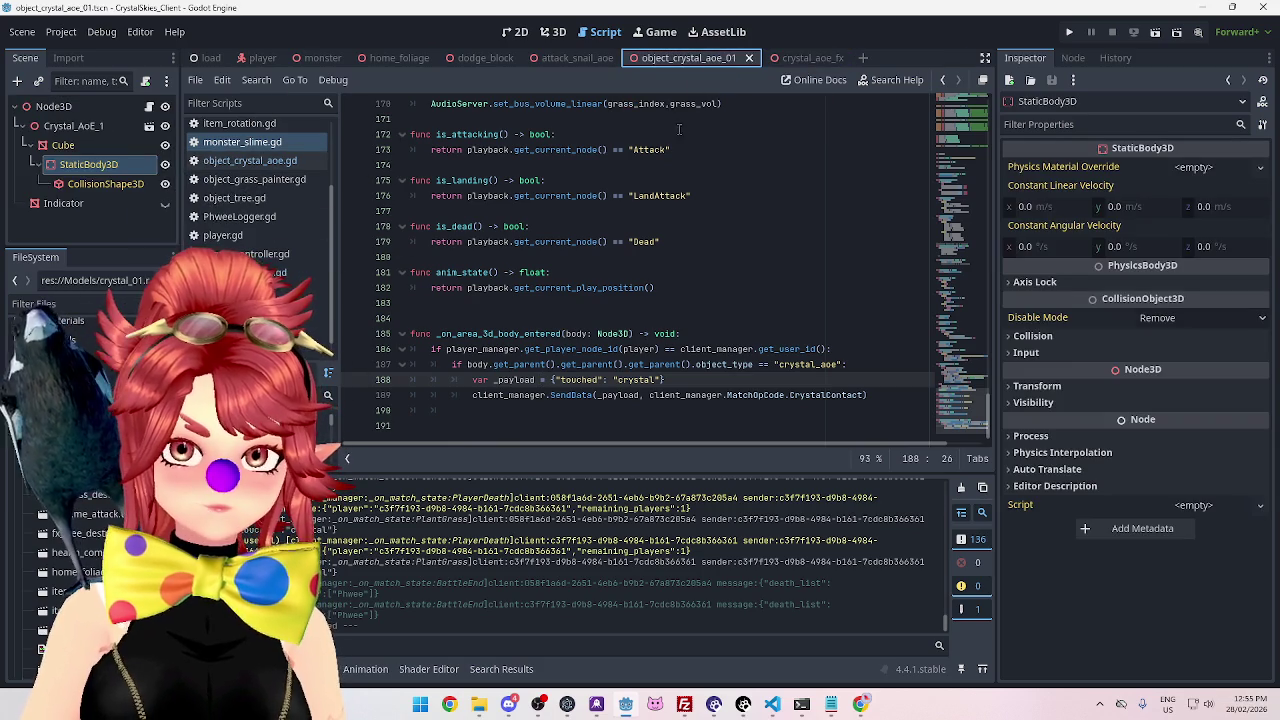
pyautogui.scroll(5, 667, 133)
pyautogui.click(282, 161)
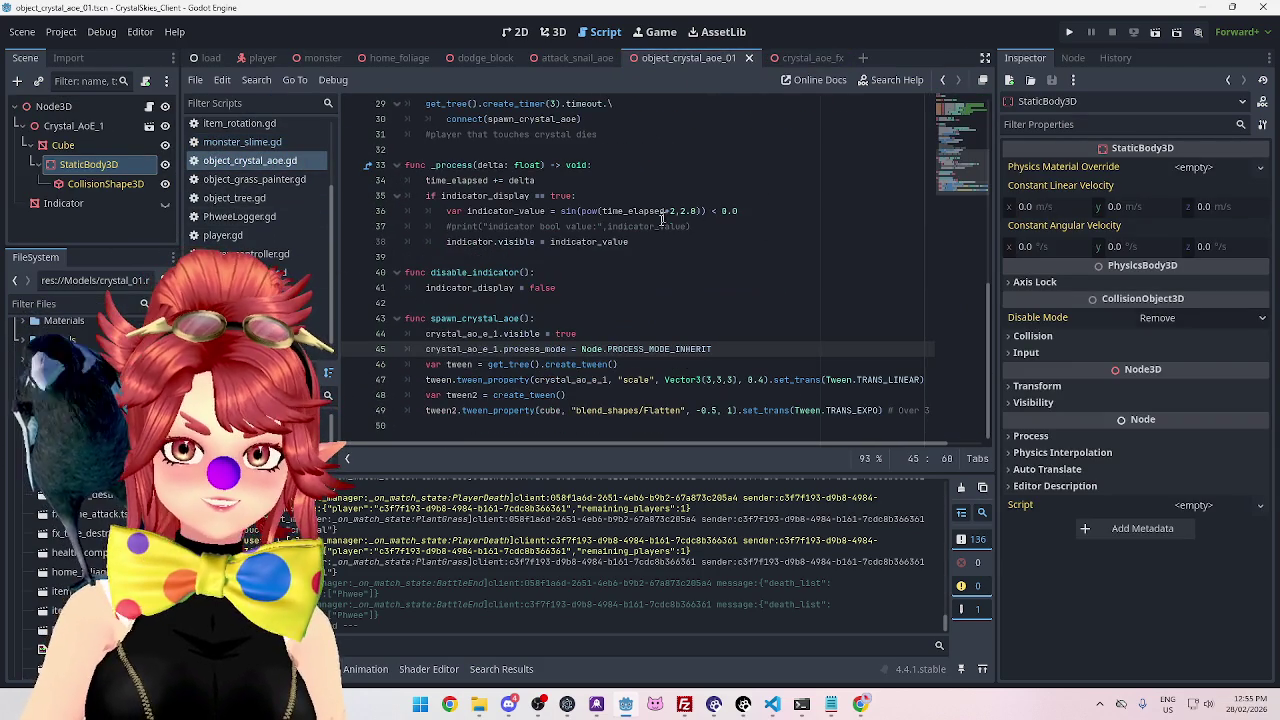
# Change the spawn tween scale on line 47 from Vector3(3,3,3) to Vector3(2,2,2) and save.
pyautogui.click(707, 380)
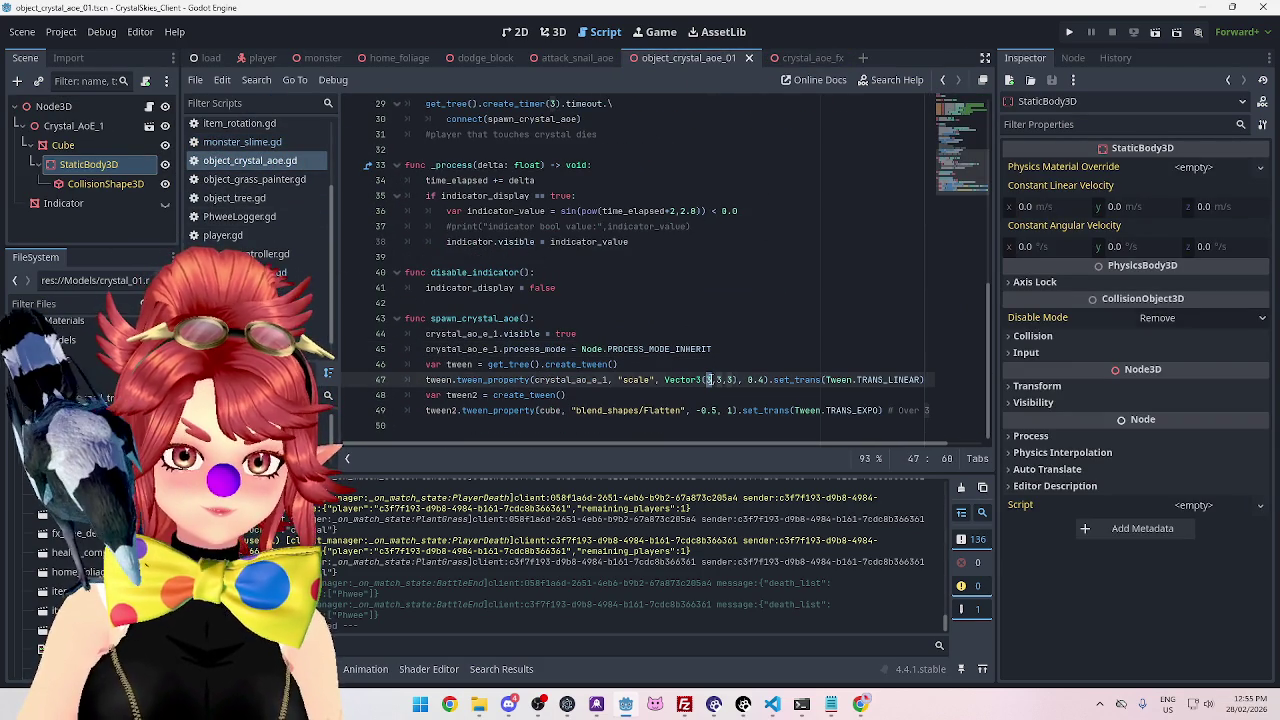
pyautogui.press('Right')
pyautogui.press('Delete')
pyautogui.write('2')
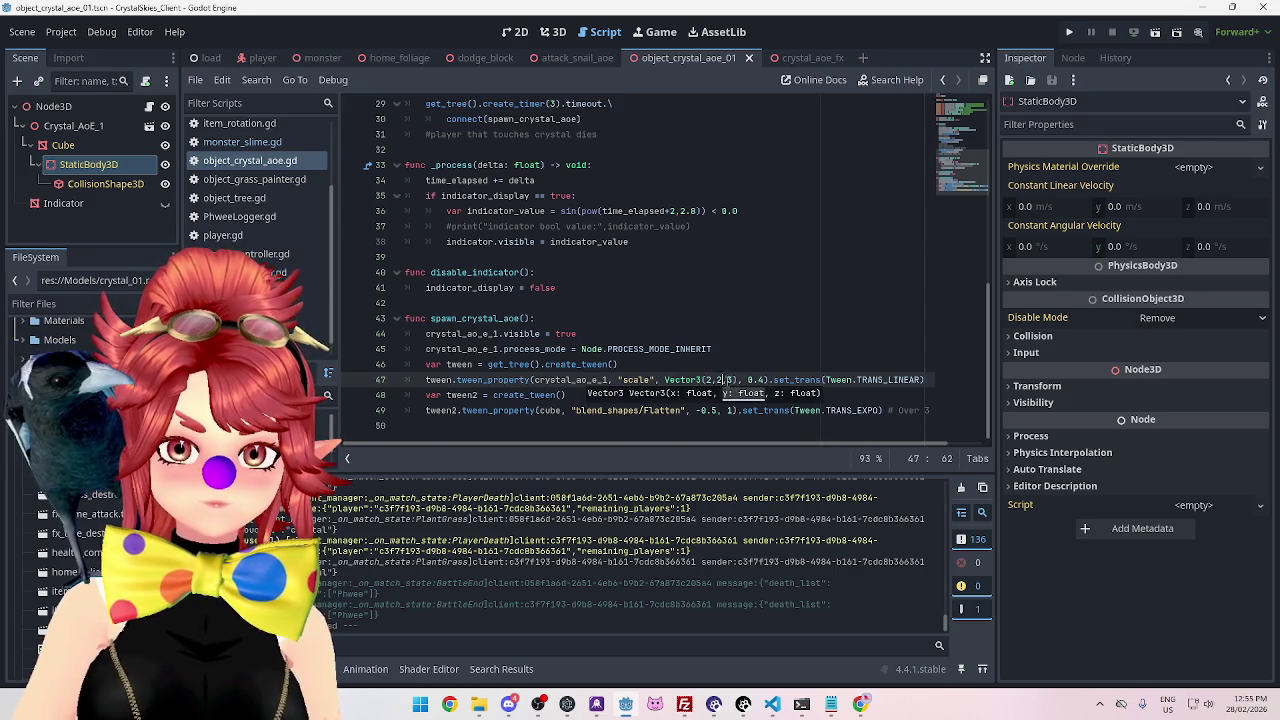
pyautogui.click(738, 357)
pyautogui.hotkey('ctrl', 's')
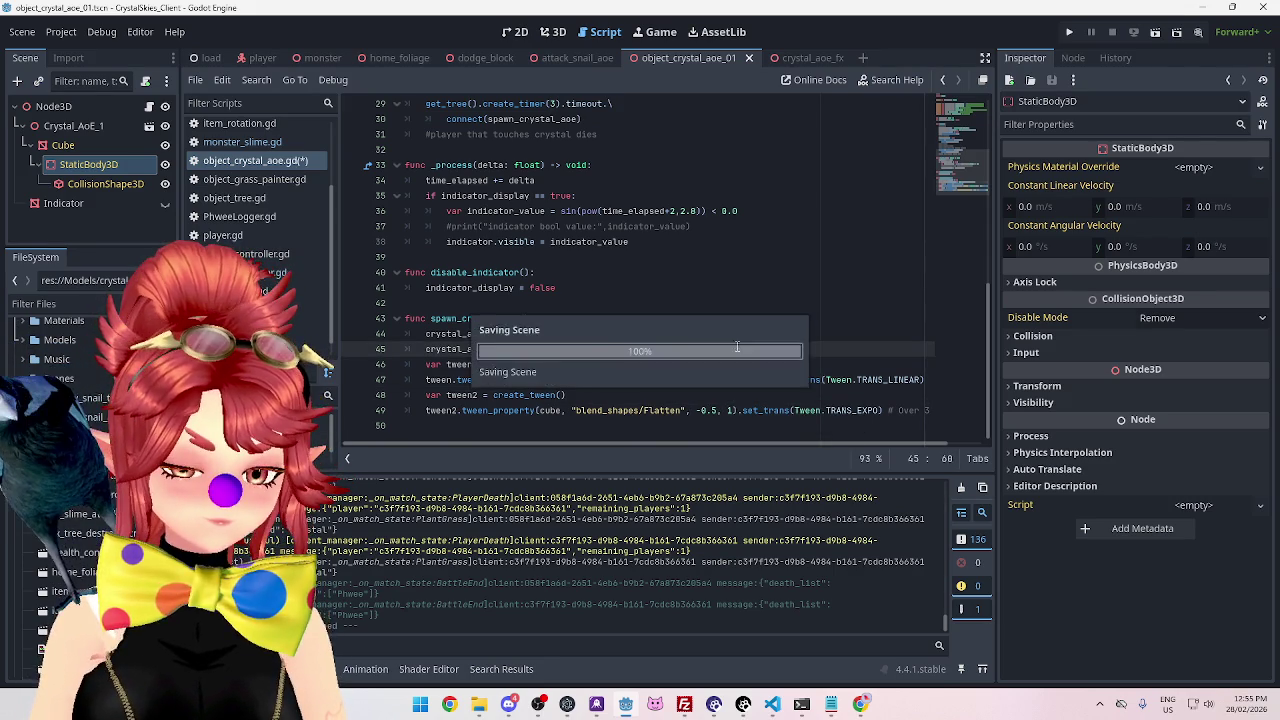
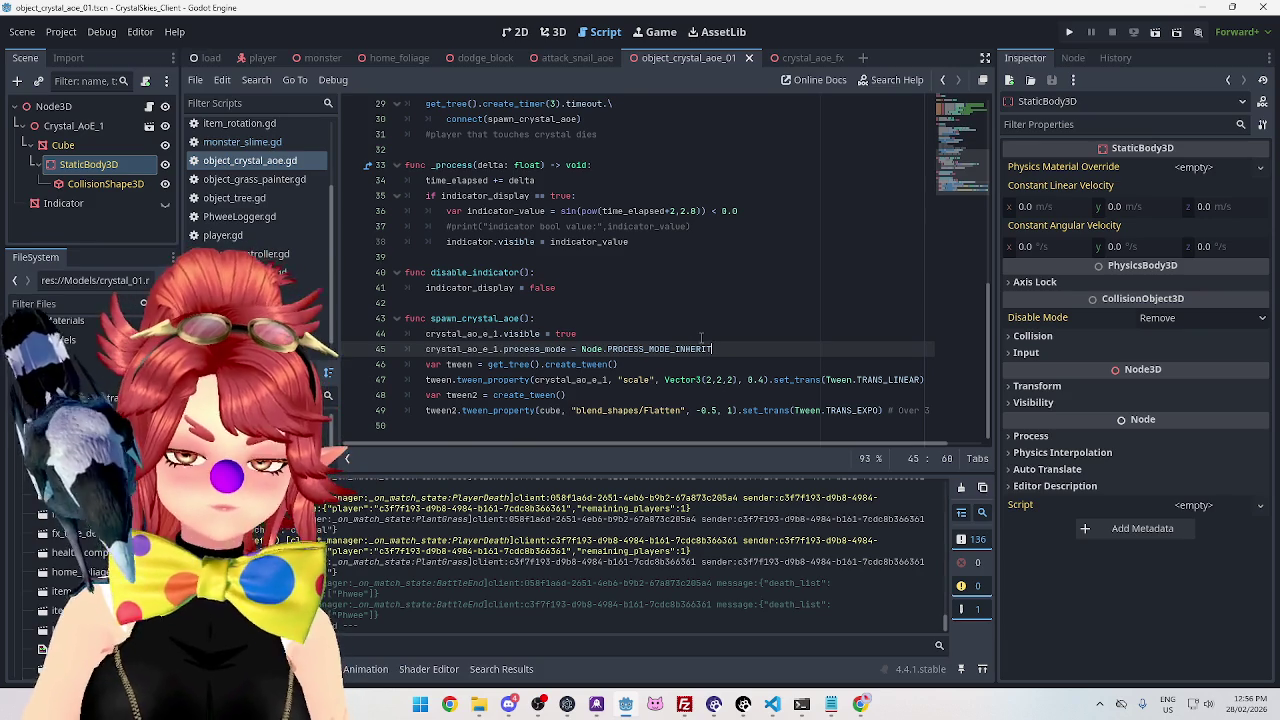
# Review spawn_crystal_aoe and its tween creation lines in object_crystal_aoe.gd.
pyautogui.click(687, 317)
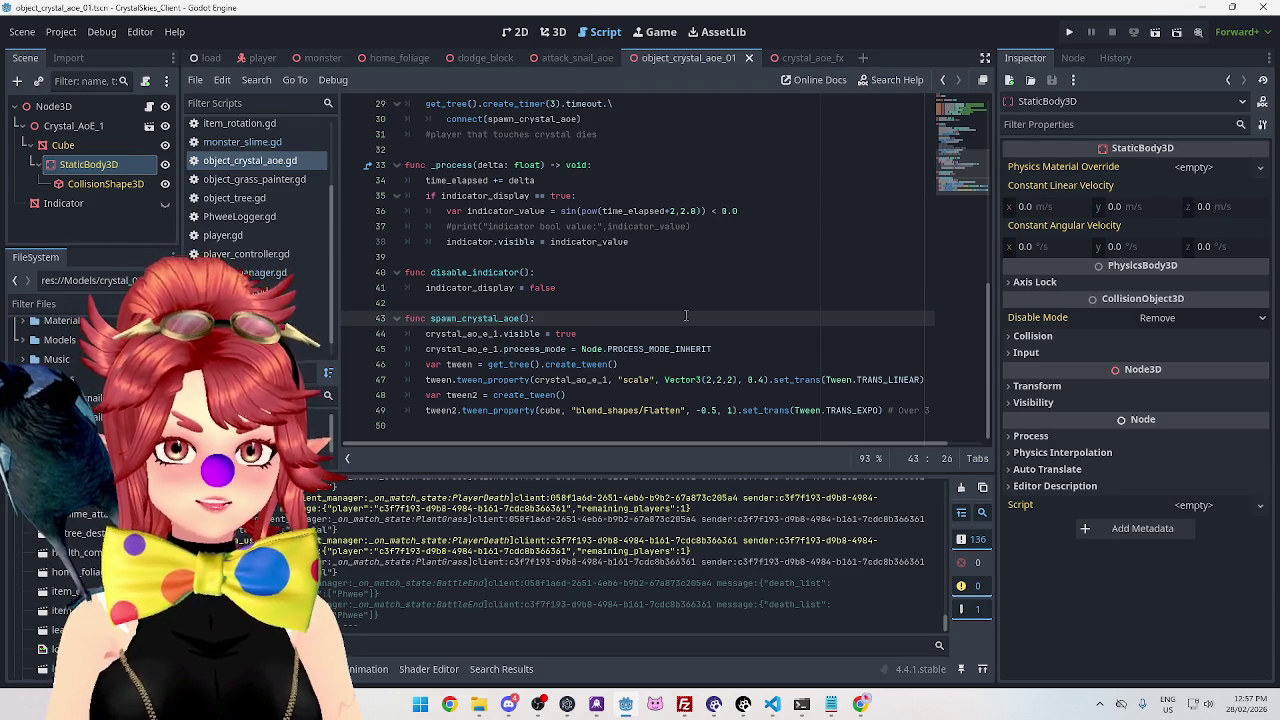
pyautogui.click(697, 362)
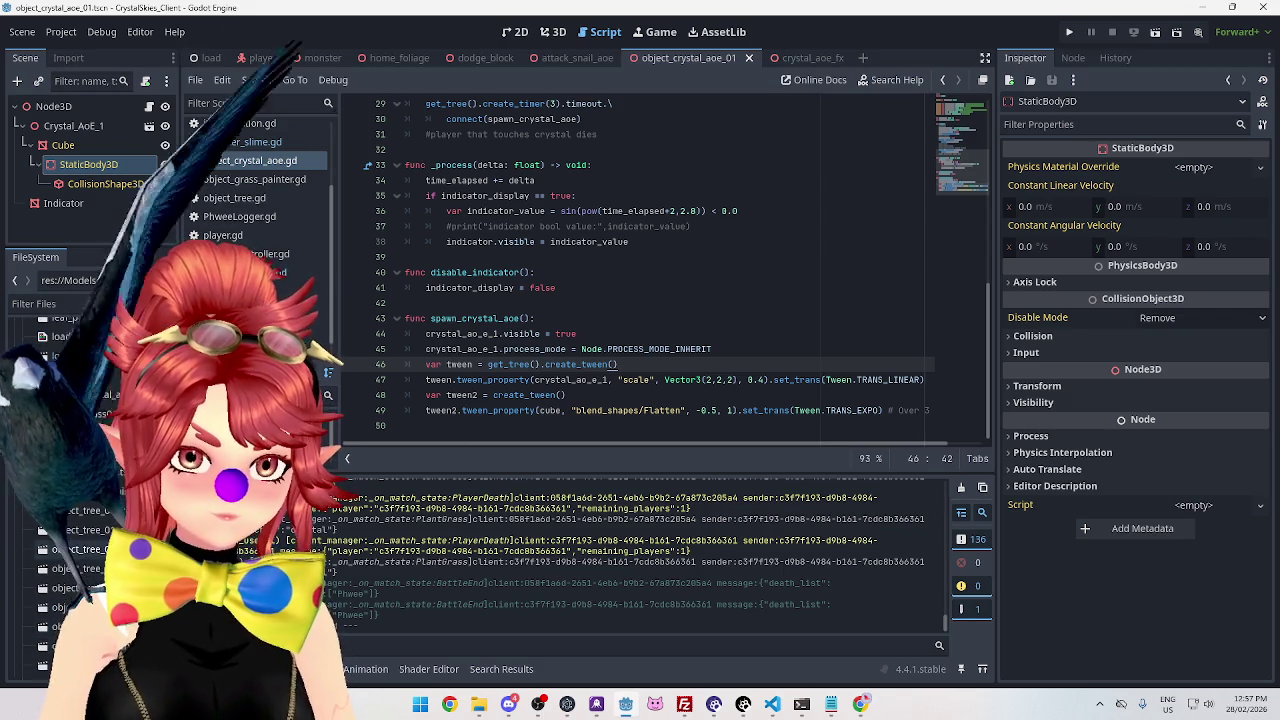
pyautogui.scroll(3, 90, 568)
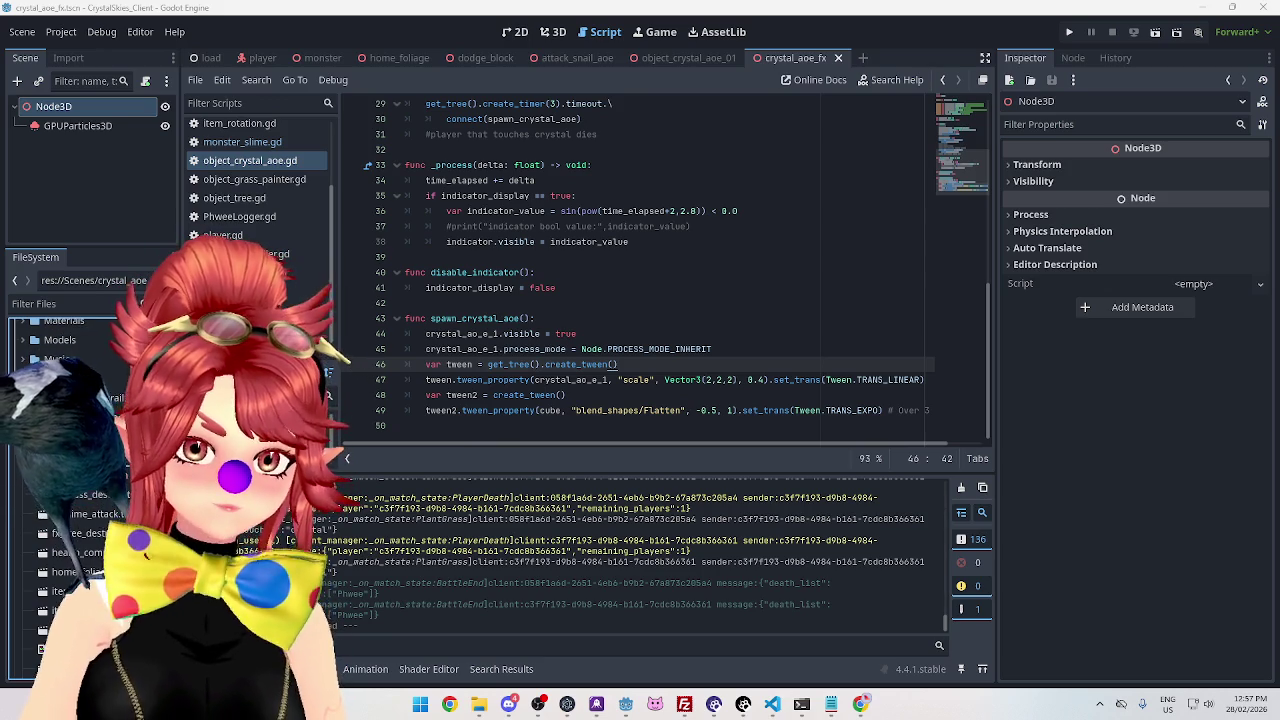
# Confirm the rename to fx_crystal_aoe.tscn and open the script containing crystal_contact.
pyautogui.press('Return')
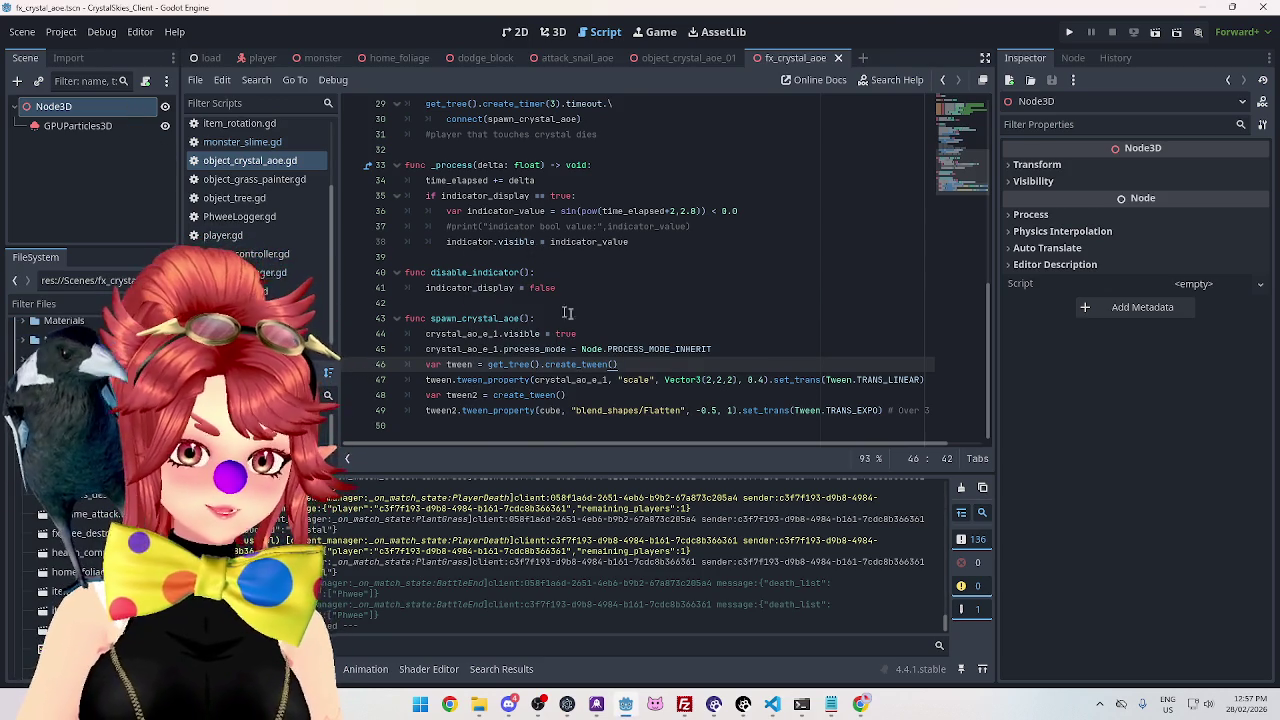
pyautogui.moveTo(688, 62)
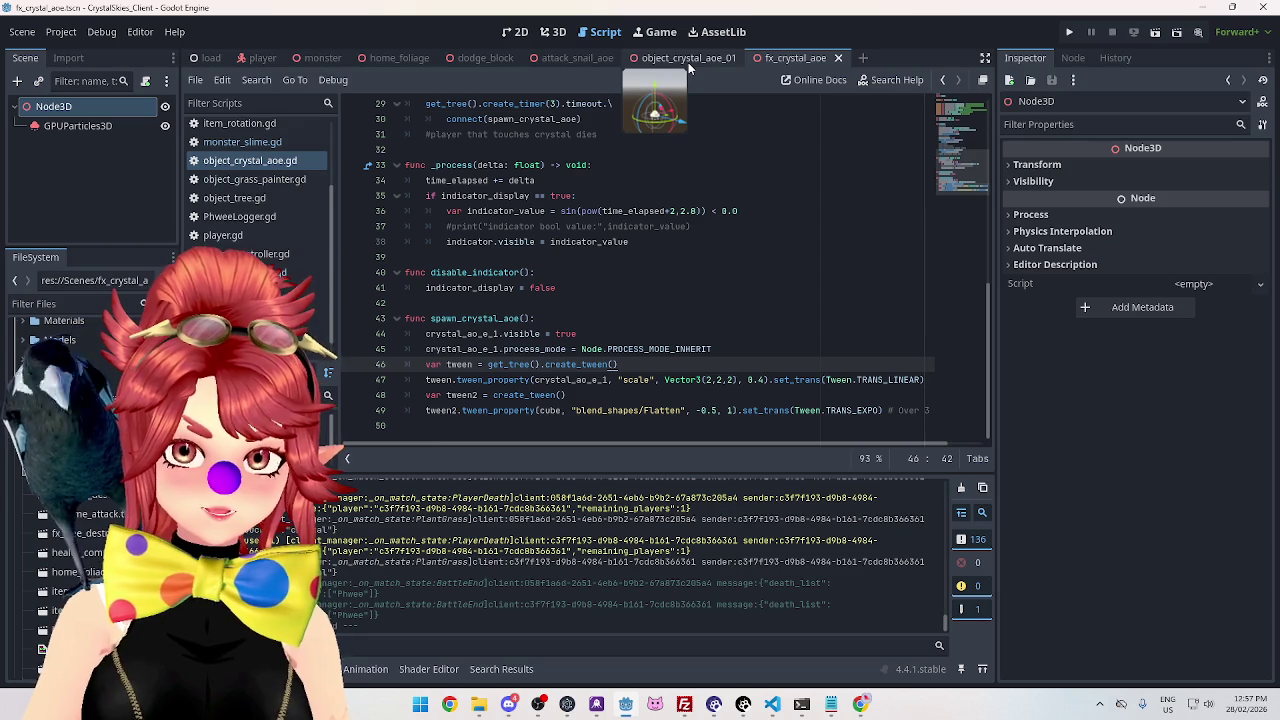
pyautogui.click(310, 58)
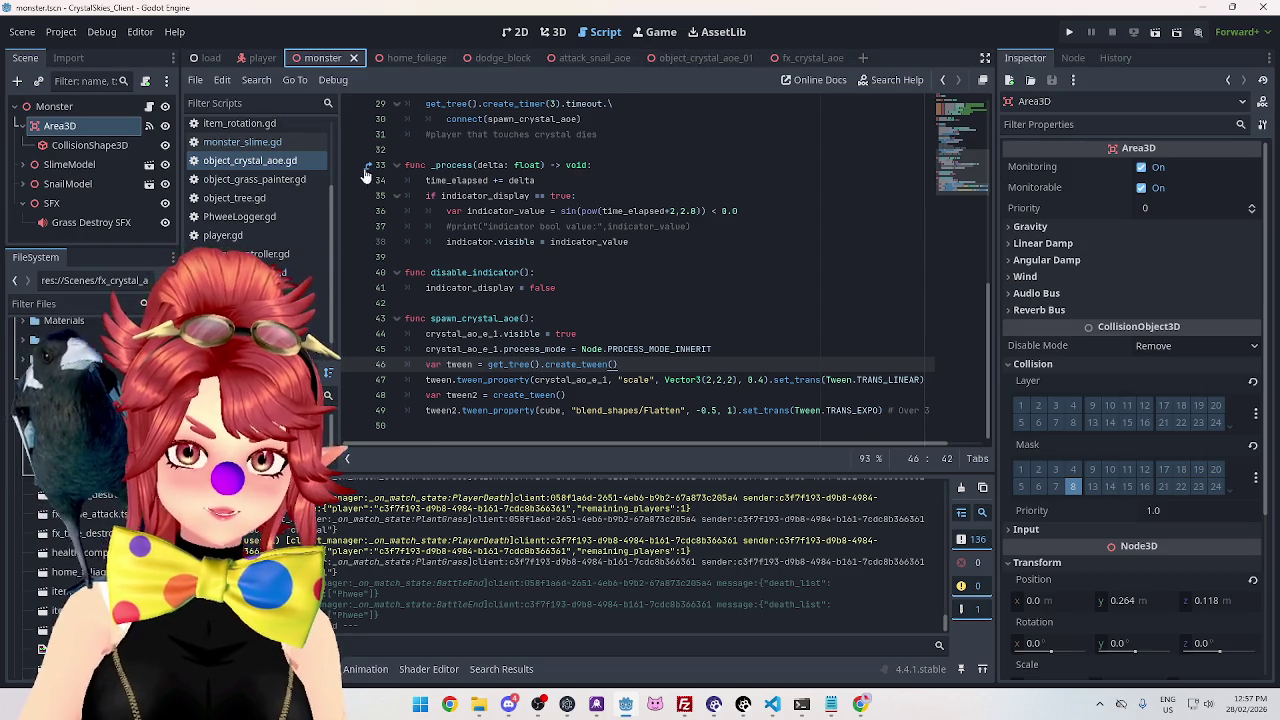
pyautogui.click(242, 141)
pyautogui.scroll(-1, 704, 384)
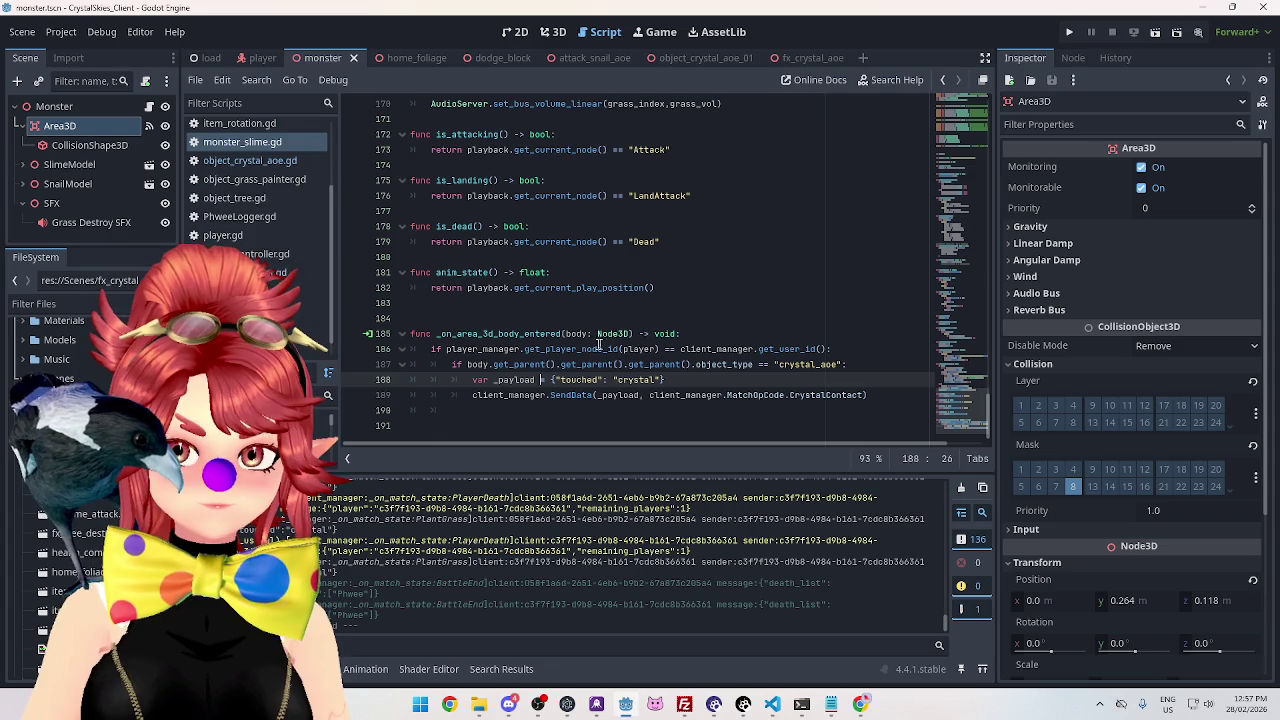
pyautogui.click(270, 272)
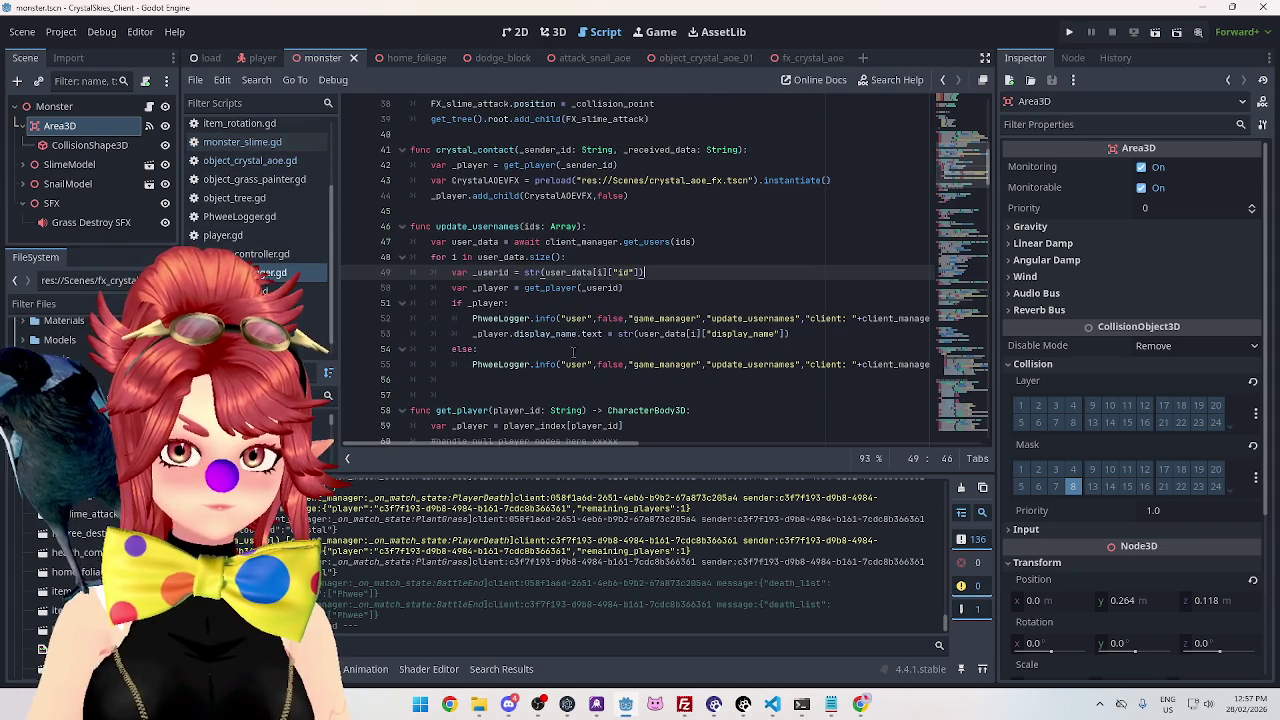
pyautogui.scroll(2, 570, 262)
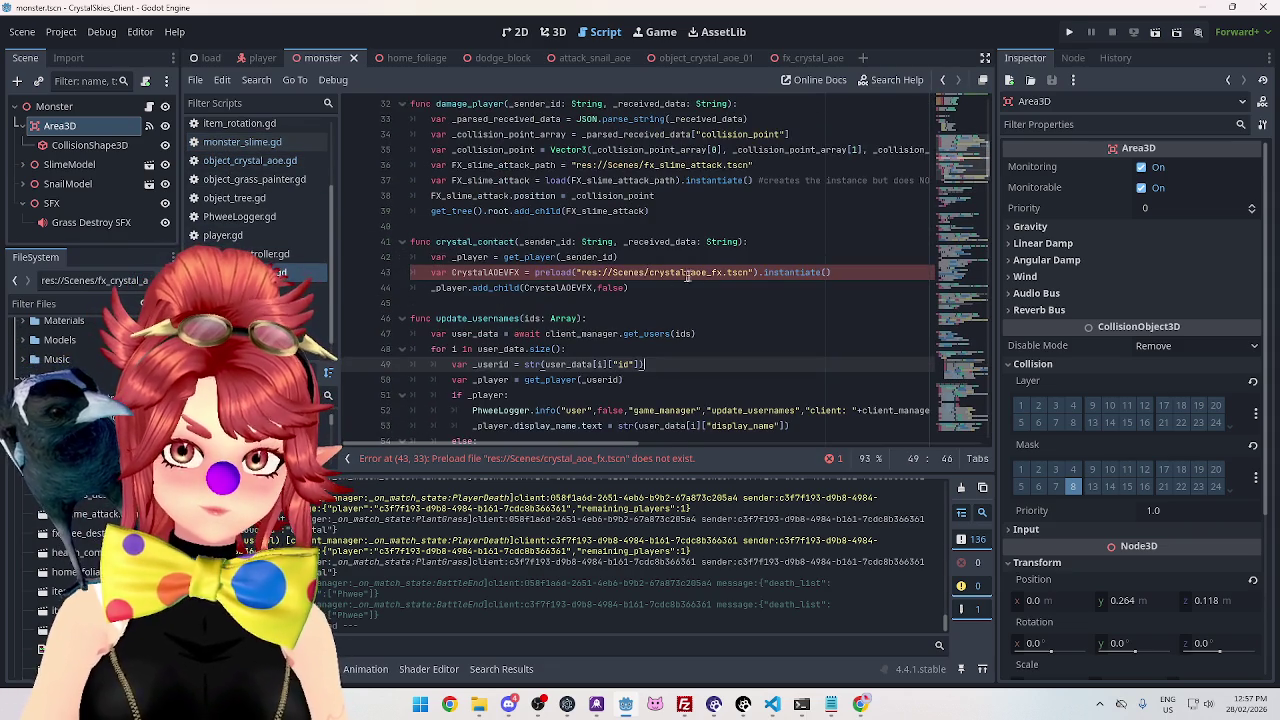
# Correct the line 43 preload path to res://Scenes/fx_crystal_aoe.tscn.
pyautogui.click(650, 273)
pyautogui.write('fx_')
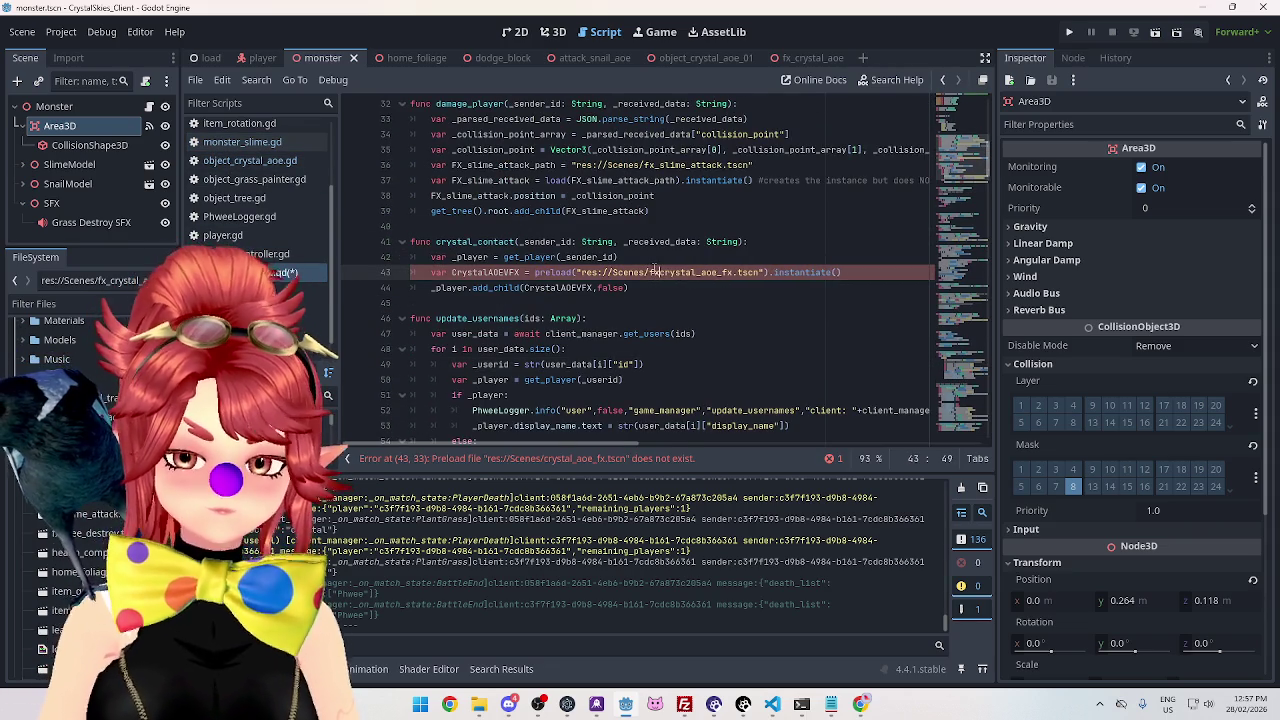
pyautogui.press('Right')
pyautogui.press('Right')
pyautogui.press('Right')
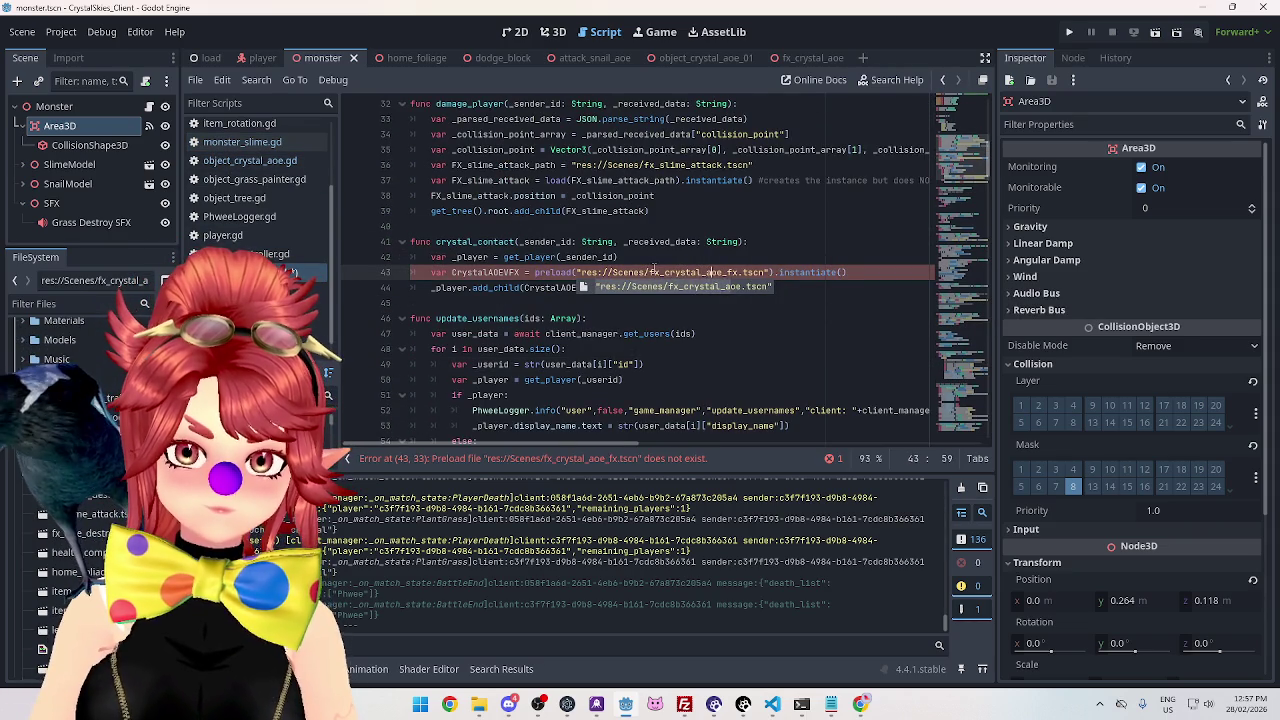
pyautogui.press('Delete')
pyautogui.press('Delete')
pyautogui.press('Delete')
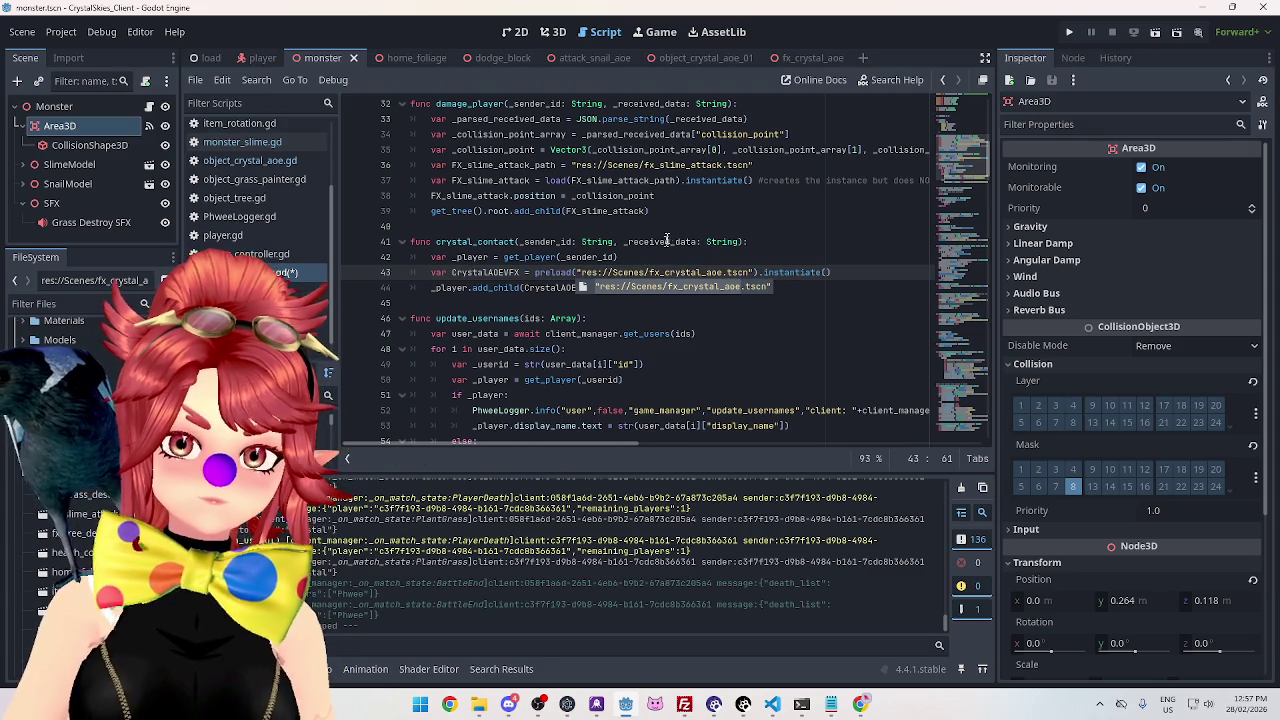
pyautogui.click(670, 228)
pyautogui.moveTo(552, 272)
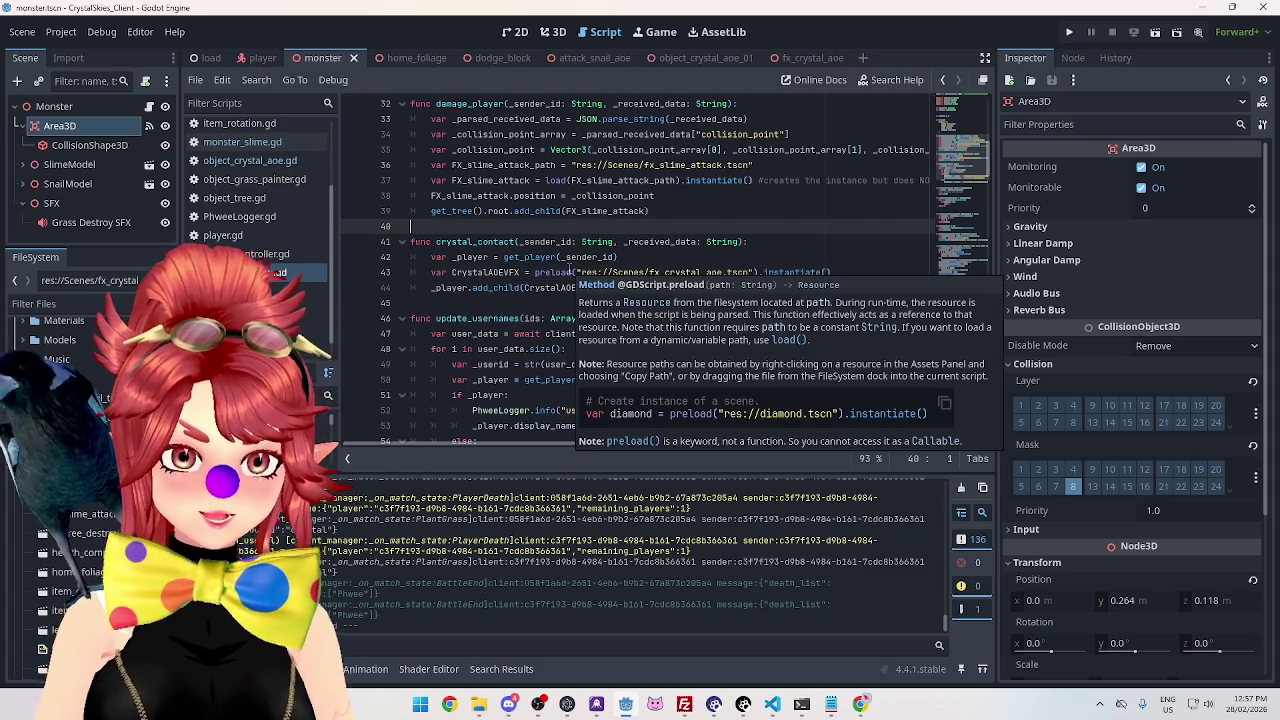
pyautogui.click(804, 57)
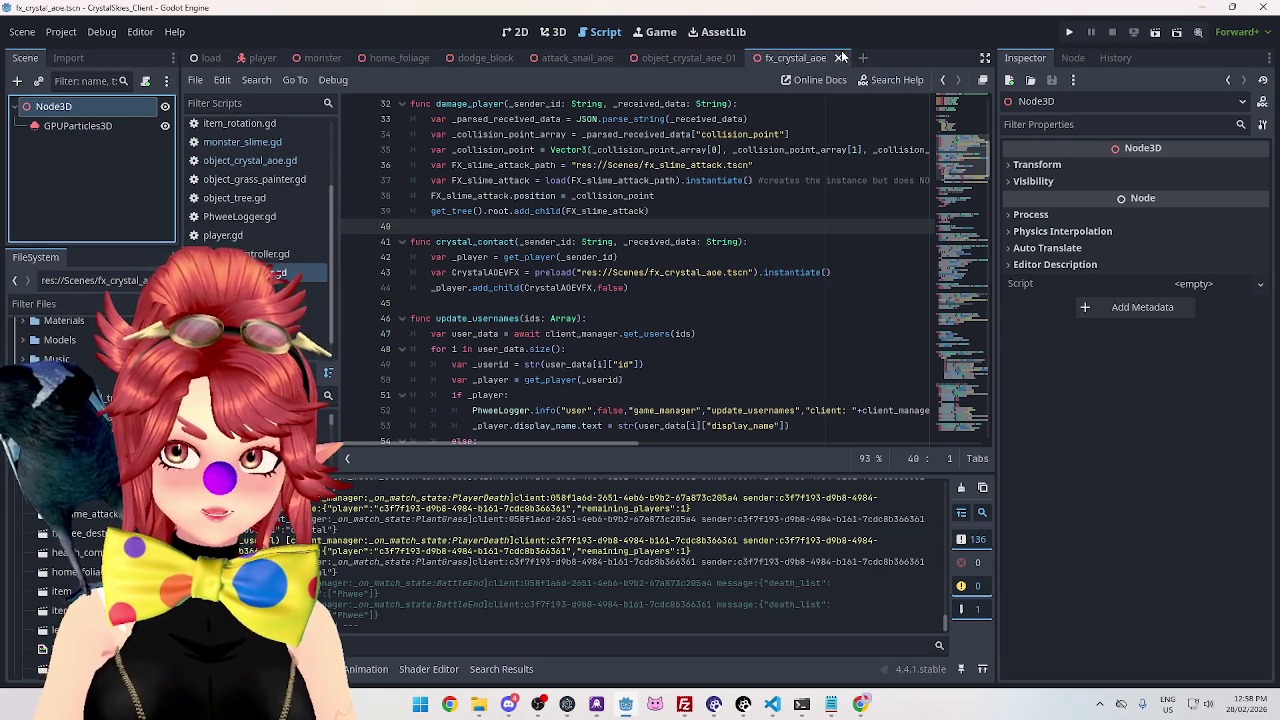
# Reopen fx_crystal_aoe, set GPUParticles3D to One Shot off and Emitting on, and save.
pyautogui.click(838, 57)
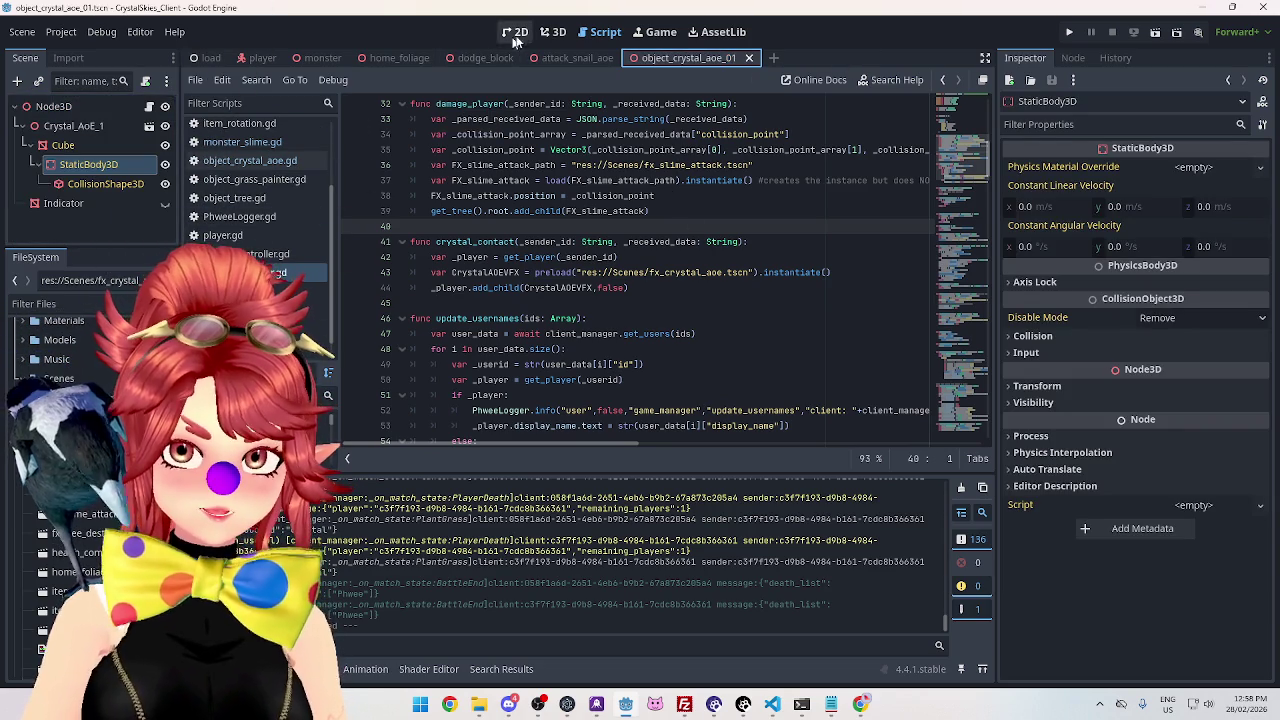
pyautogui.click(552, 32)
pyautogui.hotkey('ctrl', 'shift', 't')
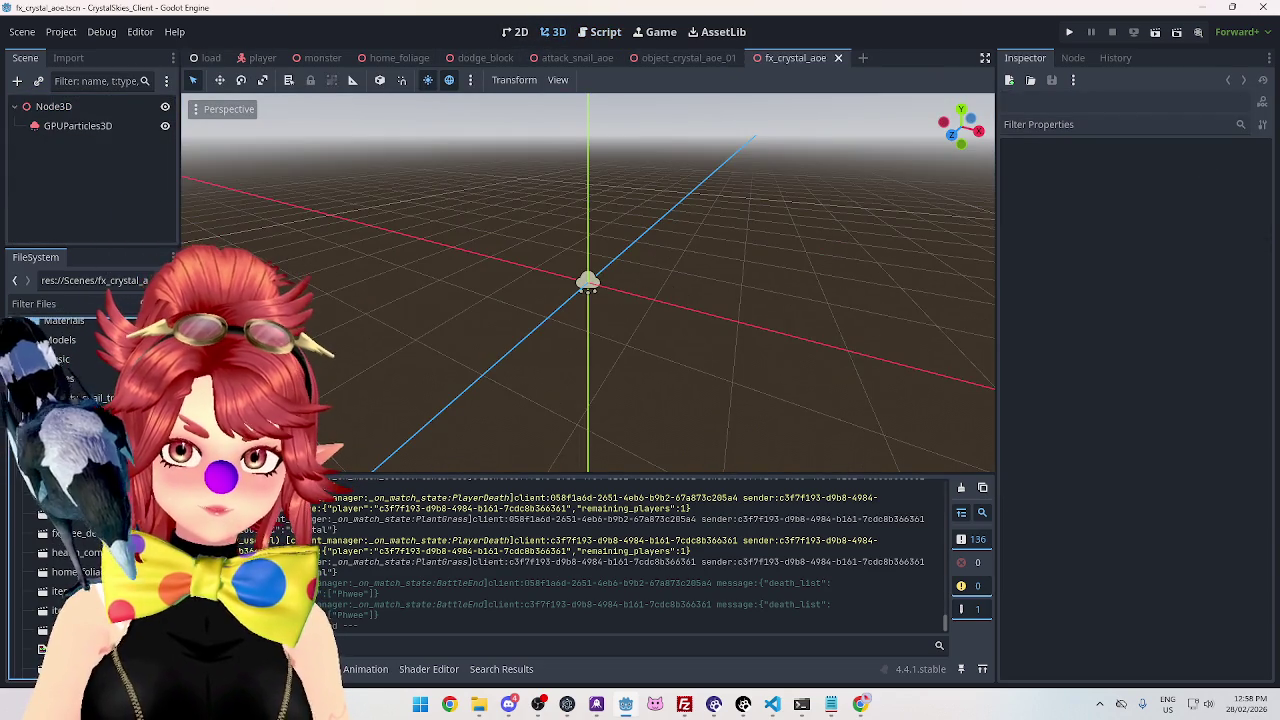
pyautogui.click(72, 125)
pyautogui.click(1143, 167)
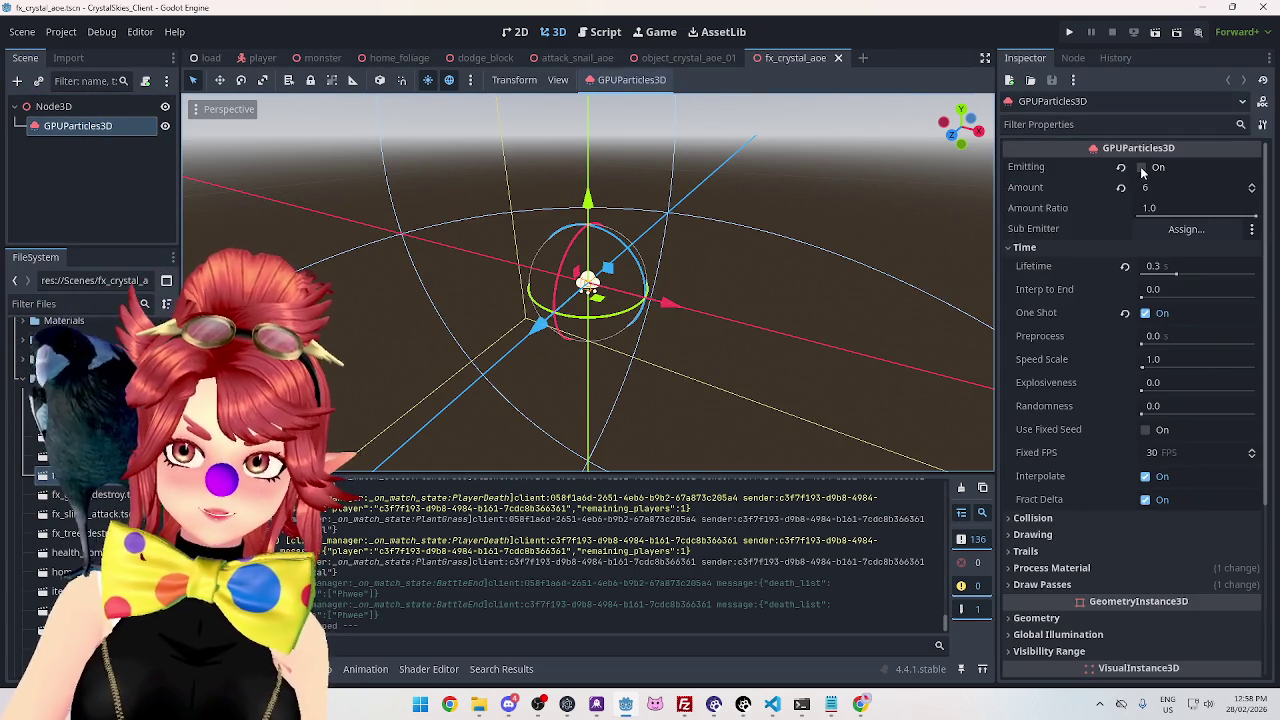
pyautogui.click(1143, 167)
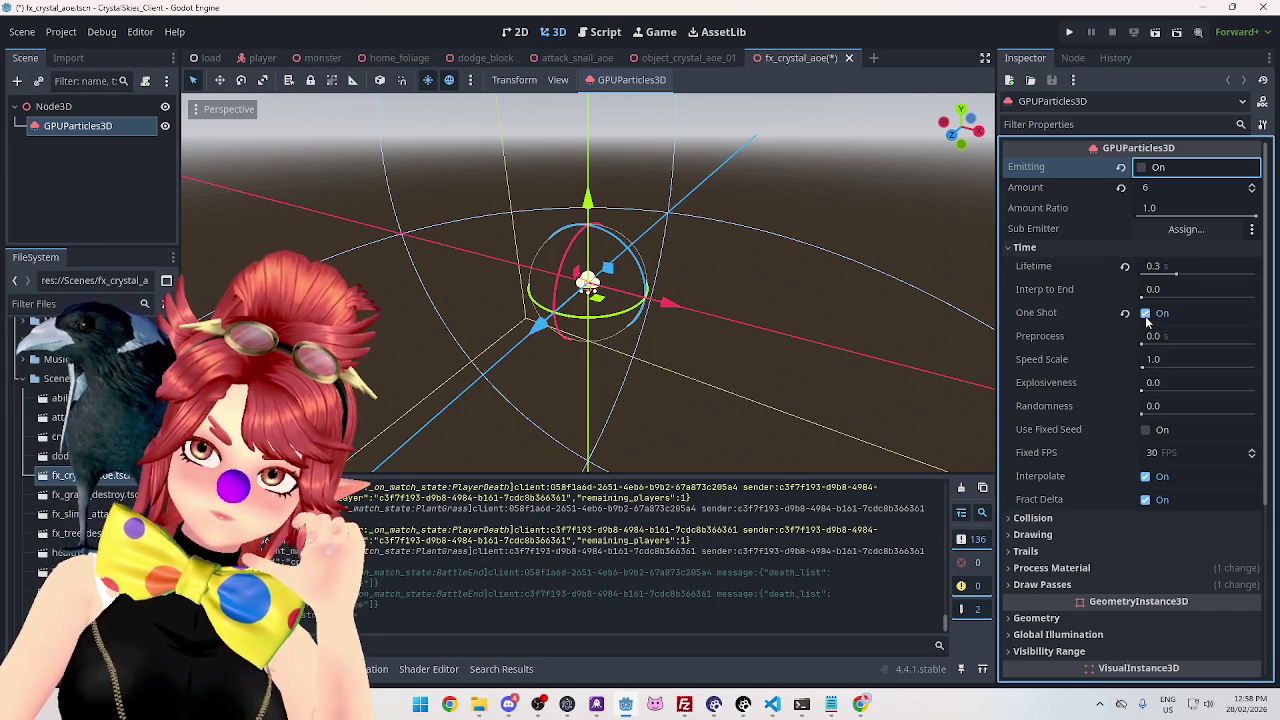
pyautogui.click(1146, 313)
pyautogui.click(1141, 167)
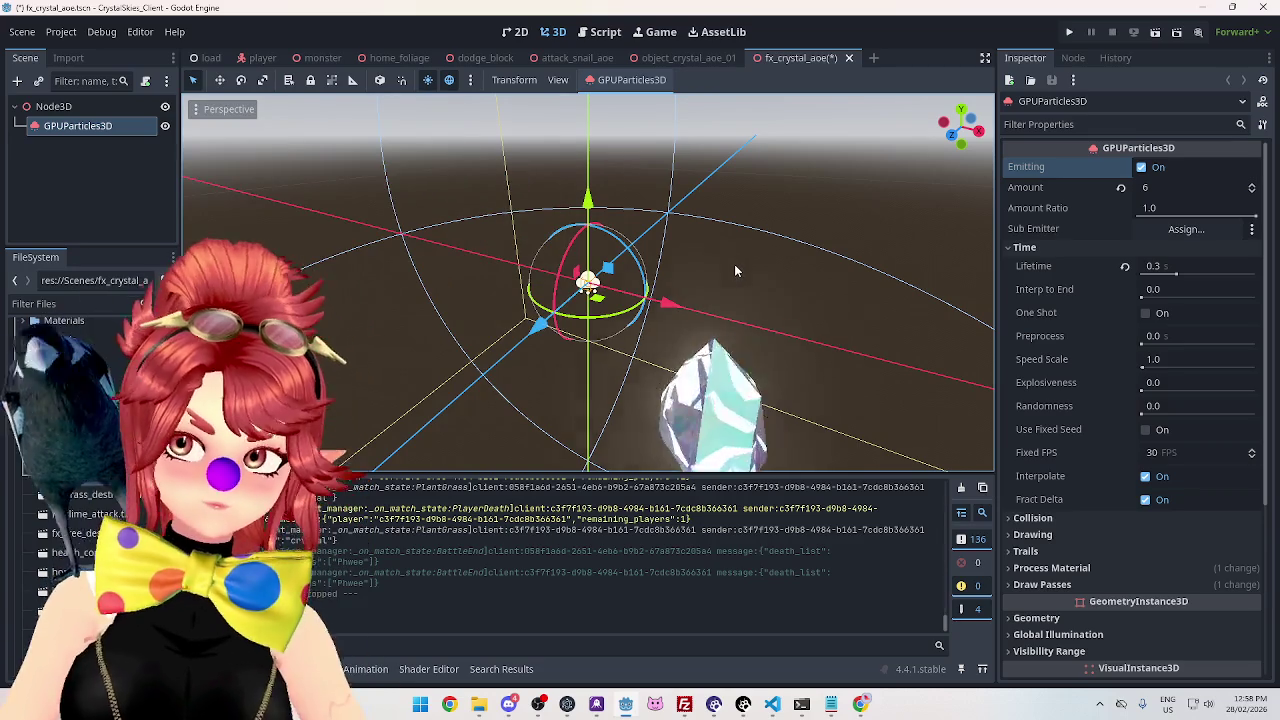
pyautogui.hotkey('ctrl', 's')
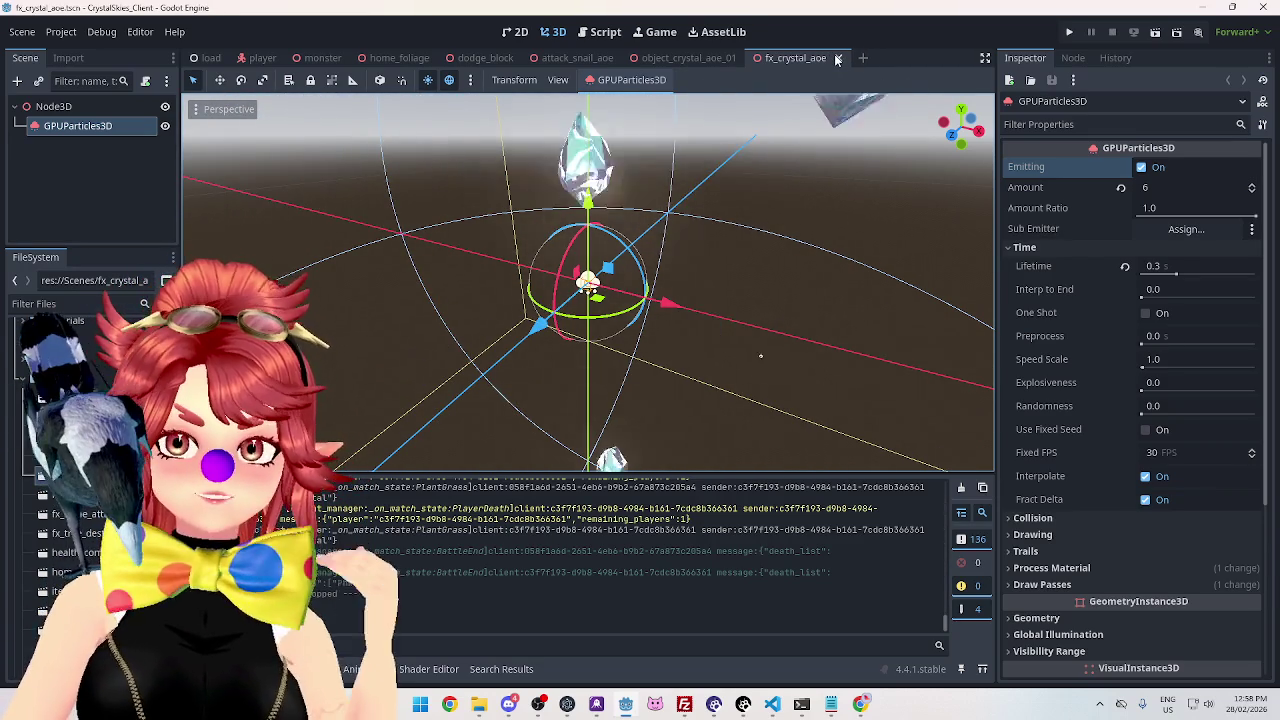
# Select the root Node3D and start a project-wide Find in Files search.
pyautogui.click(86, 108)
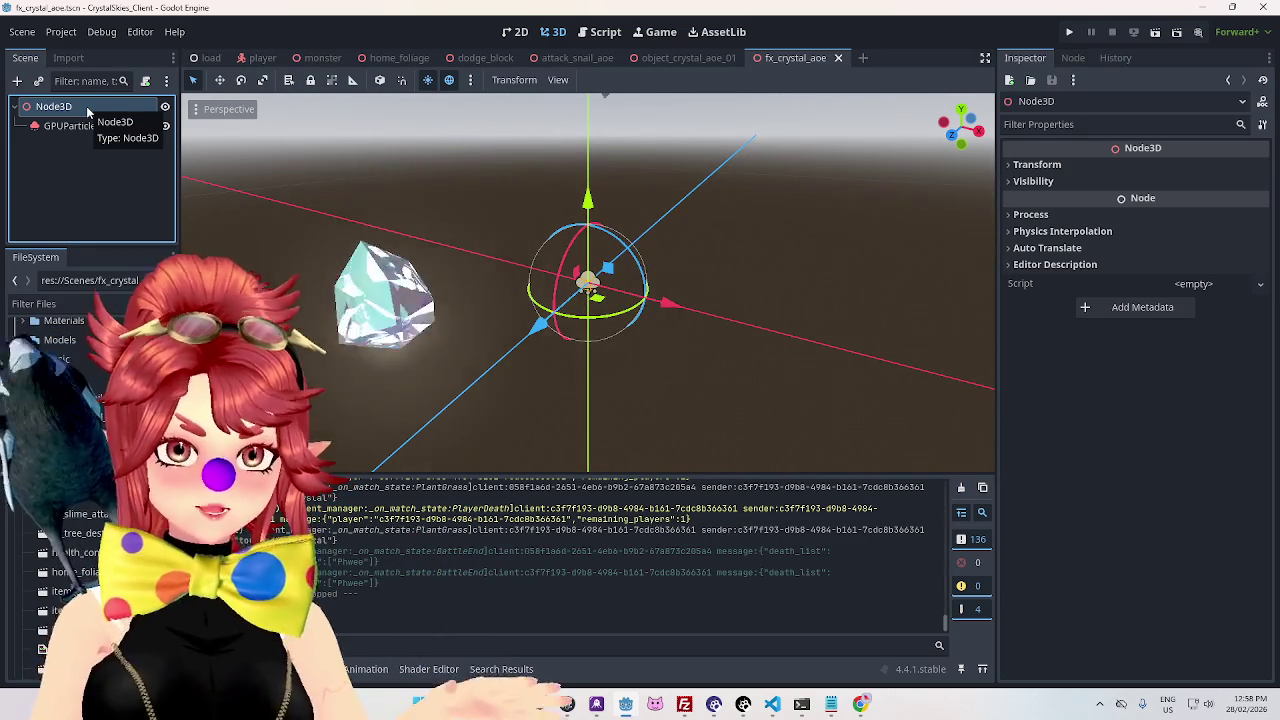
pyautogui.click(600, 32)
pyautogui.hotkey('ctrl', 'shift', 'f')
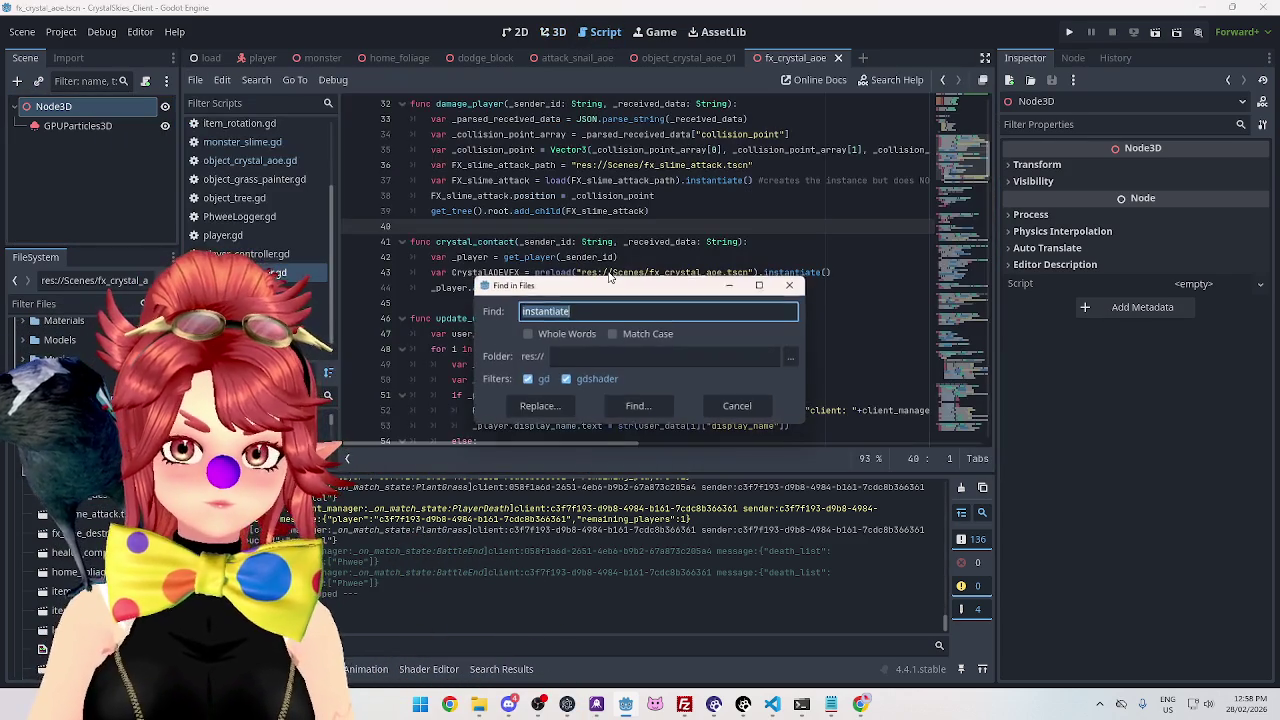
# Search all project files for queue_free and browse the matches.
pyautogui.write('queue_free')
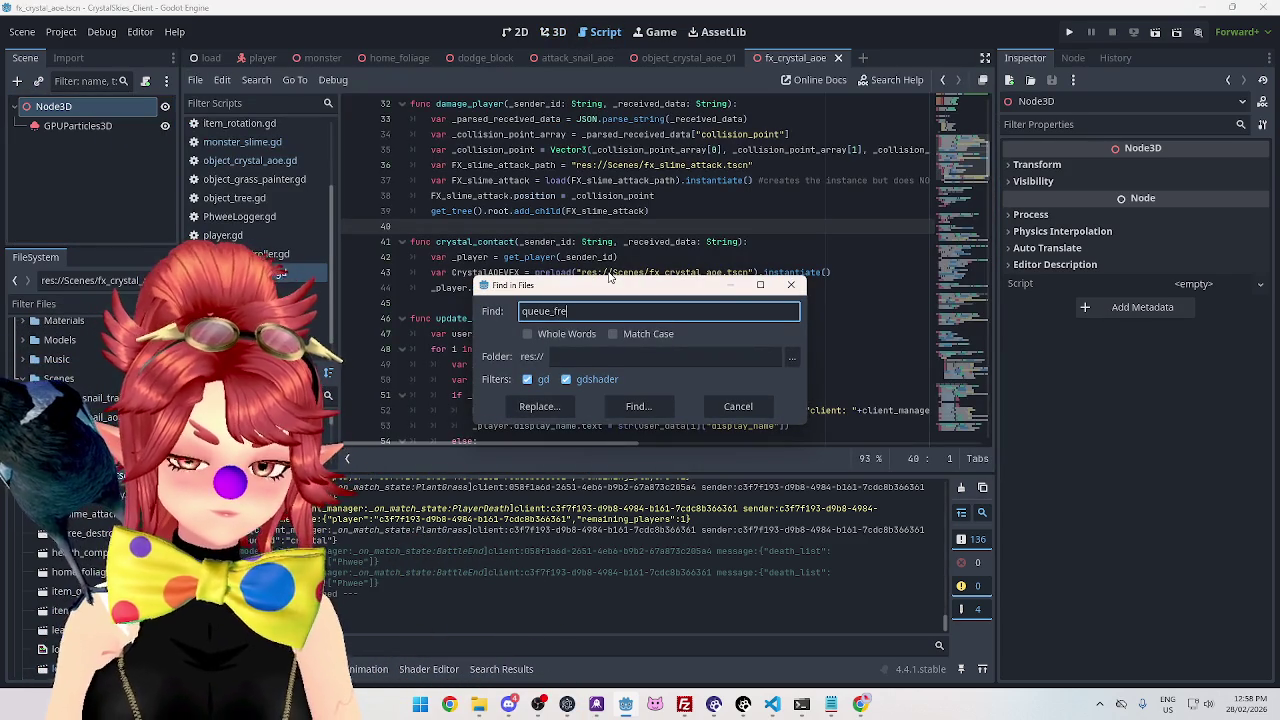
pyautogui.press('Return')
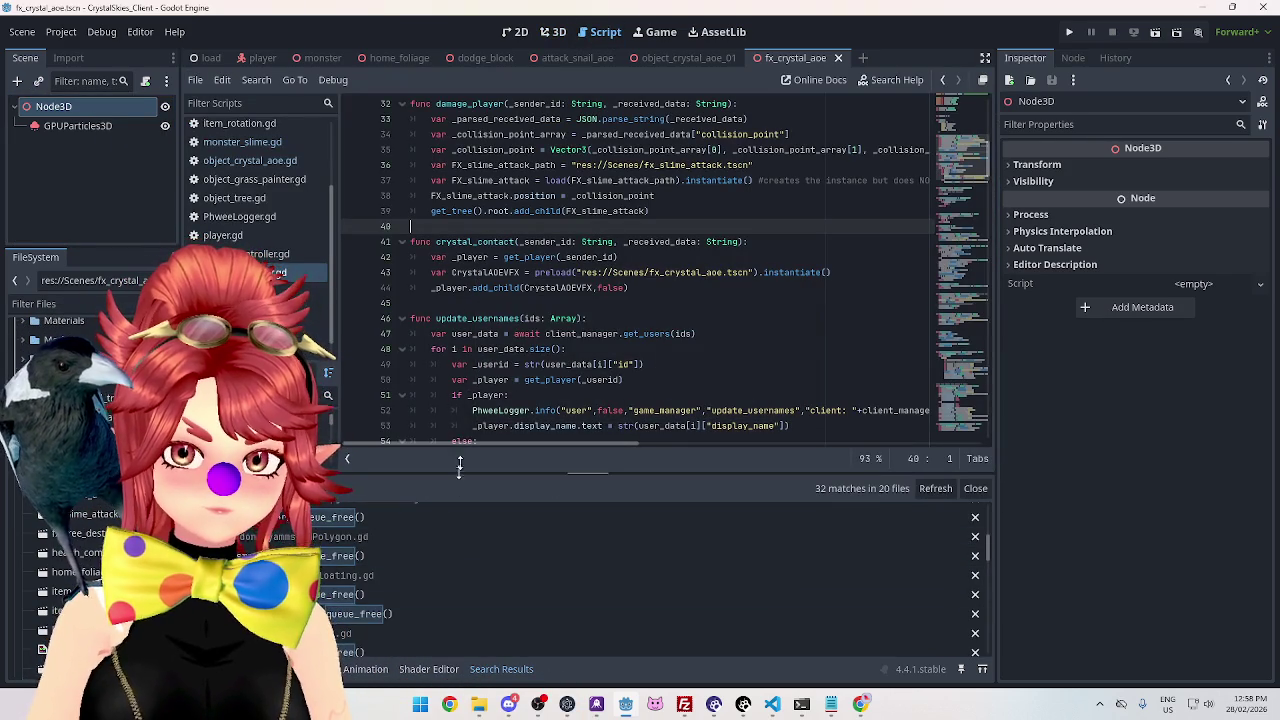
pyautogui.scroll(-10, 988, 450)
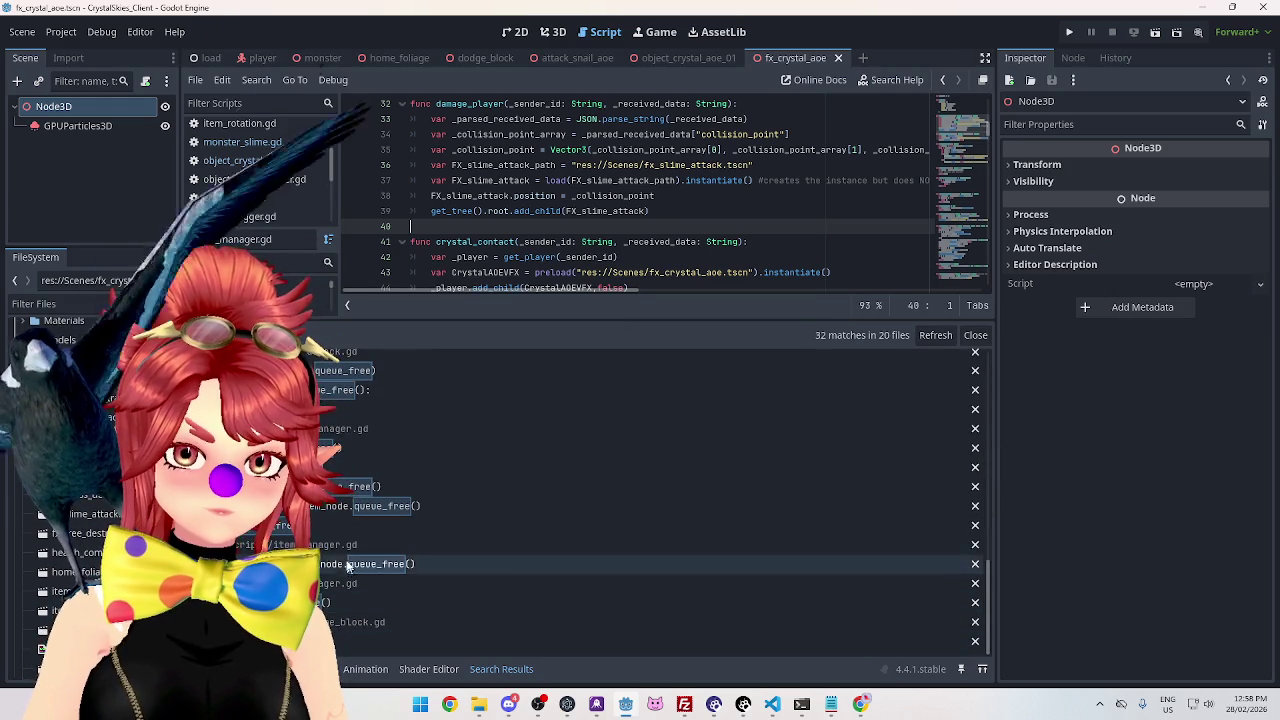
pyautogui.scroll(2, 366, 484)
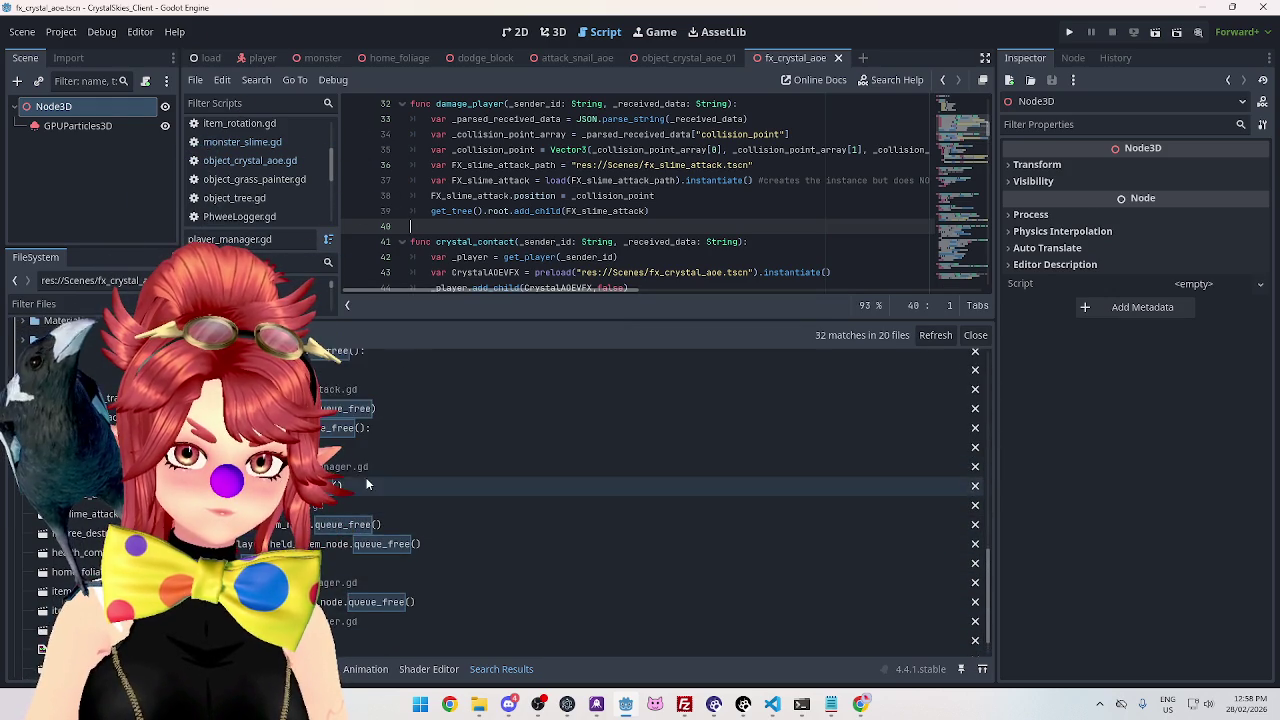
pyautogui.scroll(1, 366, 484)
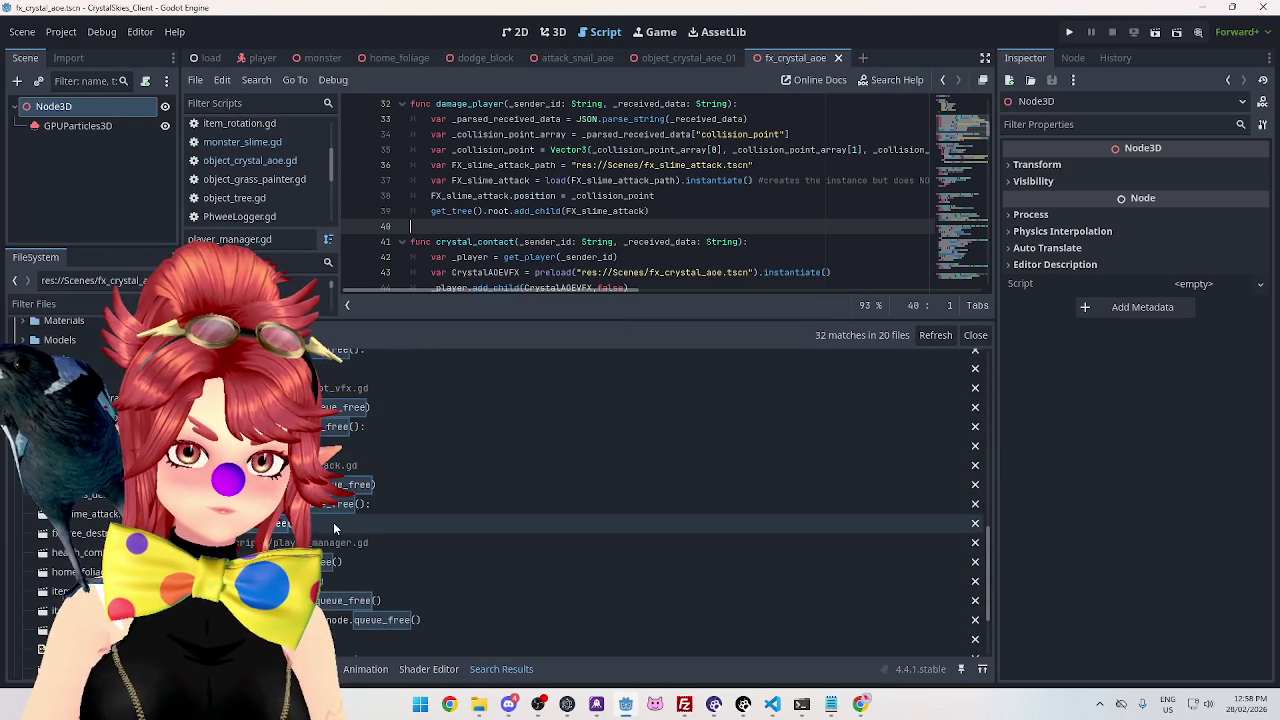
# Open snail_attack.gd at its timer call and select lines 32–33.
pyautogui.click(366, 523)
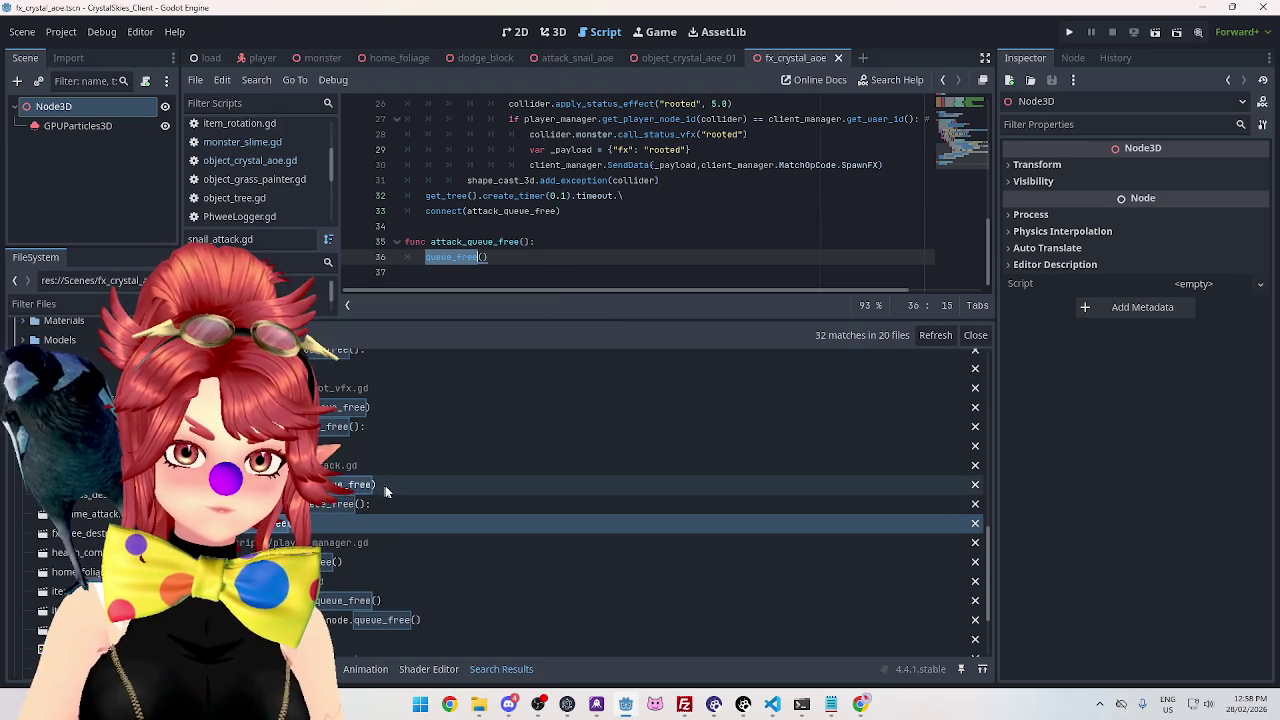
pyautogui.click(385, 485)
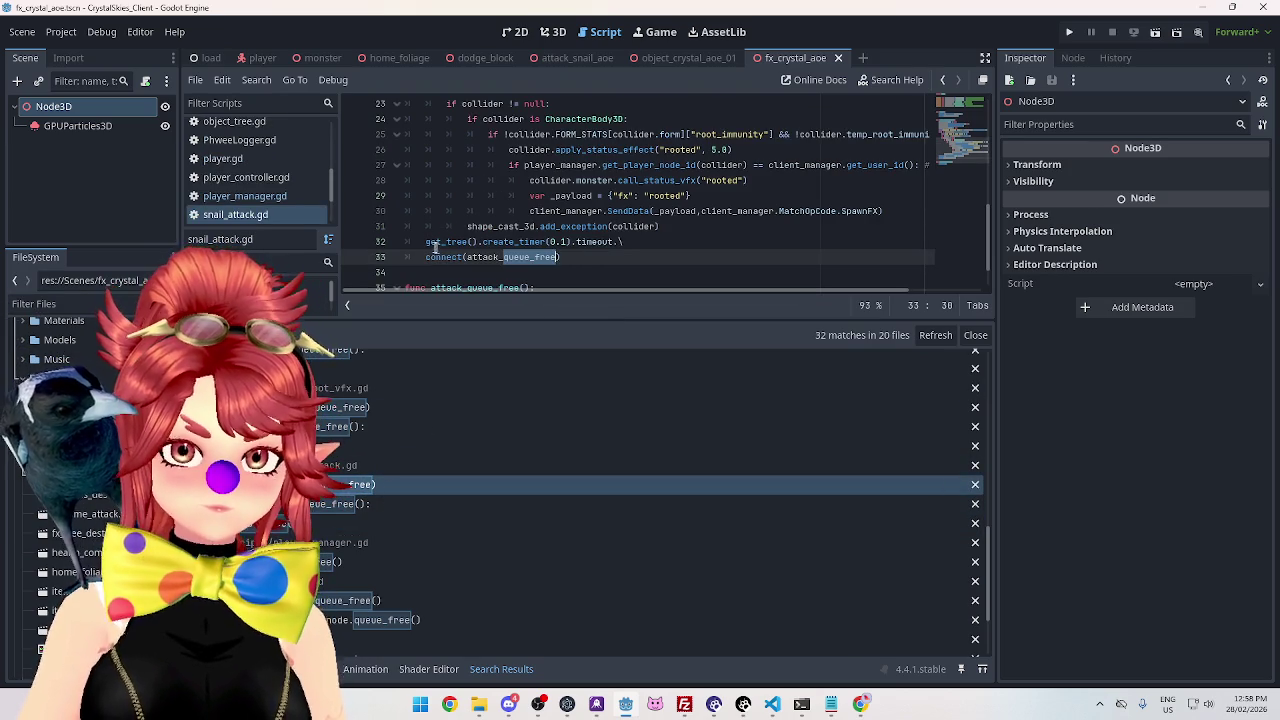
pyautogui.hotkey('shift', 'Down')
pyautogui.hotkey('shift', 'End')
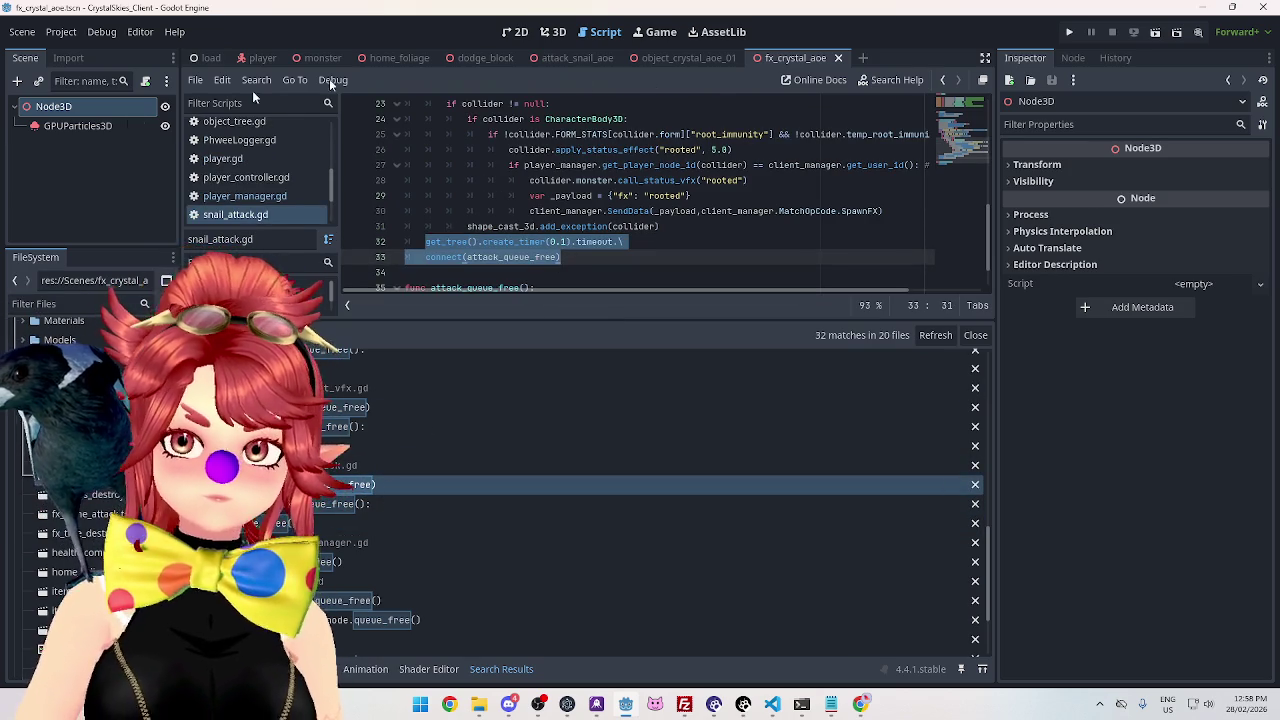
pyautogui.rightClick(93, 108)
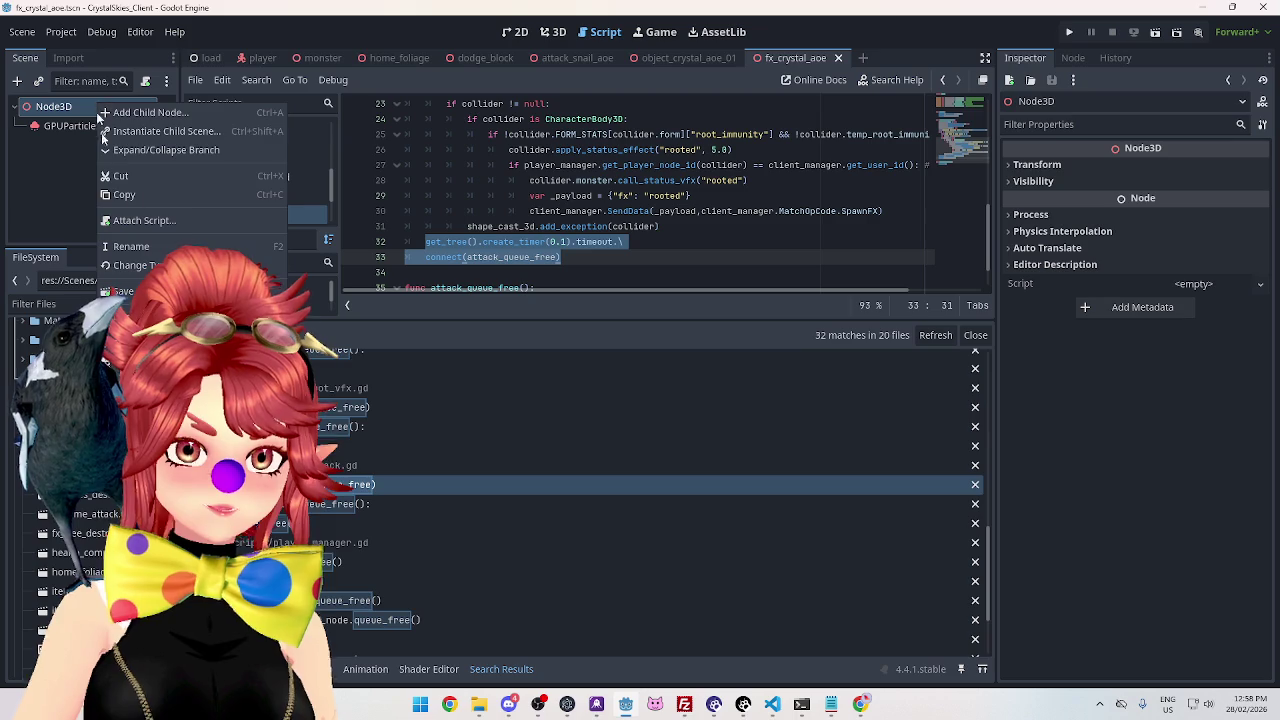
# Start attaching a new script to Node3D, browse its save location, then switch to VS Code.
pyautogui.click(131, 221)
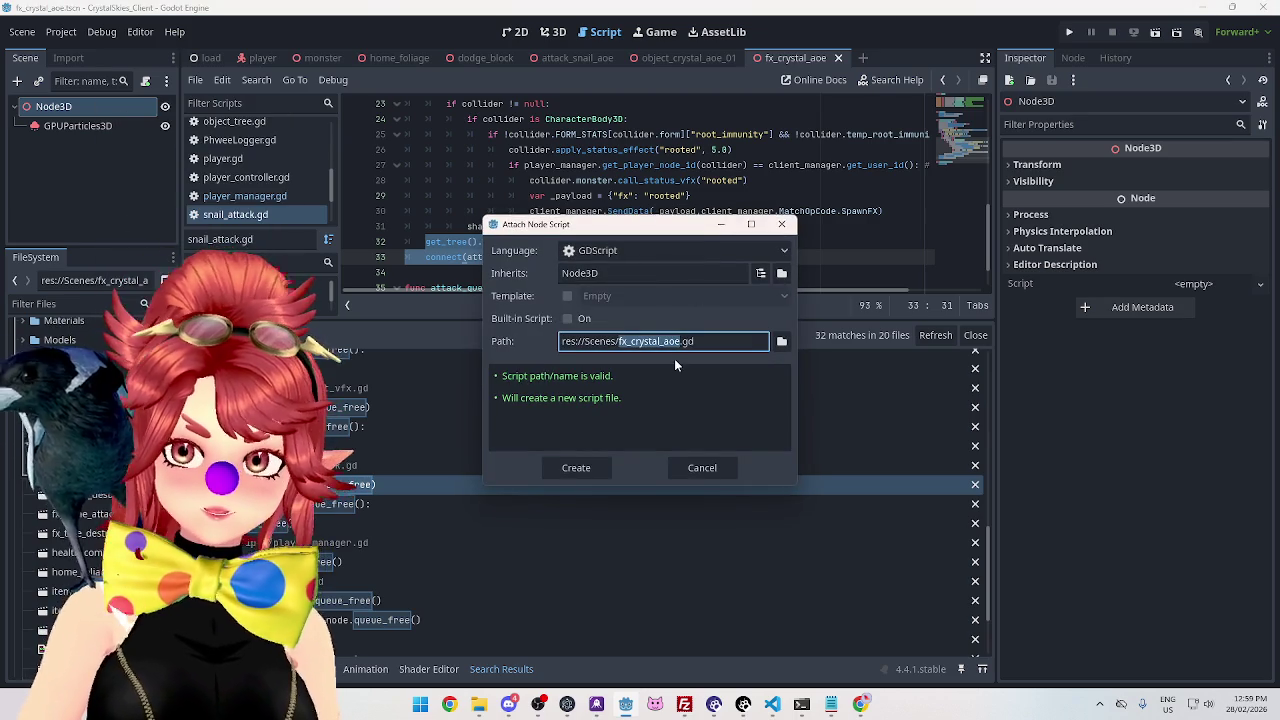
pyautogui.click(781, 341)
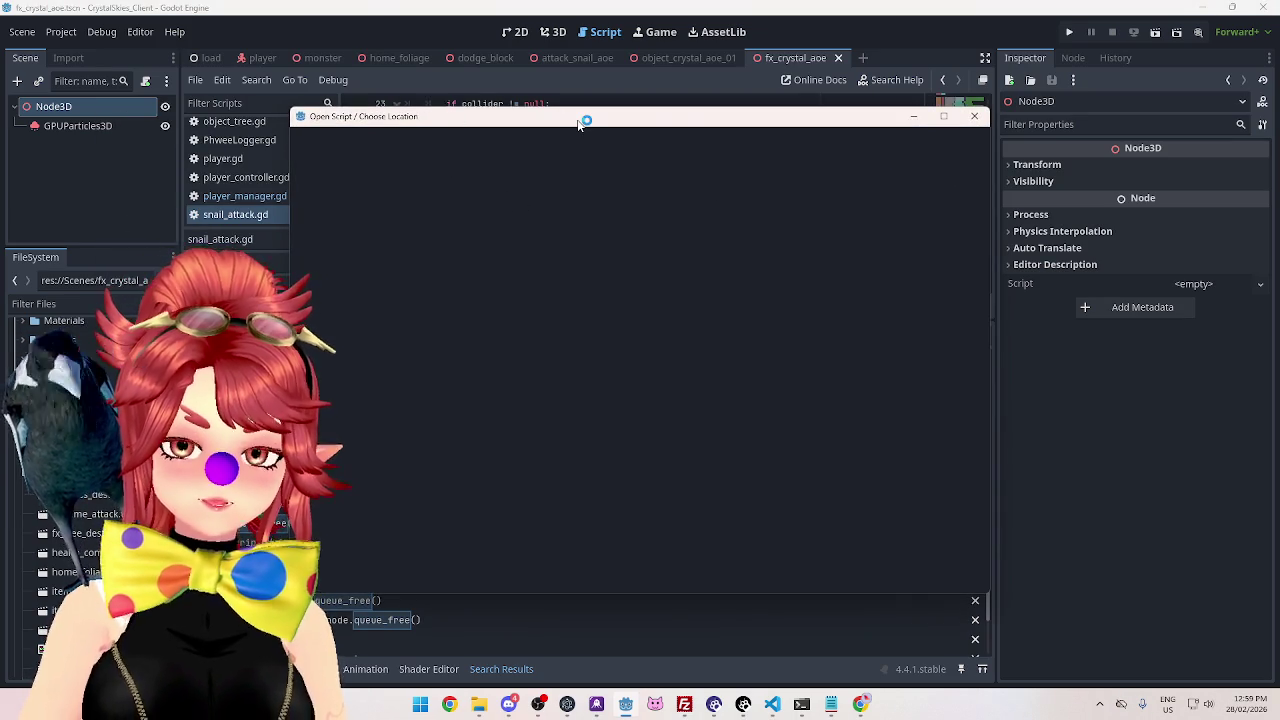
pyautogui.hotkey('alt', 'Tab')
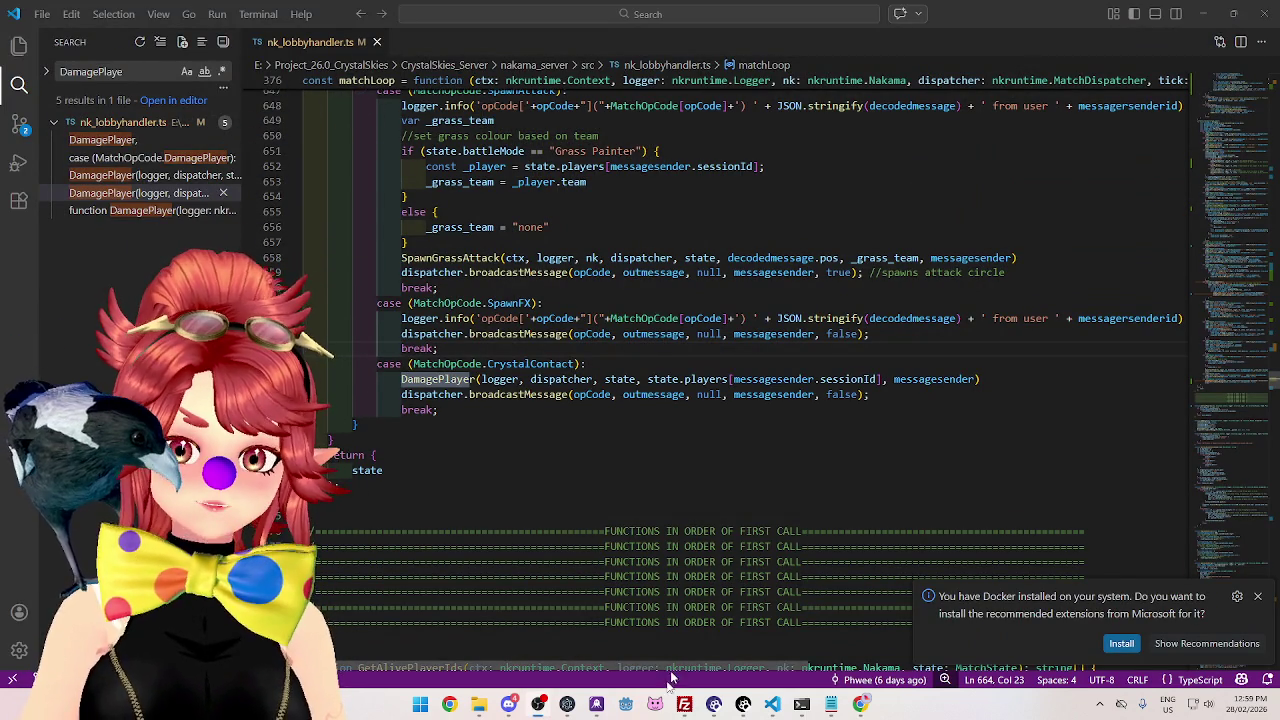
# Dismiss the Godot security warning and place the caret near line 660 of nk_lobbyhandler.ts.
pyautogui.click(682, 364)
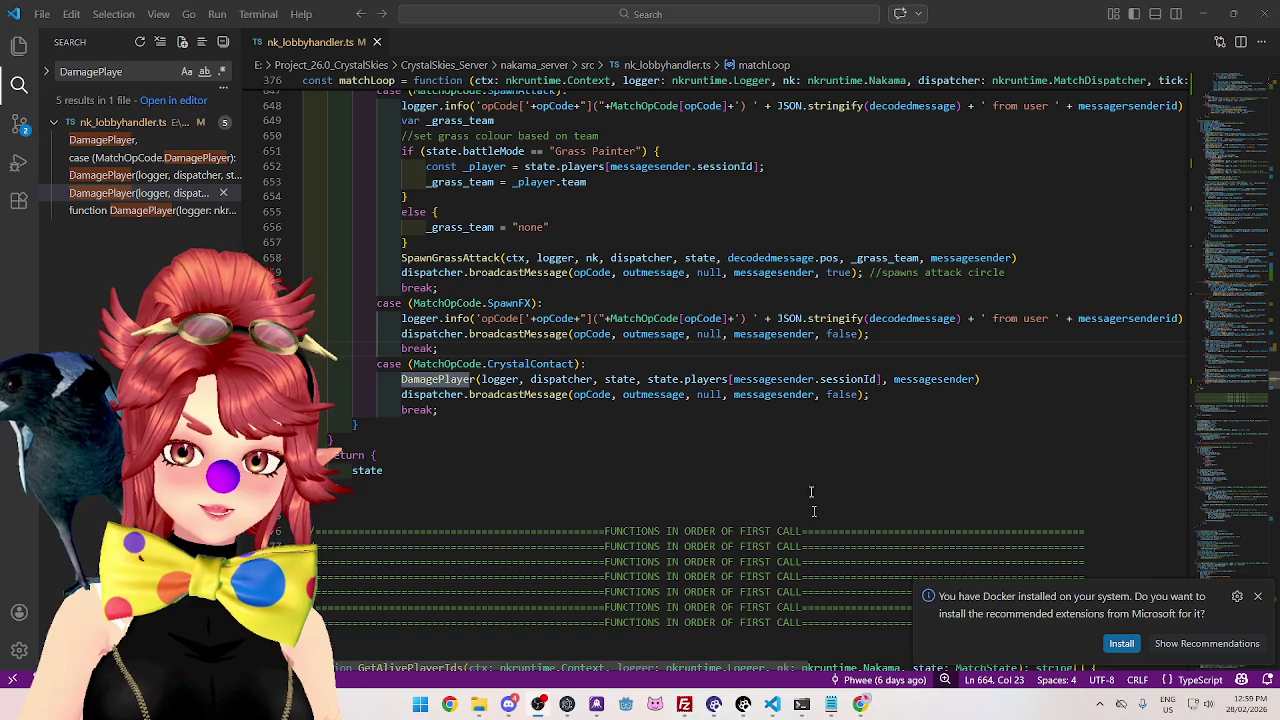
pyautogui.click(775, 437)
pyautogui.click(669, 290)
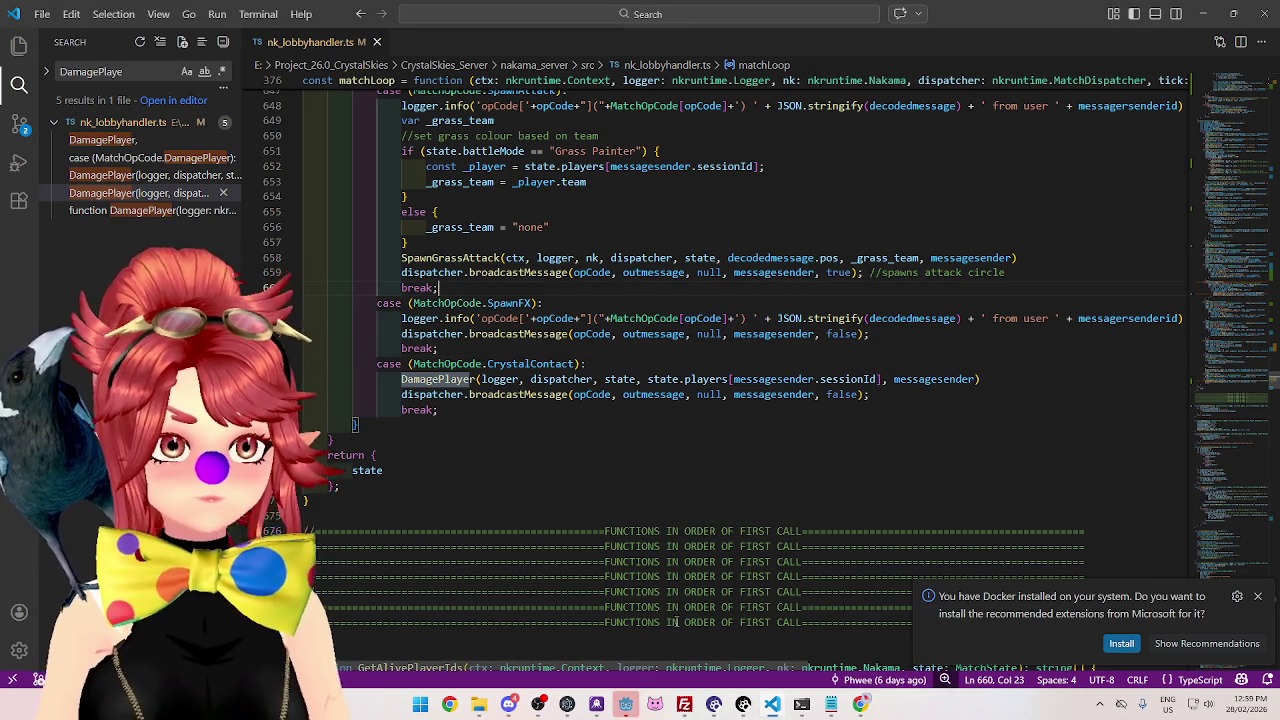
# Delete the last letter of the search term and bring up Godot's Project Manager.
pyautogui.click(125, 71)
pyautogui.press('BackSpace')
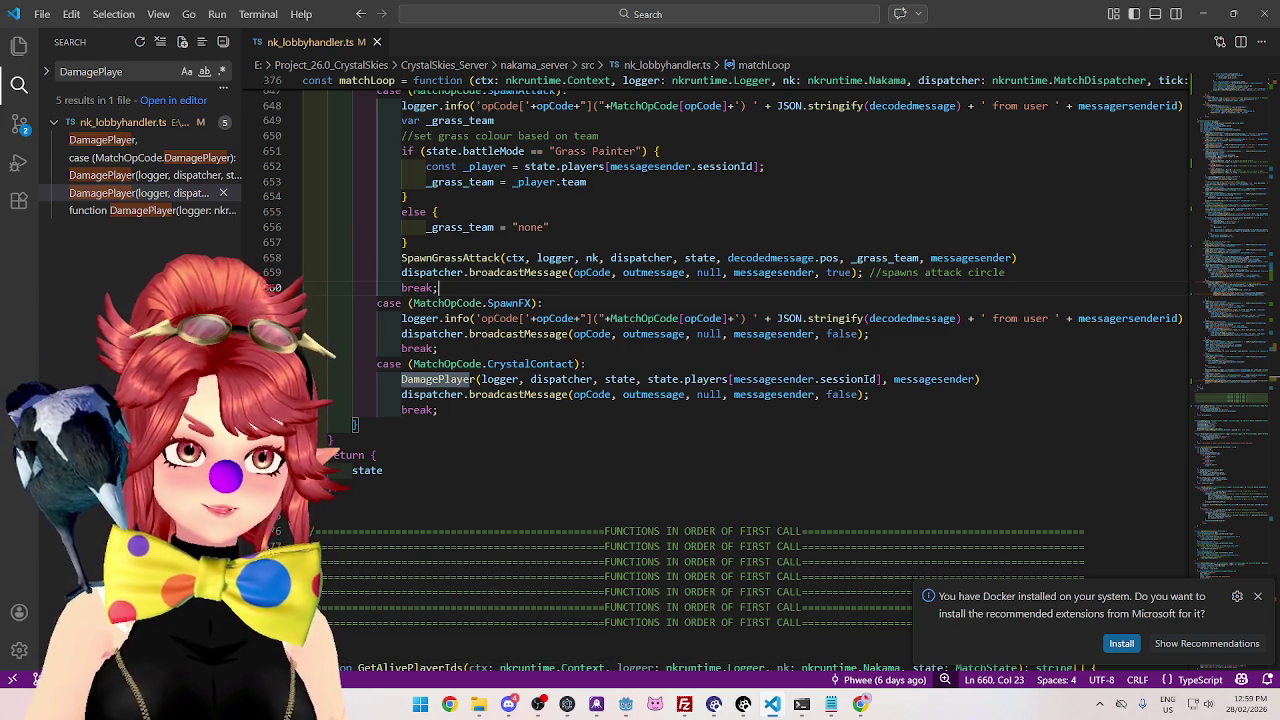
pyautogui.click(625, 704)
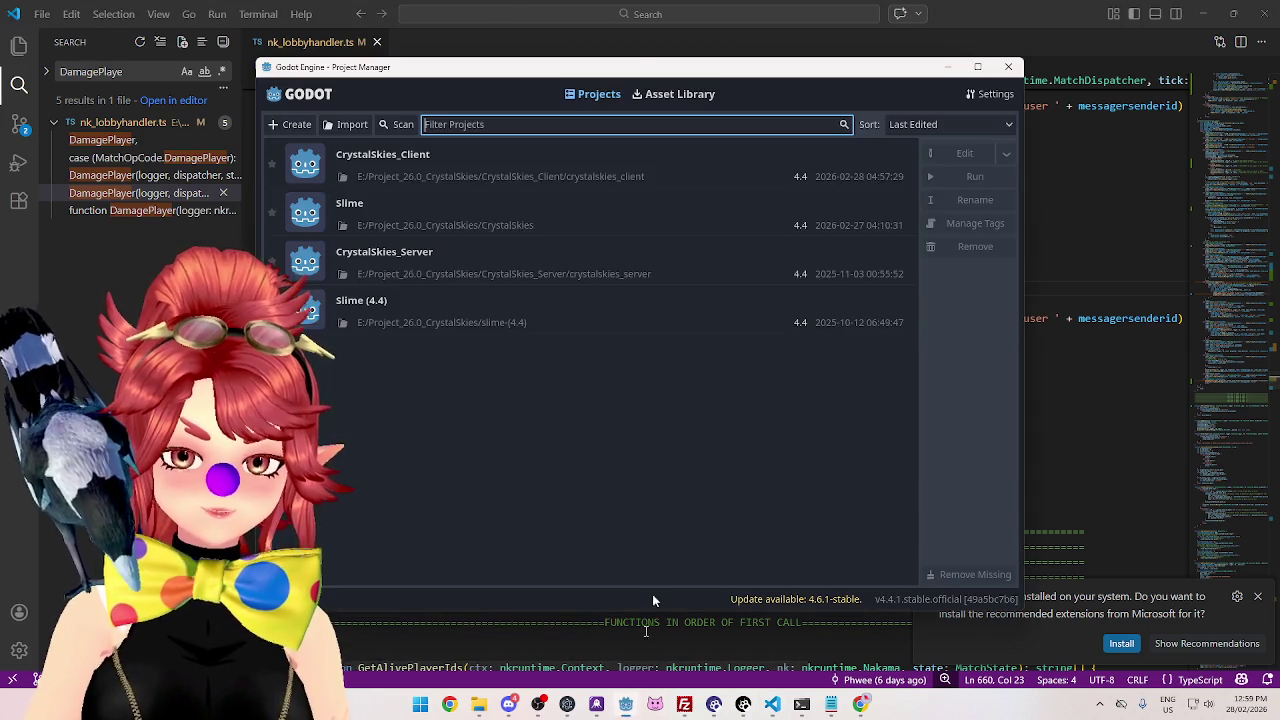
# Reopen CrystalSkies_Client and start attaching a script to the root Node3D.
pyautogui.doubleClick(884, 149)
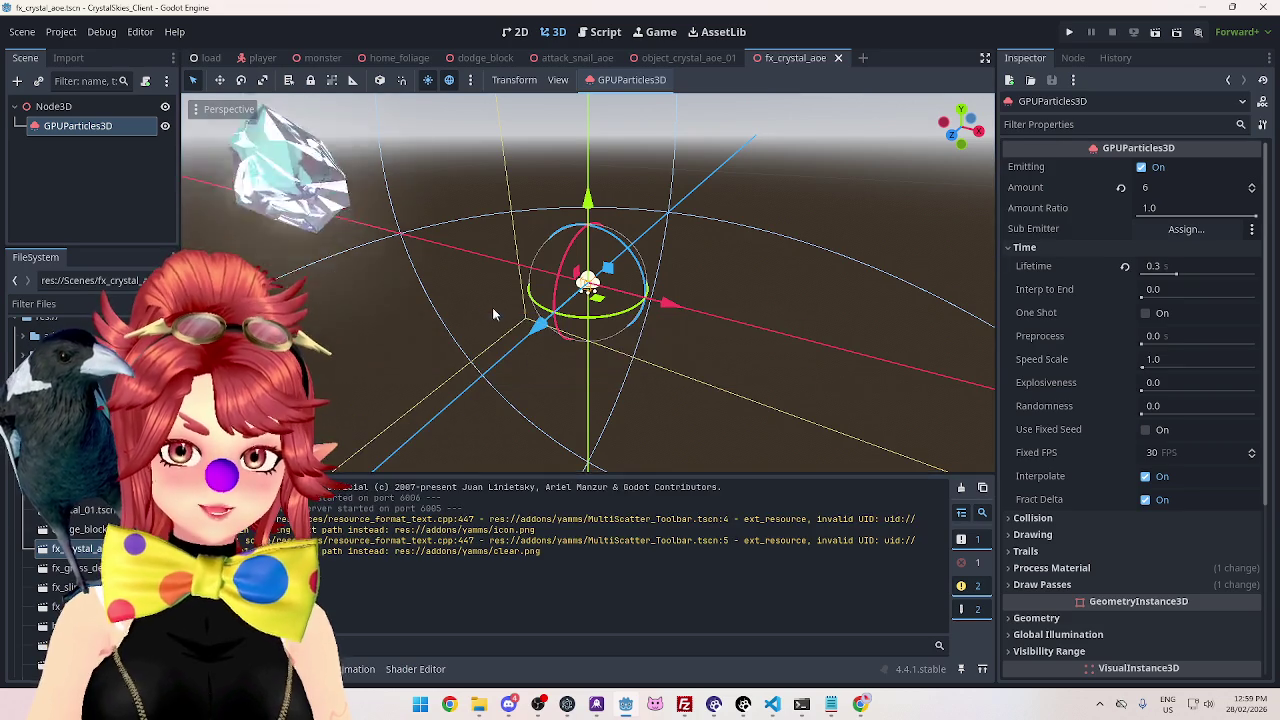
pyautogui.click(72, 105)
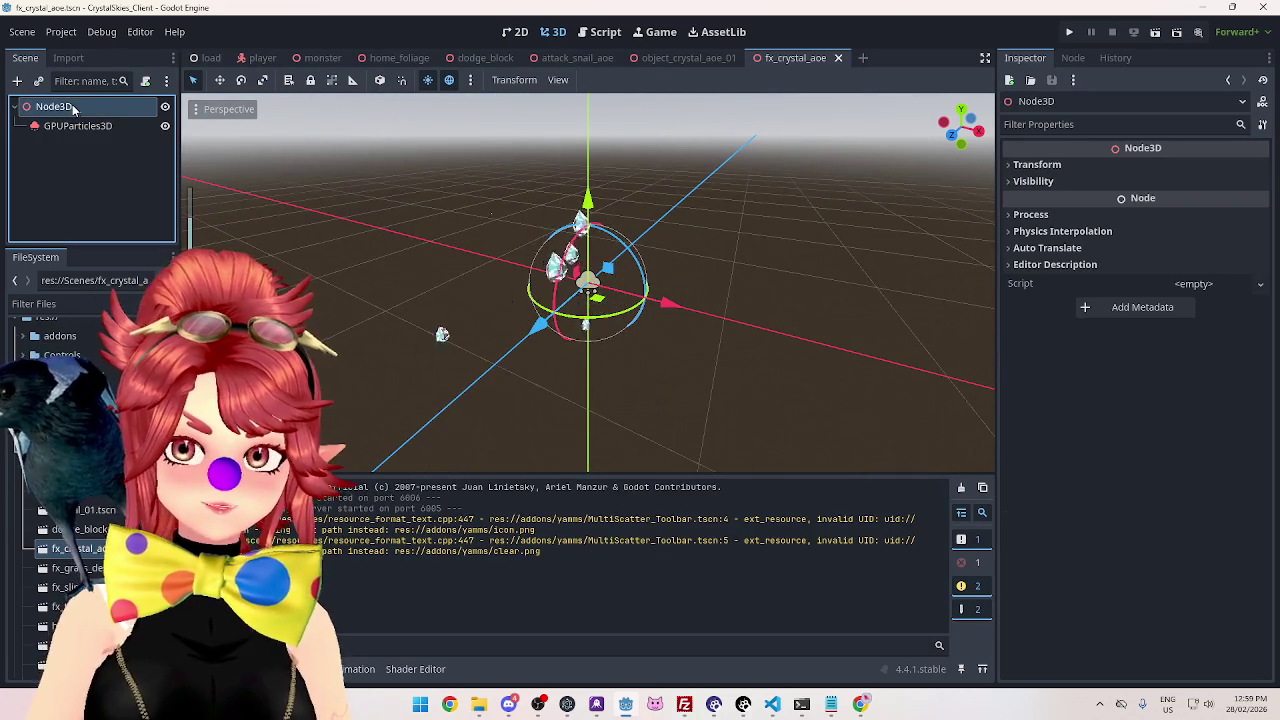
pyautogui.rightClick(72, 106)
pyautogui.click(128, 223)
# Point the new script's path to res://Scripts/fx_crystal_aoe.gd, then cancel the attachment.
pyautogui.click(781, 341)
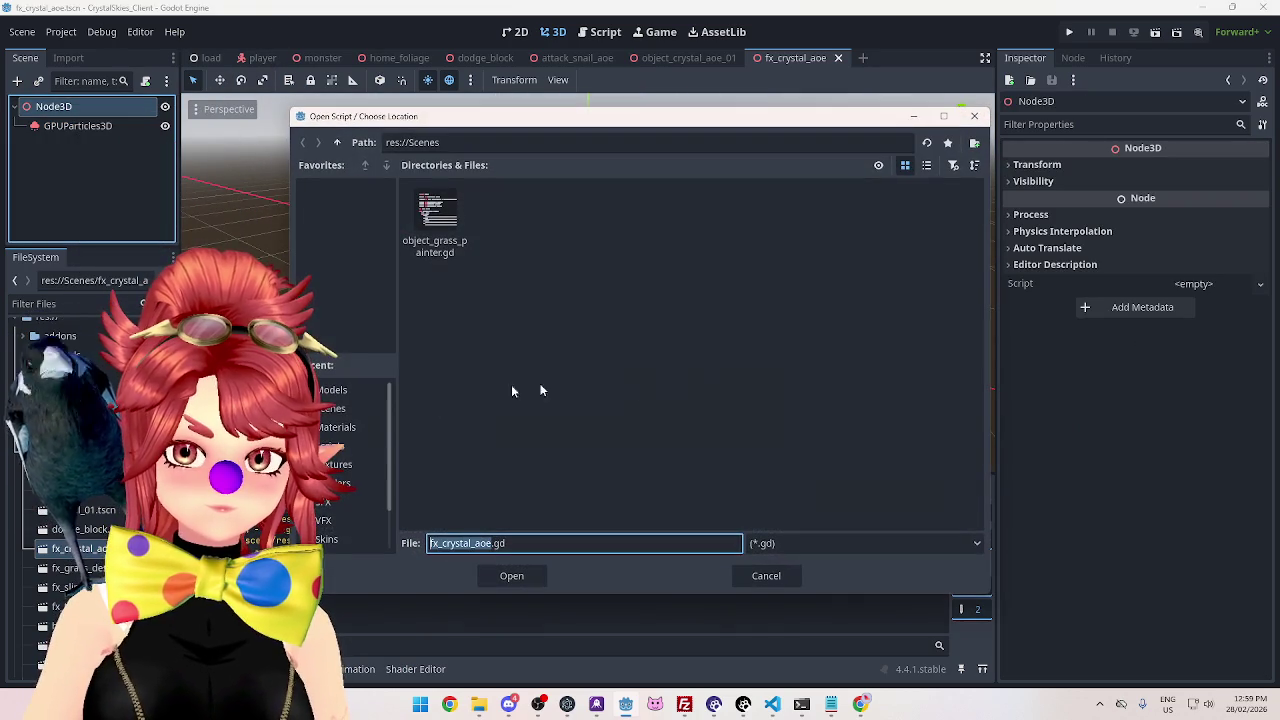
pyautogui.scroll(-3, 350, 500)
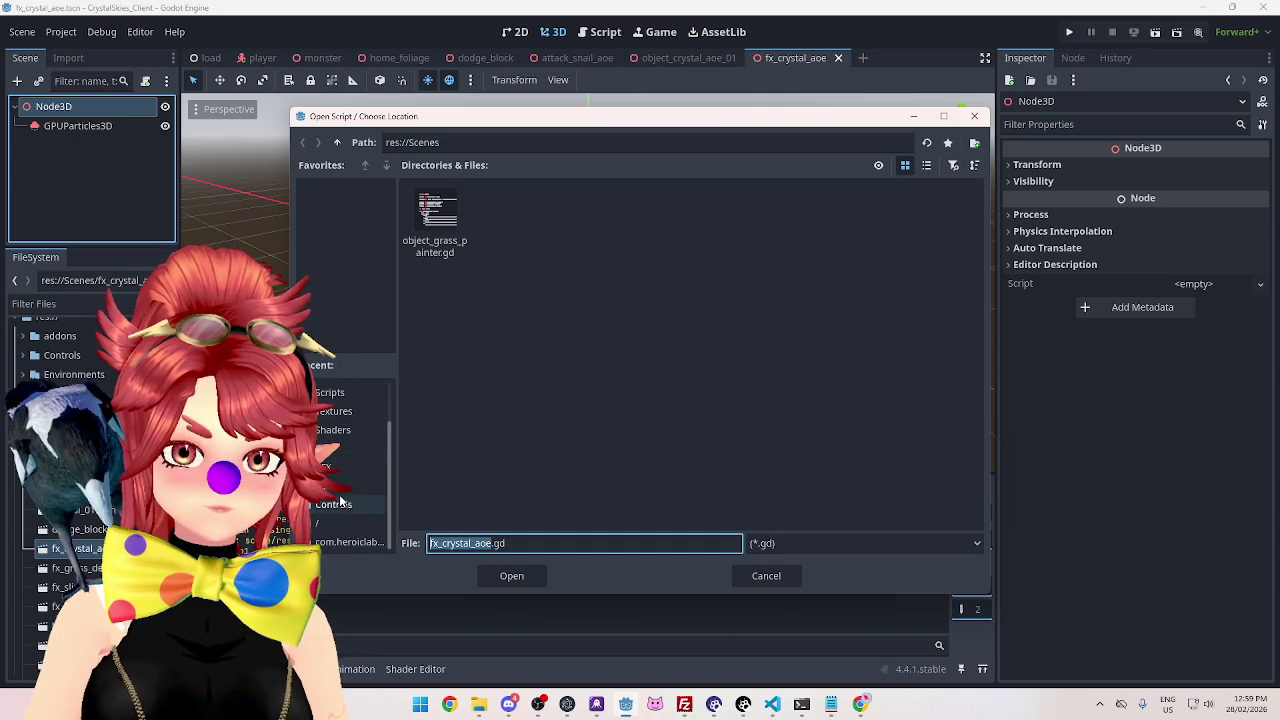
pyautogui.click(330, 392)
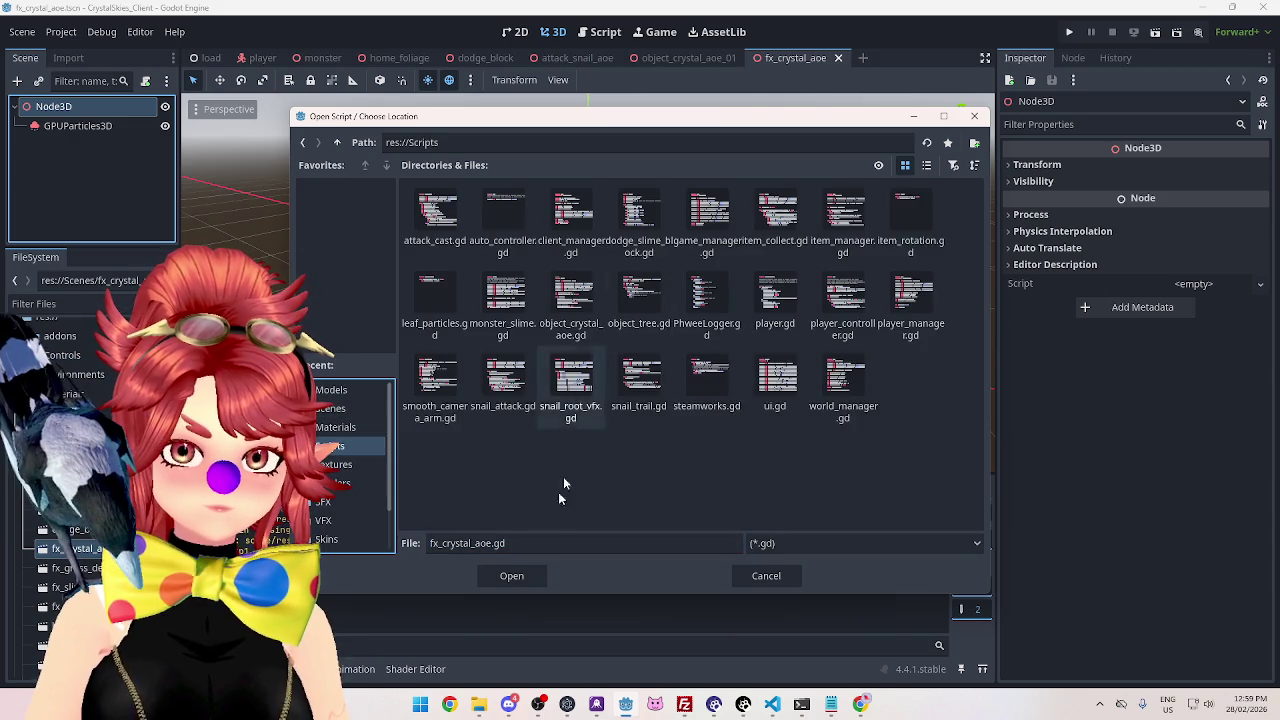
pyautogui.click(525, 578)
pyautogui.click(525, 578)
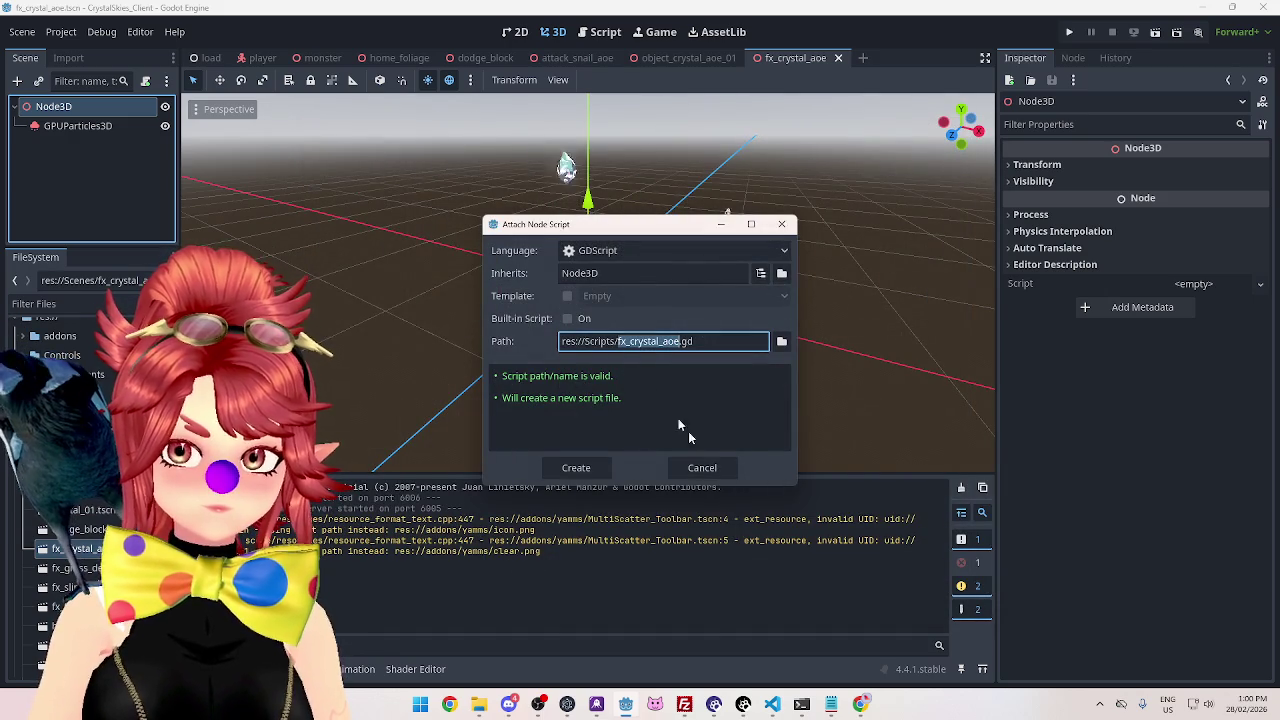
pyautogui.click(700, 470)
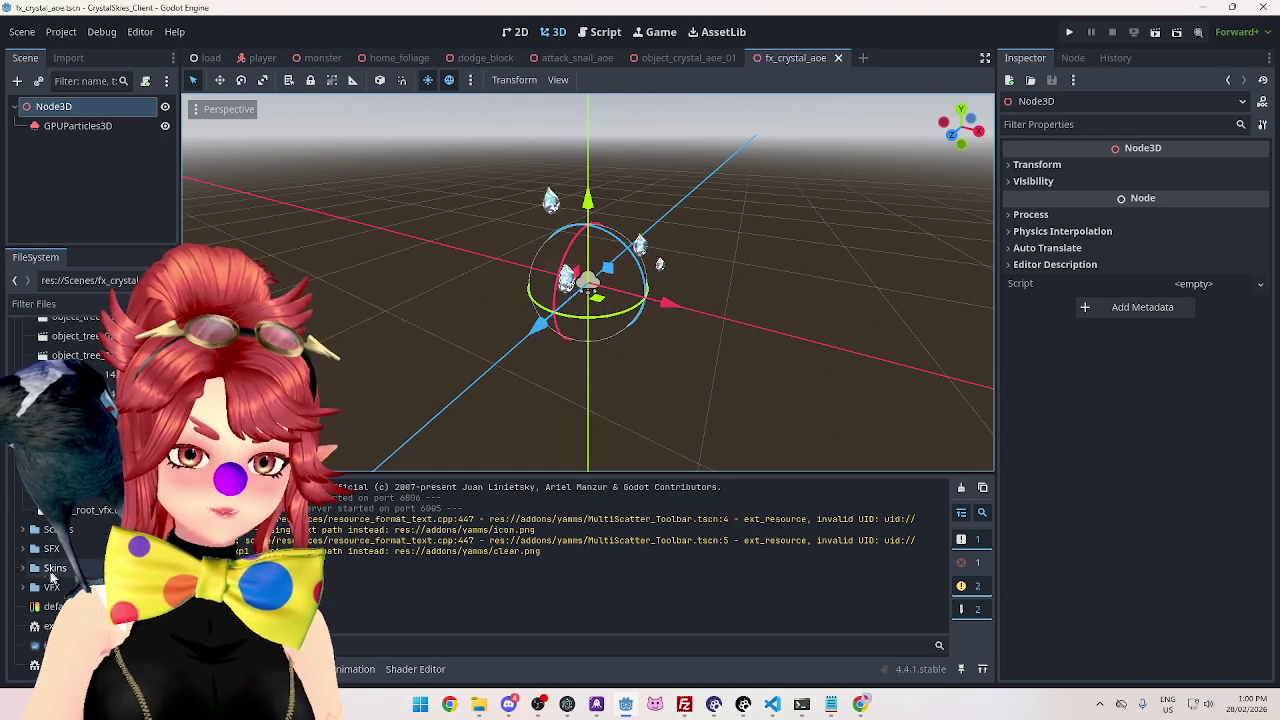
# Expand the Scripts folder in the FileSystem dock and scroll through its .gd files.
pyautogui.scroll(-3, 27, 537)
pyautogui.click(23, 530)
pyautogui.scroll(-3, 60, 500)
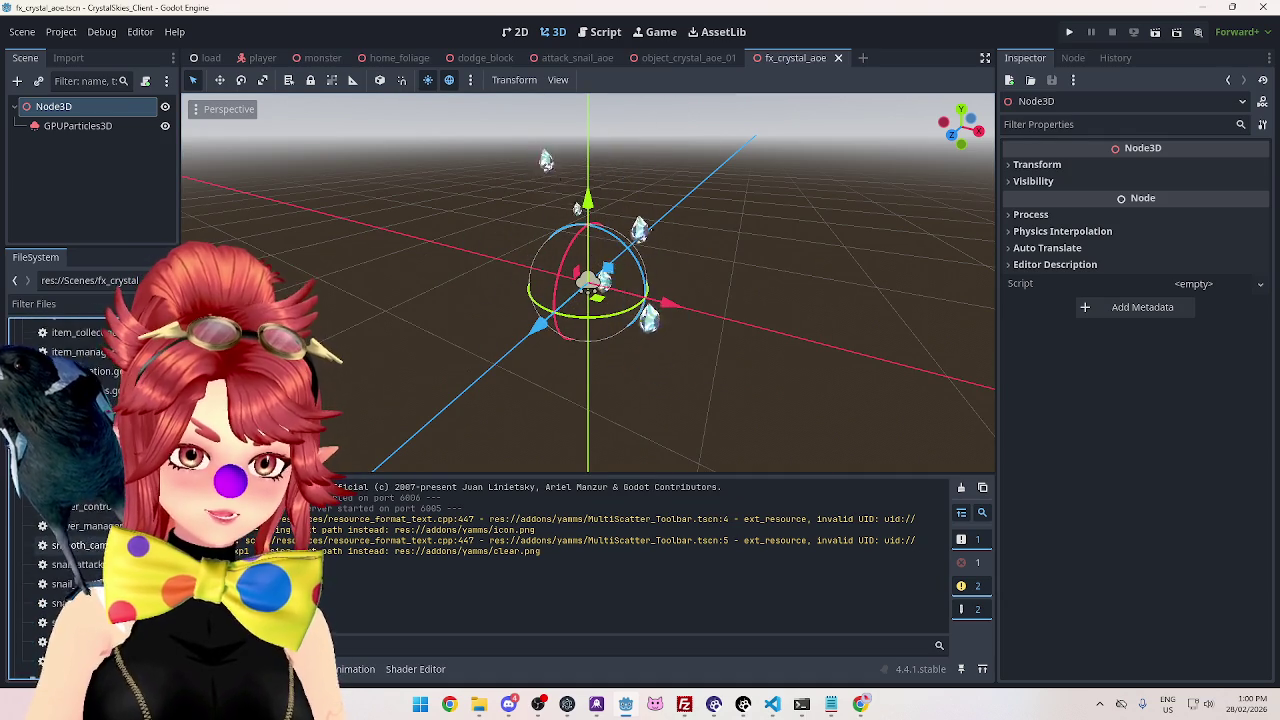
pyautogui.scroll(3, 100, 553)
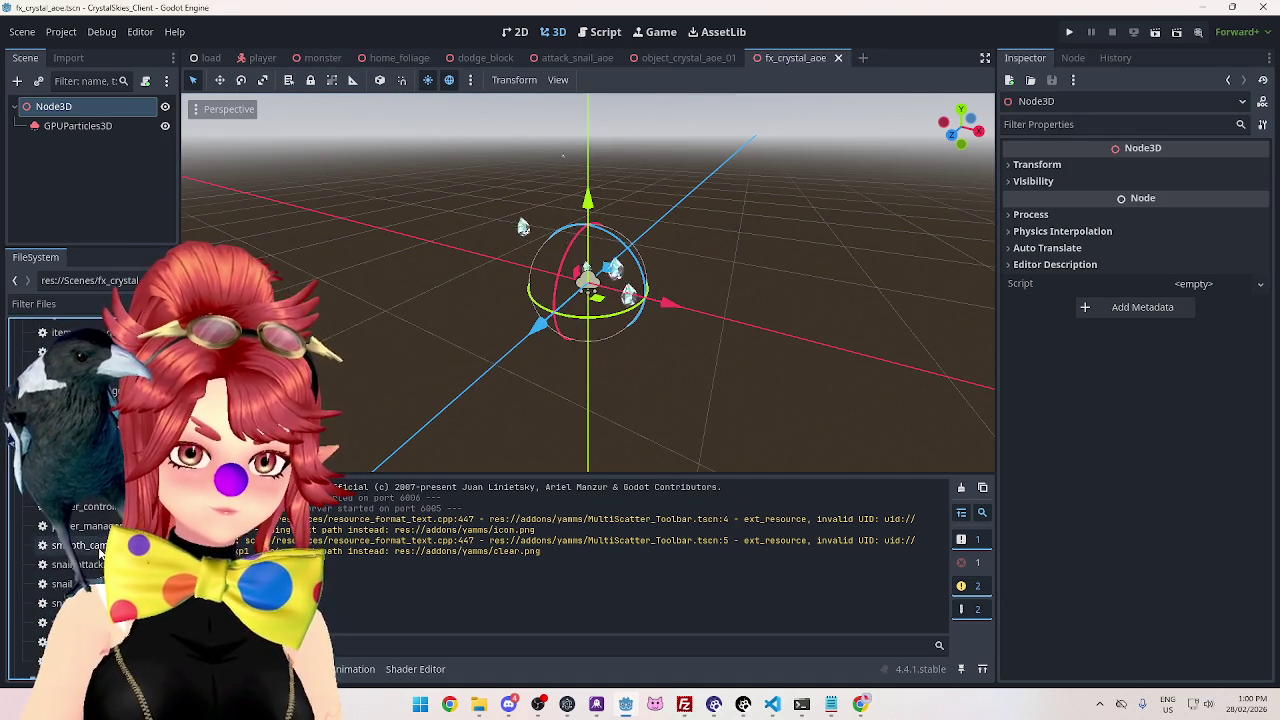
pyautogui.scroll(-3, 100, 553)
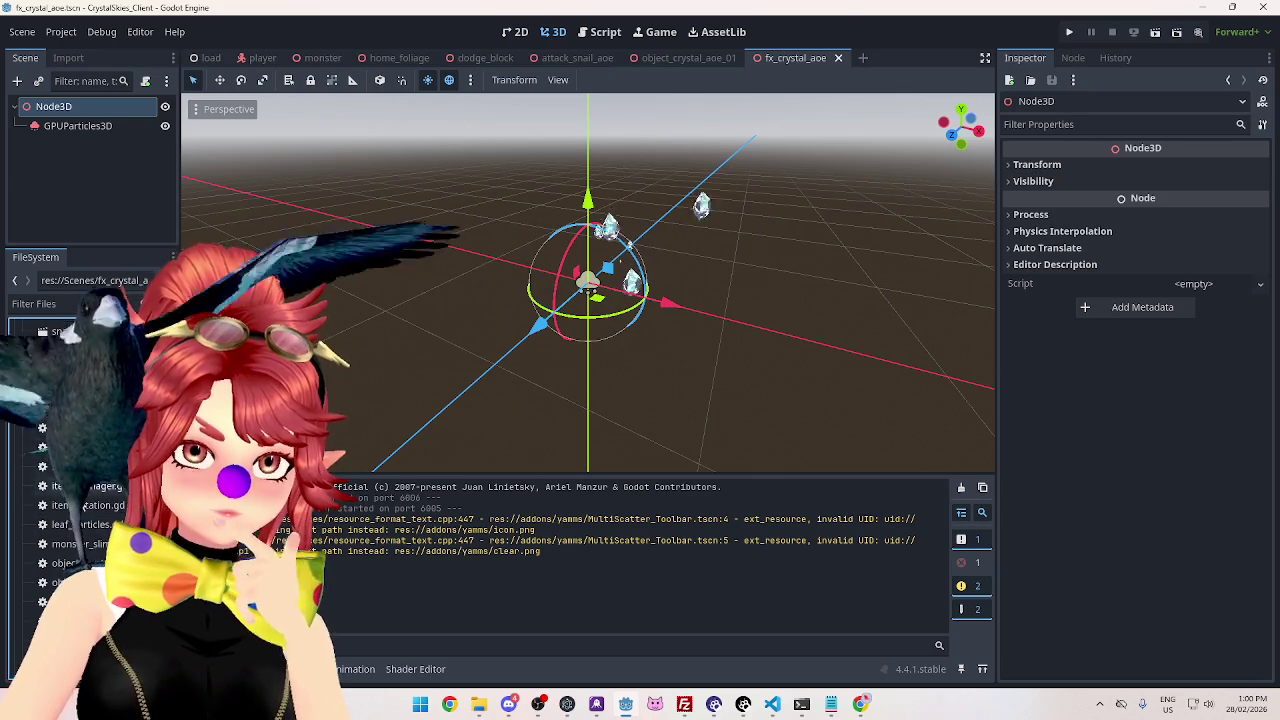
pyautogui.scroll(-5, 85, 548)
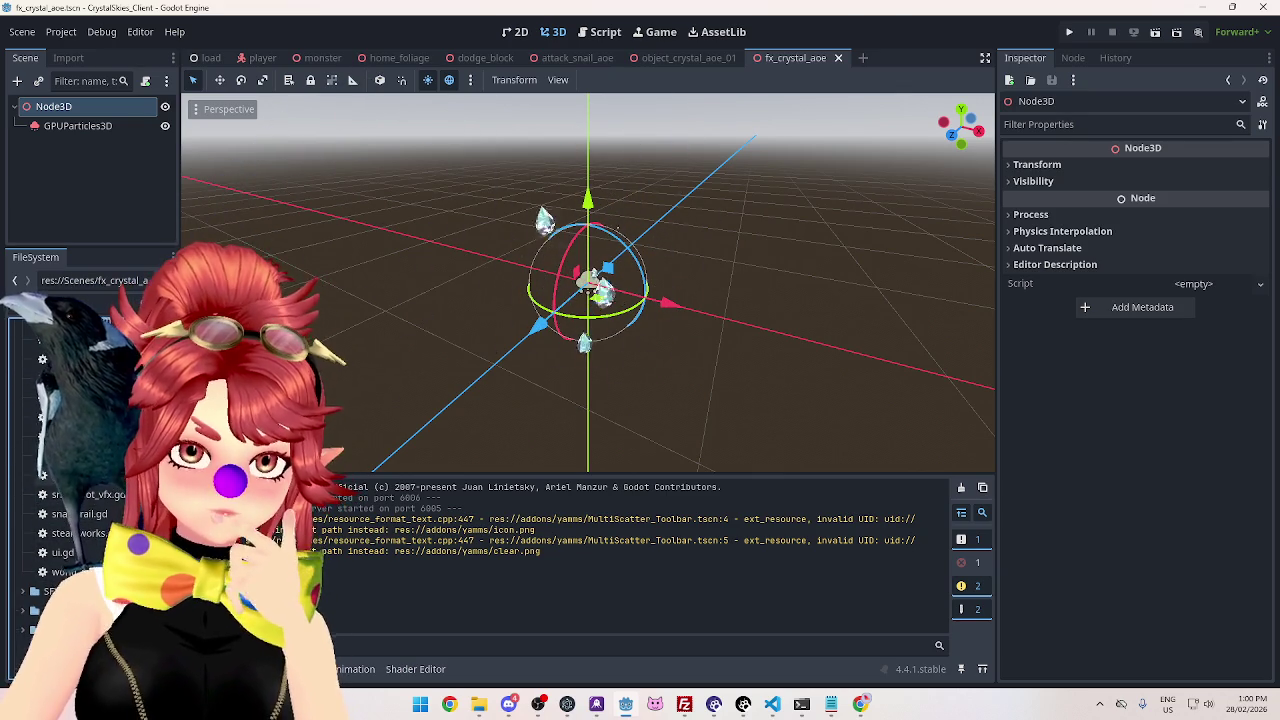
# Attach self_free.gd to Node3D, then minimize the avatar software covering the editor.
pyautogui.rightClick(82, 108)
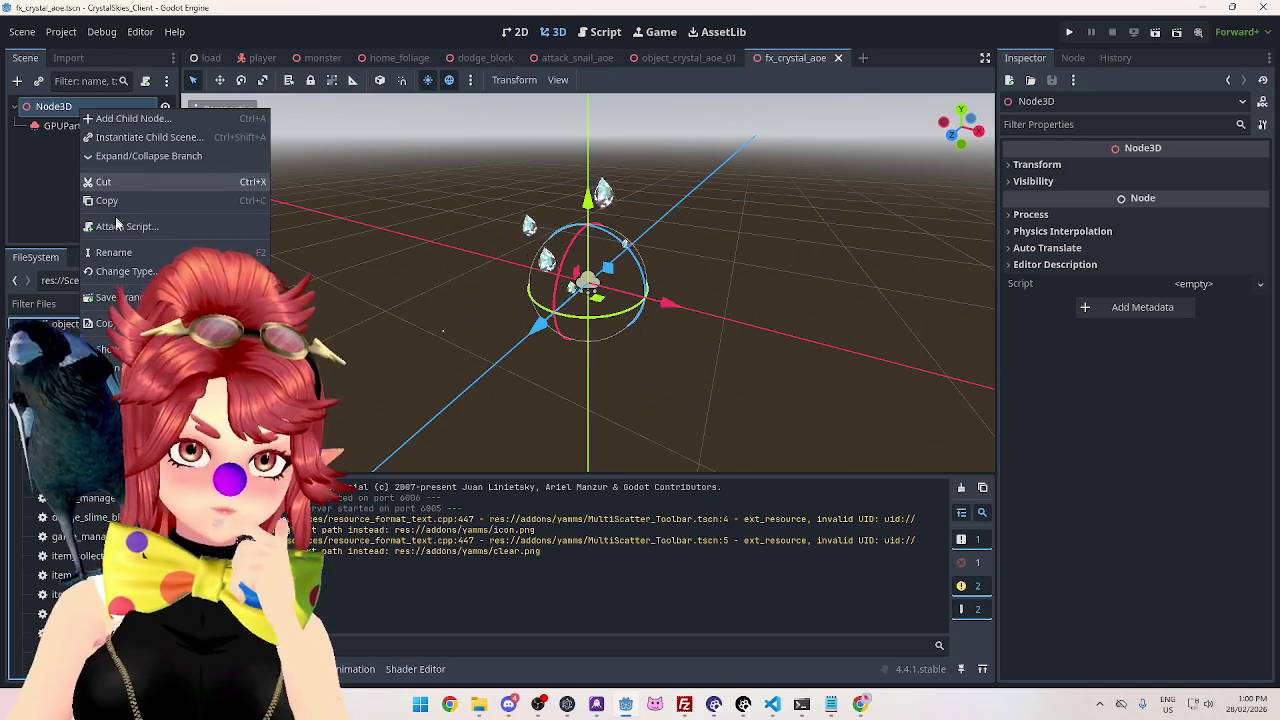
pyautogui.click(114, 231)
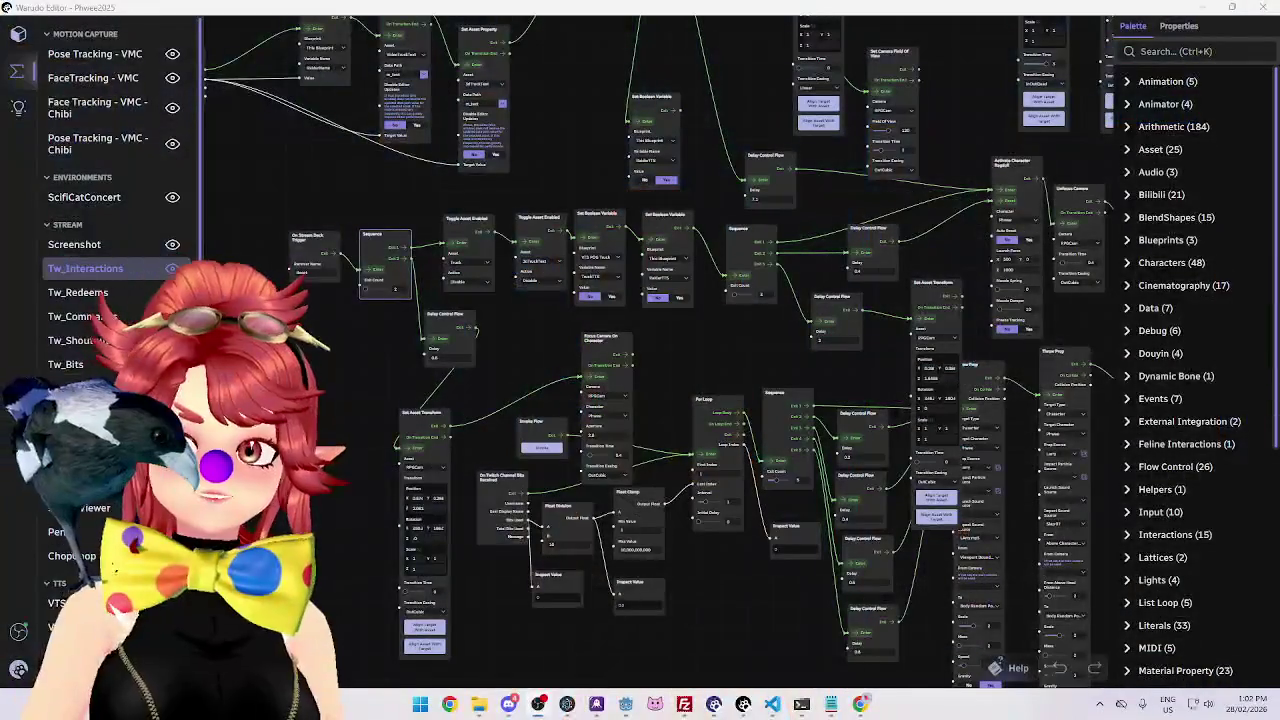
pyautogui.click(1207, 9)
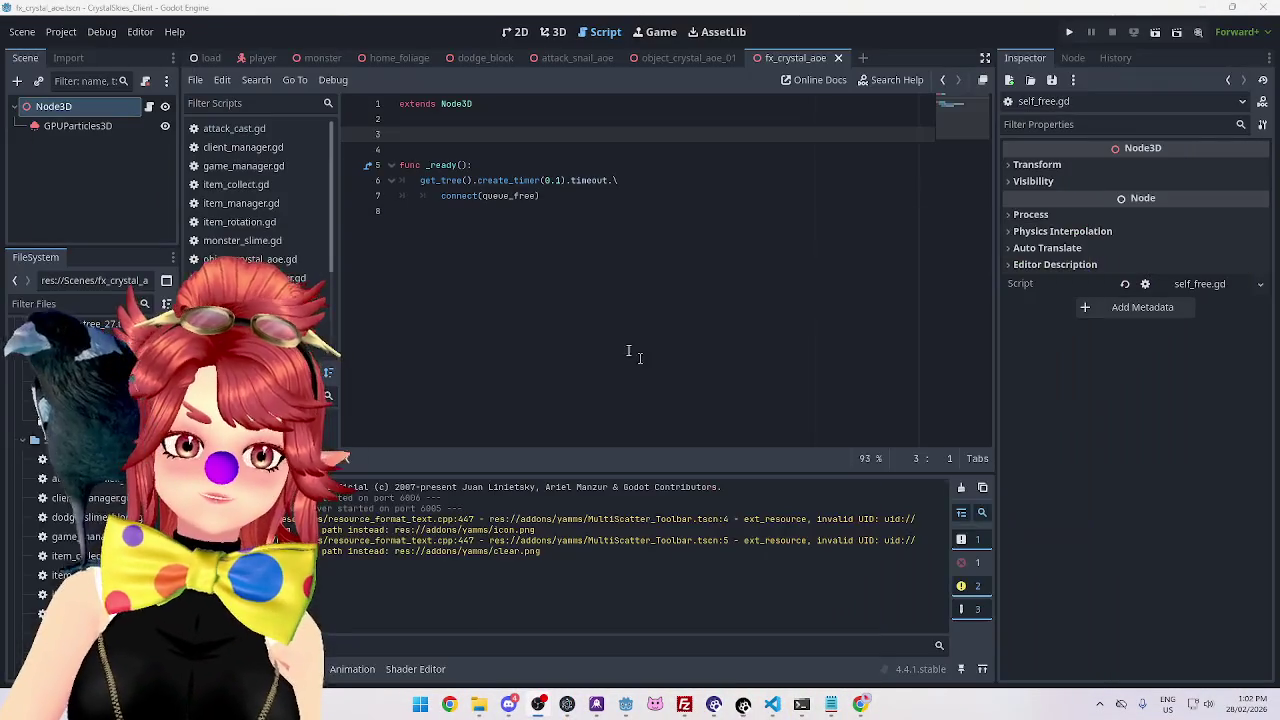
pyautogui.click(430, 133)
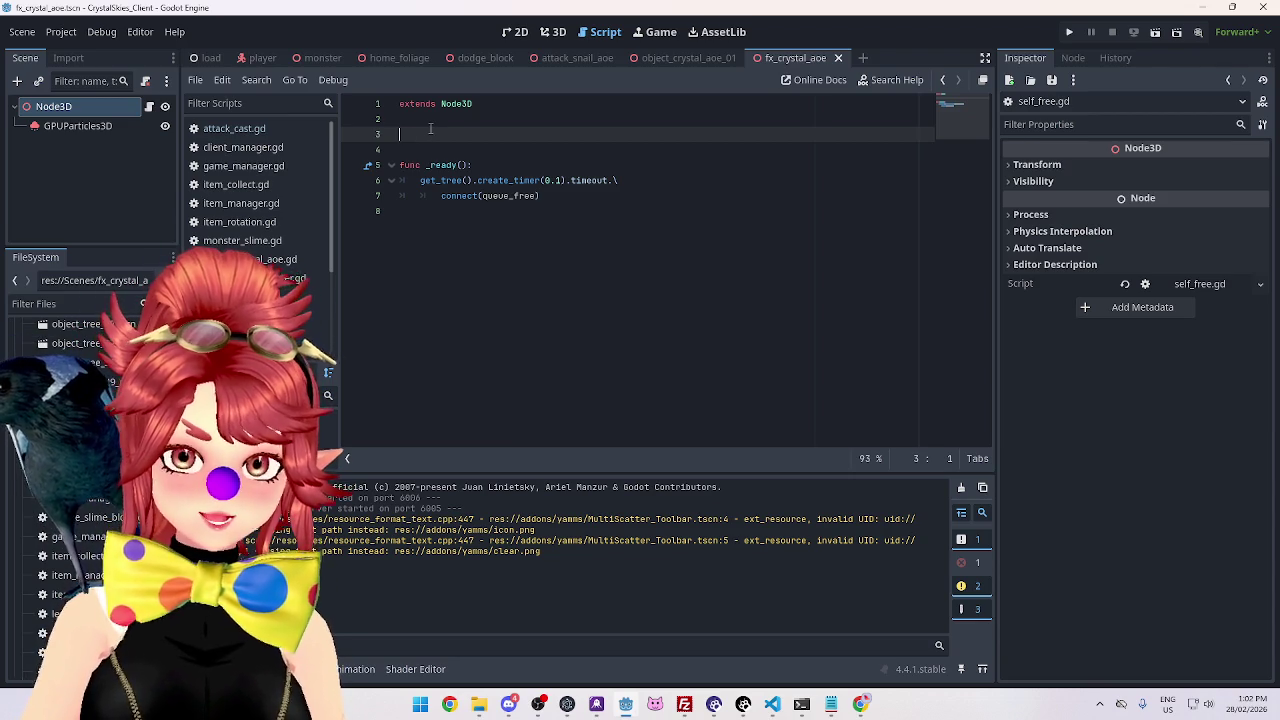
pyautogui.write('@export')
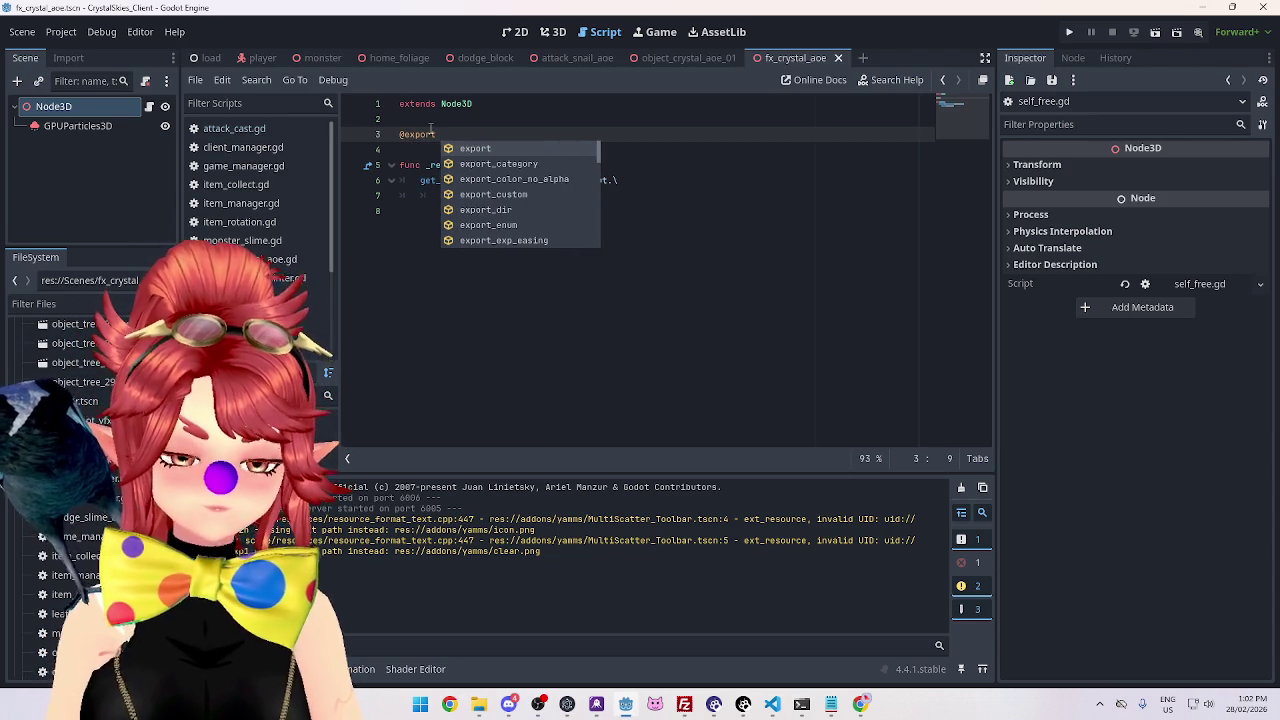
pyautogui.write(' time')
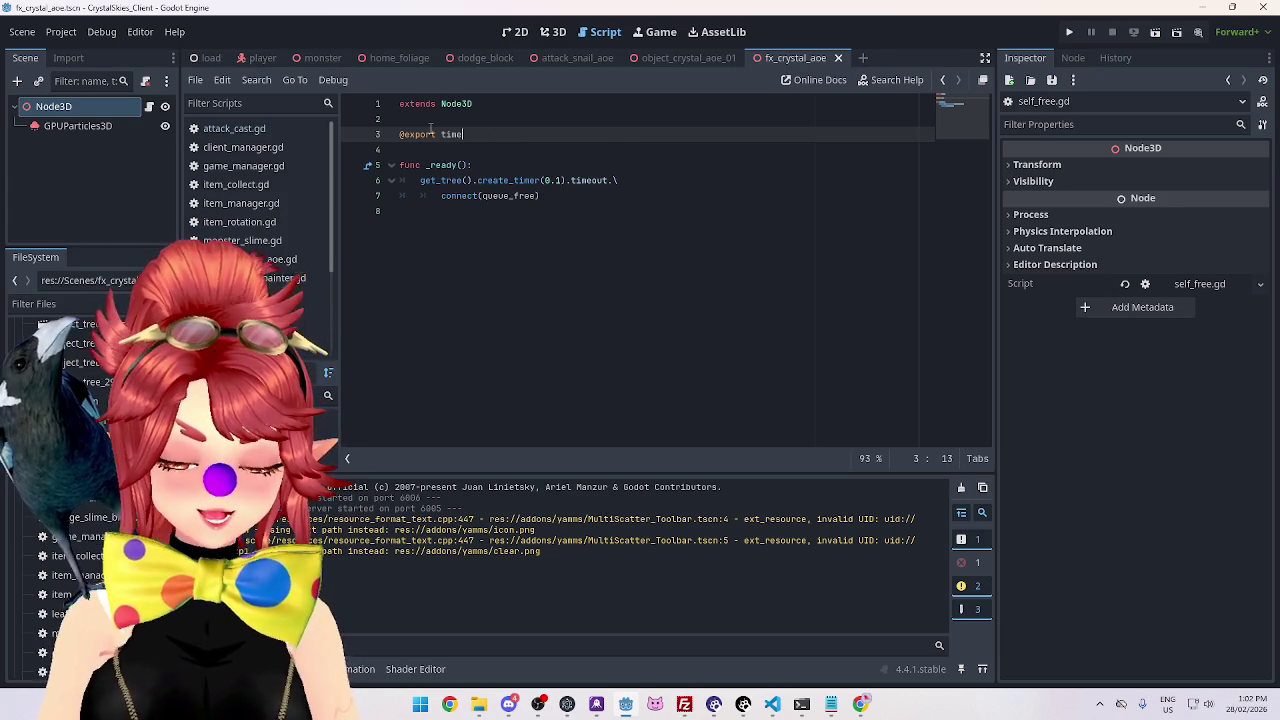
pyautogui.write('r_d_queue')
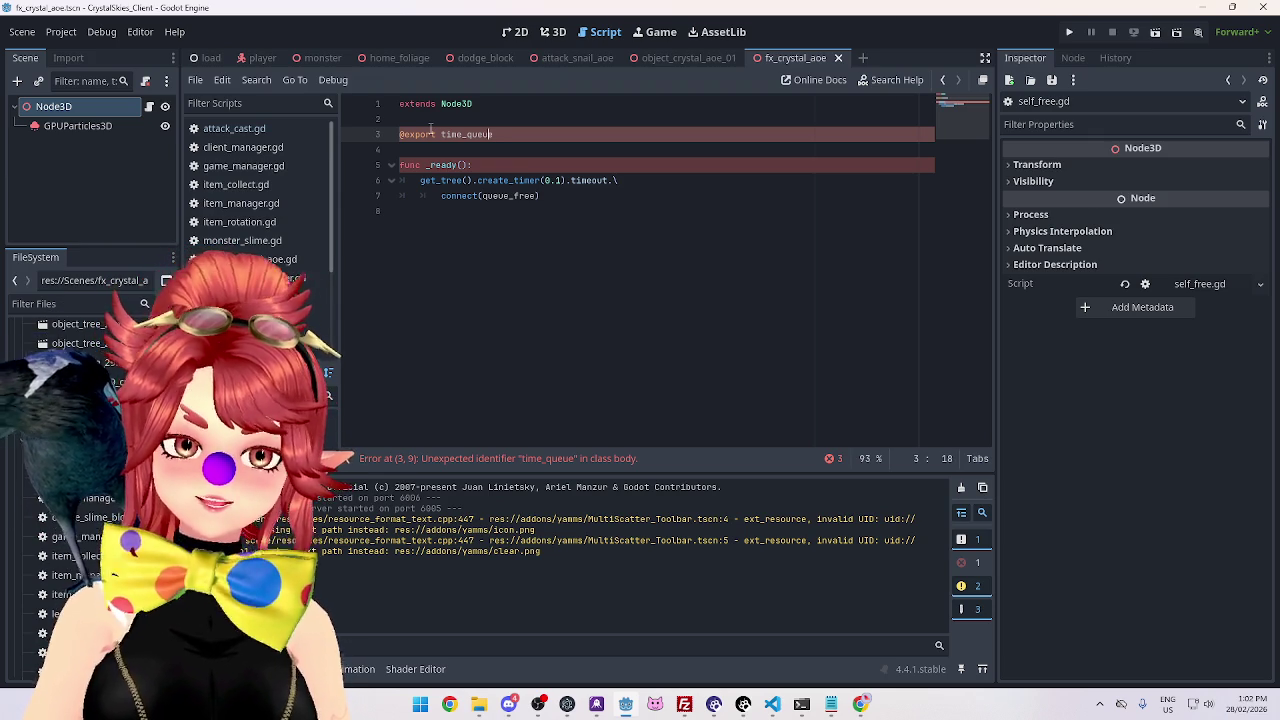
pyautogui.write('var')
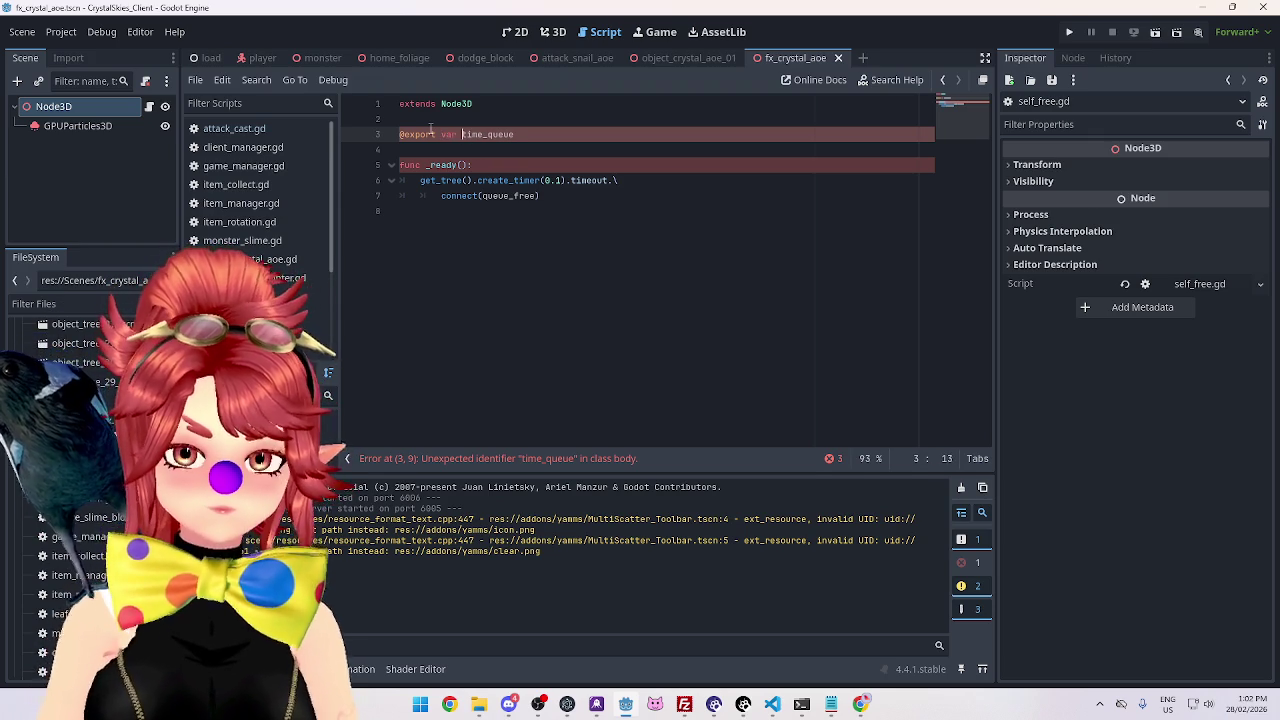
pyautogui.click(540, 134)
# Copy the exported object_type declaration from object_crystal_aoe.gd to use as a reference.
pyautogui.click(693, 61)
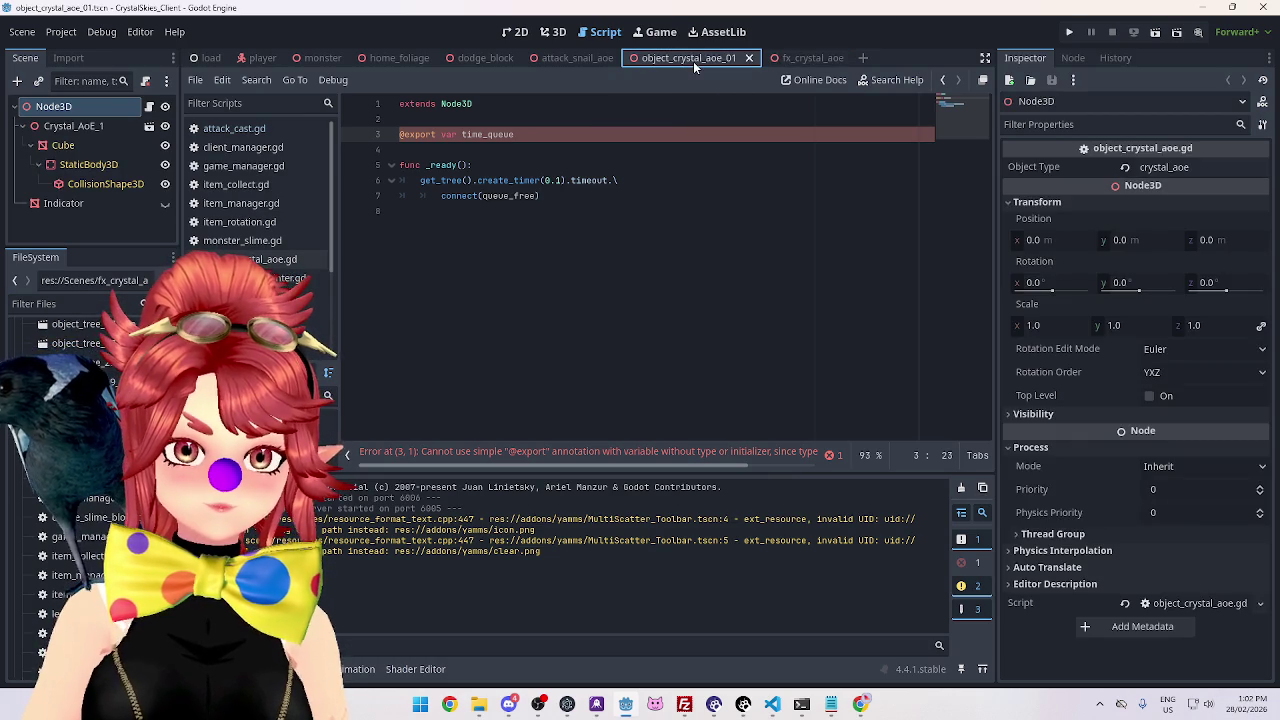
pyautogui.click(149, 106)
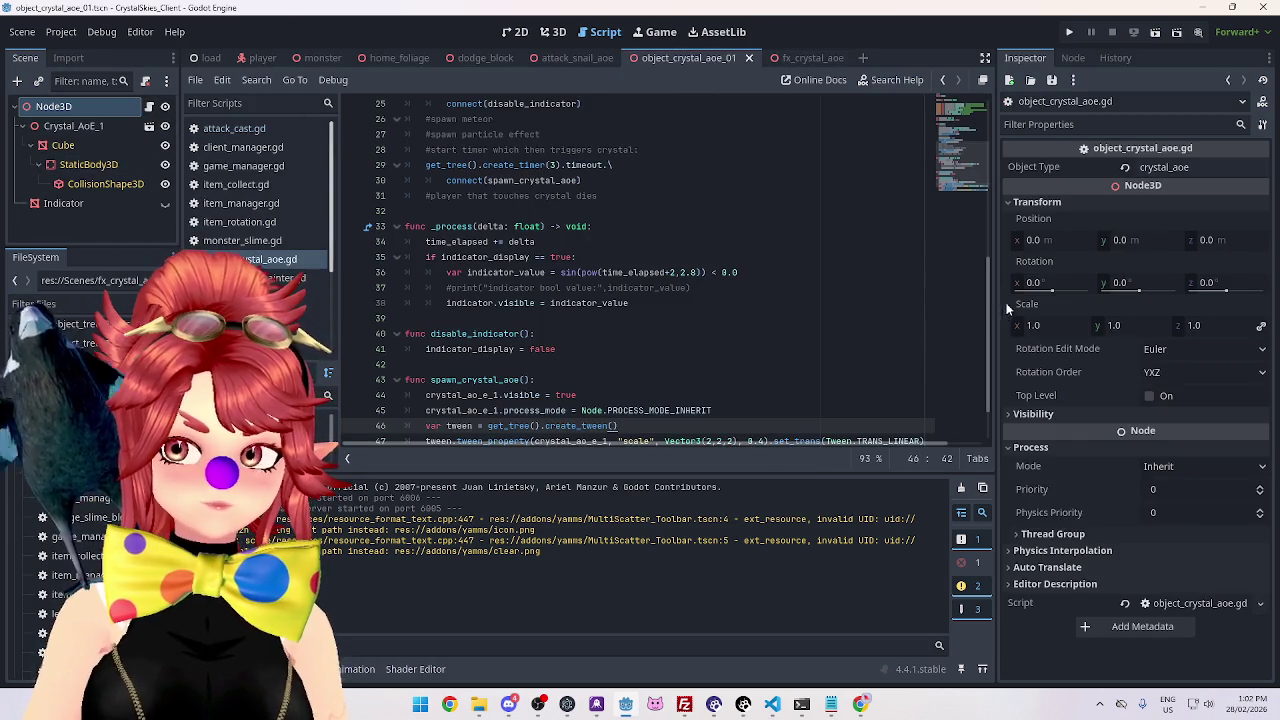
pyautogui.moveTo(990, 339); pyautogui.dragTo(990, 99)
pyautogui.moveTo(590, 149); pyautogui.dragTo(402, 150)
pyautogui.hotkey('ctrl', 'c')
# Paste it into self_free.gd, type time_queue as an exported int, then delete the pasted reference line.
pyautogui.click(800, 57)
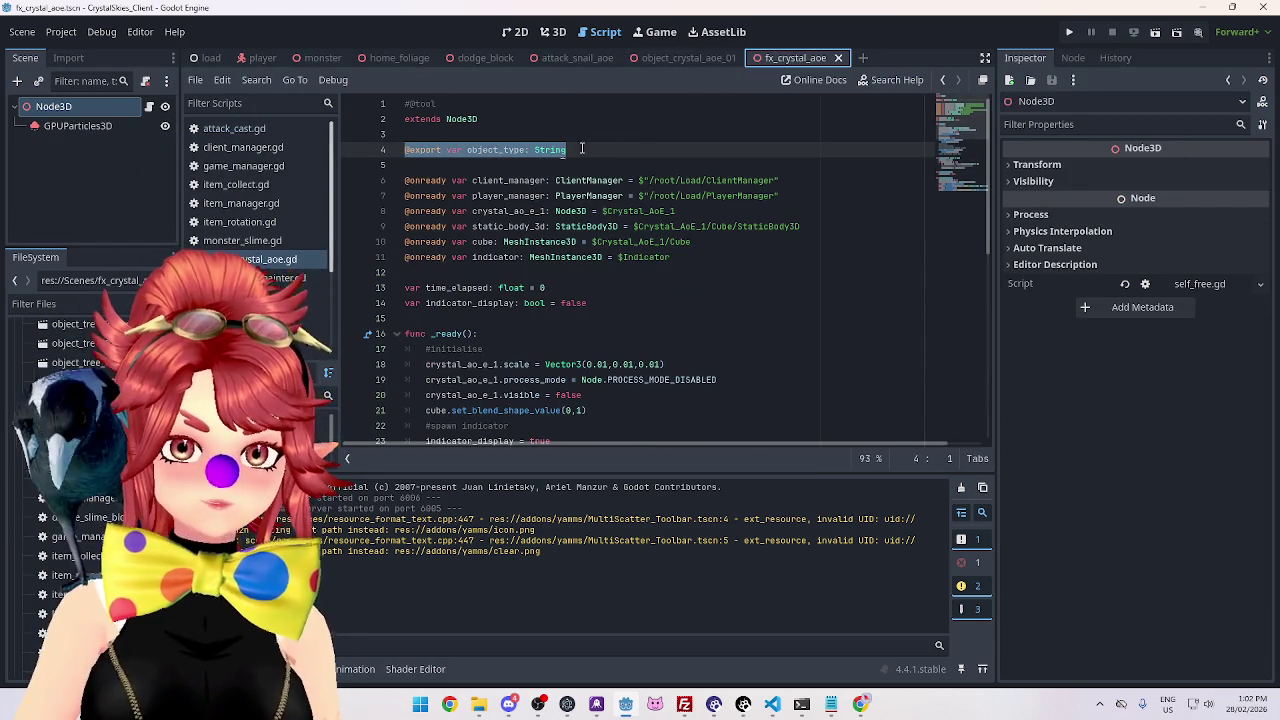
pyautogui.click(133, 108)
pyautogui.click(520, 149)
pyautogui.hotkey('ctrl', 'v')
pyautogui.click(529, 133)
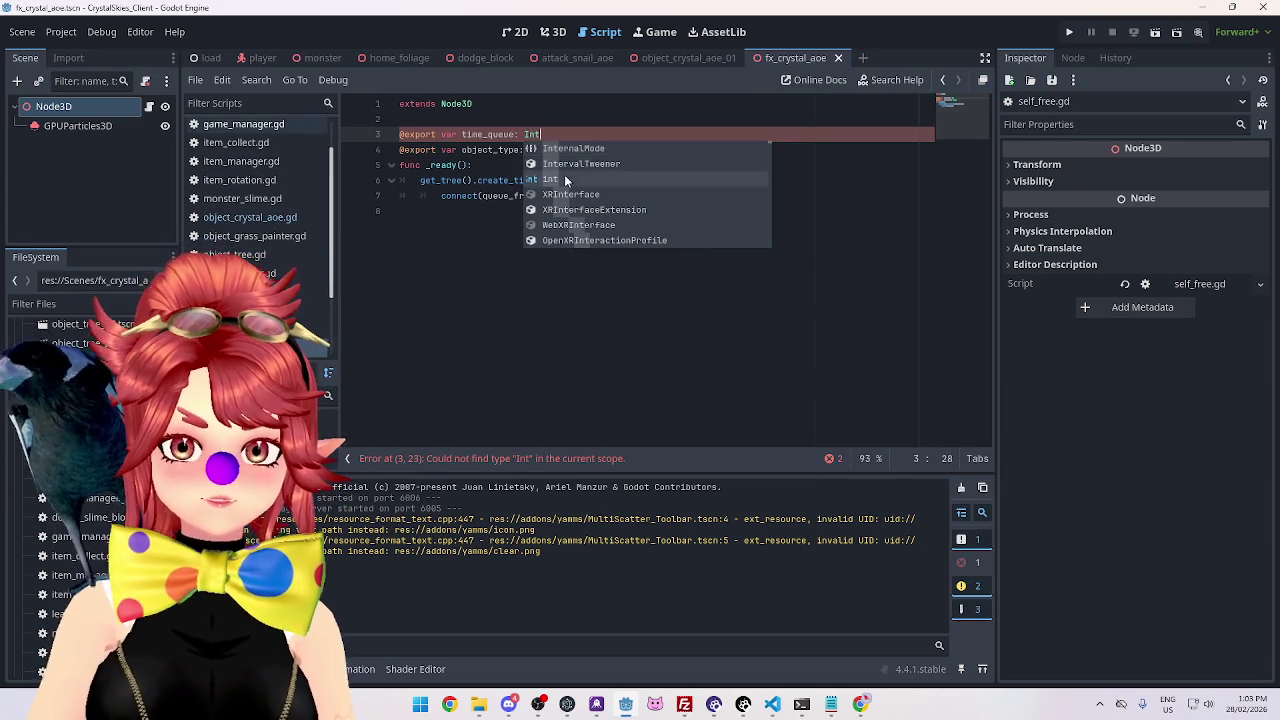
pyautogui.press('Escape')
pyautogui.moveTo(561, 149); pyautogui.dragTo(349, 149)
pyautogui.press('BackSpace')
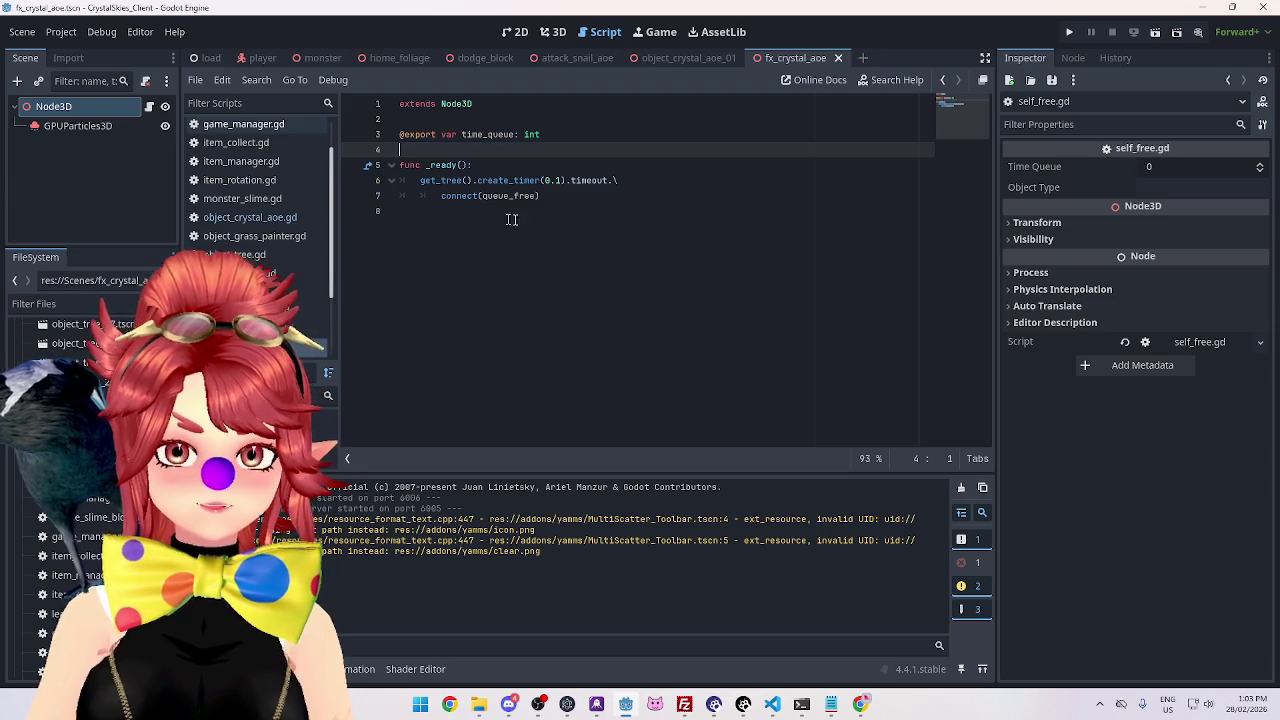
# Look over self_free.gd's lines and edit the node's Time Queue value in the Inspector.
pyautogui.click(667, 254)
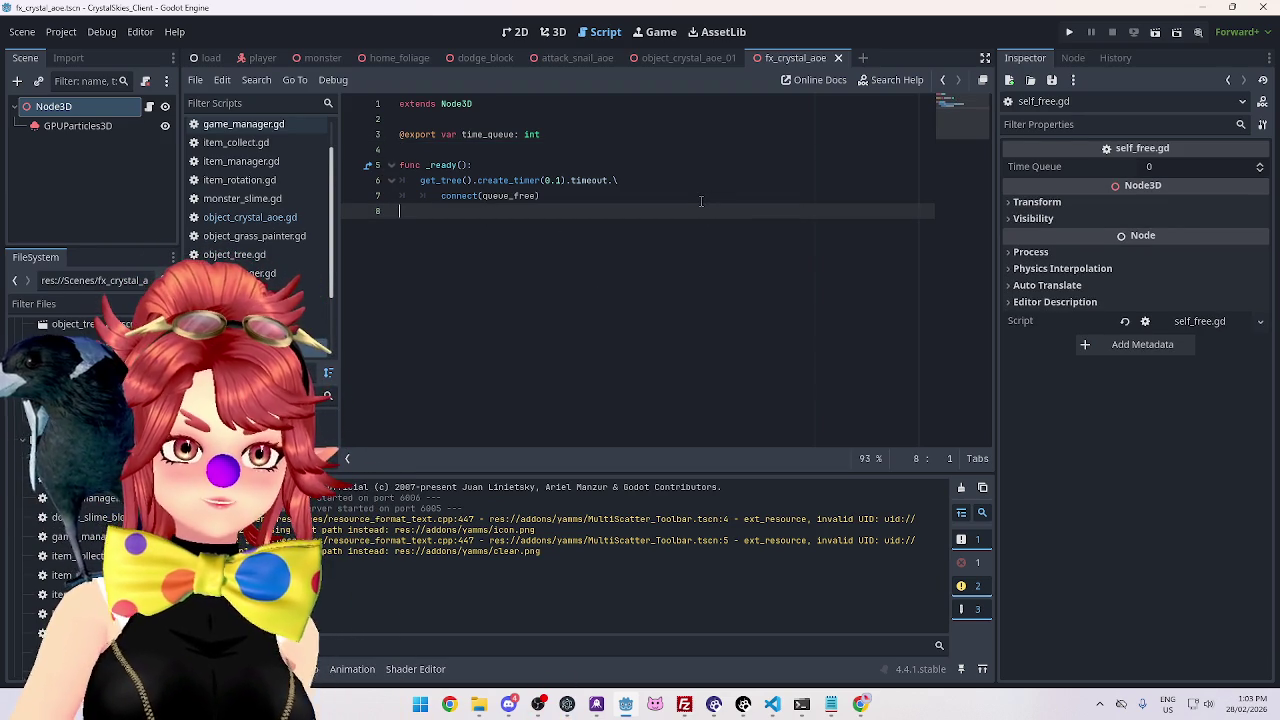
pyautogui.click(601, 163)
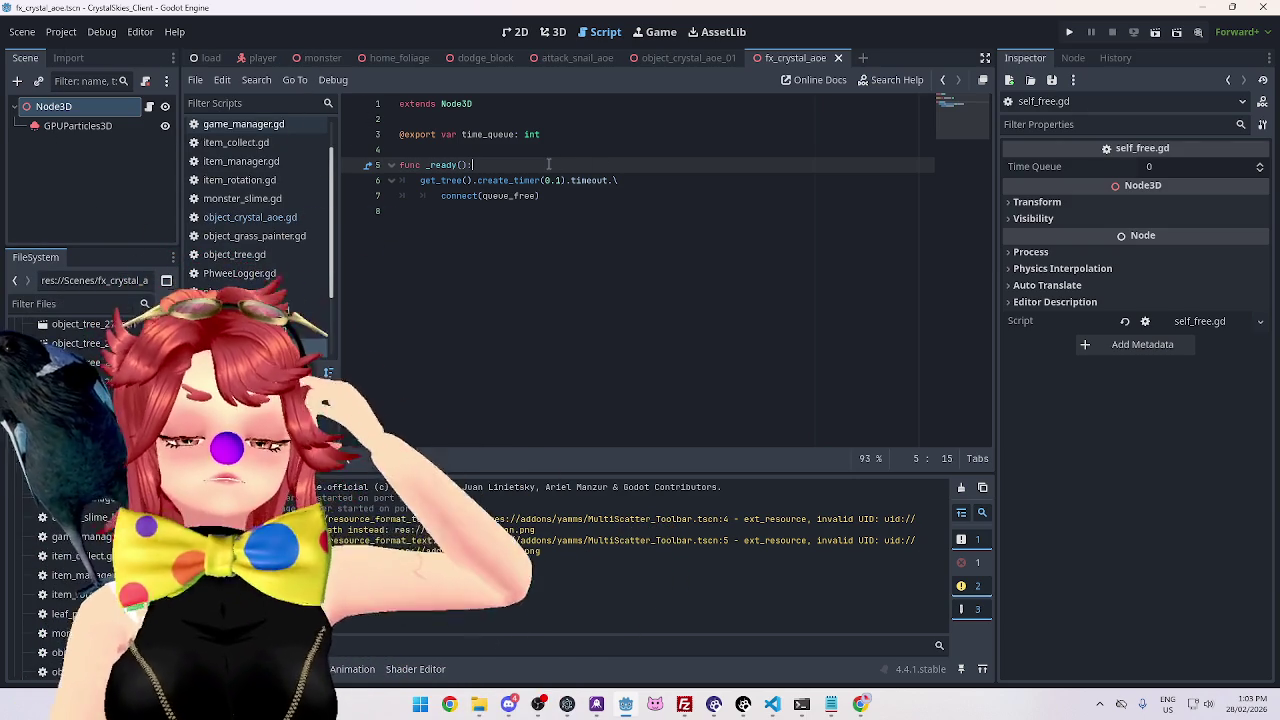
pyautogui.click(524, 148)
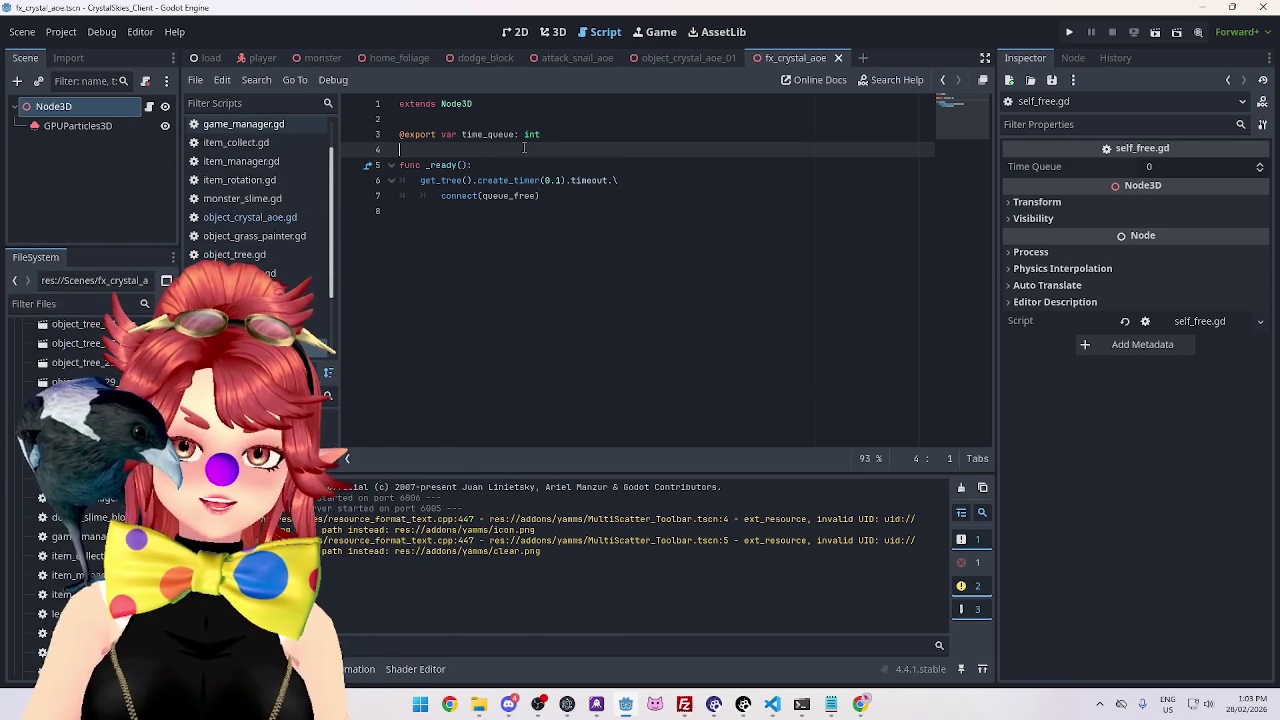
pyautogui.click(578, 140)
pyautogui.click(532, 150)
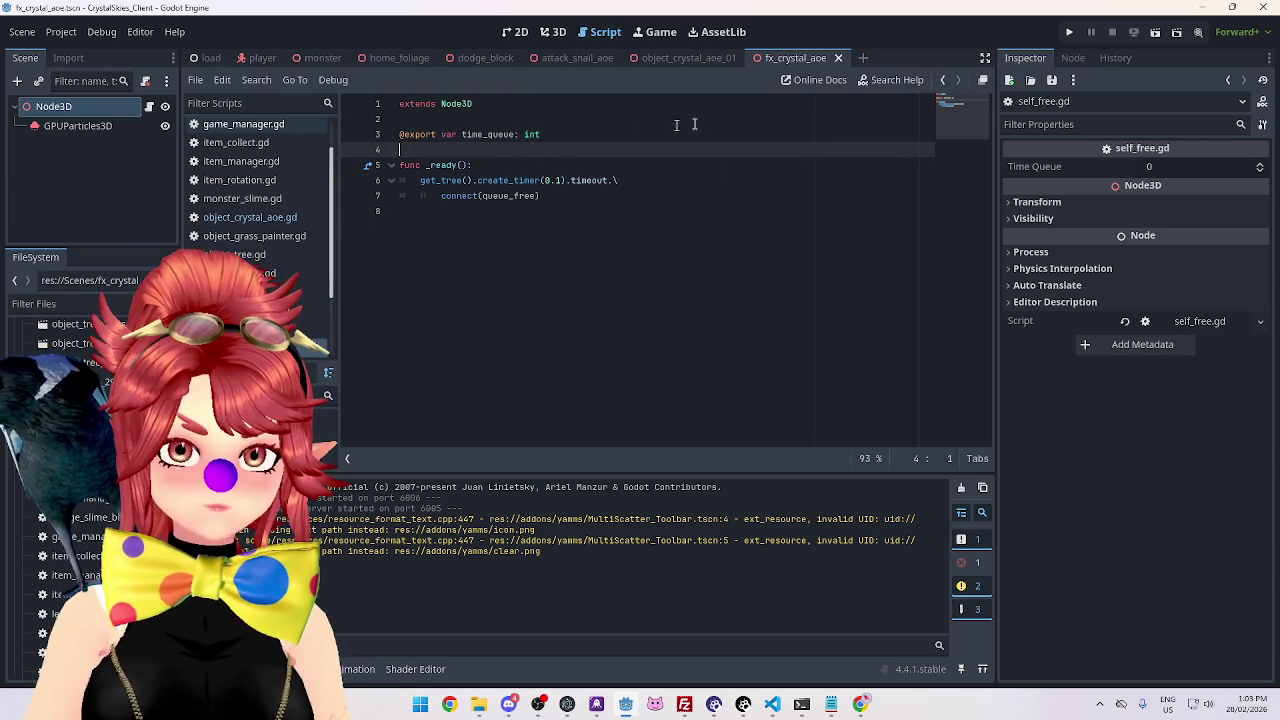
pyautogui.click(64, 109)
pyautogui.click(1168, 164)
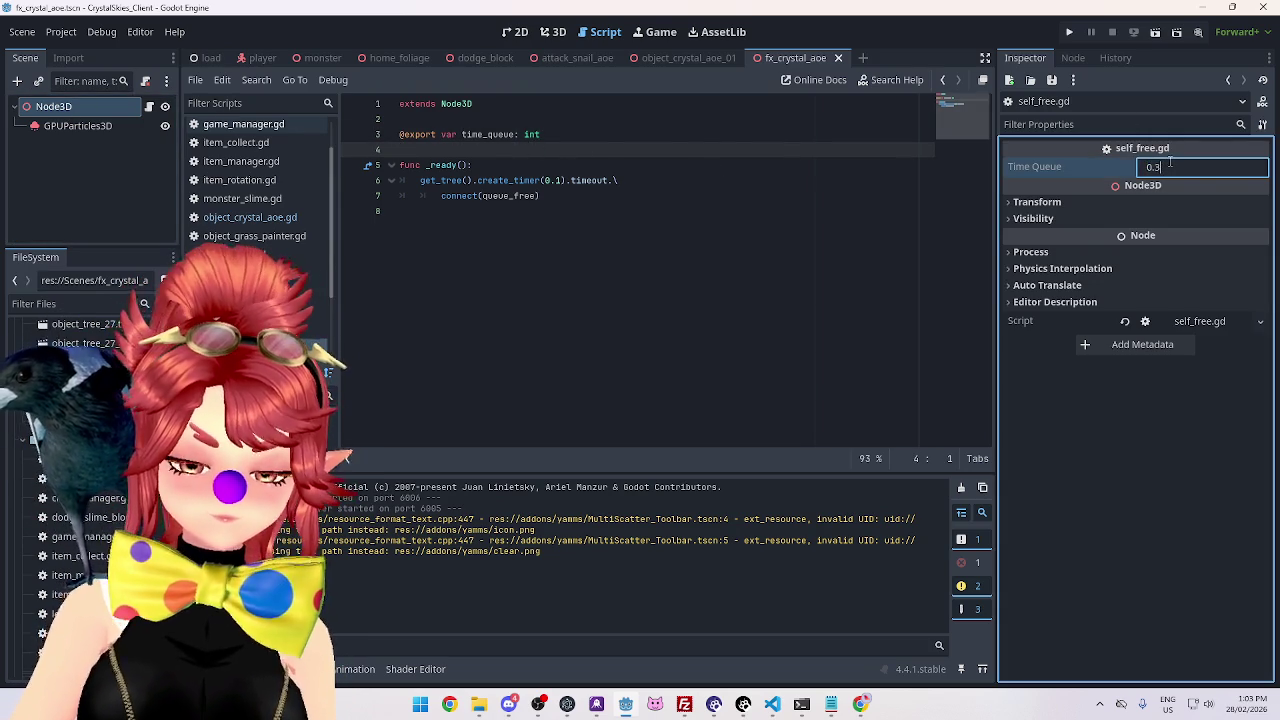
pyautogui.press('Return')
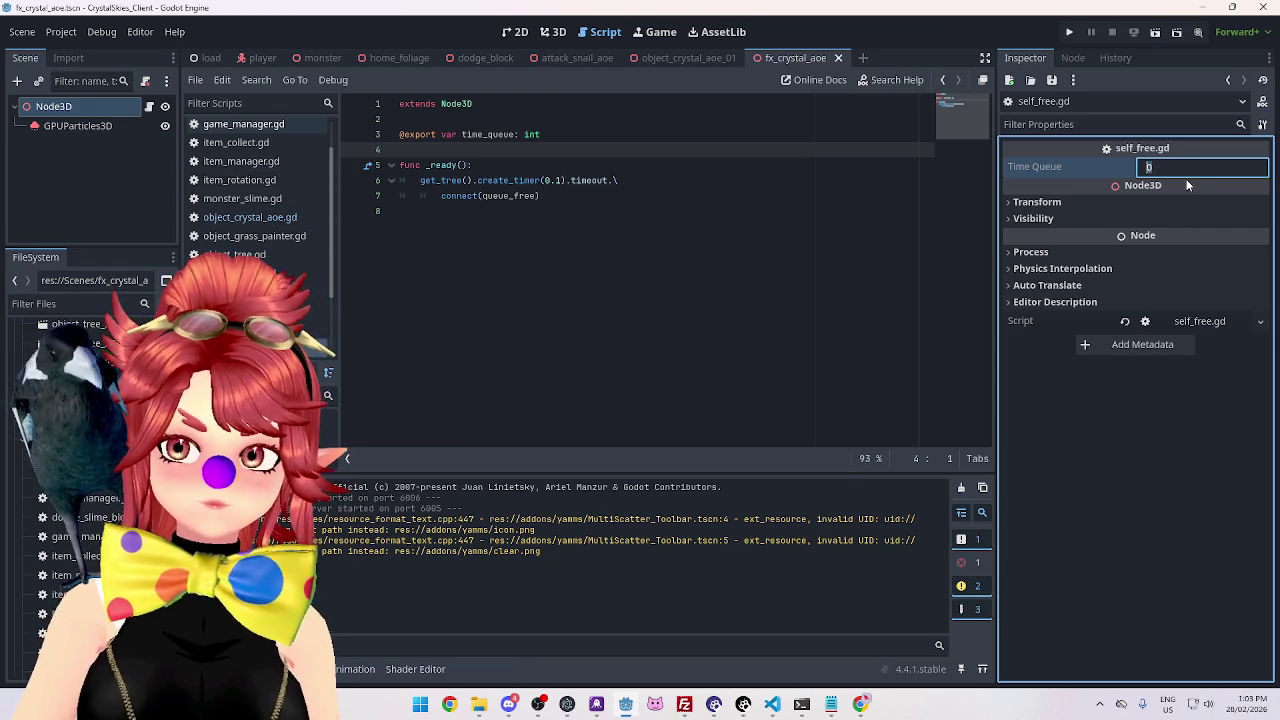
# Change time_queue's type from int to float and set Time Queue to 0.3.
pyautogui.click(541, 134)
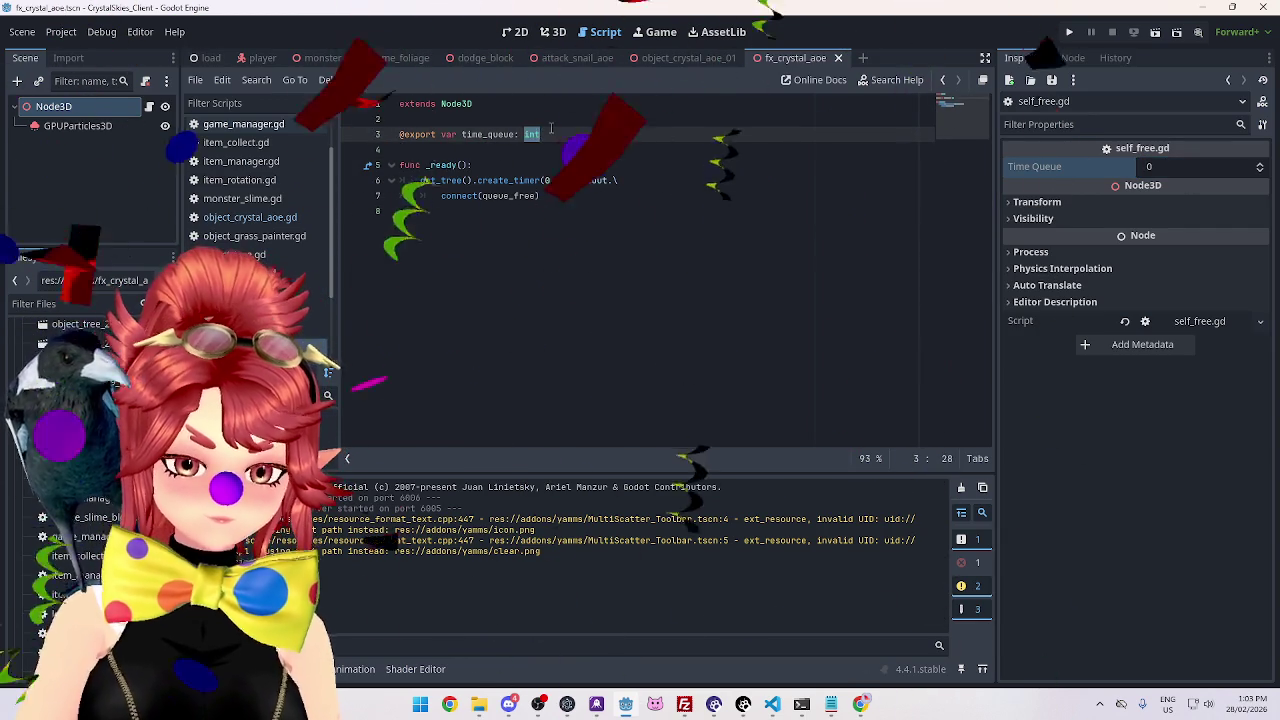
pyautogui.write('float')
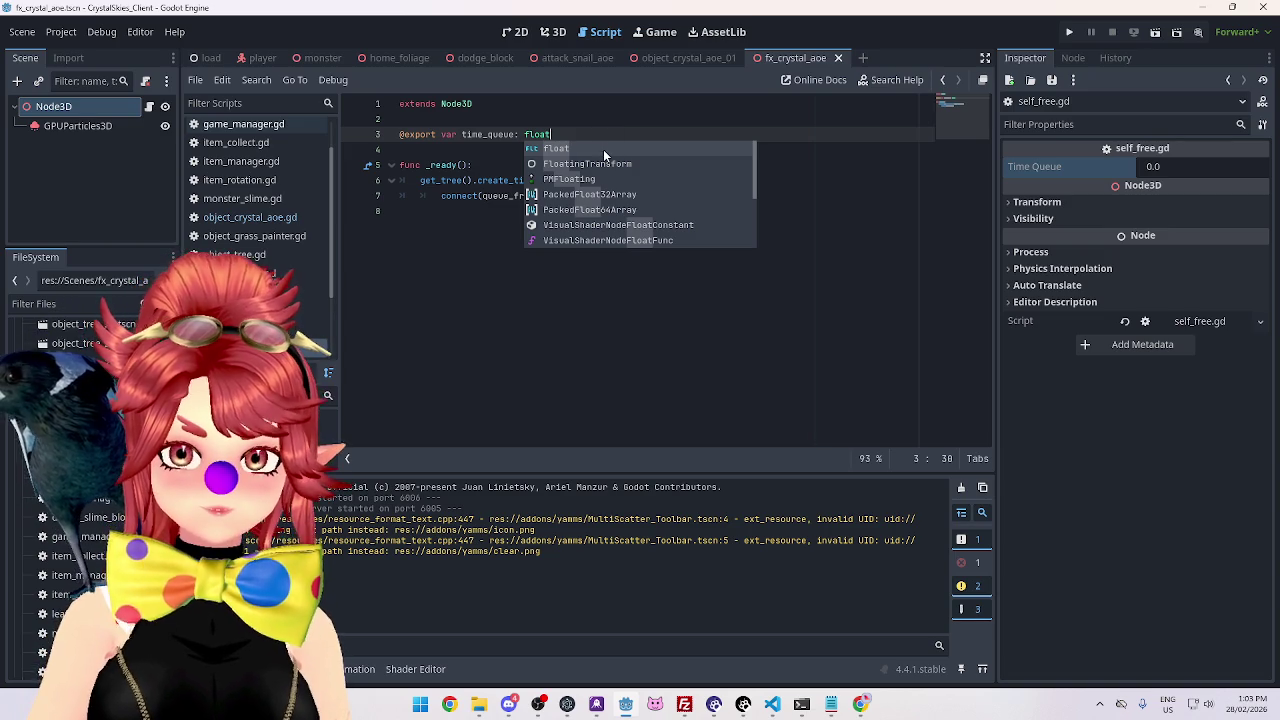
pyautogui.click(603, 149)
pyautogui.click(1190, 170)
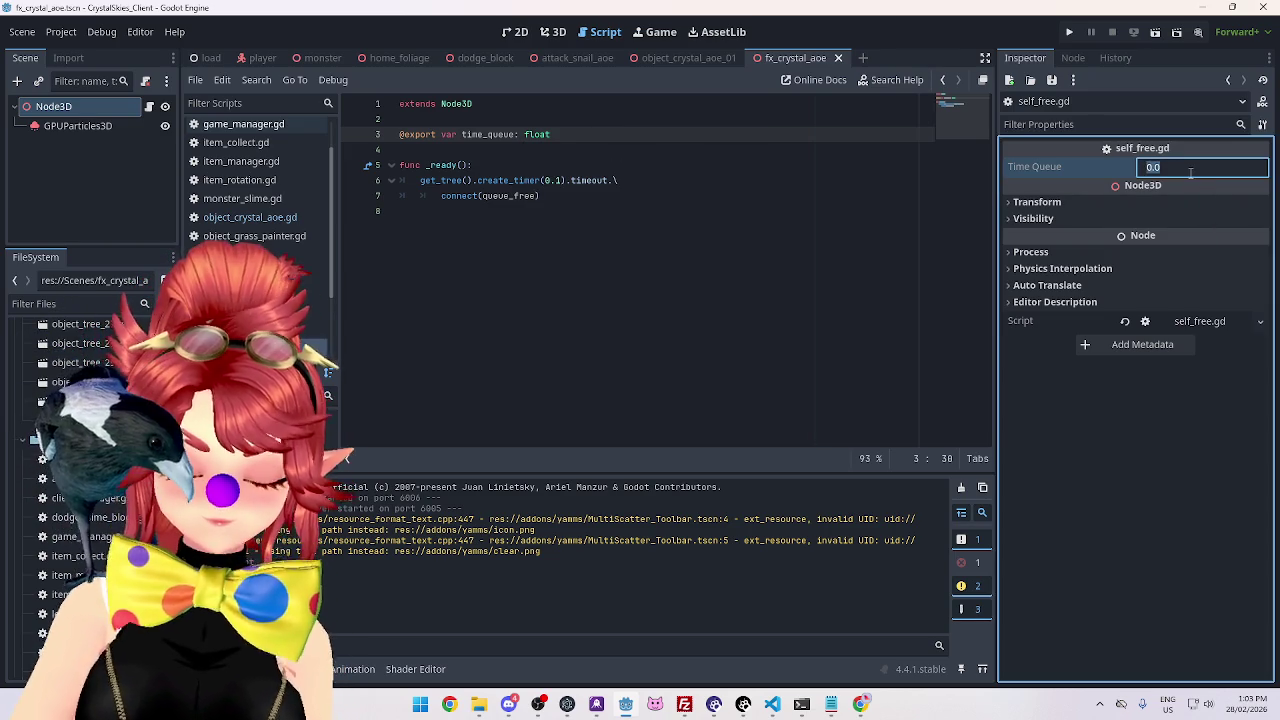
pyautogui.write('0.3')
pyautogui.press('Return')
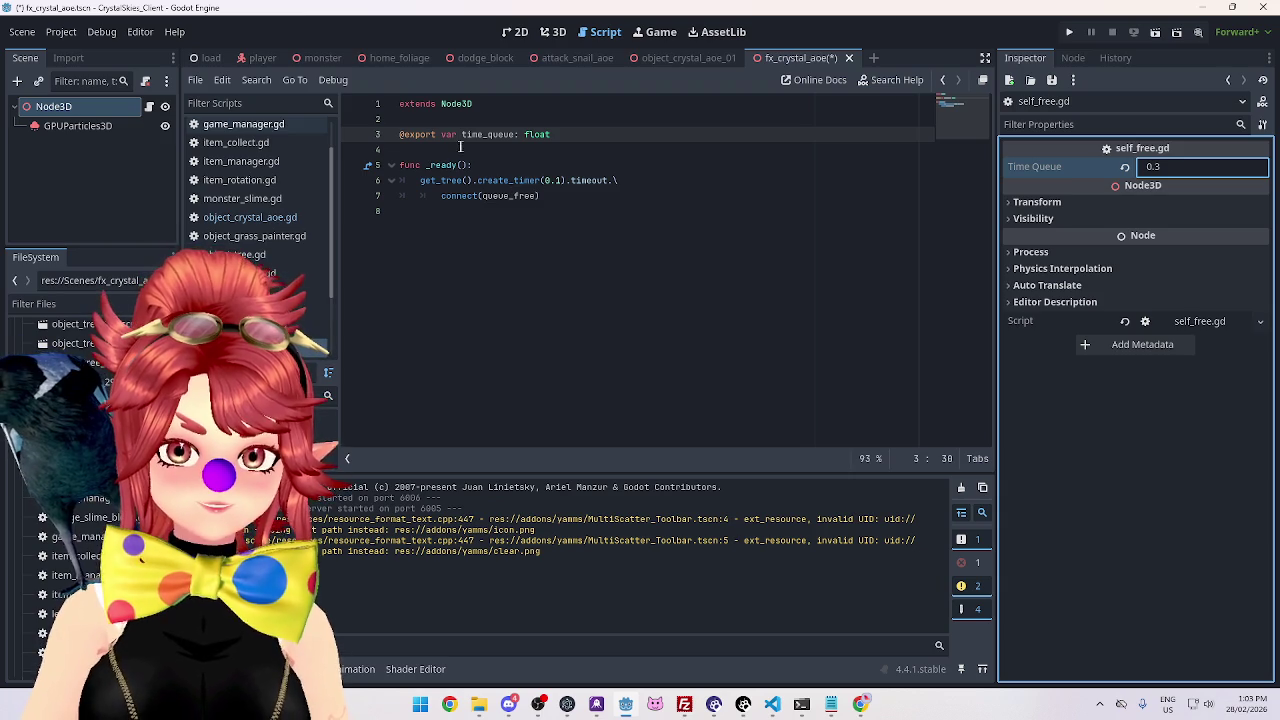
# Replace the 0.1 delay in create_timer with time_queue.
pyautogui.moveTo(461, 134); pyautogui.dragTo(516, 134)
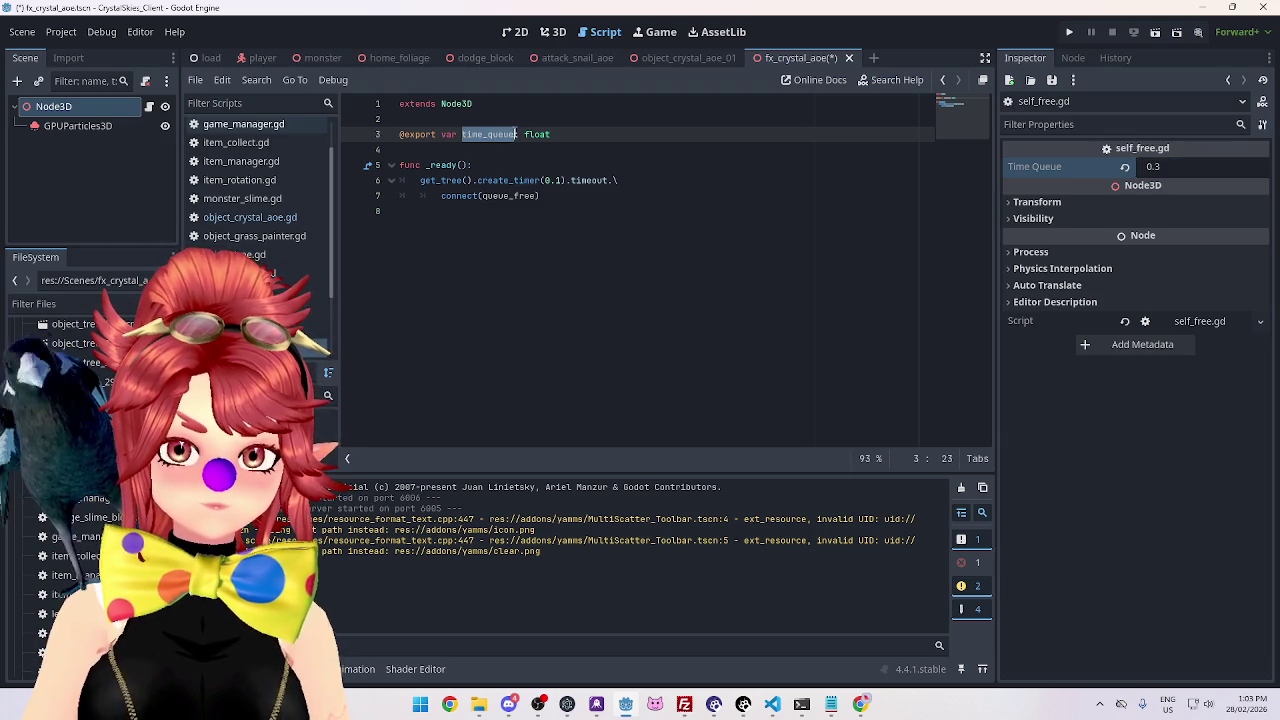
pyautogui.hotkey('ctrl', 'c')
pyautogui.doubleClick(549, 180)
pyautogui.hotkey('ctrl', 'v')
pyautogui.click(624, 160)
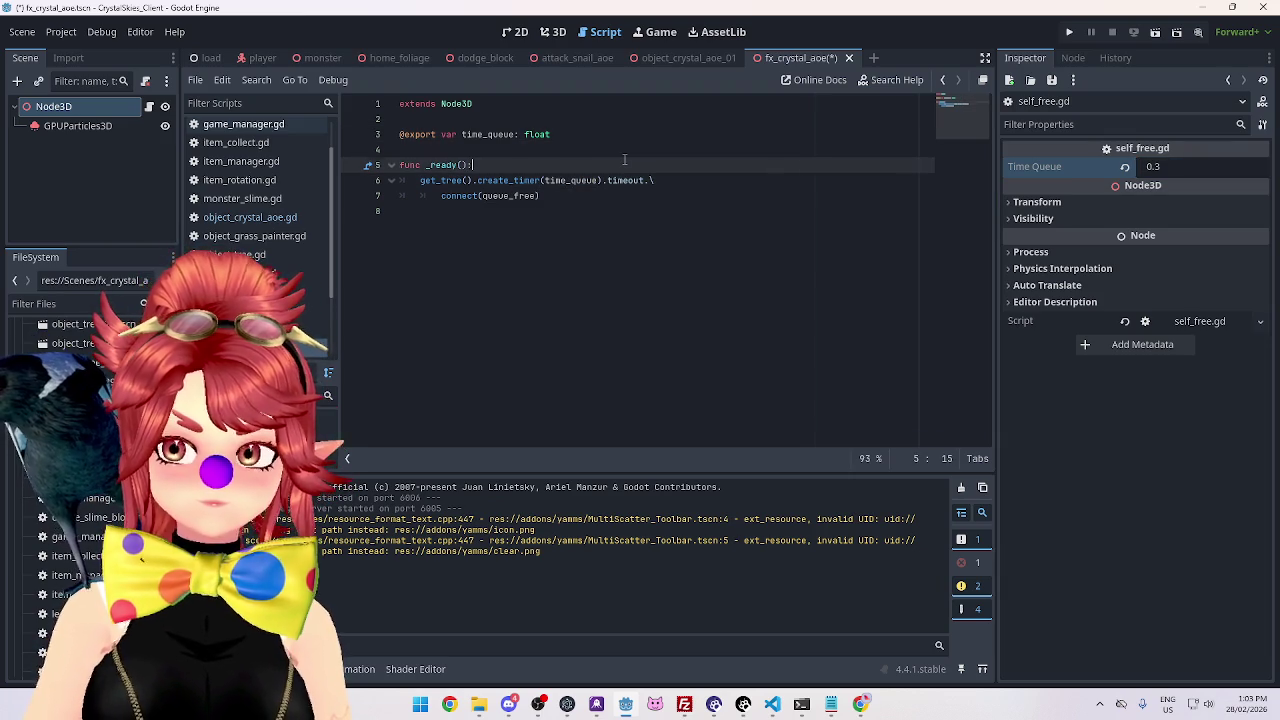
# Set Time Queue to 0.2, save the script and scene, and run the project.
pyautogui.moveTo(1190, 167); pyautogui.dragTo(1150, 167)
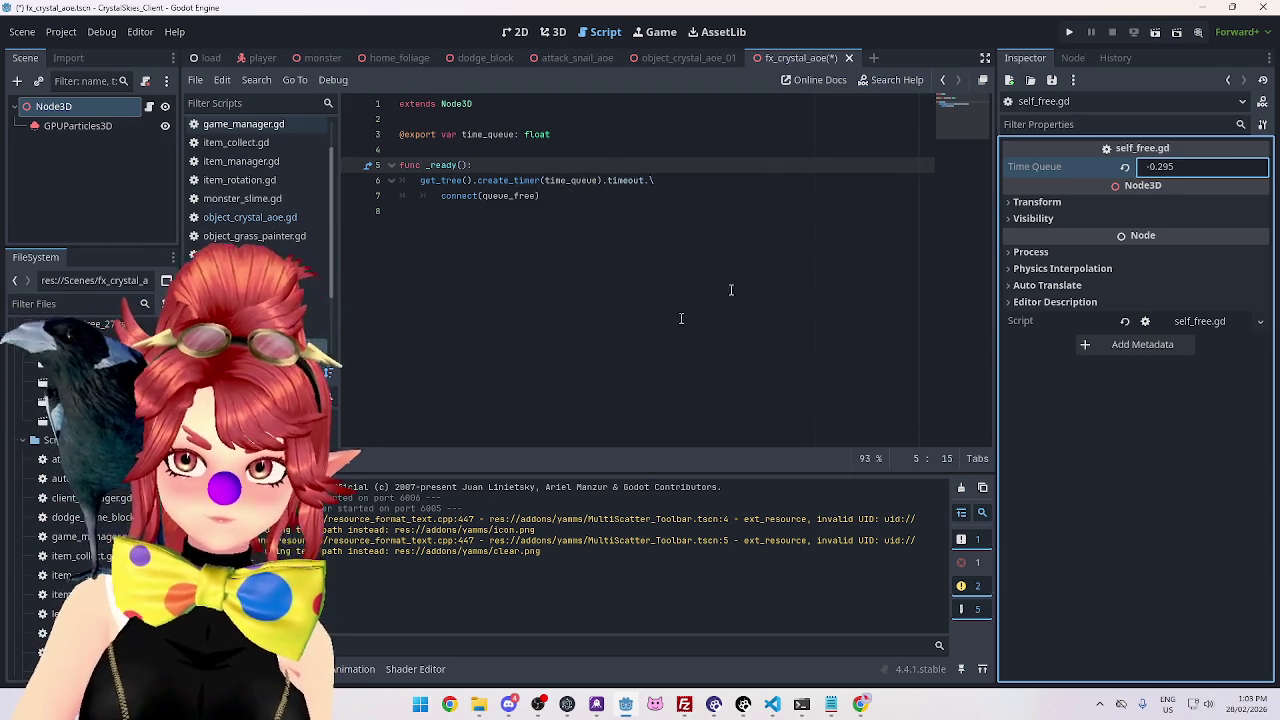
pyautogui.click(1148, 167)
pyautogui.write('0.2')
pyautogui.press('Return')
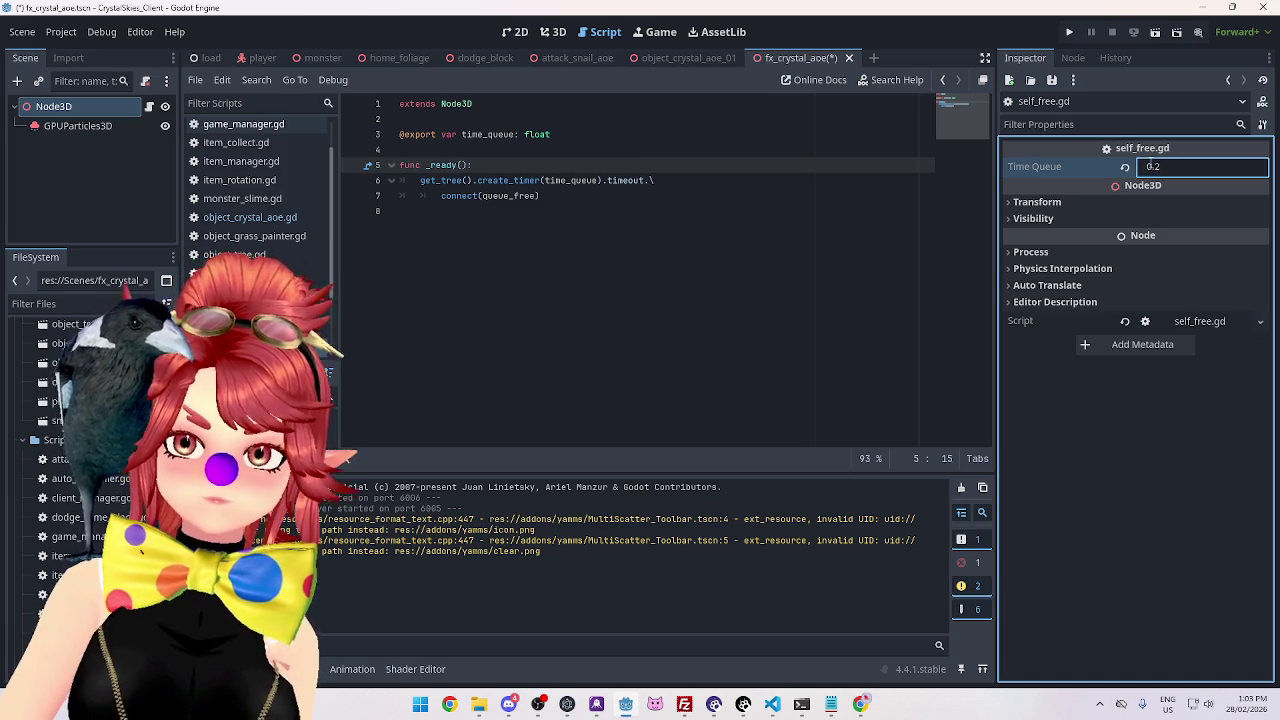
pyautogui.click(714, 236)
pyautogui.hotkey('ctrl', 's')
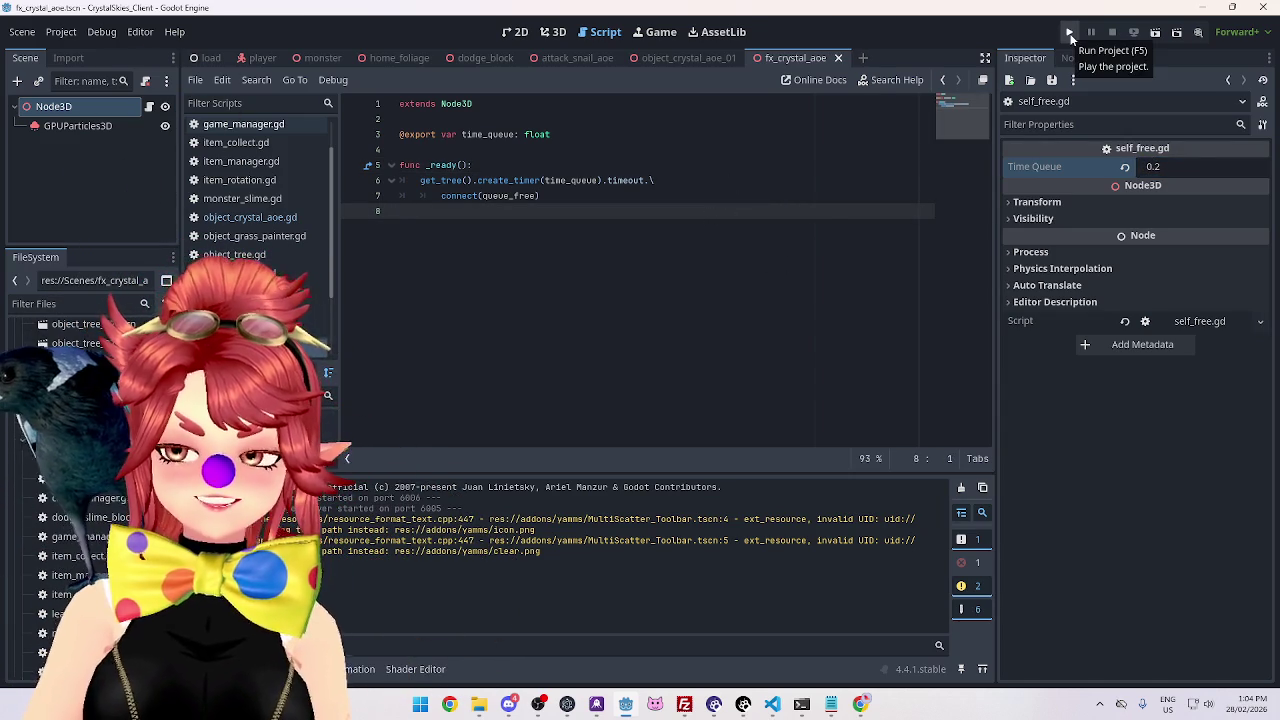
pyautogui.click(1070, 35)
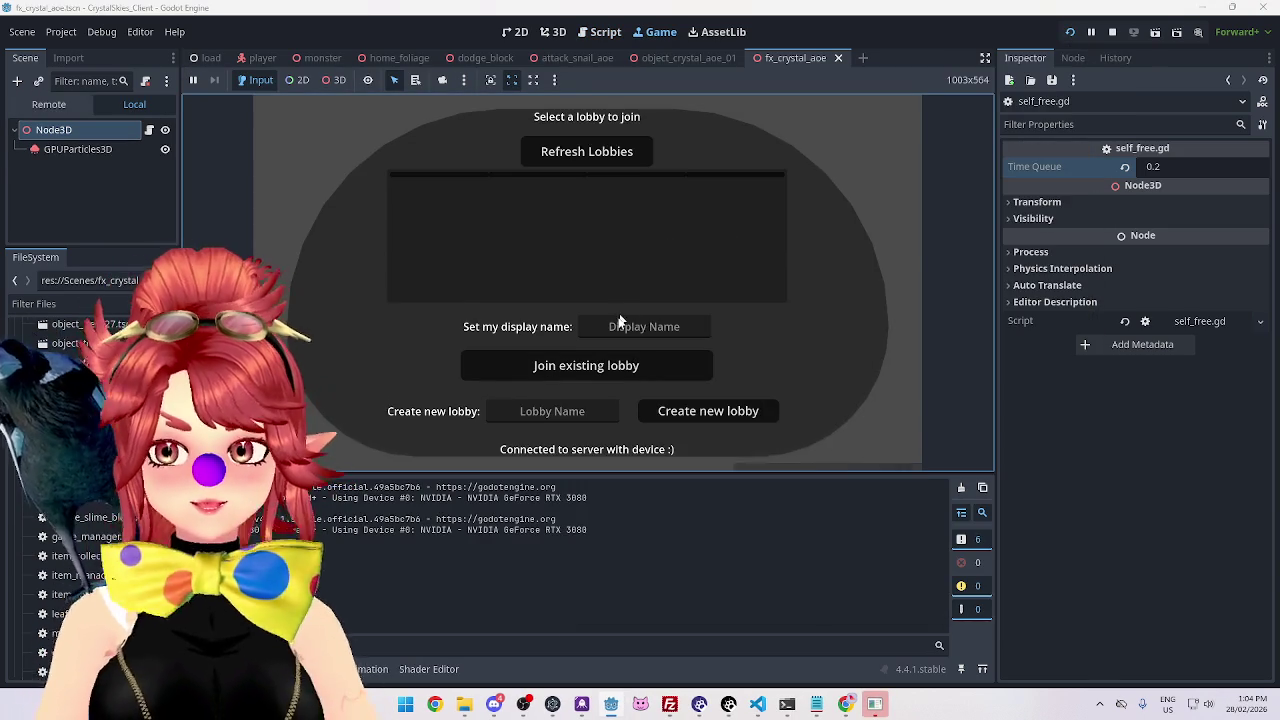
# Enter a player display name and create a lobby named 'asddd'.
pyautogui.click(622, 326)
pyautogui.write('Phwee')
pyautogui.press('Tab')
pyautogui.press('Tab')
pyautogui.write('a')
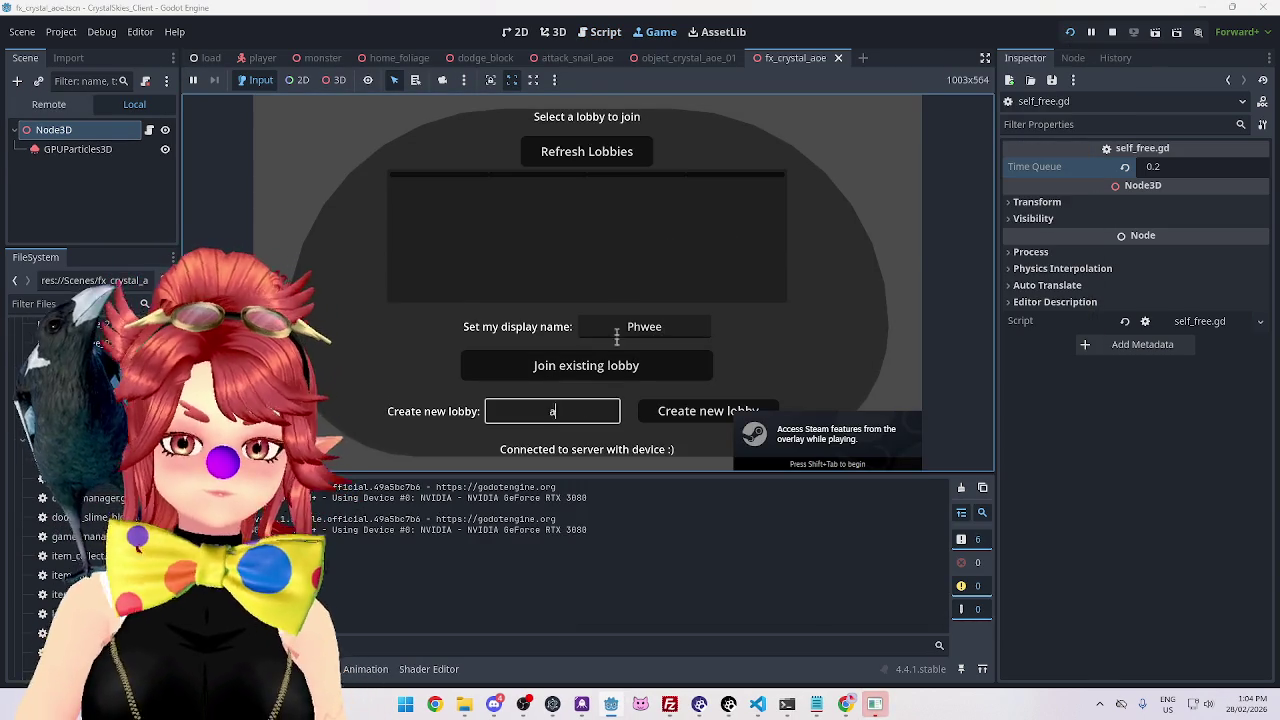
pyautogui.write('sddd')
pyautogui.click(687, 413)
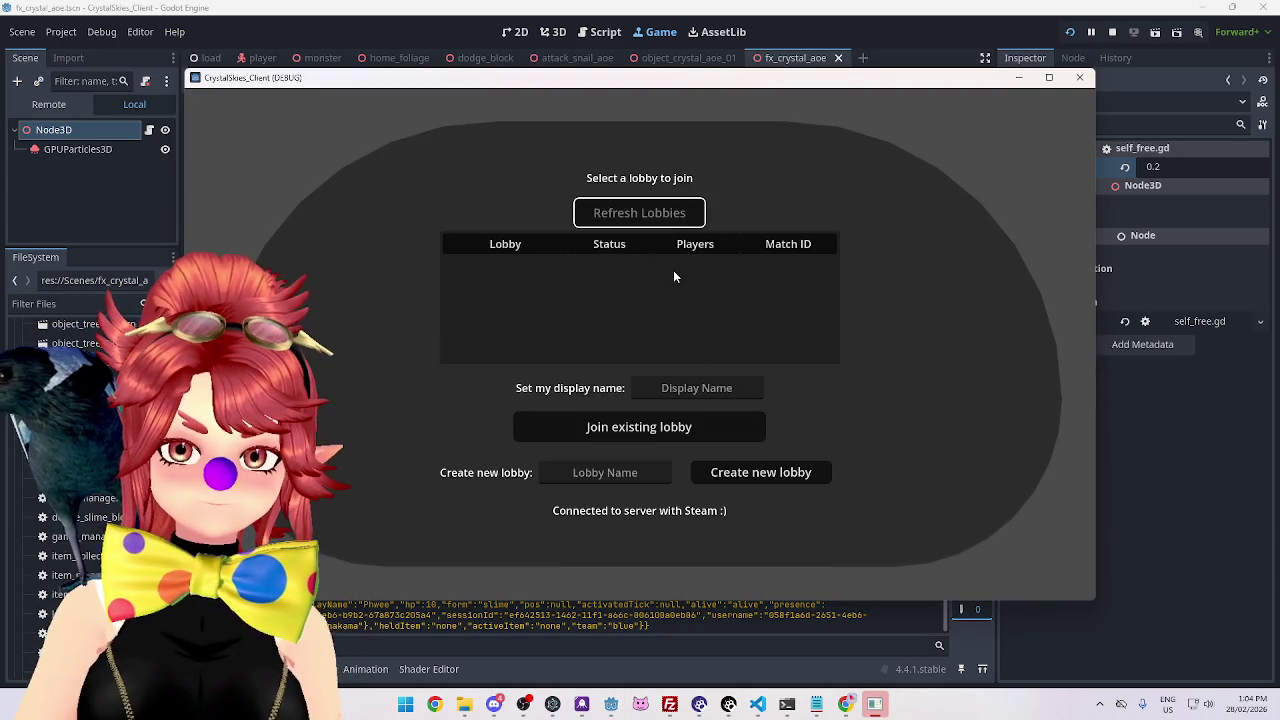
# In the second instance, join lobby 'asddd' with a second display name and cast the crystal effect.
pyautogui.click(673, 265)
pyautogui.click(701, 380)
pyautogui.write('Phwee2')
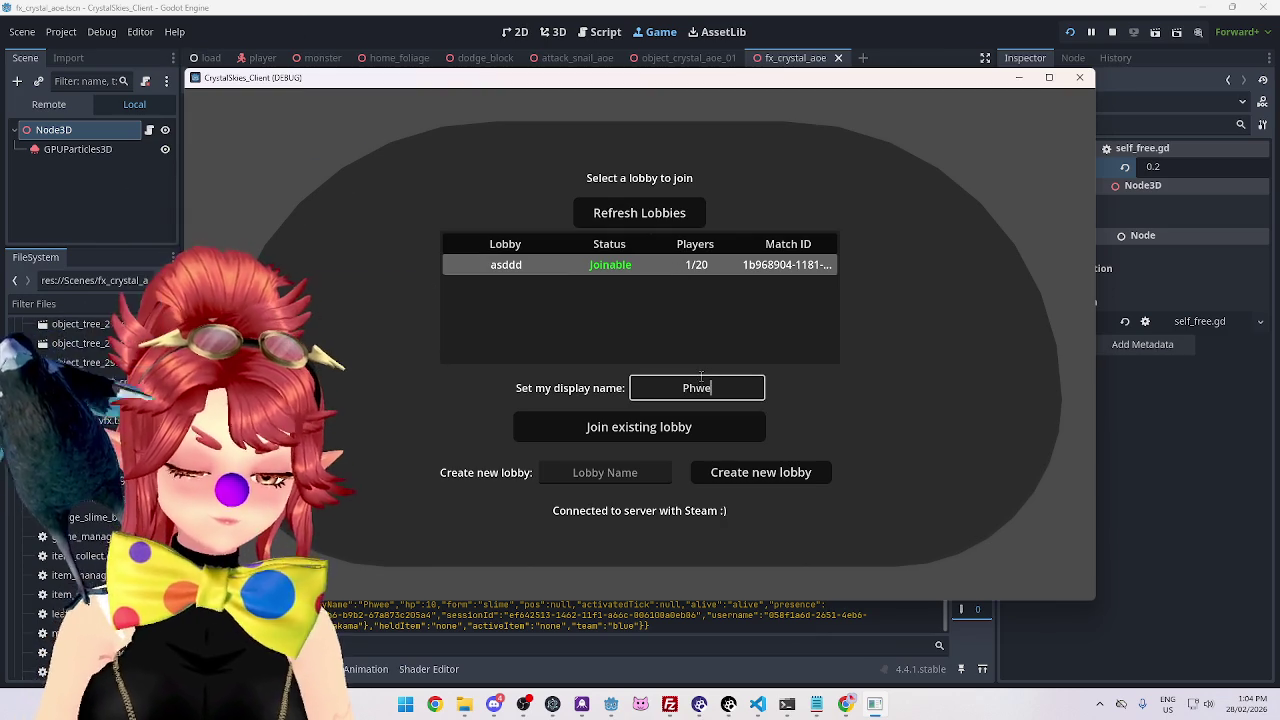
pyautogui.click(665, 425)
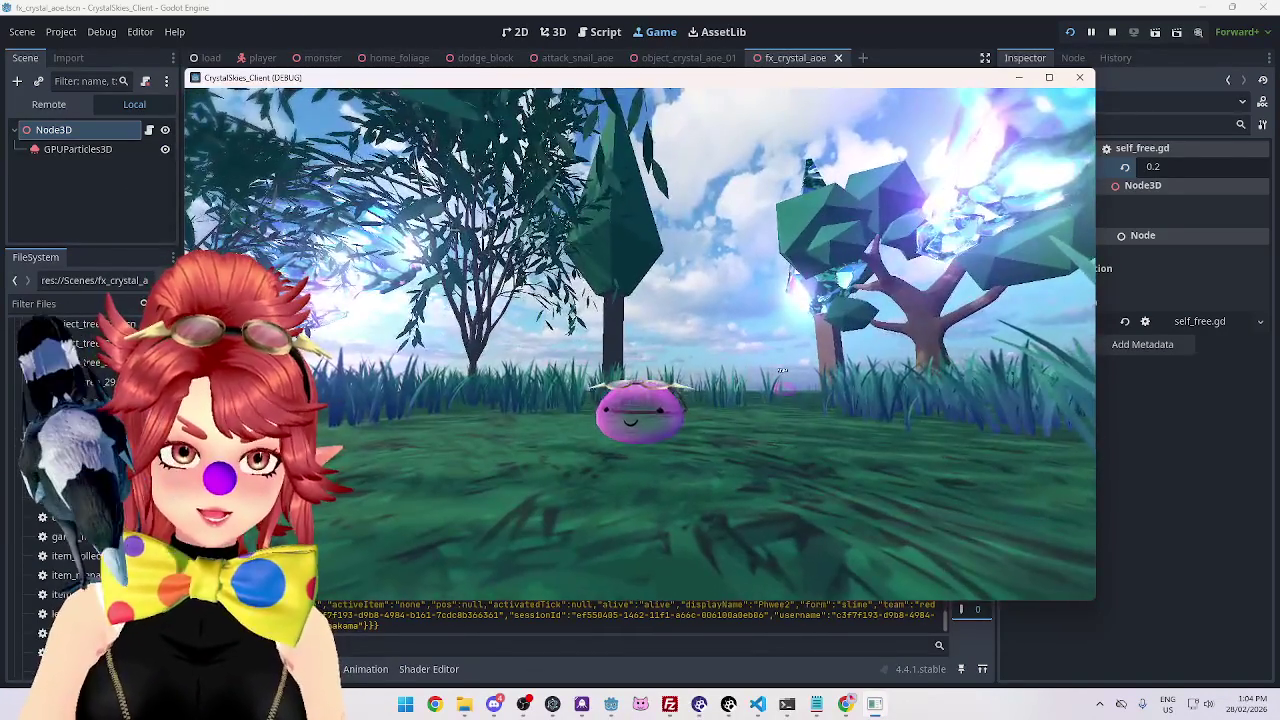
pyautogui.press('space')
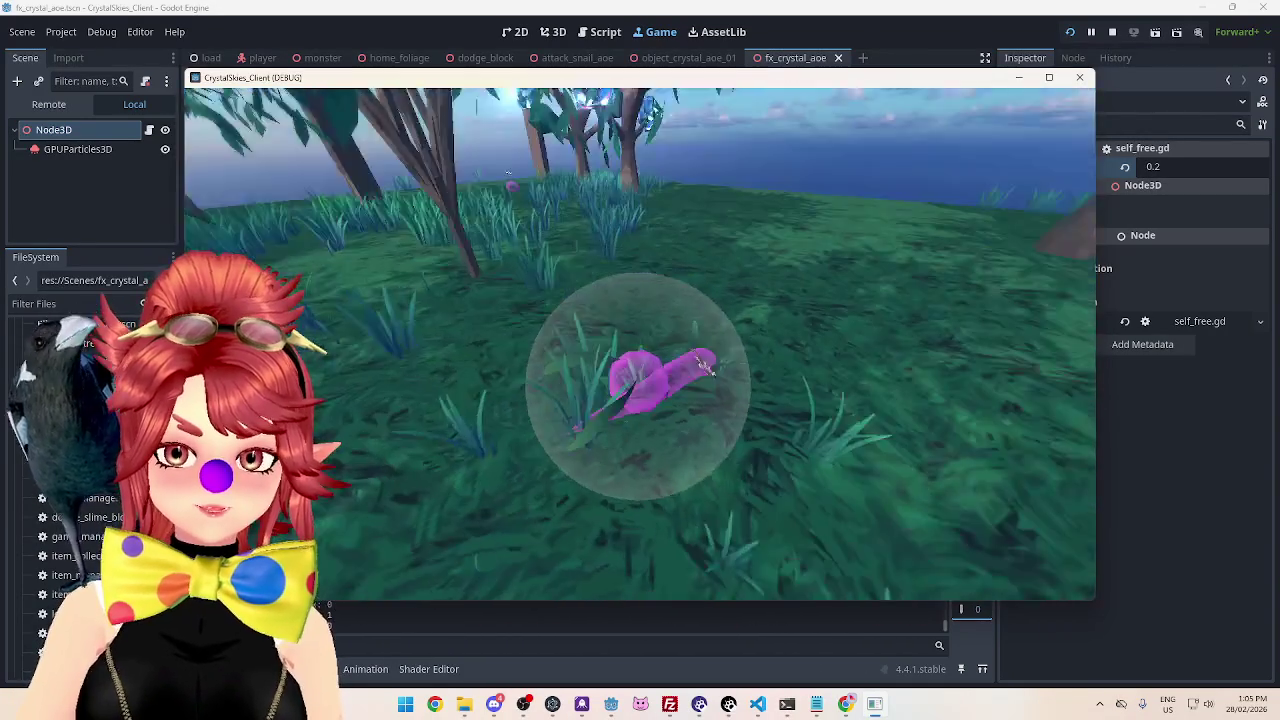
# Move around to view the crystal AoE, open the settings overlay, and stop the game.
pyautogui.press('w')
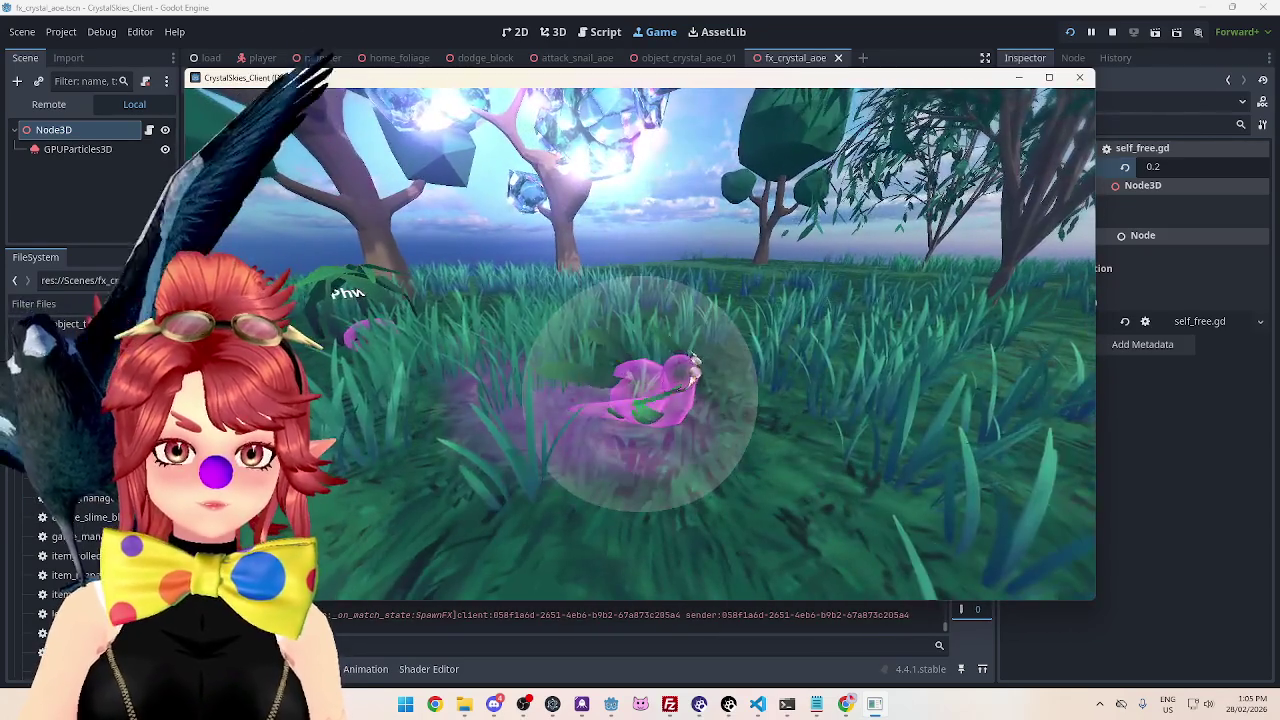
pyautogui.press('Escape')
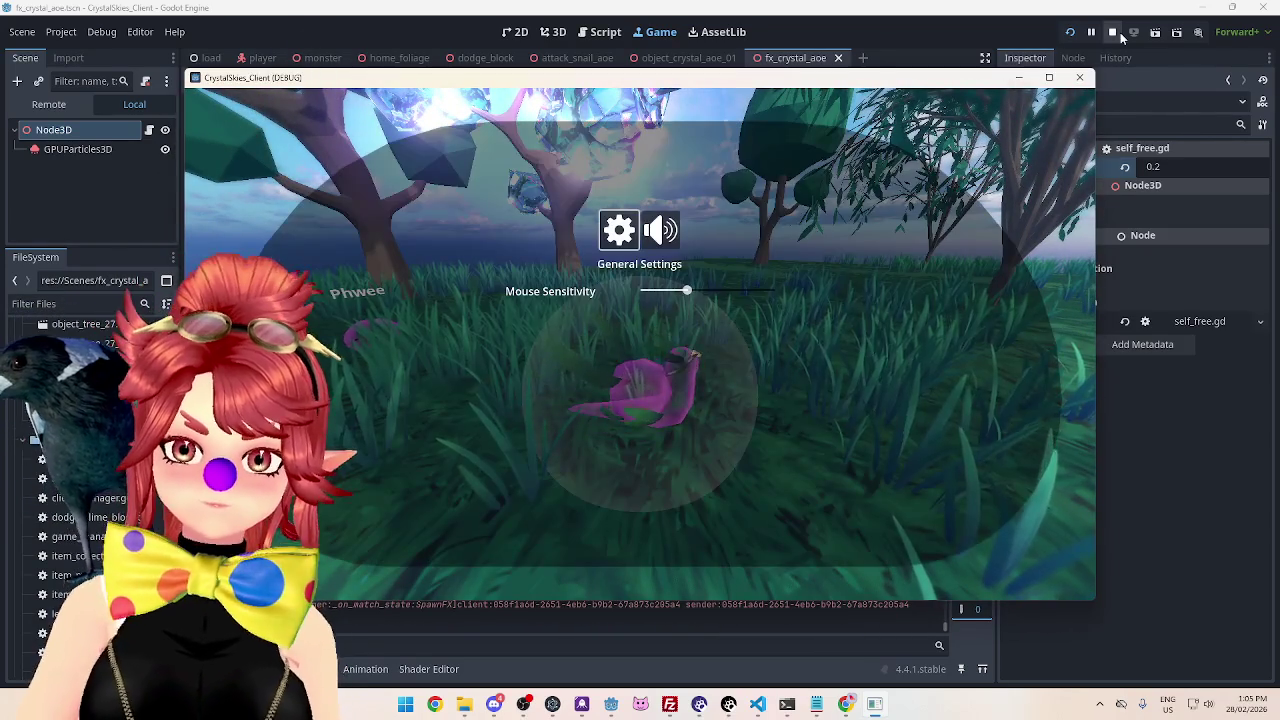
pyautogui.click(1112, 32)
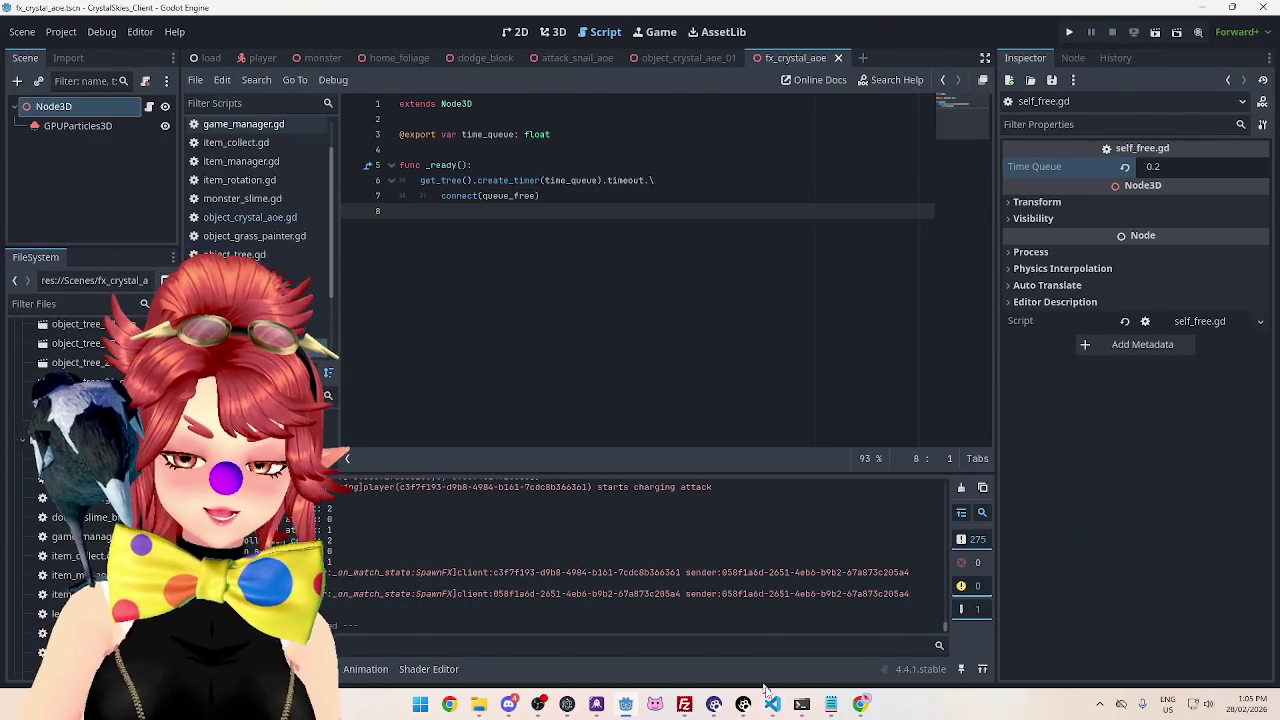
pyautogui.click(772, 704)
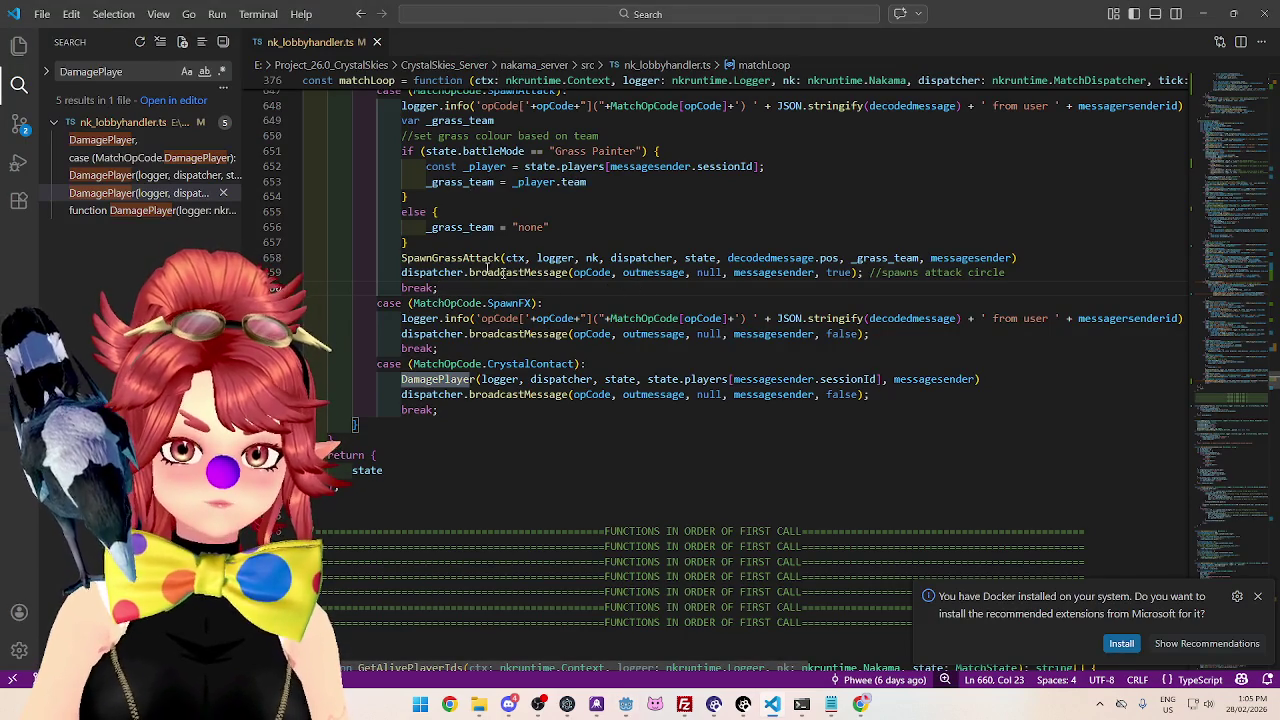
pyautogui.moveTo(464, 258)
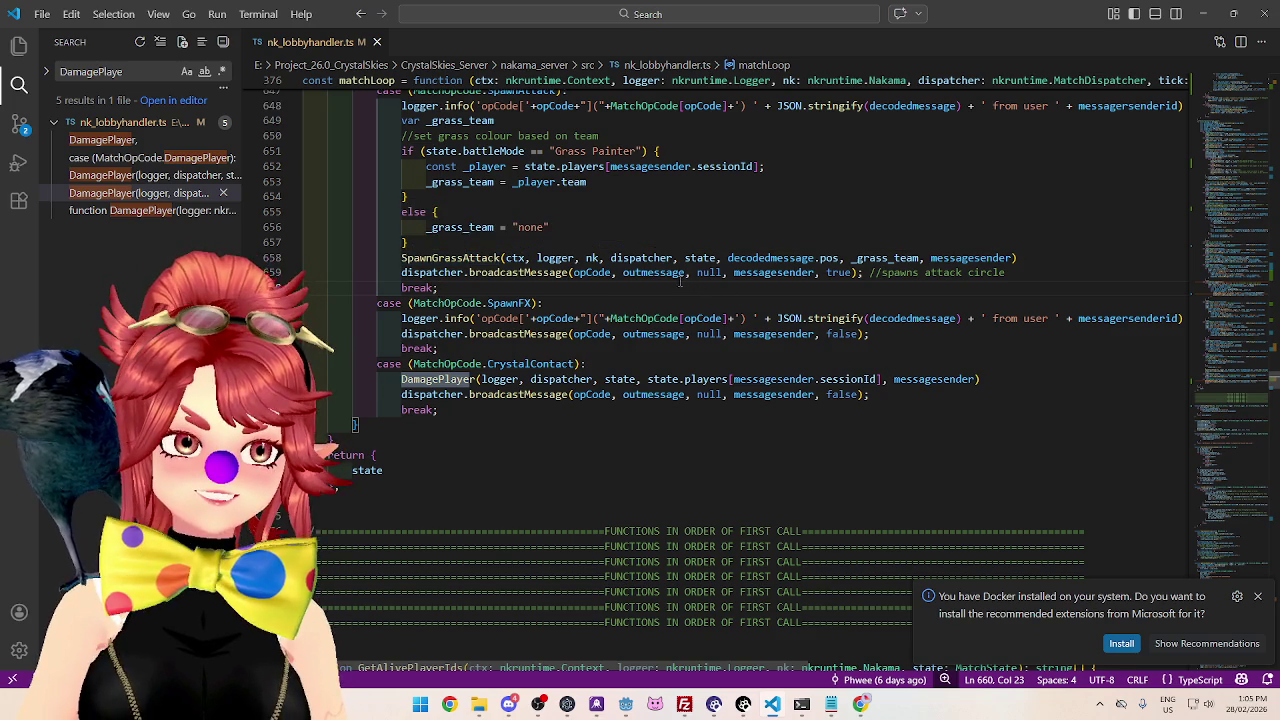
pyautogui.moveTo(662, 273)
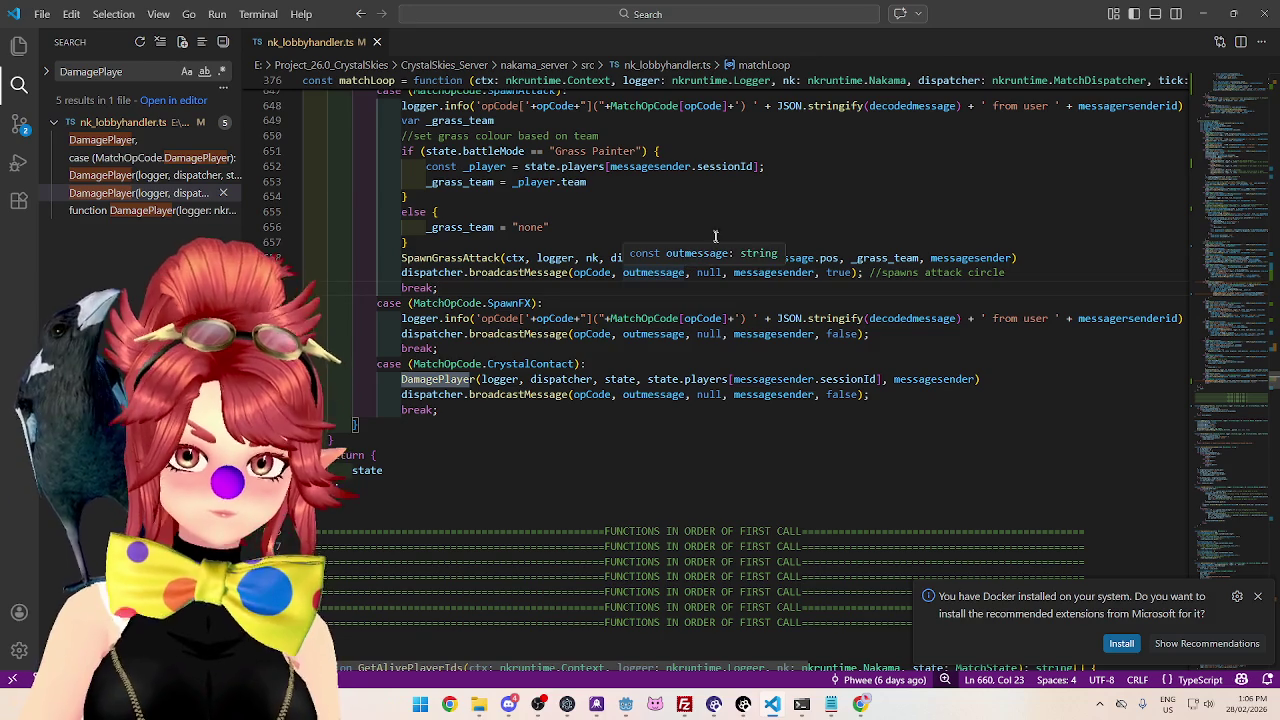
pyautogui.click(699, 198)
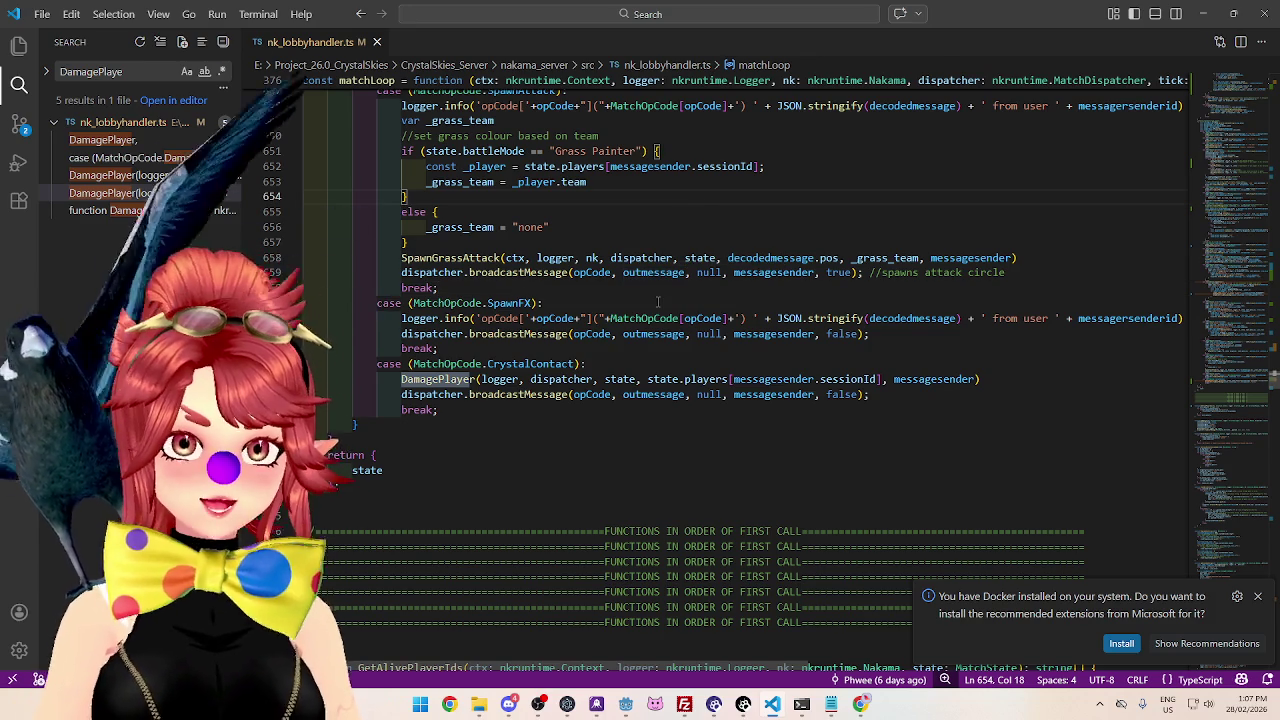
pyautogui.scroll(4, 656, 297)
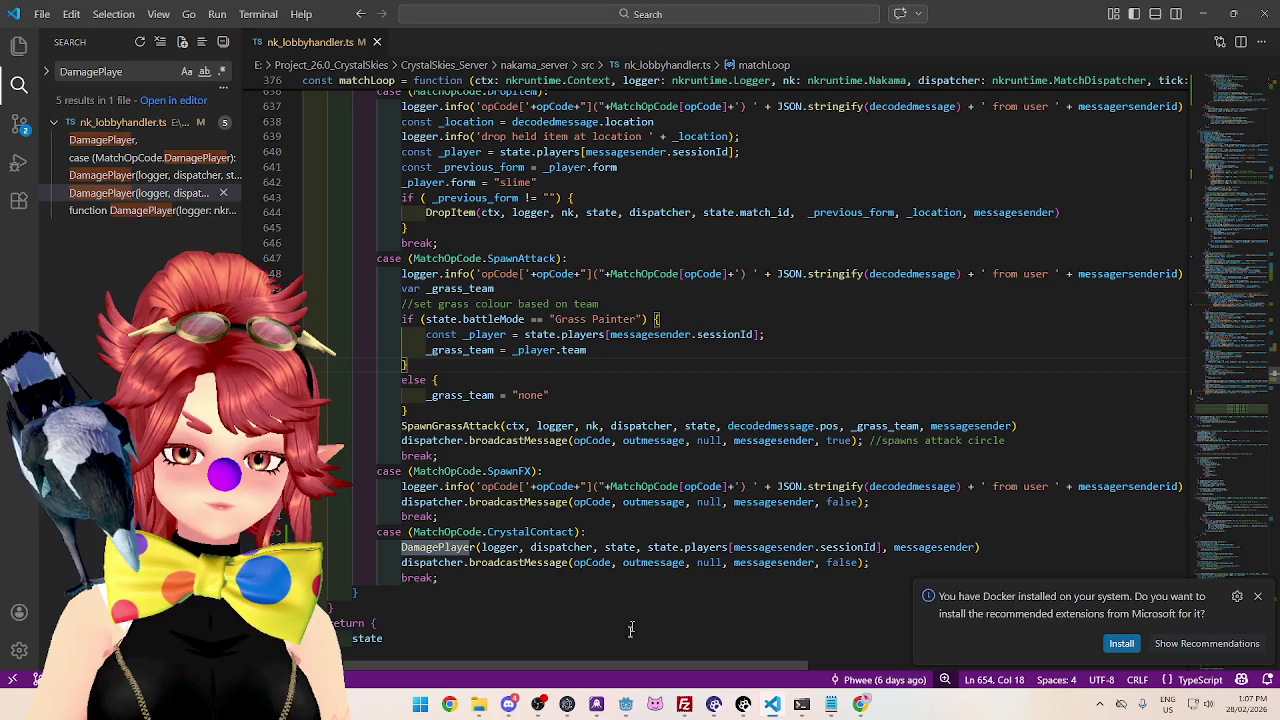
pyautogui.click(625, 704)
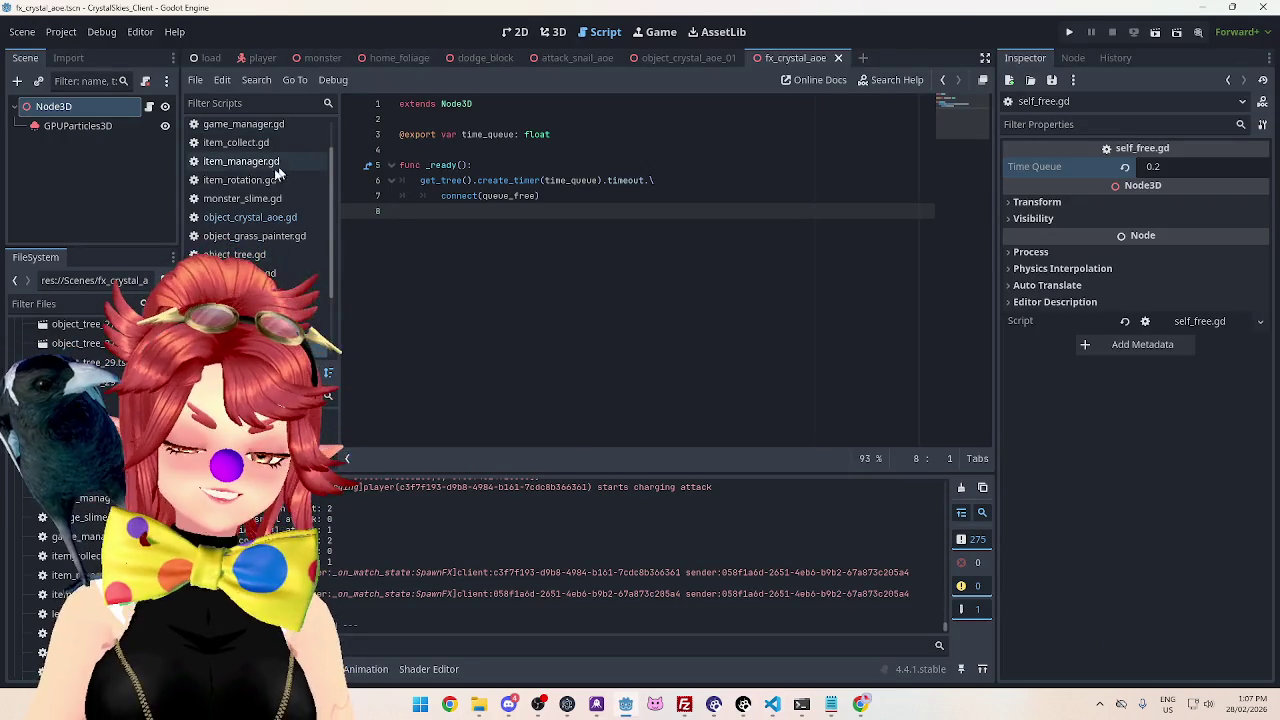
# Follow spawn_ability_object from client_manager.gd into game_manager.gd, then open the attack_snail_aoe scene.
pyautogui.scroll(2, 245, 165)
pyautogui.click(243, 150)
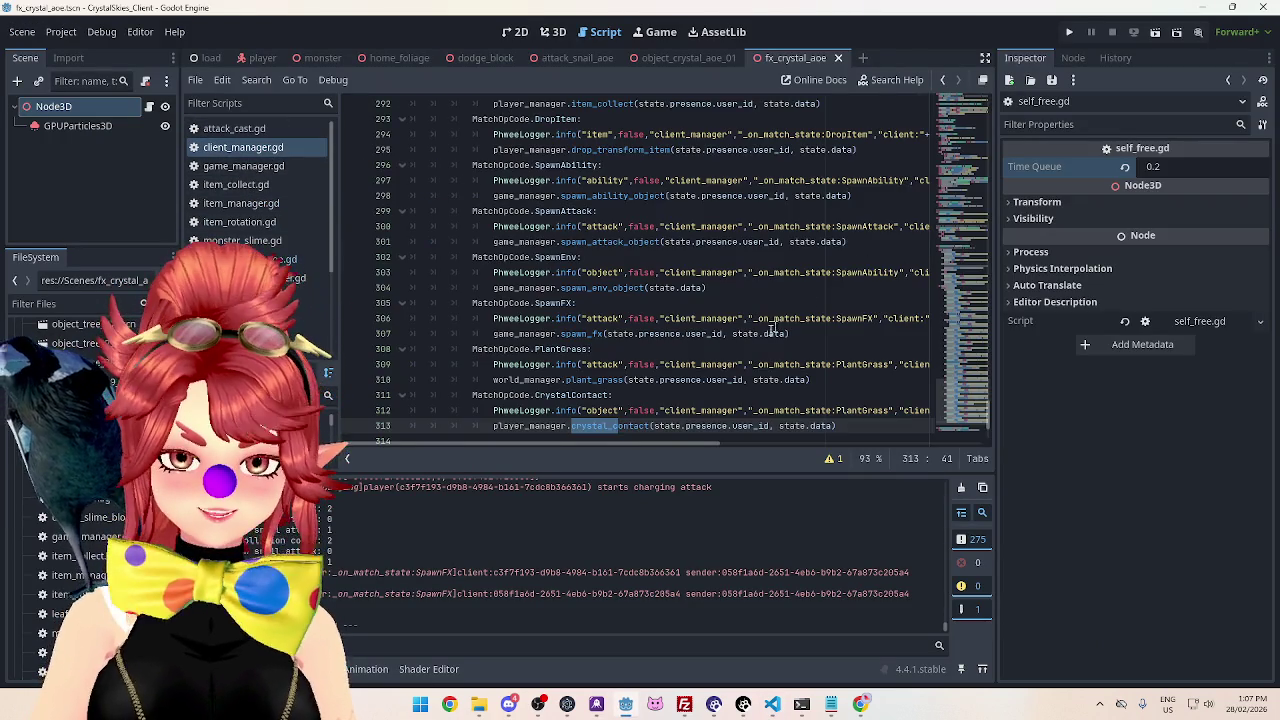
pyautogui.scroll(-2, 538, 308)
pyautogui.scroll(3, 538, 308)
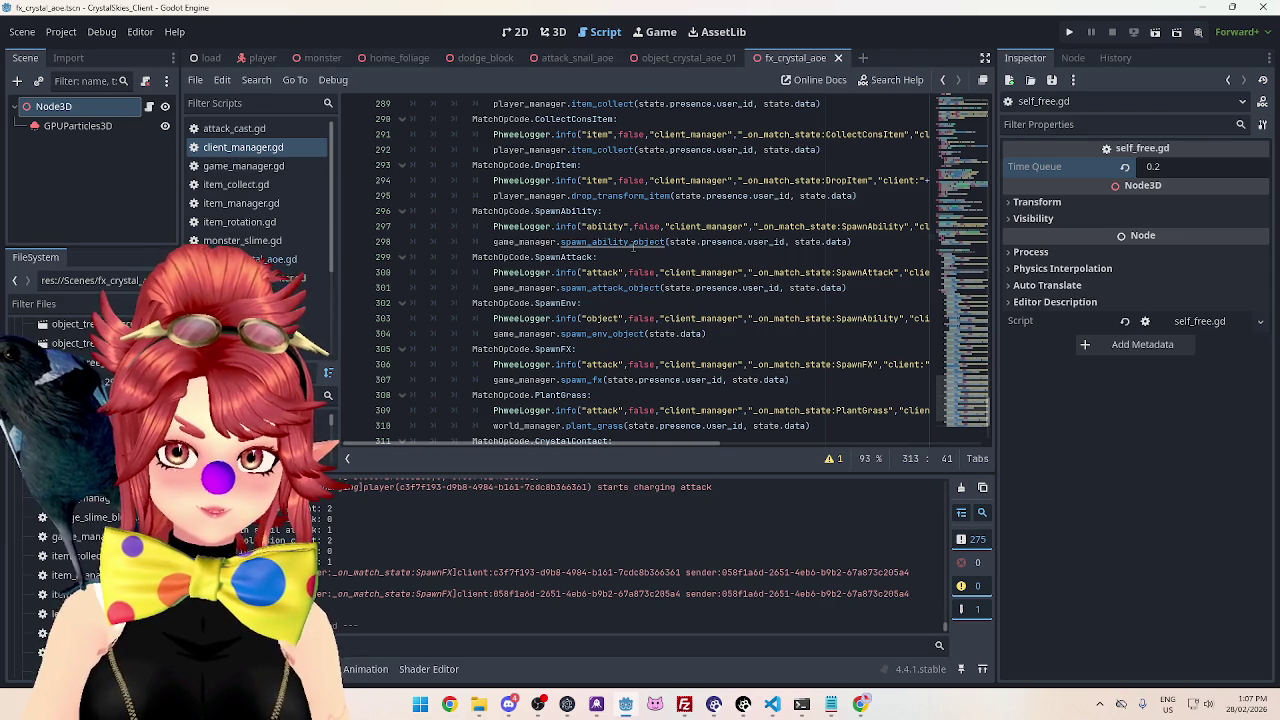
pyautogui.keyDown('ctrl'); pyautogui.click(633, 244); pyautogui.keyUp('ctrl')
pyautogui.scroll(1, 596, 217)
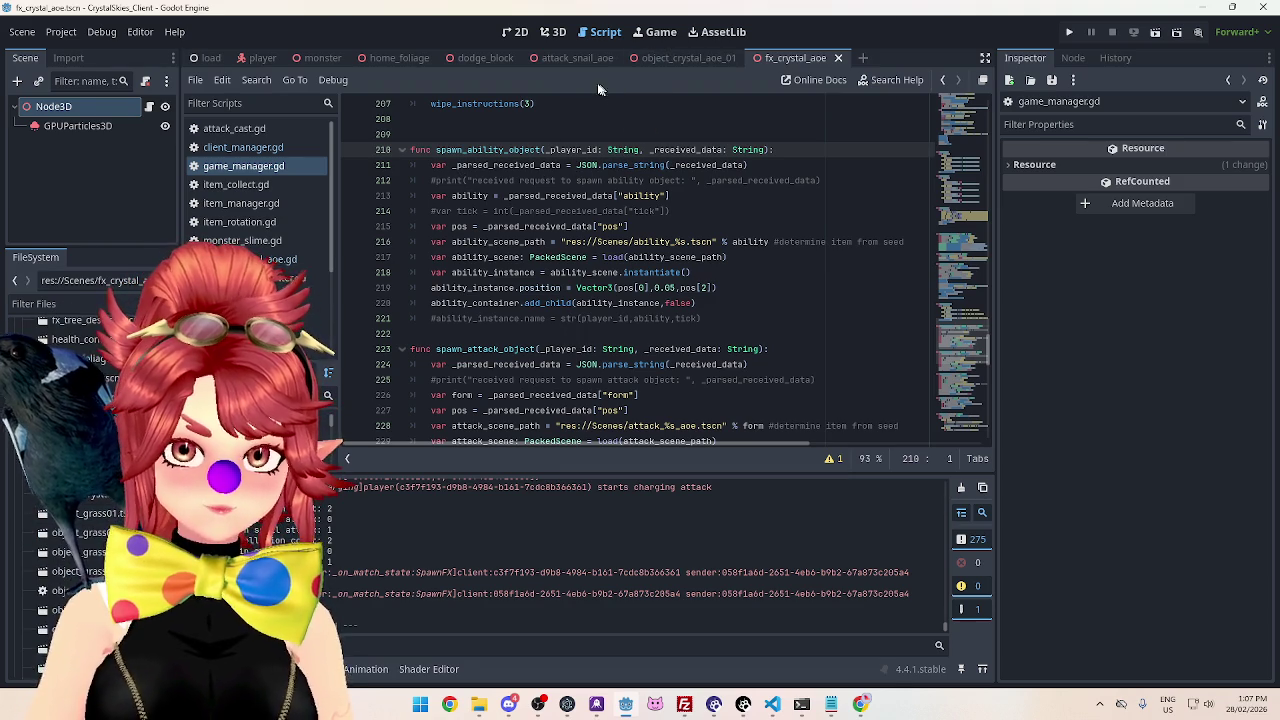
pyautogui.click(564, 62)
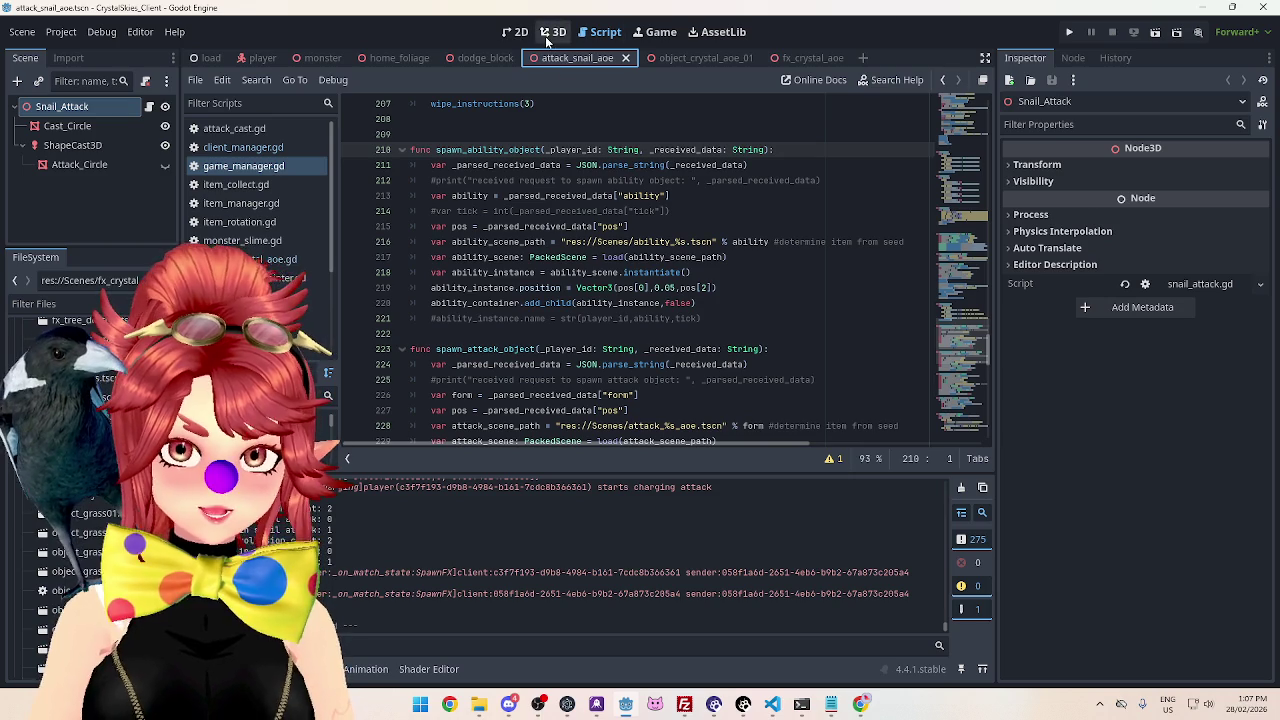
# Open snail_attack.gd and review its timed attack_queue_free code.
pyautogui.click(145, 106)
pyautogui.scroll(-1, 533, 274)
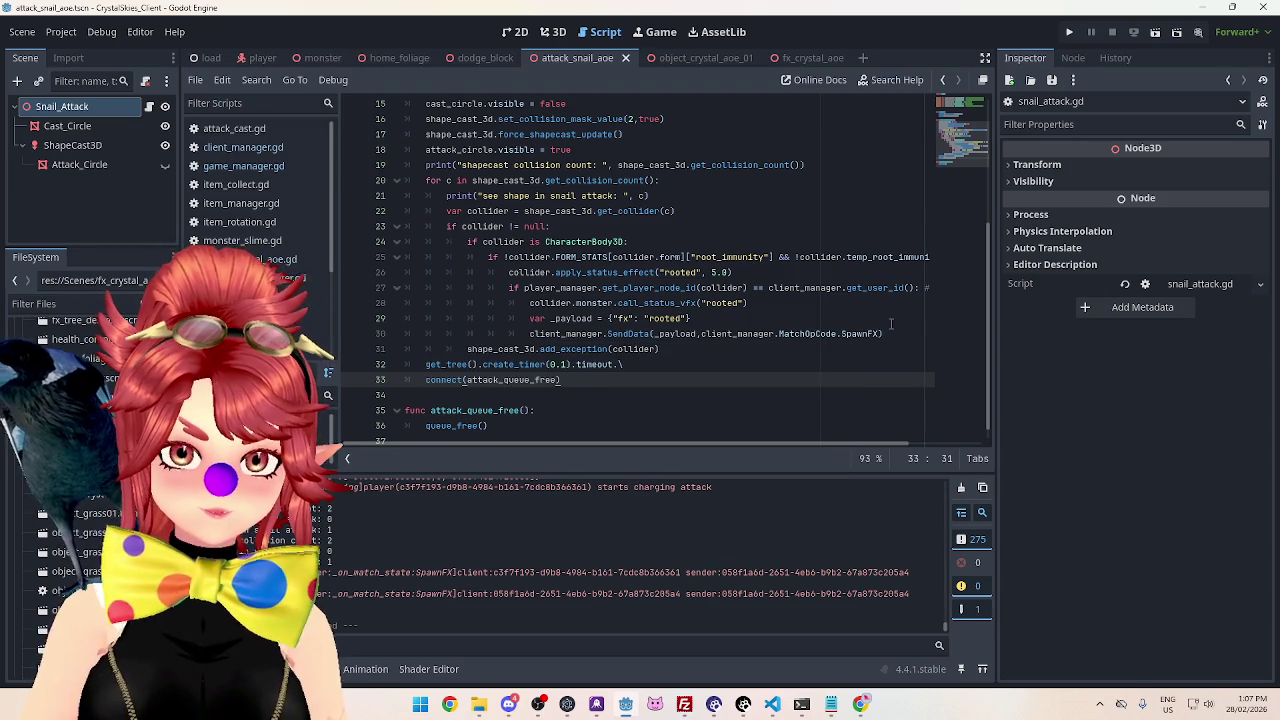
pyautogui.scroll(-1, 690, 347)
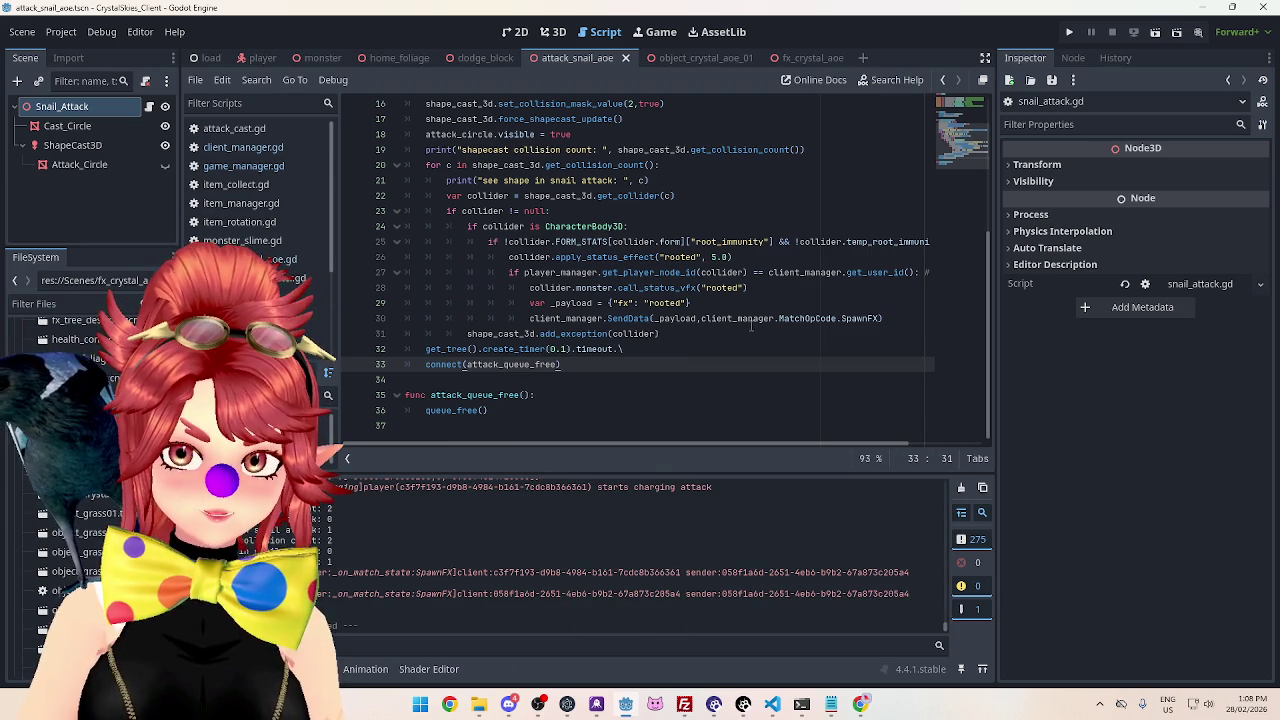
# Jump from client_manager.gd to spawn_fx in game_manager.gd, placing the caret on call_status_vfx.
pyautogui.click(243, 147)
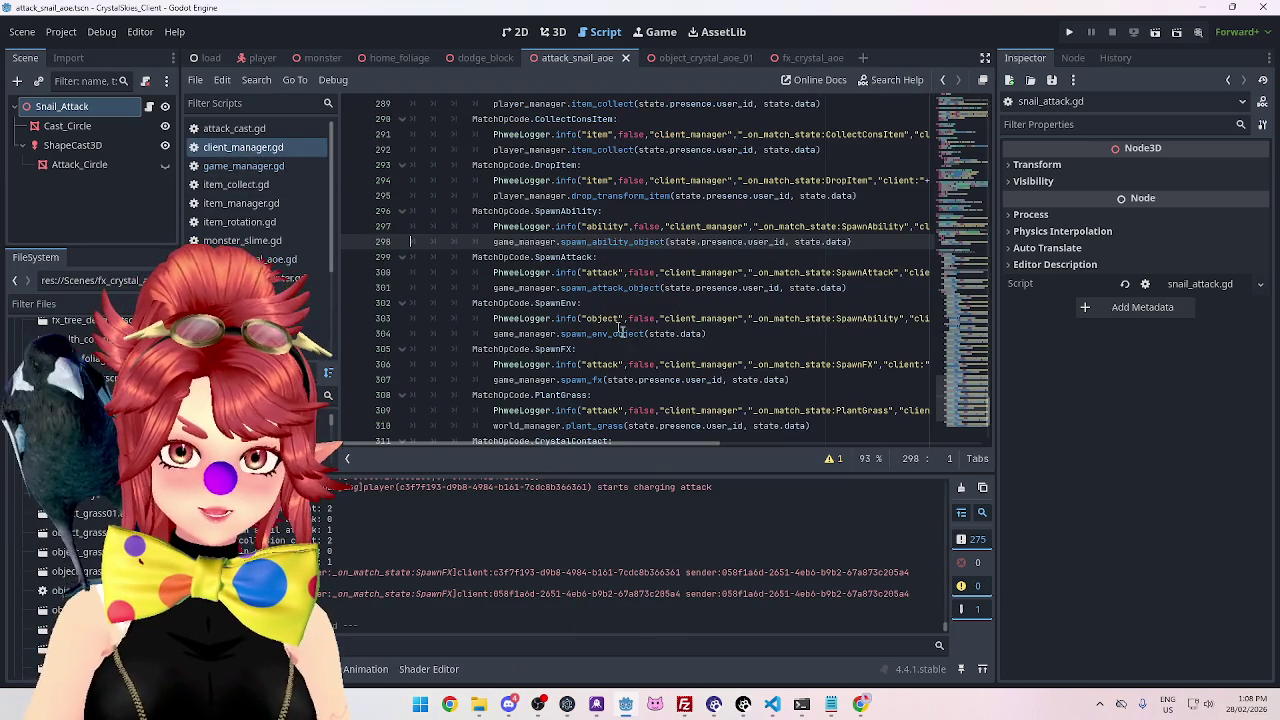
pyautogui.keyDown('ctrl'); pyautogui.click(582, 380); pyautogui.keyUp('ctrl')
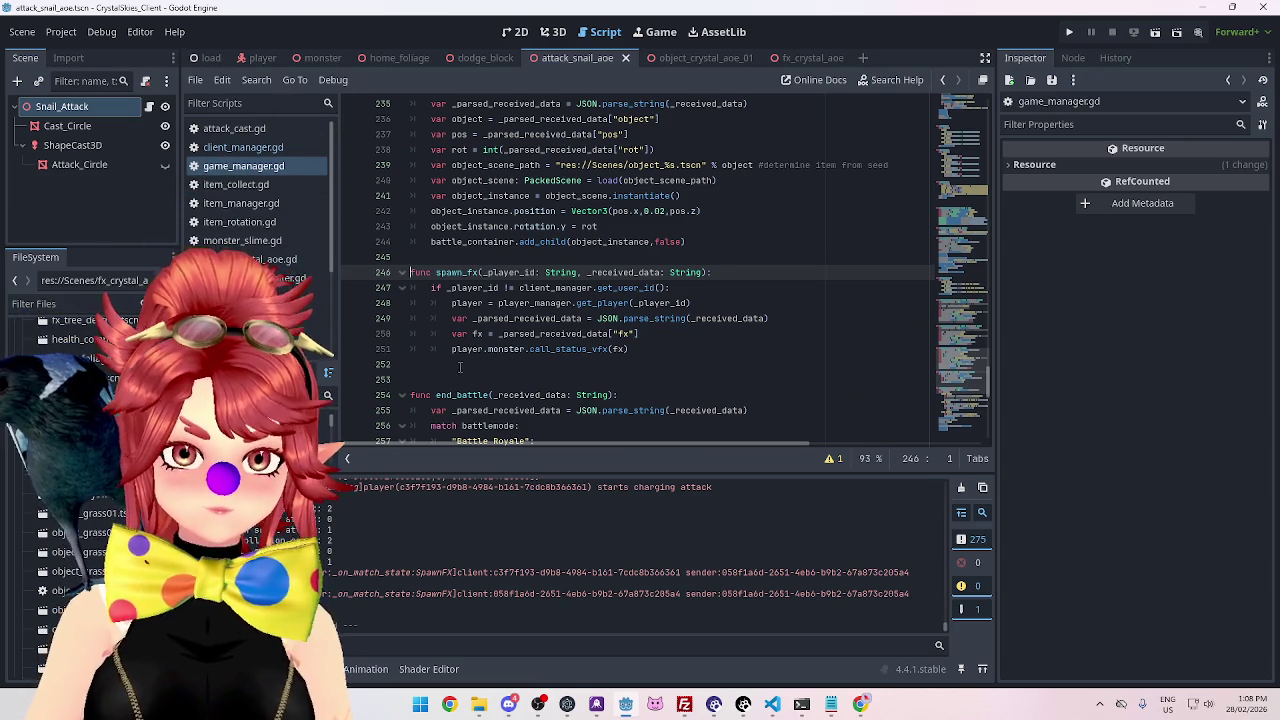
pyautogui.click(562, 349)
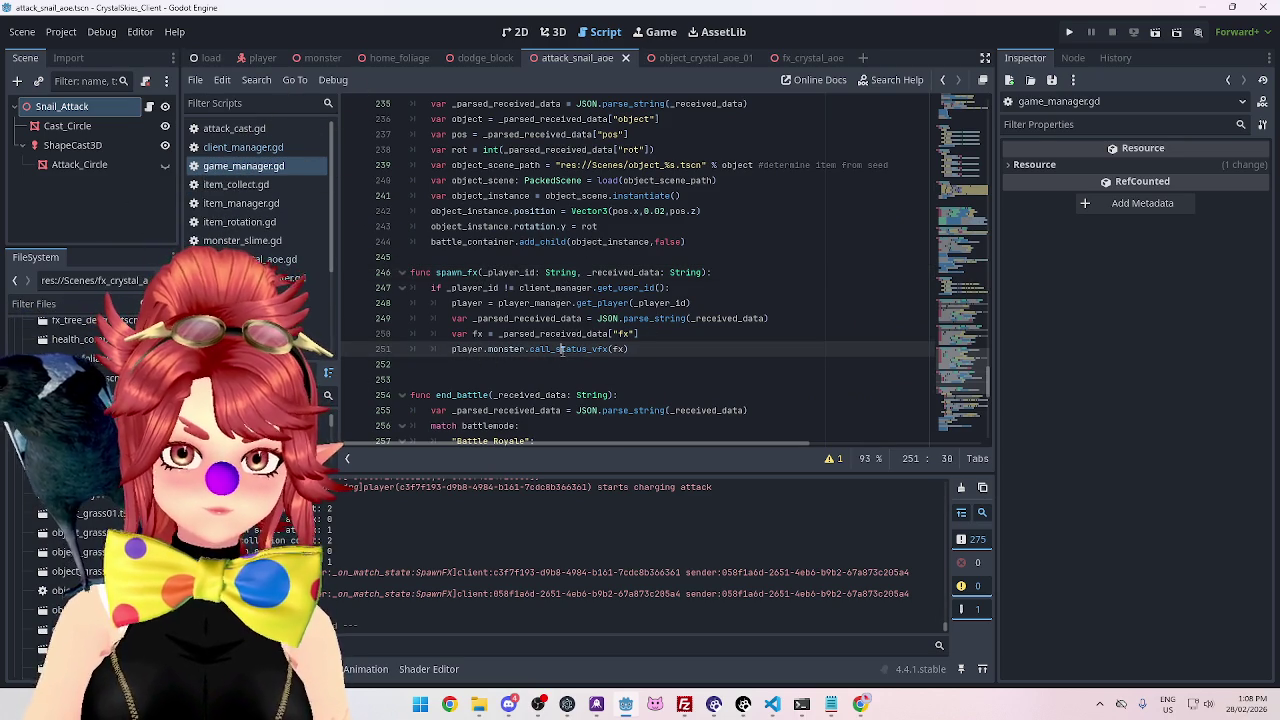